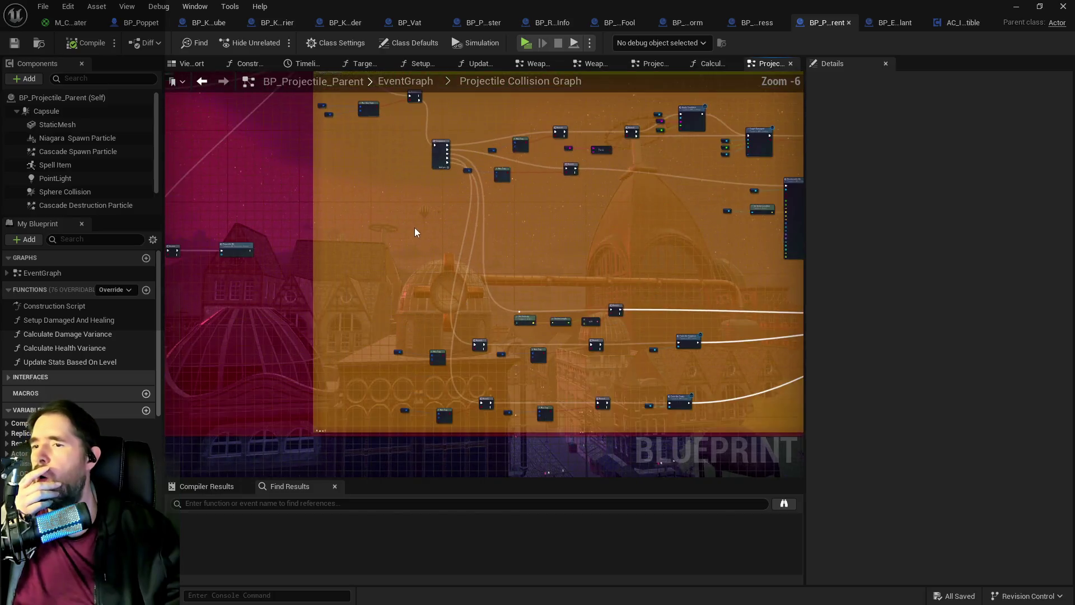
Step: Drag from the SET node's Other Actor value to add a Print String node, with all actions shown
scroll(414, 228, "up", 3)
scroll(438, 251, "up", 3)
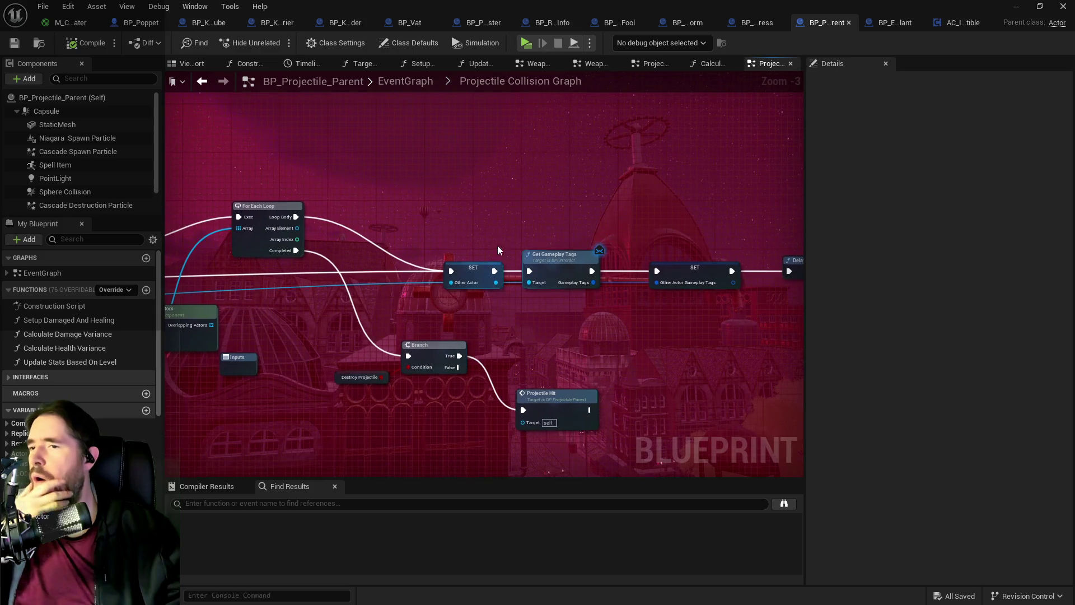
right_click(492, 187)
left_click(465, 269)
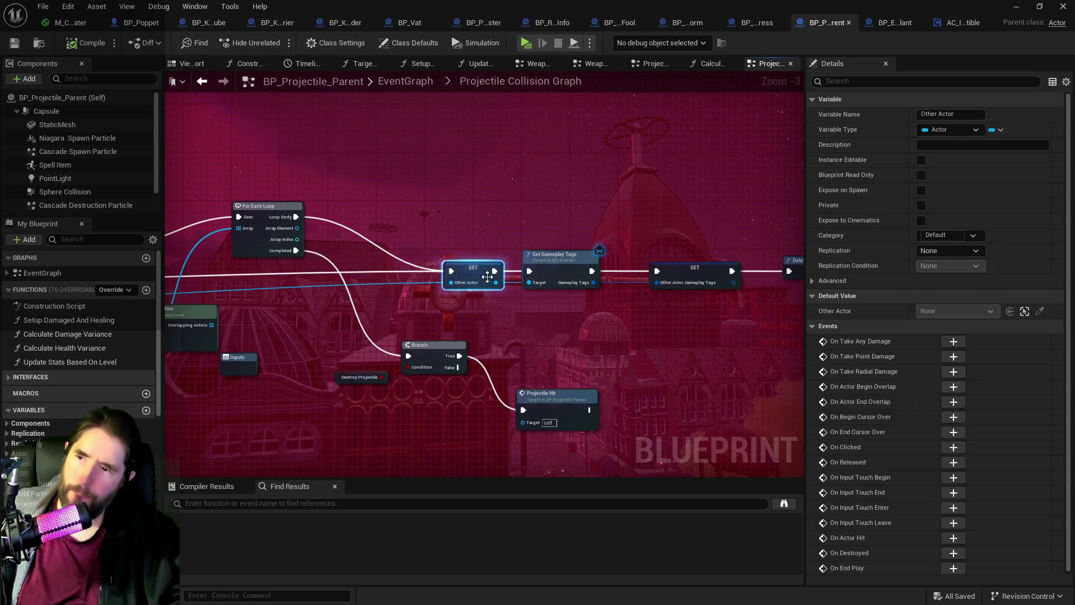
left_click_drag(485, 282, 487, 191)
type("print string")
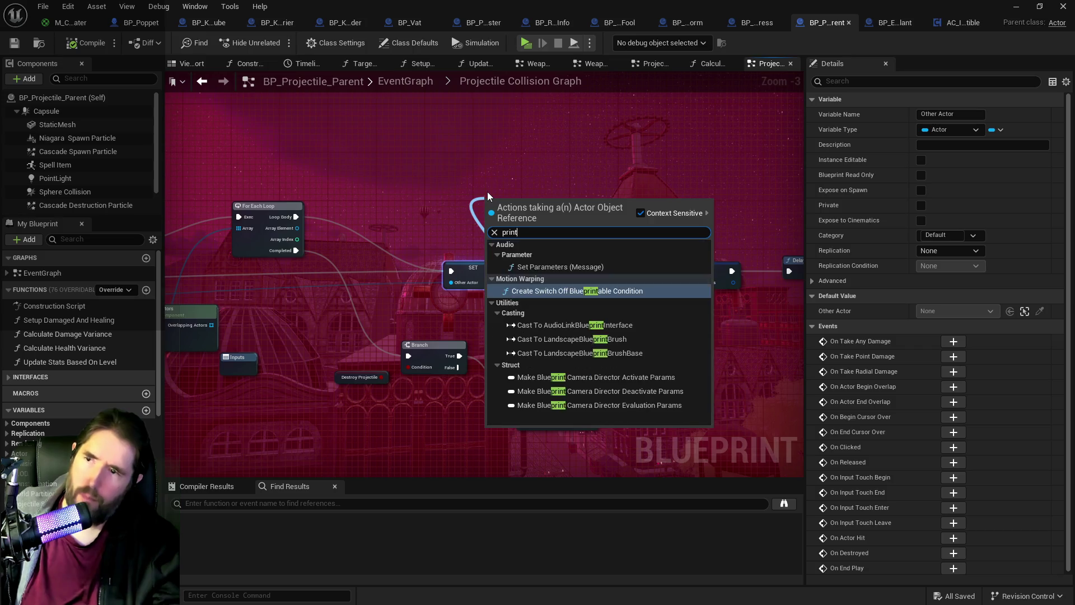
left_click(640, 213)
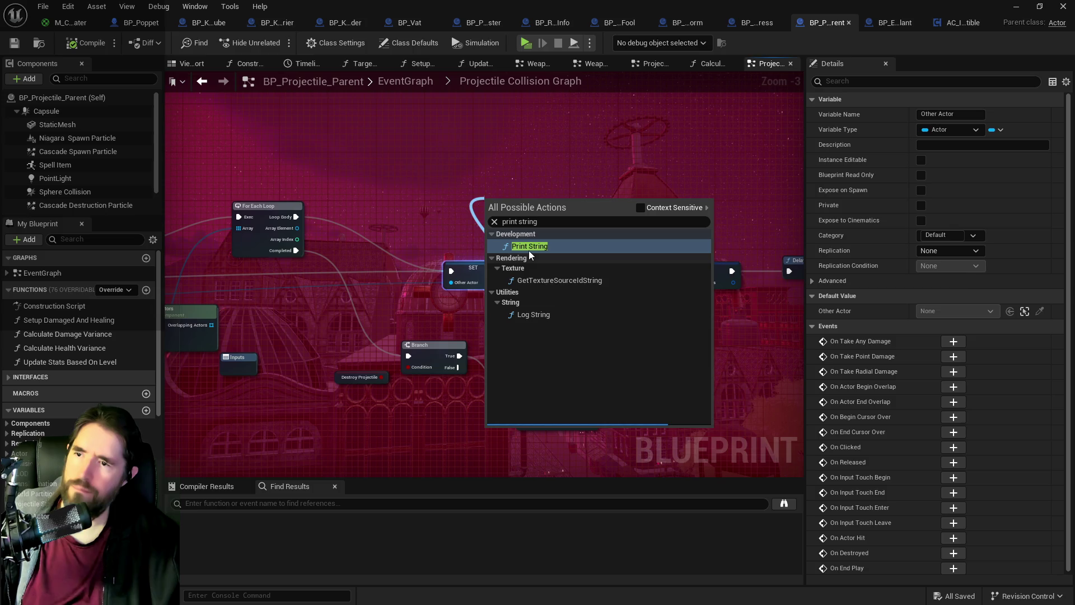
left_click(530, 247)
Step: Place Print String above SET, expand its options, wire SET's exec into it, and save
mouse_move(516, 214)
left_mouse_down()
mouse_move(571, 188)
mouse_move(589, 159)
left_mouse_up()
left_click(589, 194)
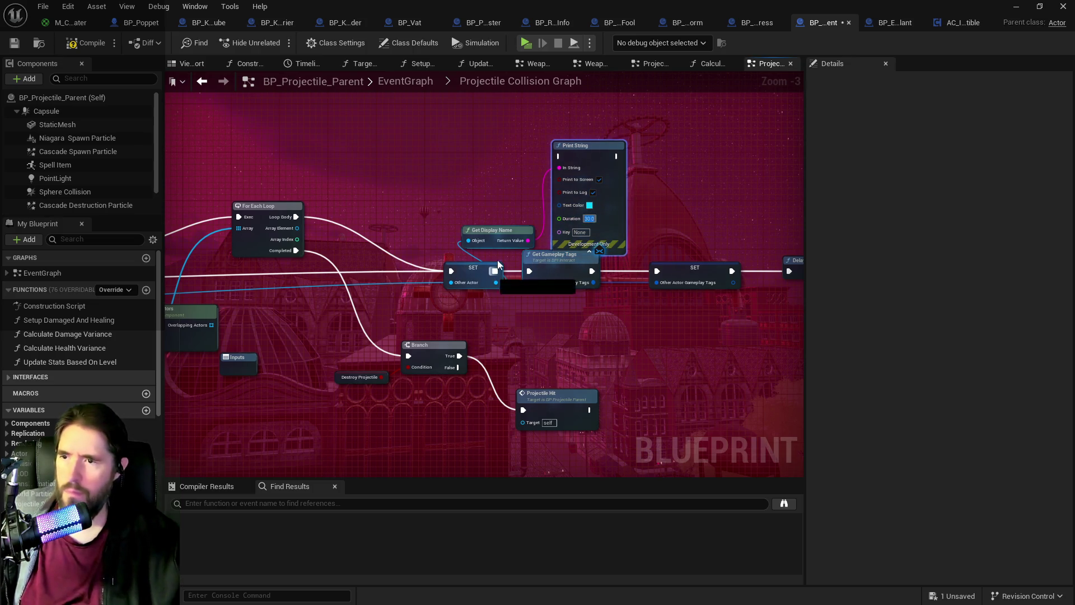
mouse_move(495, 271)
left_mouse_down()
mouse_move(558, 157)
mouse_move(564, 196)
mouse_move(530, 271)
left_mouse_up()
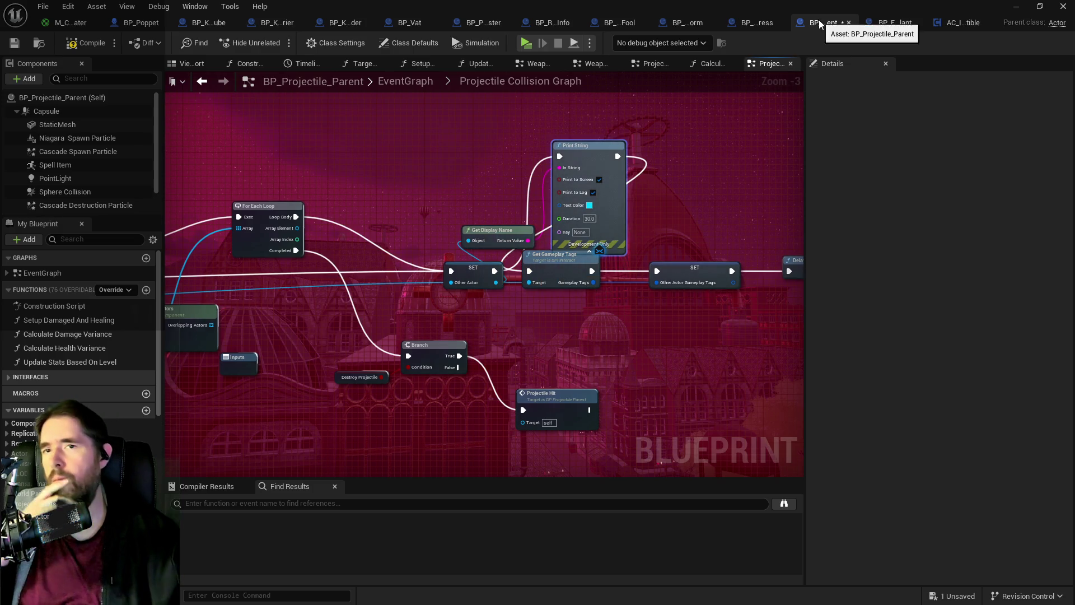
left_click(12, 44)
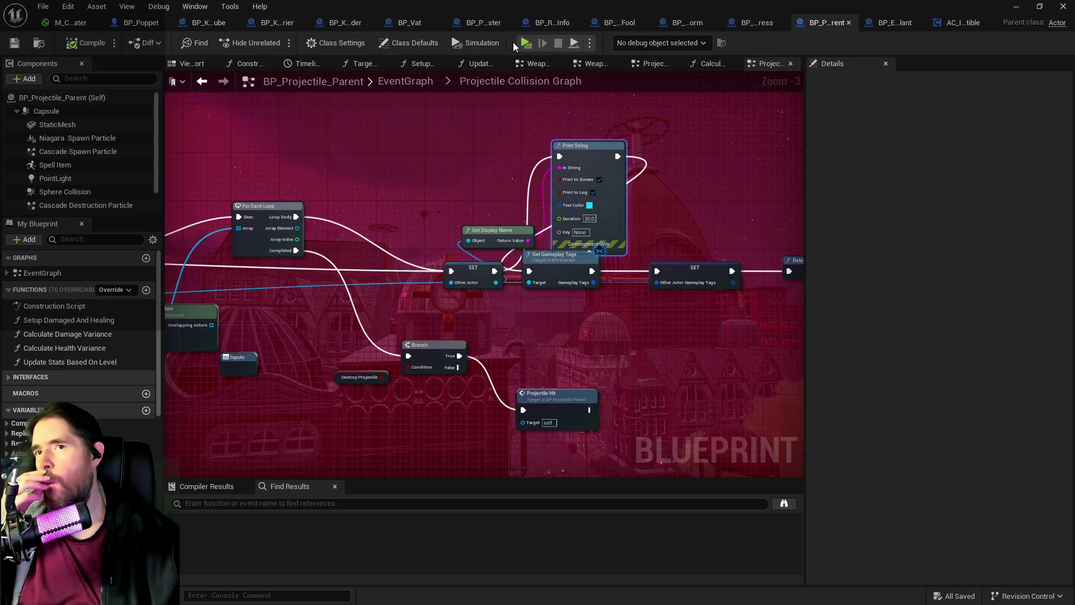
Step: Start a play-test, open the in-game card menu, and run the character forward
left_click(525, 44)
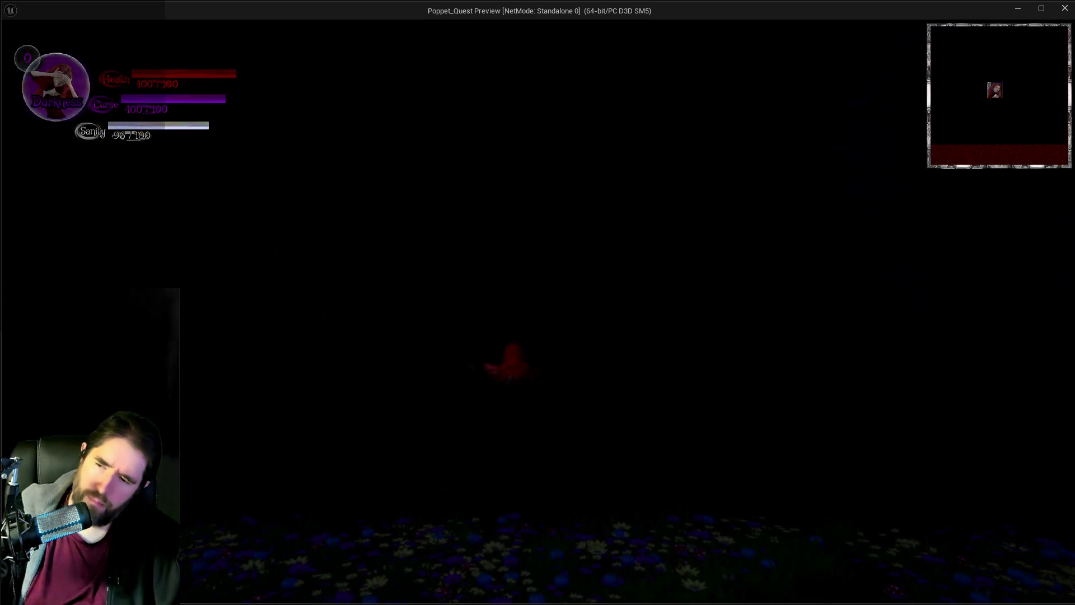
key("Tab")
key("Tab")
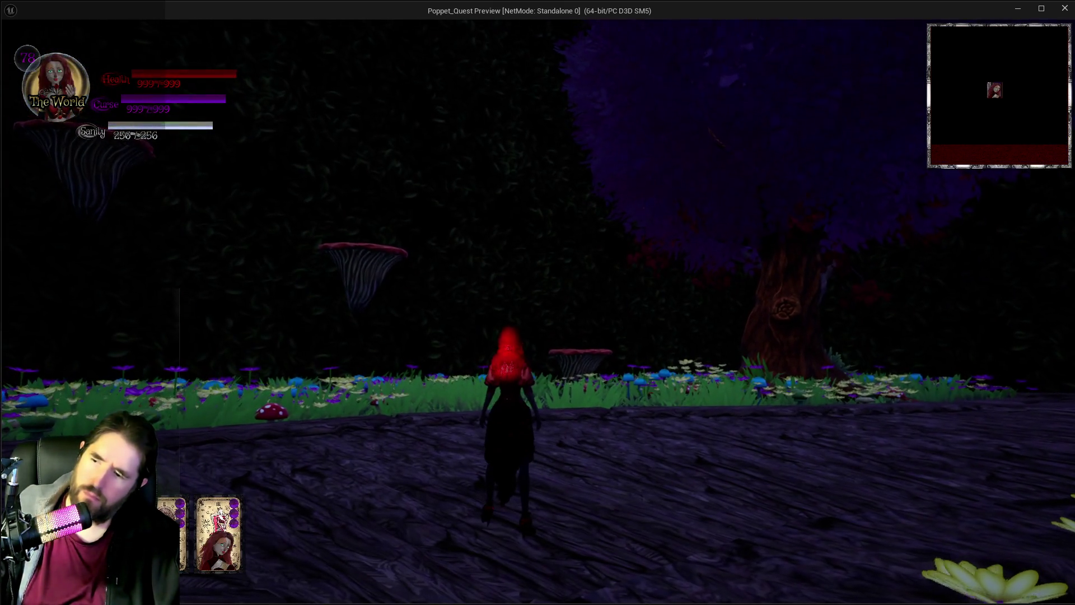
key("w")
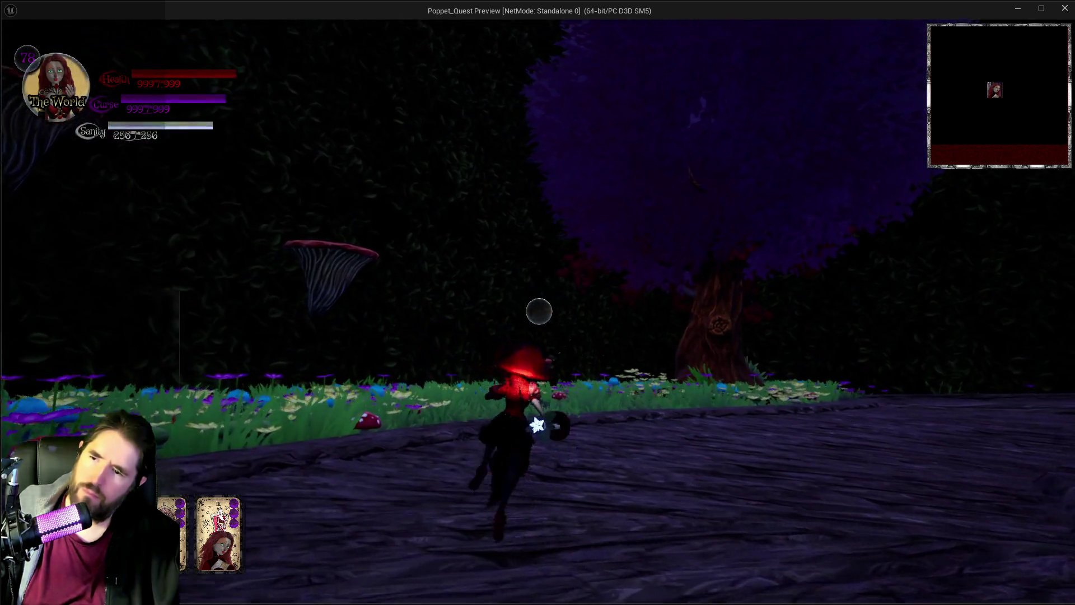
key("shift")
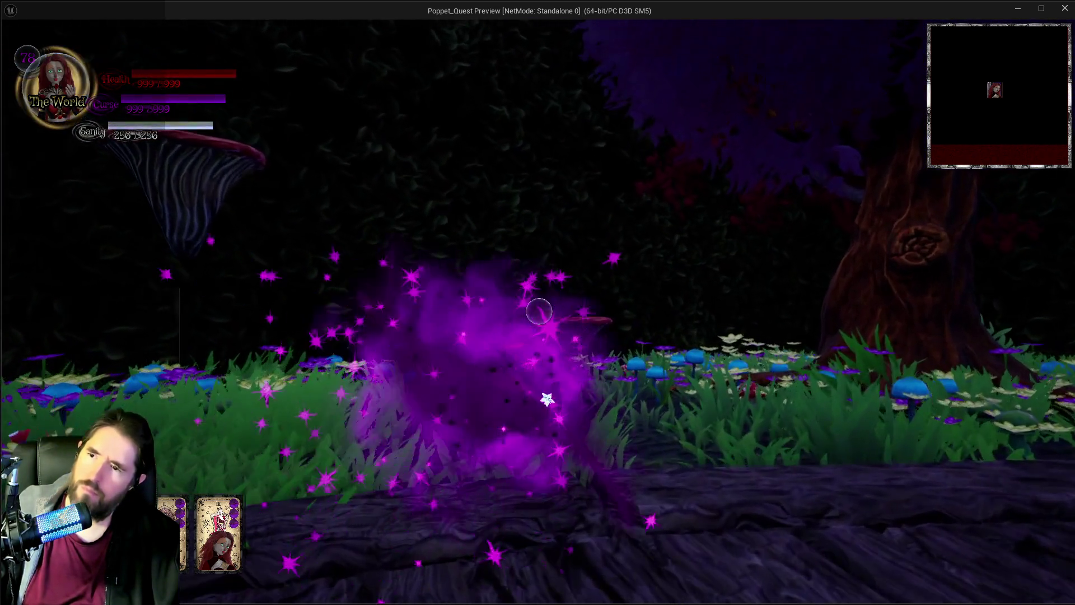
Step: Fire eleven Empress attacks at the mushrooms while hit names print, then pause with Escape
left_click(538, 311)
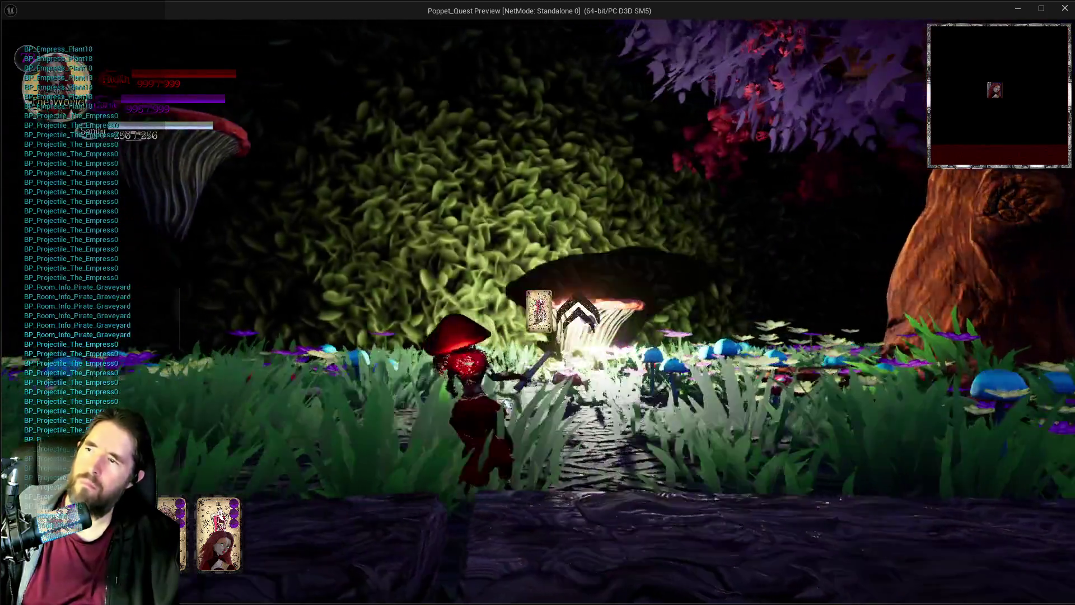
left_click(539, 311)
left_click(538, 312)
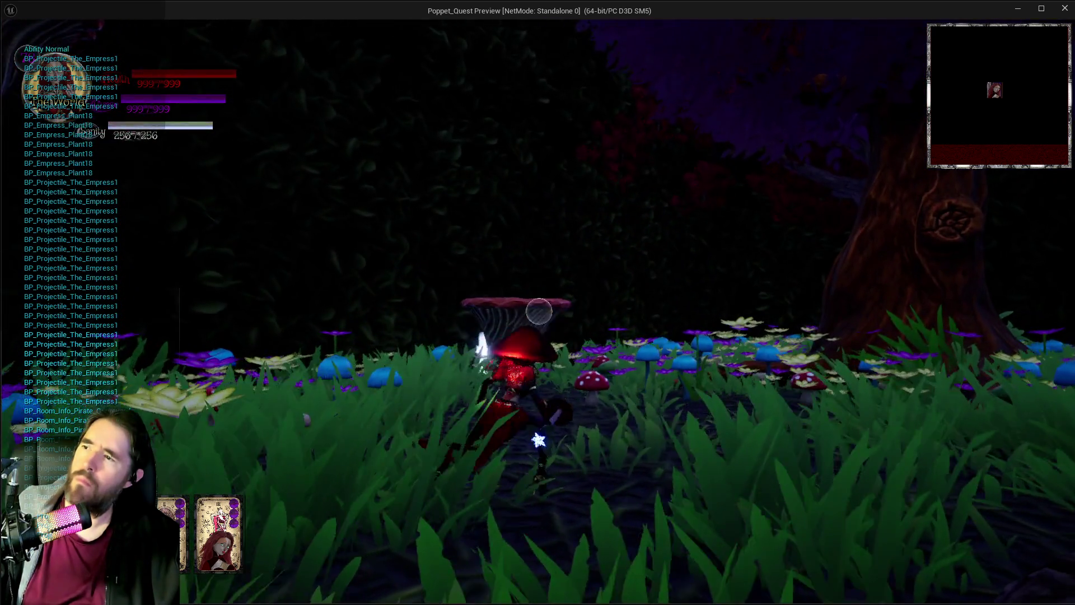
left_click(538, 312)
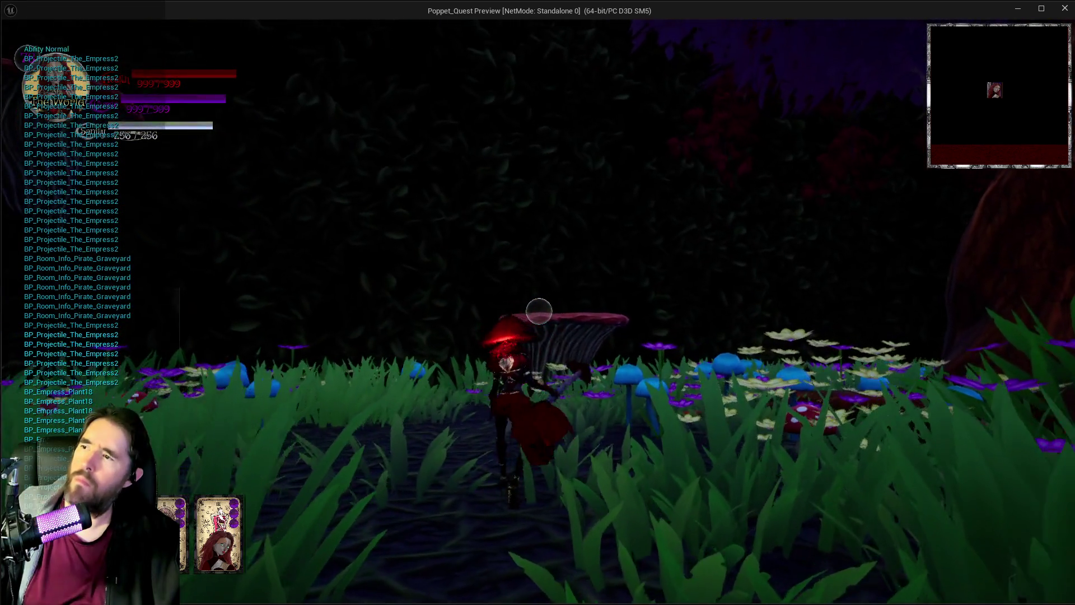
left_click(538, 311)
left_click(538, 312)
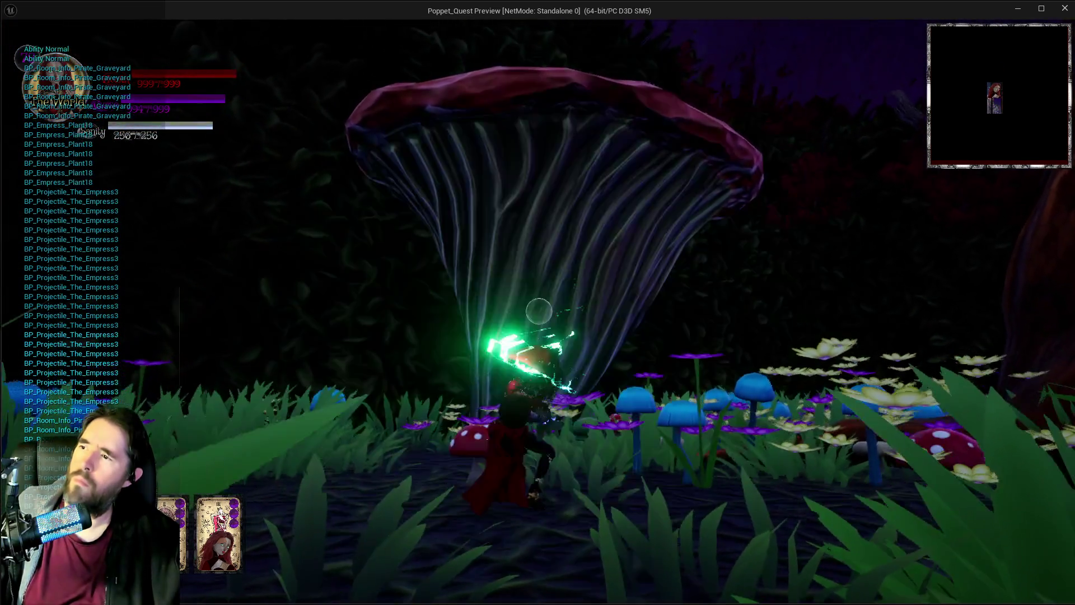
left_click(539, 311)
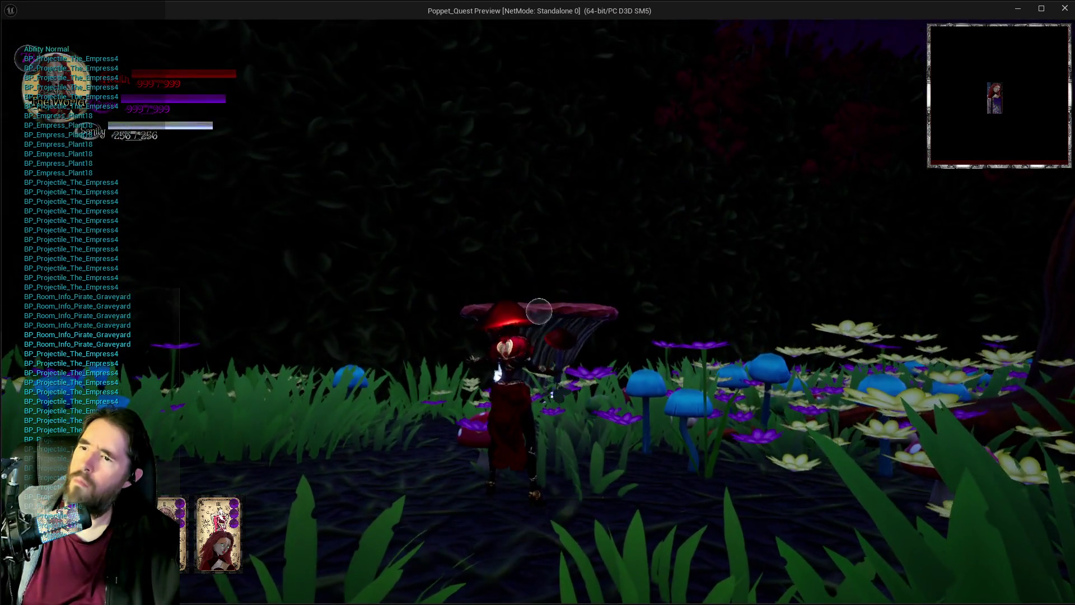
left_click(538, 311)
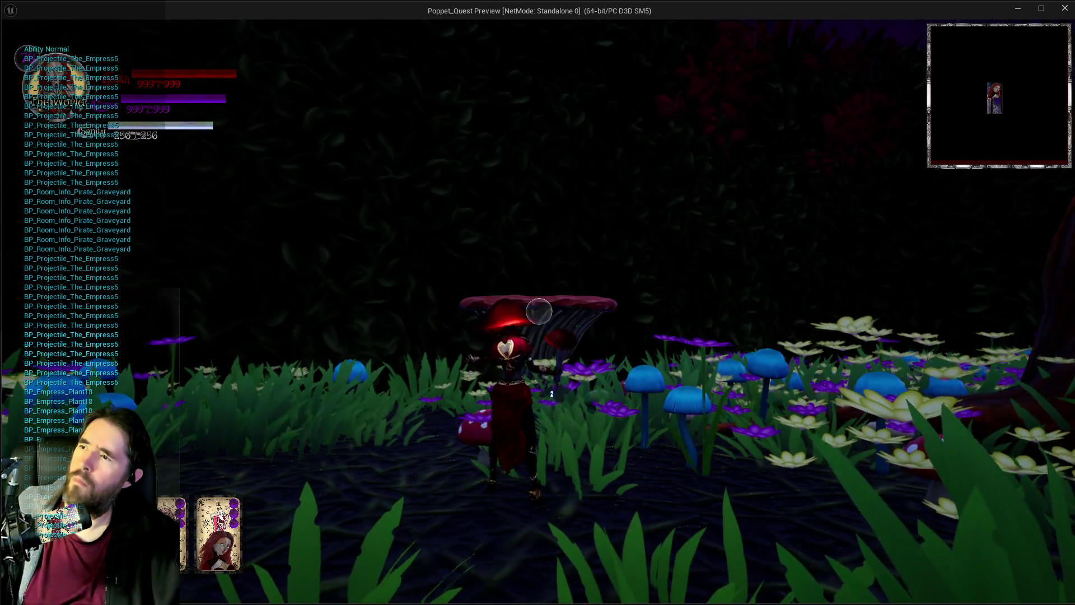
left_click(539, 311)
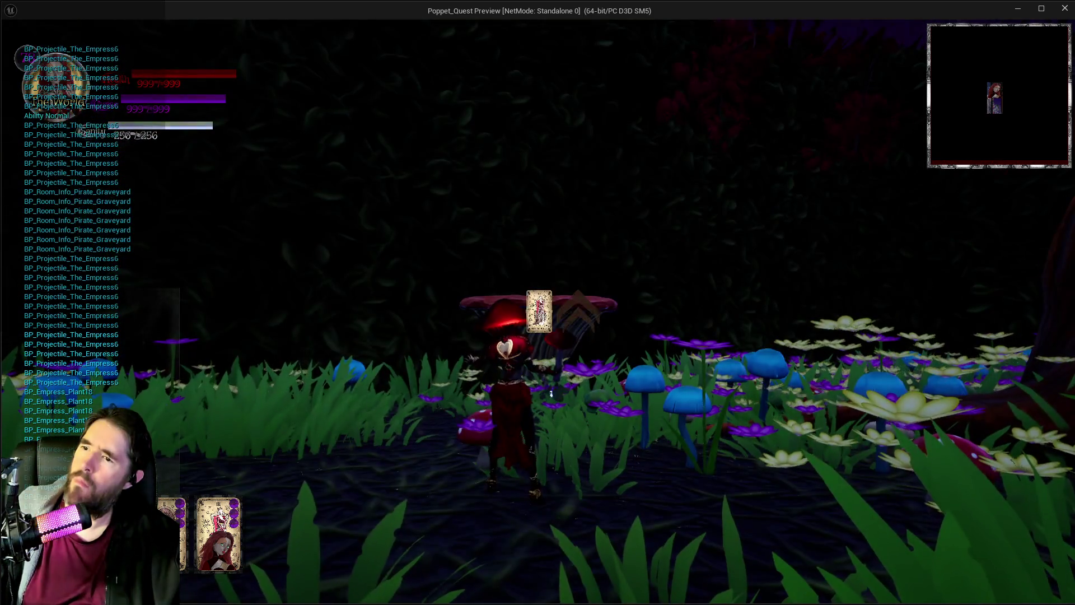
left_click(539, 311)
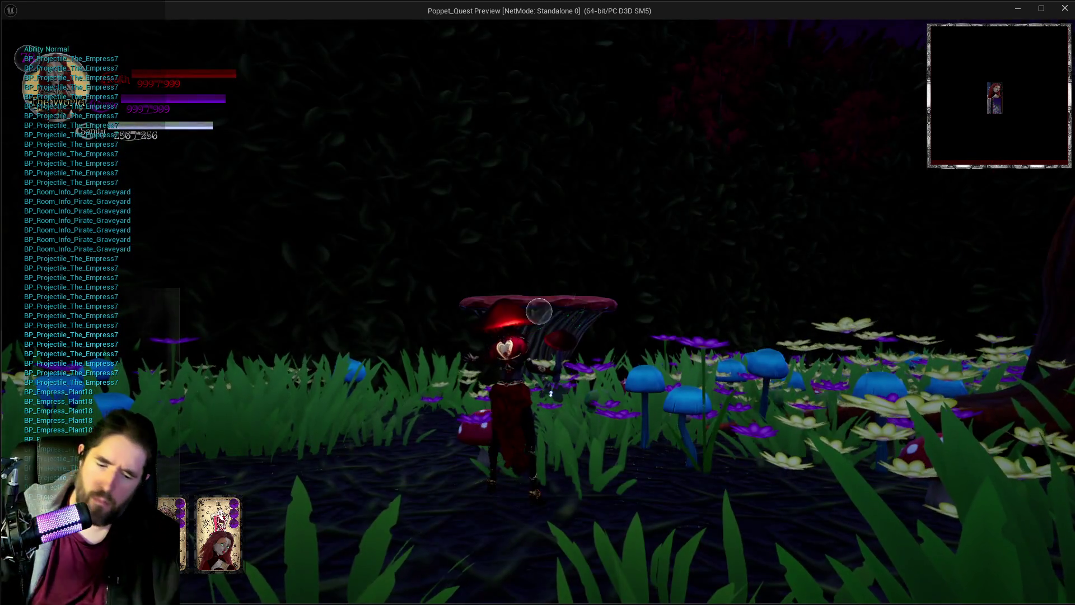
left_click(539, 312)
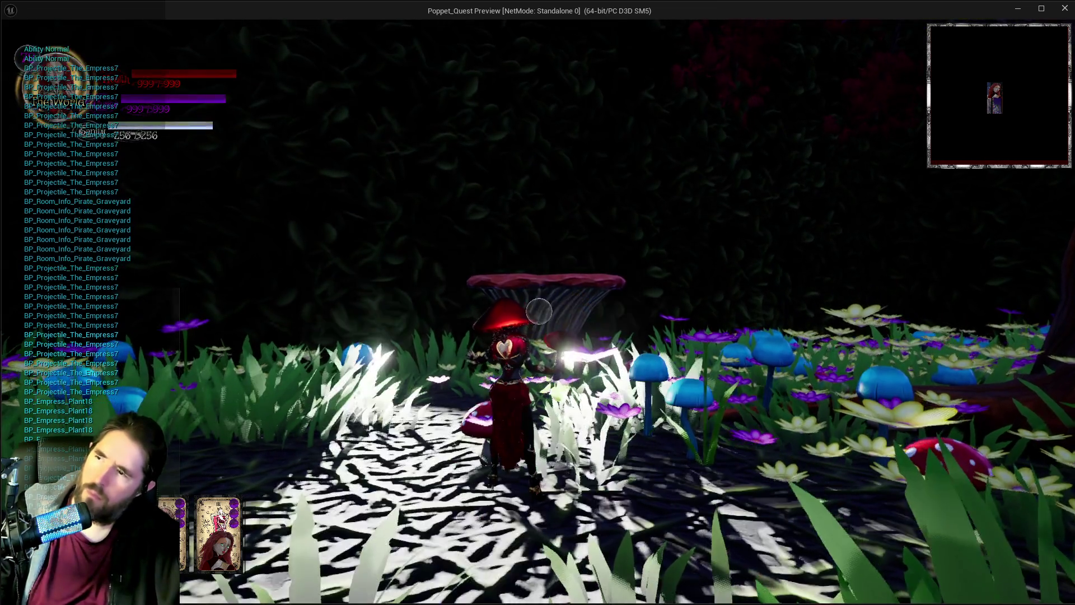
key("Escape")
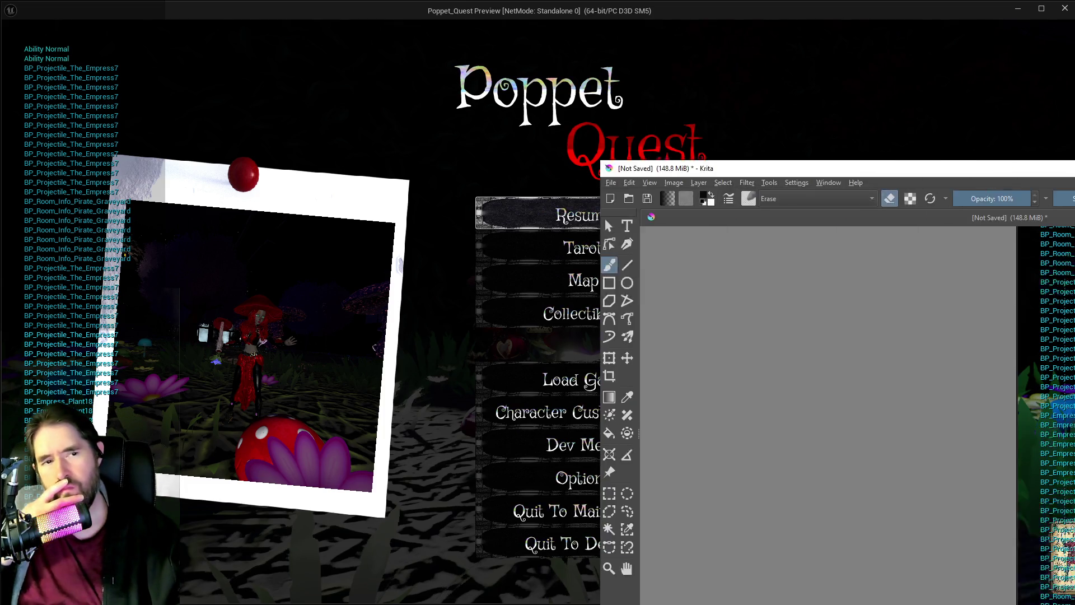
left_click_drag(1074, 191, 610, 190)
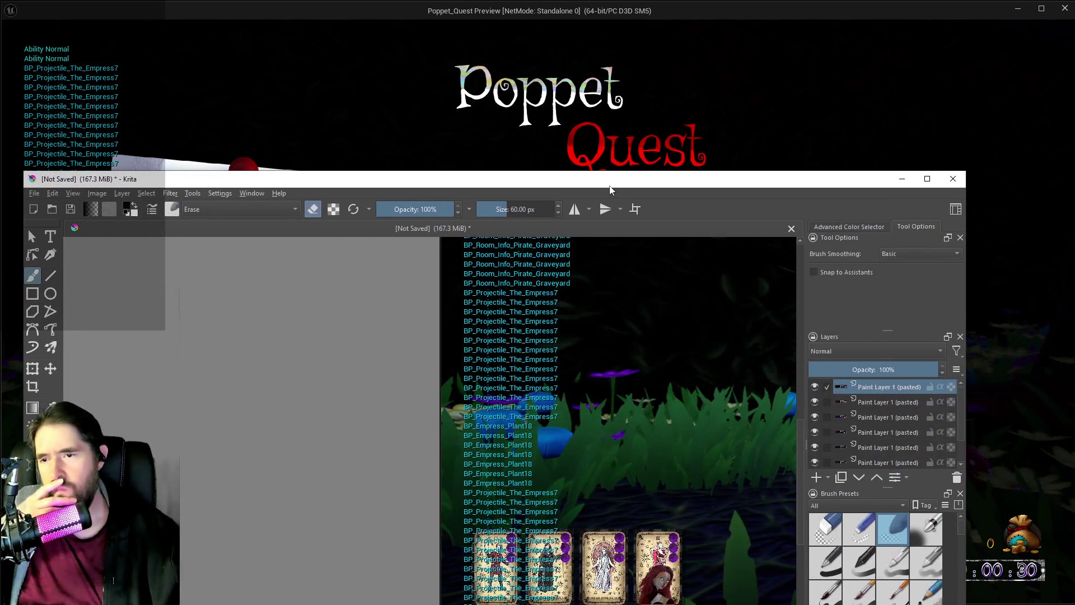
left_click(928, 183)
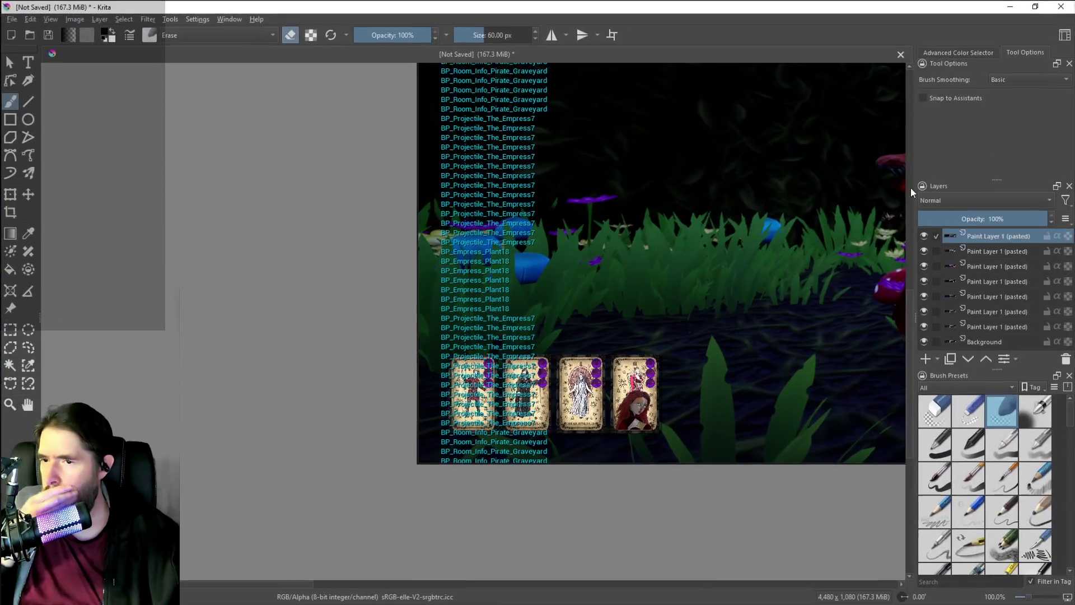
left_click_drag(909, 308, 913, 227)
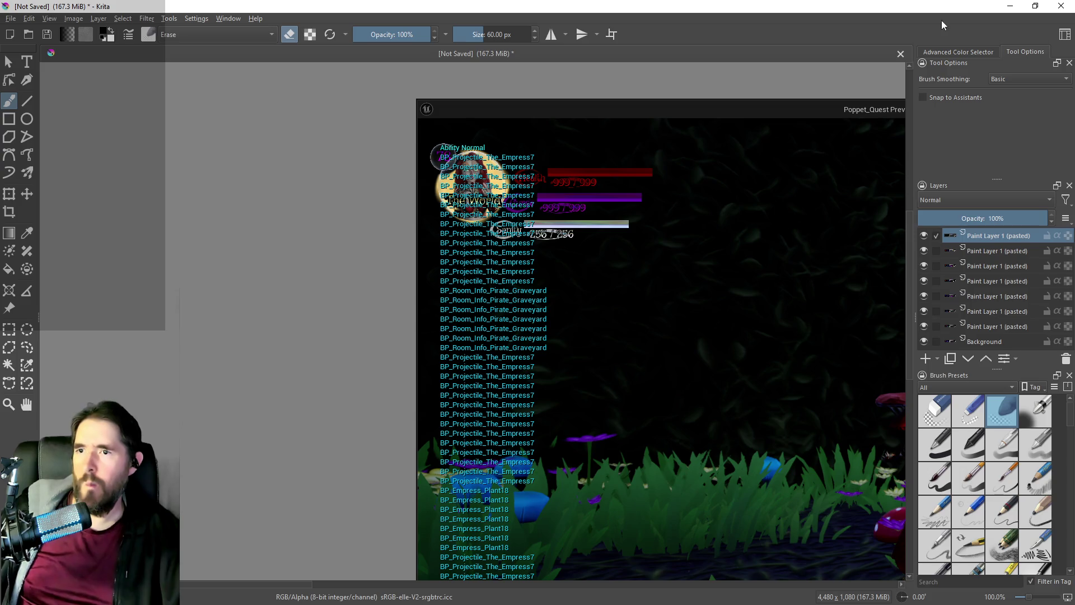
left_click(1011, 7)
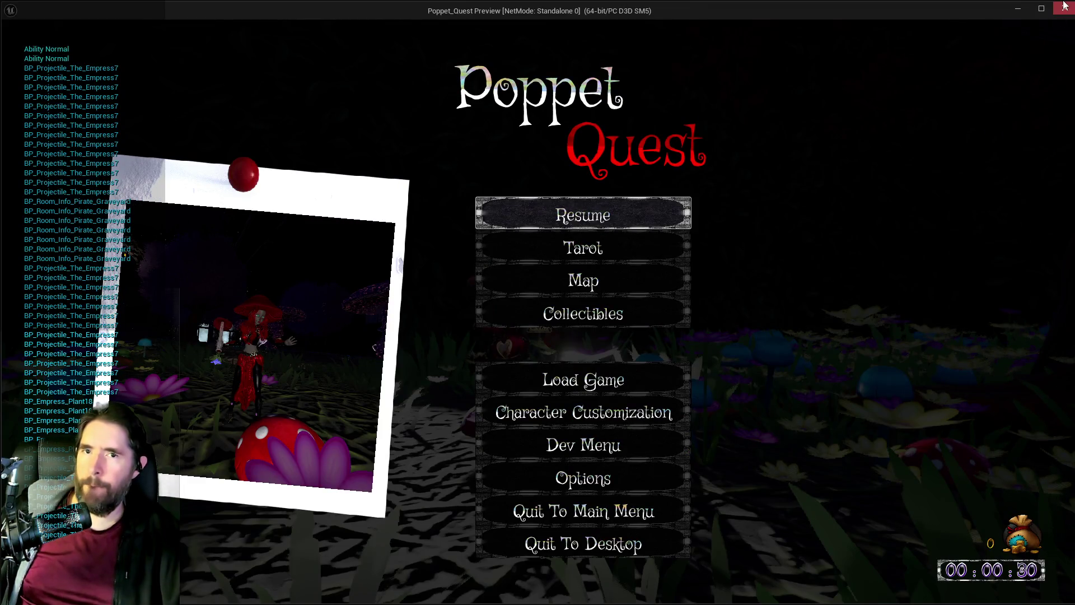
Step: Close the game preview and switch off on-screen printing from a node's context menu
left_click(1066, 5)
right_click(541, 273)
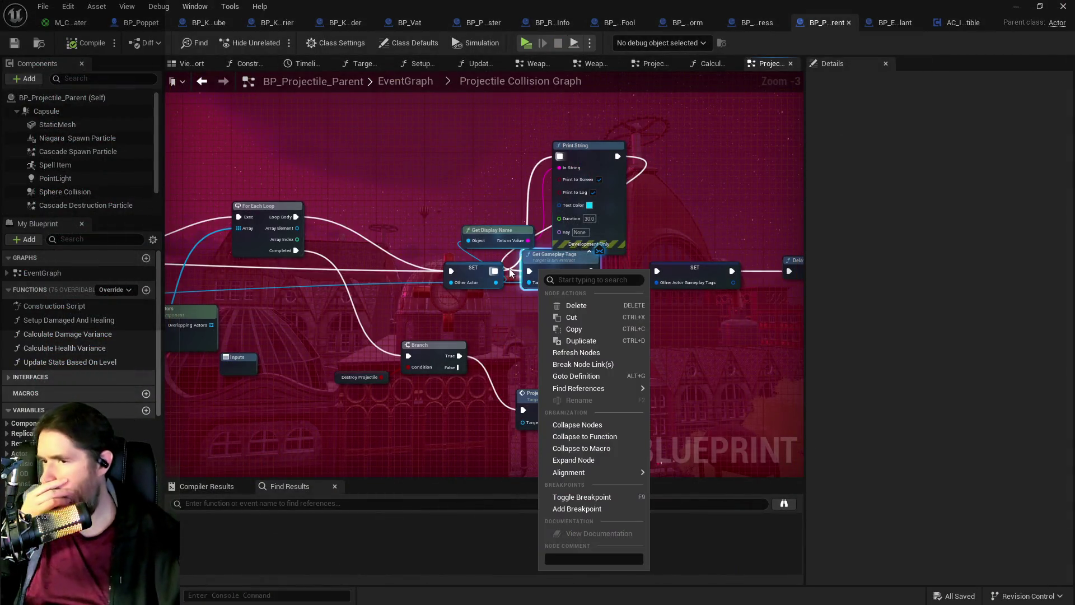
left_click(598, 179)
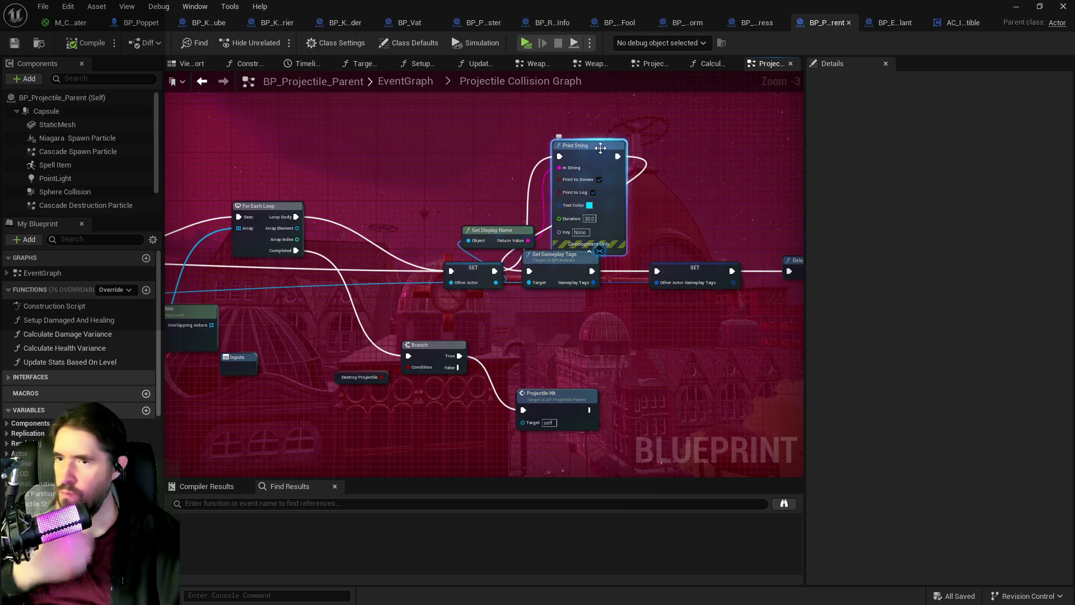
Step: Paste a Print String node beside the Tarot the Empress and Tower calls
scroll(691, 321, "down", 2)
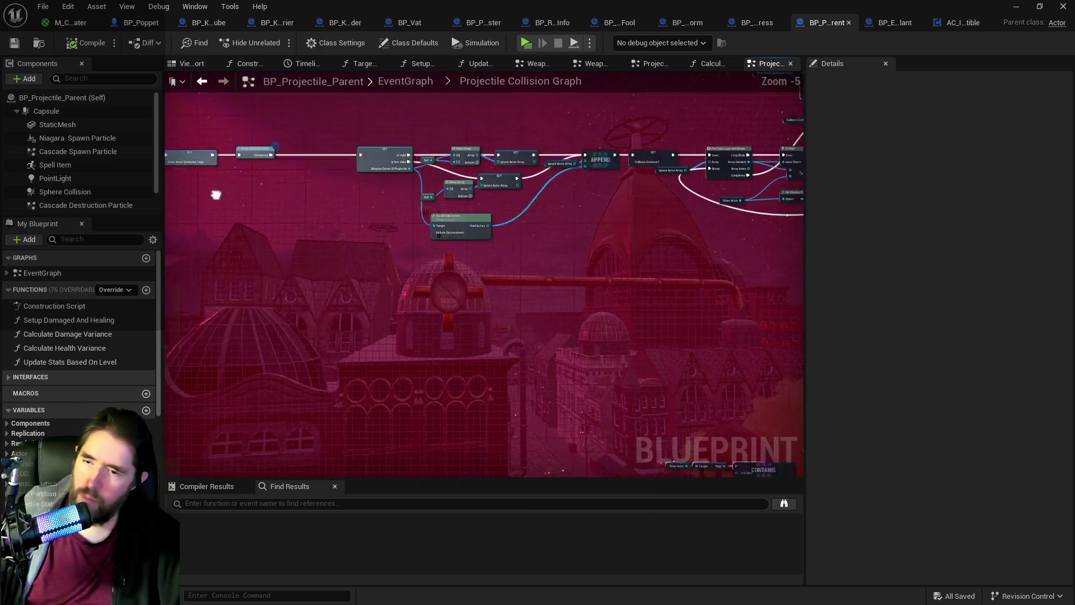
left_click_drag(509, 274, 229, 186)
left_click_drag(611, 278, 295, 280)
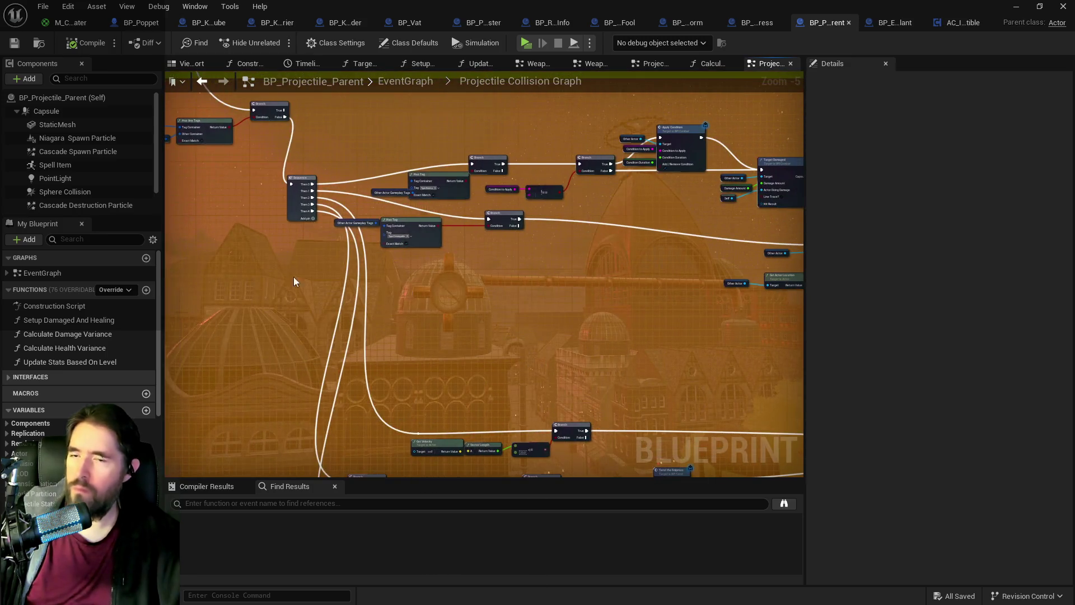
left_click_drag(567, 310, 579, 177)
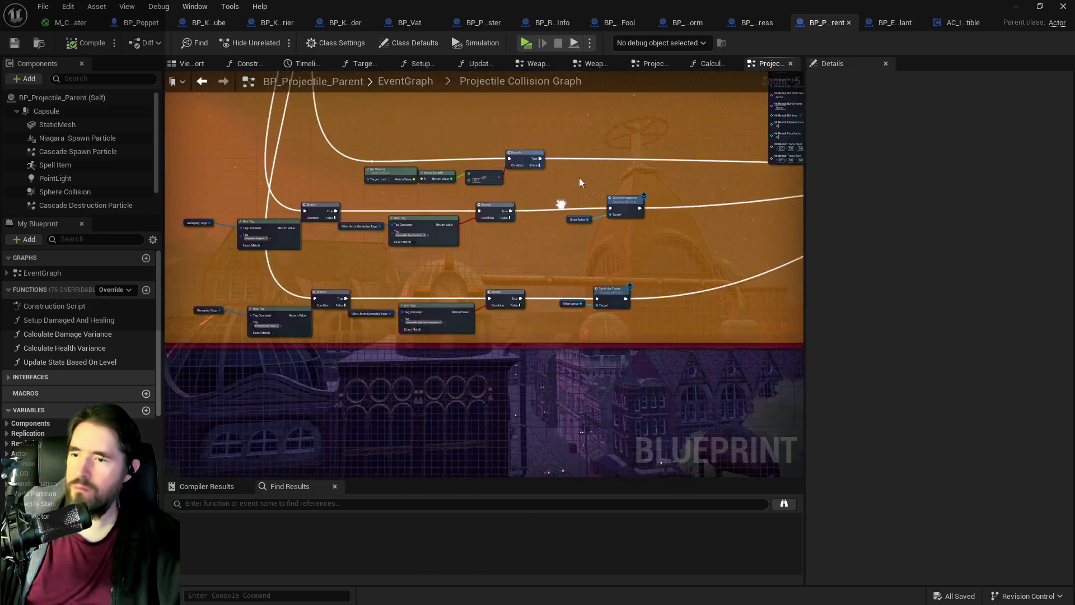
scroll(539, 261, "up", 1)
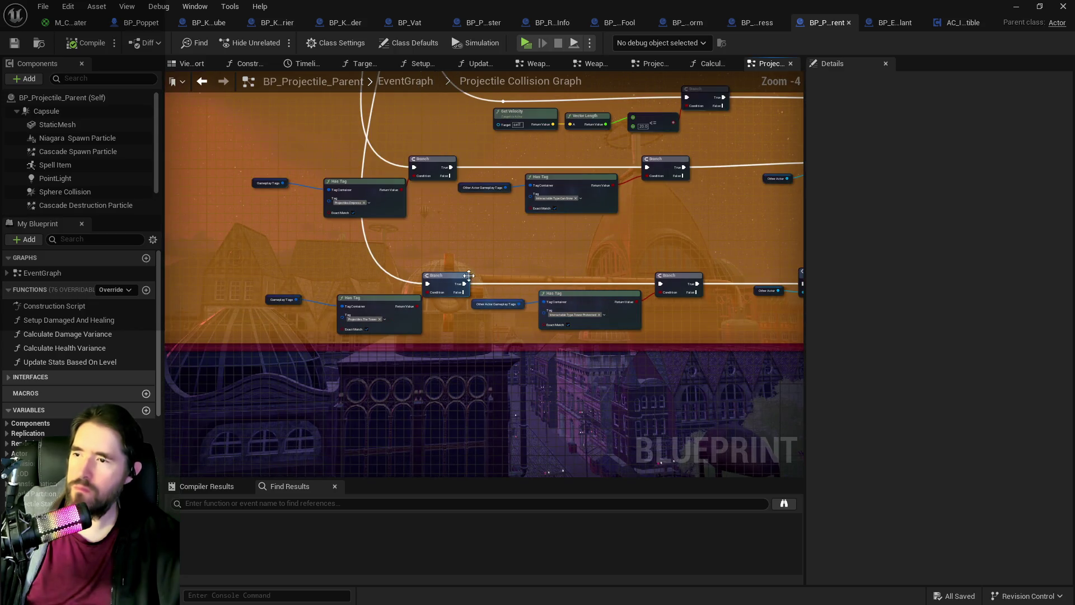
mouse_move(515, 267)
left_mouse_down()
mouse_move(552, 321)
mouse_move(437, 325)
mouse_move(548, 327)
left_mouse_up()
scroll(541, 304, "down", 1)
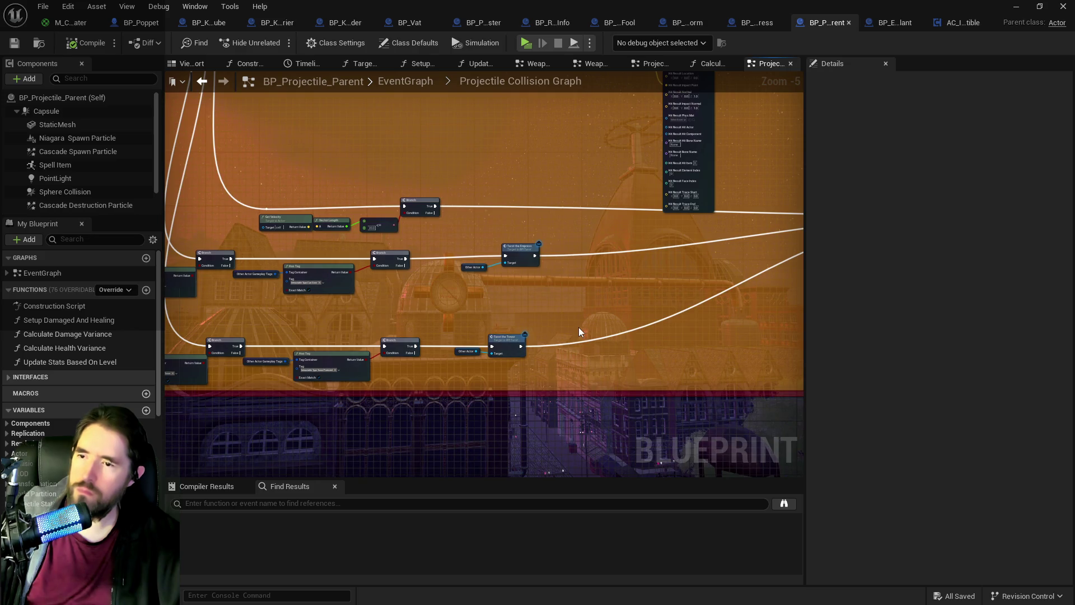
scroll(515, 318, "up", 2)
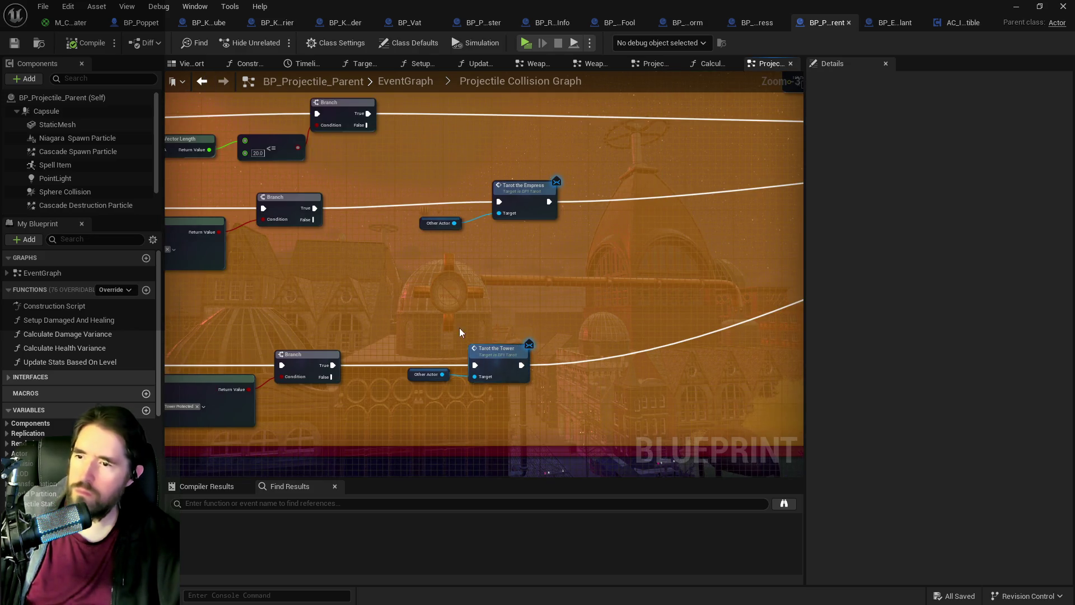
left_click_drag(524, 322, 514, 367)
key("ctrl+v")
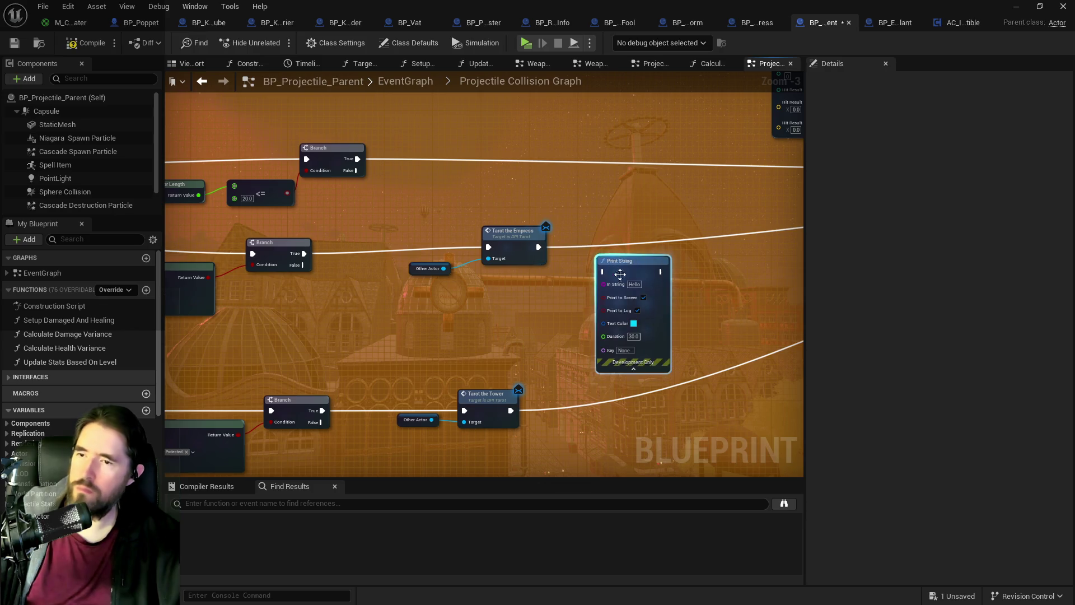
Step: Make Print String red, feed it Other Actor's display name, run it before Tarot the Empress, and save
left_click(633, 324)
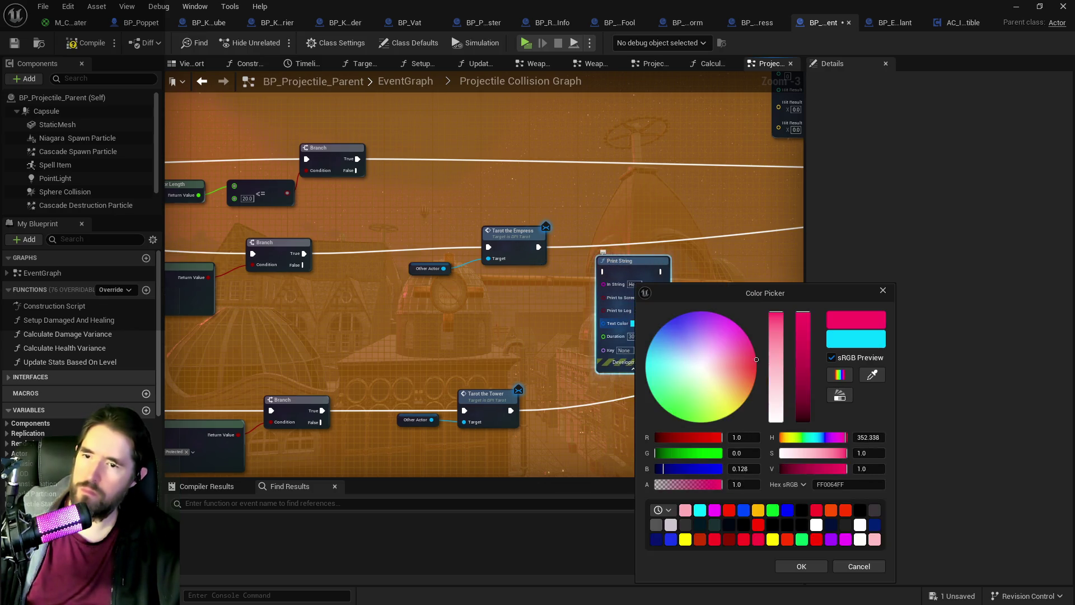
left_click(801, 567)
left_click_drag(643, 284, 657, 247)
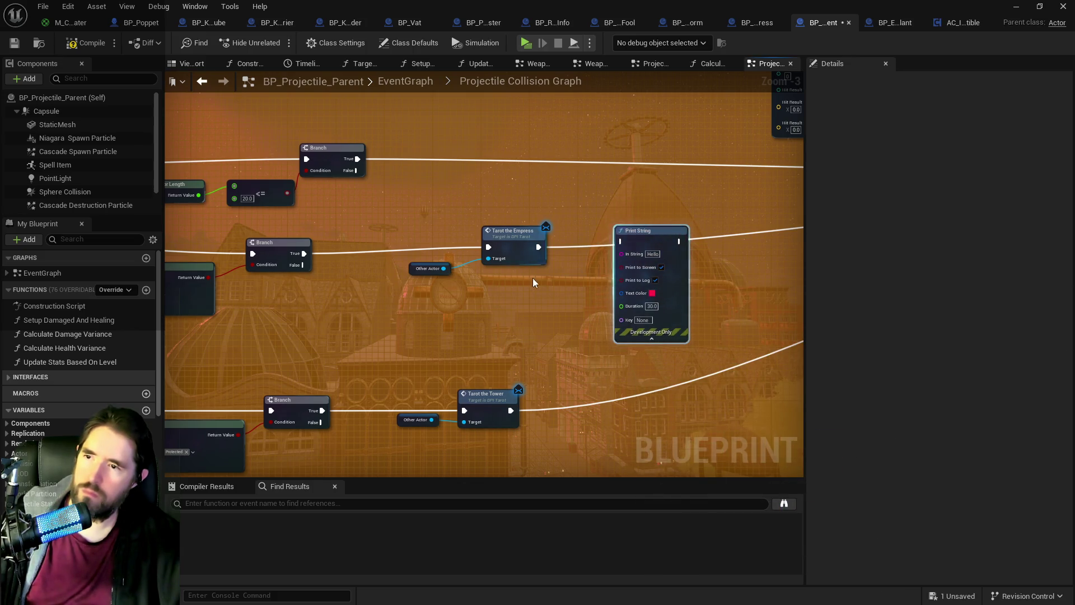
left_click_drag(492, 287, 580, 286)
mouse_move(741, 240)
left_mouse_down()
mouse_move(429, 257)
mouse_move(462, 245)
left_mouse_up()
mouse_move(532, 268)
left_mouse_down()
mouse_move(434, 263)
mouse_move(431, 247)
mouse_move(460, 224)
mouse_move(576, 247)
left_mouse_up()
left_click(216, 151)
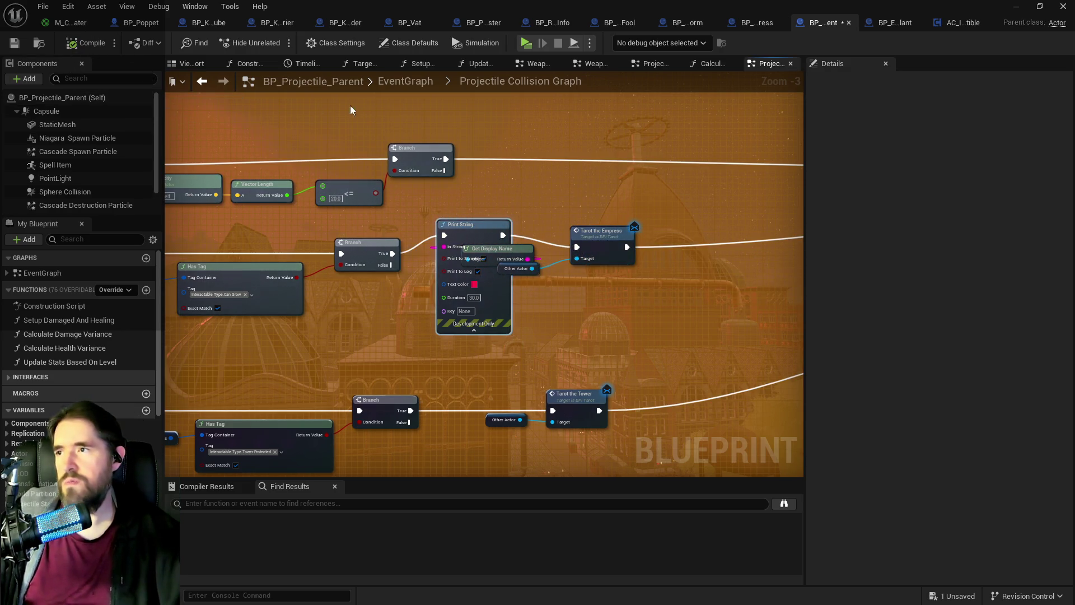
key("ctrl+s")
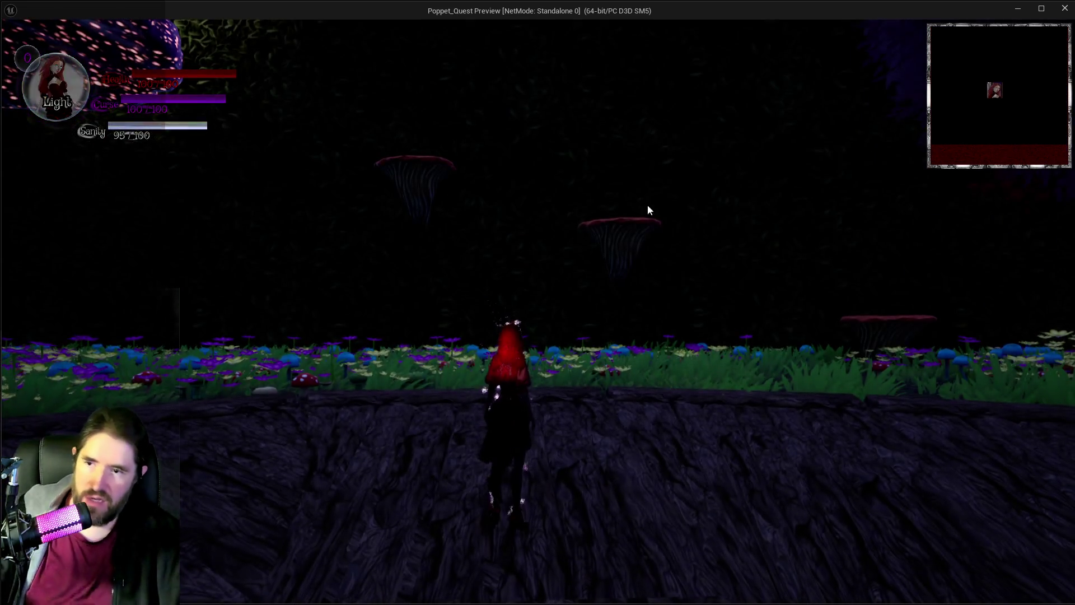
Step: Start playing, open the tarot card selection, and cast Empress spells at the lit bush and plant
left_click(648, 211)
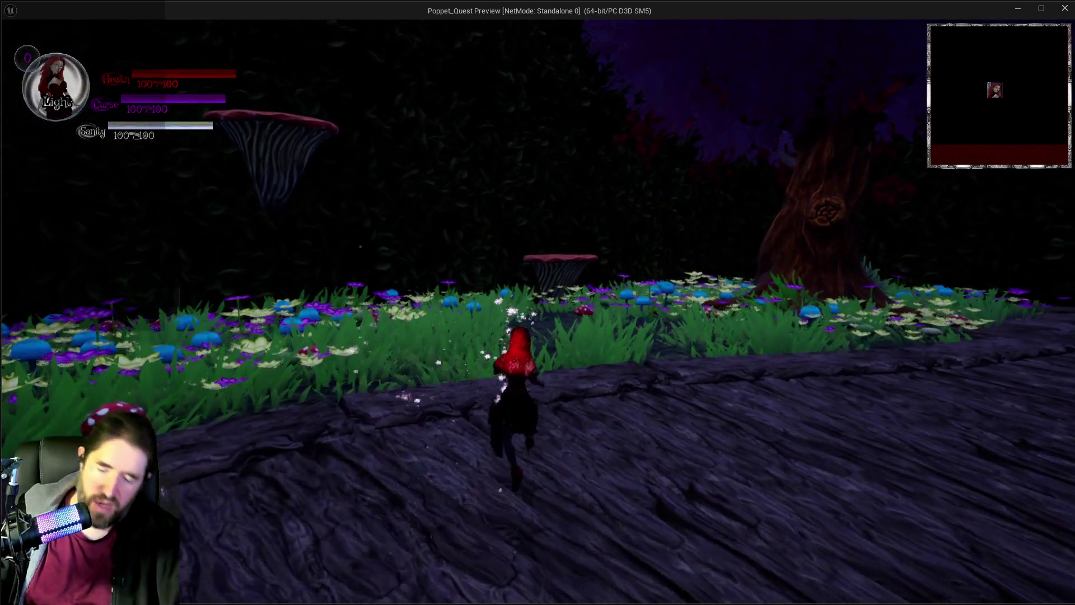
key("Tab")
key("Tab")
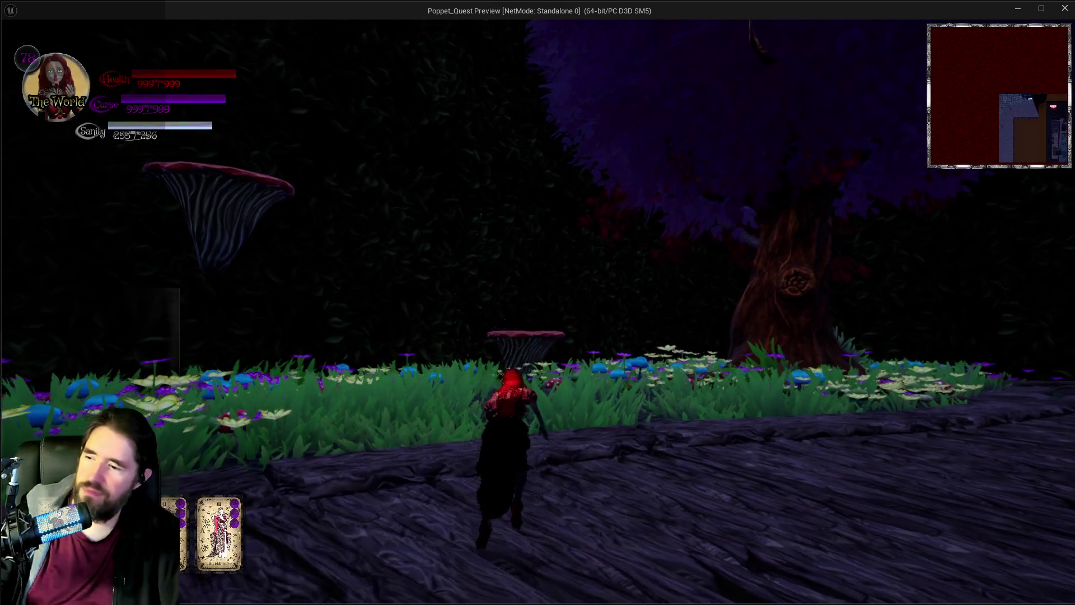
key("w")
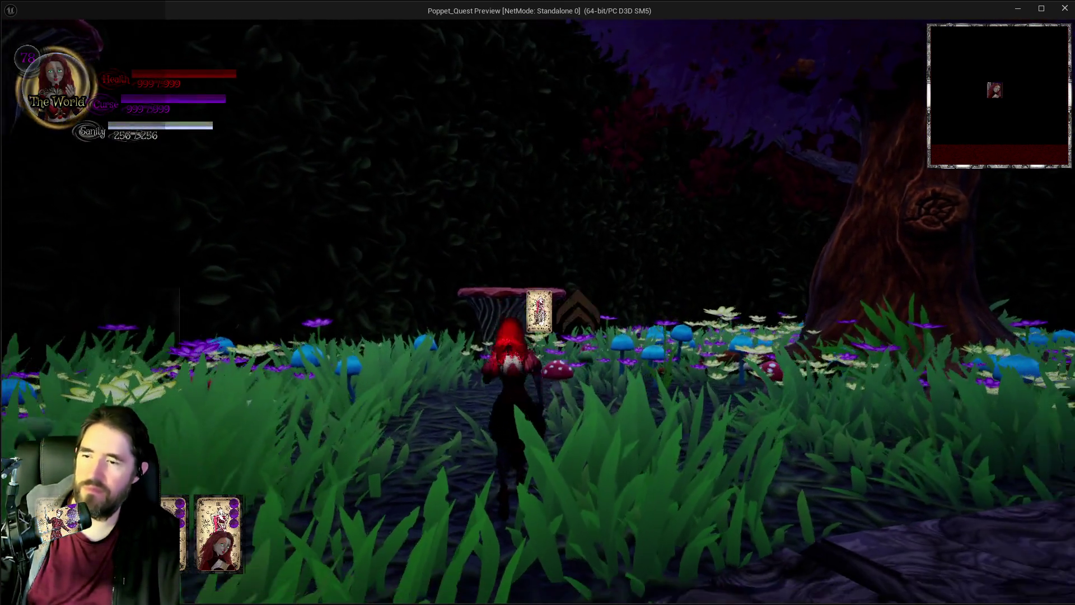
key("q")
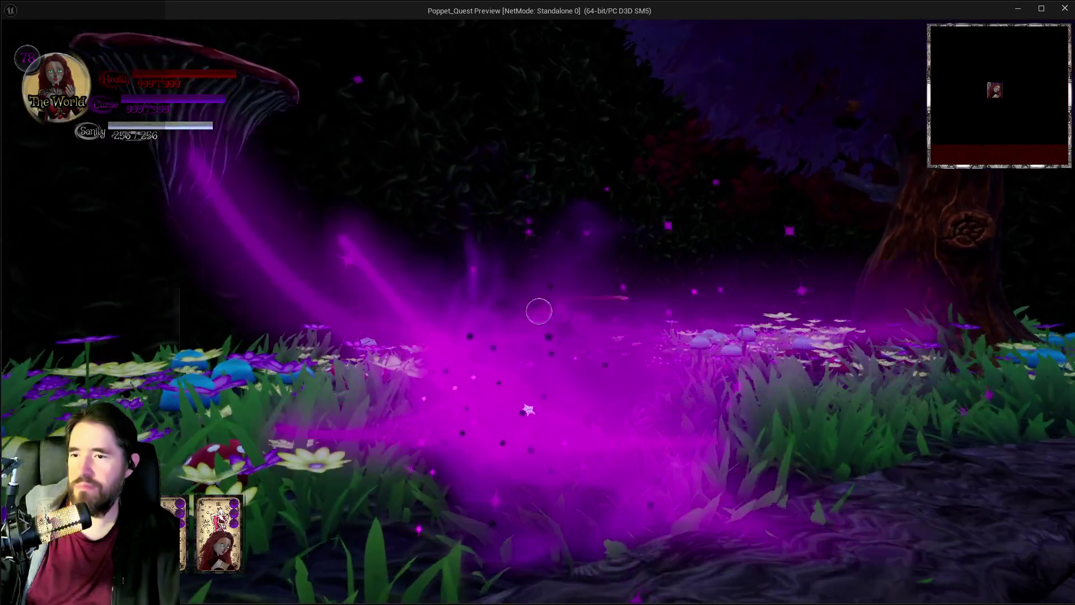
key("w")
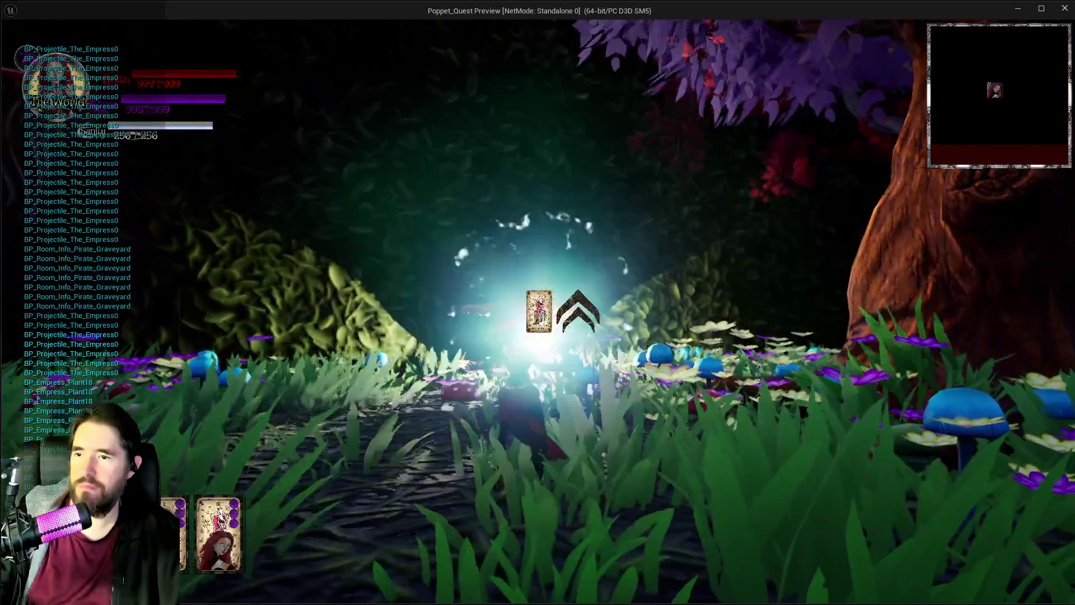
key("w")
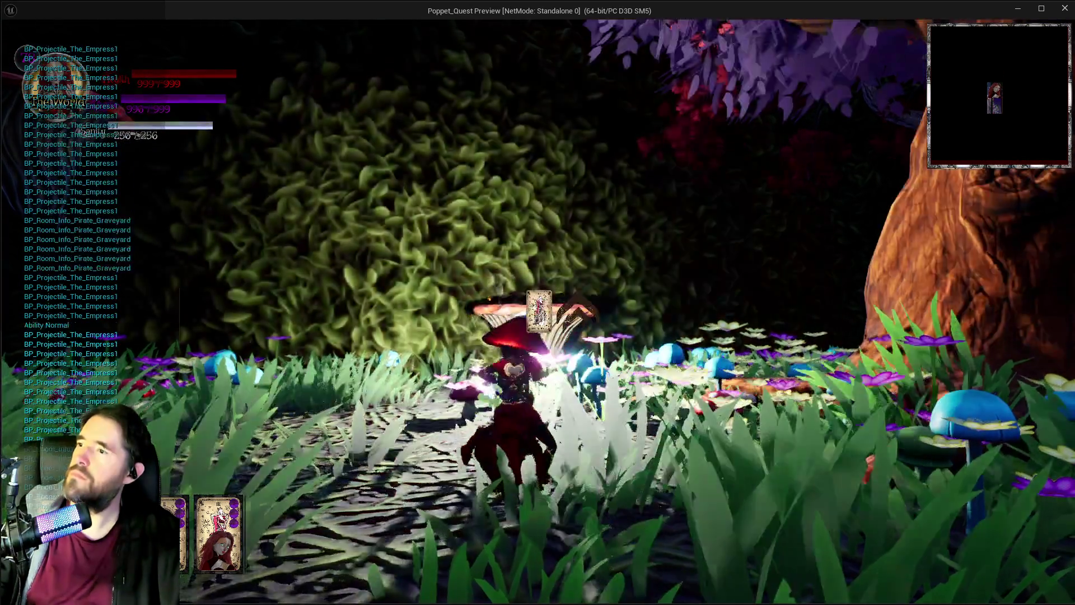
key("e")
key("w")
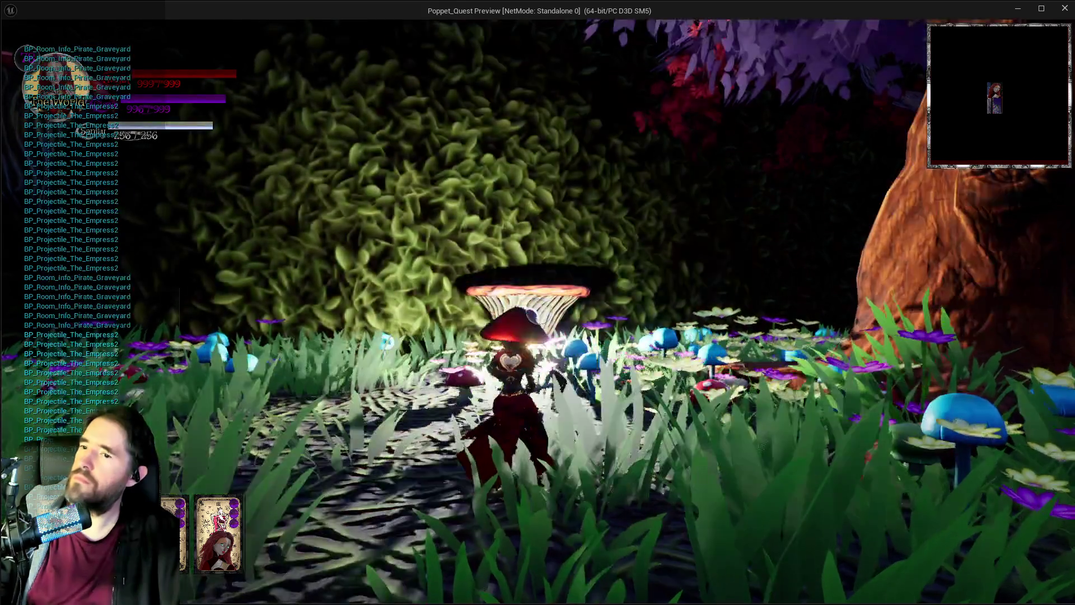
key("e")
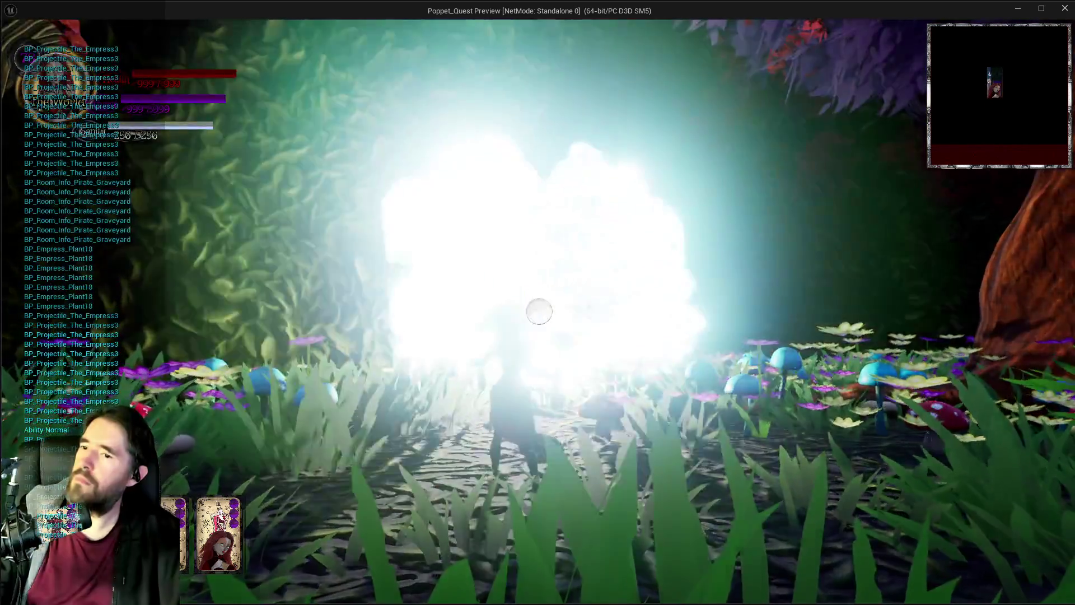
key("e")
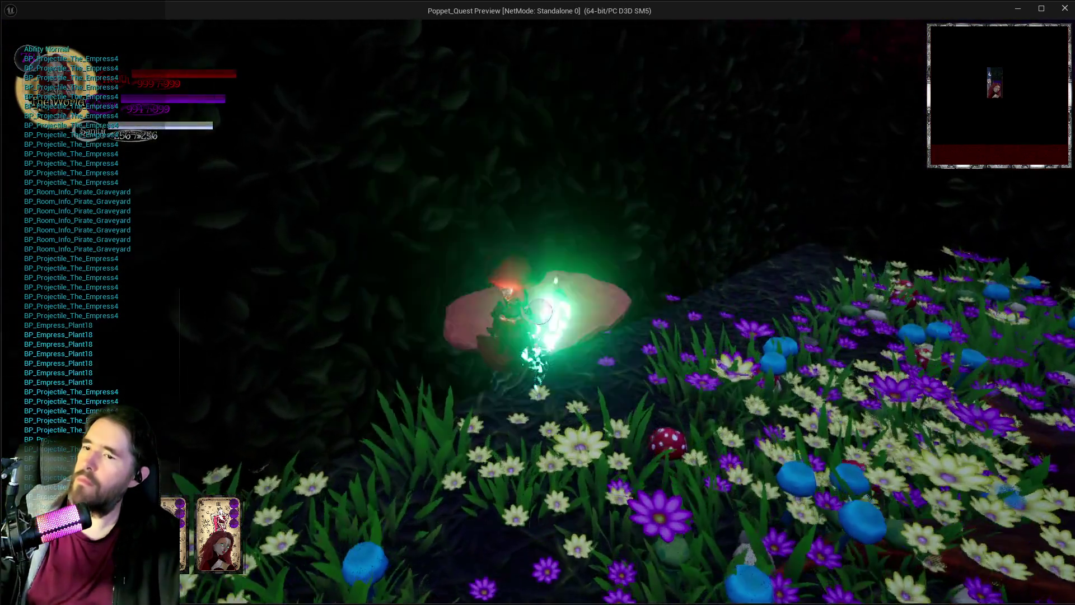
Step: Fire projectiles at the mushroom, flower bed, portal and grotto, then stop with Escape
left_click(539, 312)
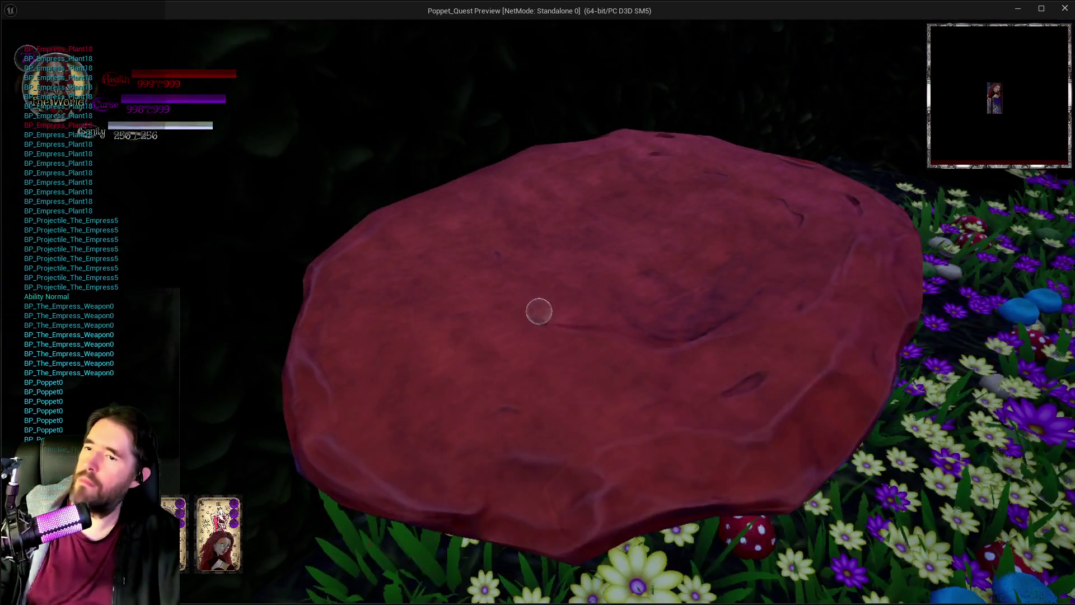
key("s")
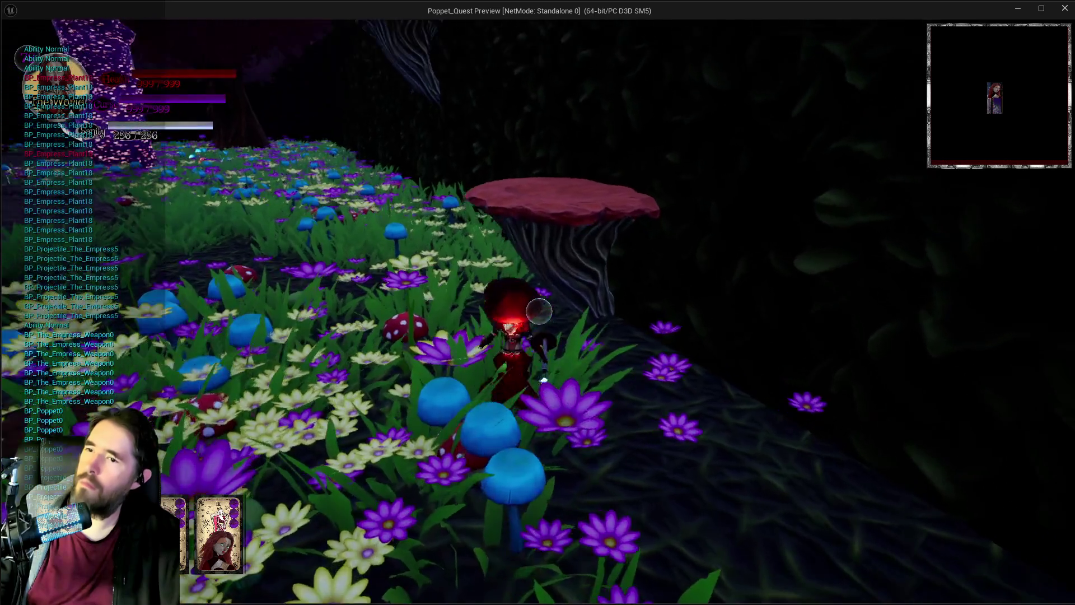
left_click(539, 312)
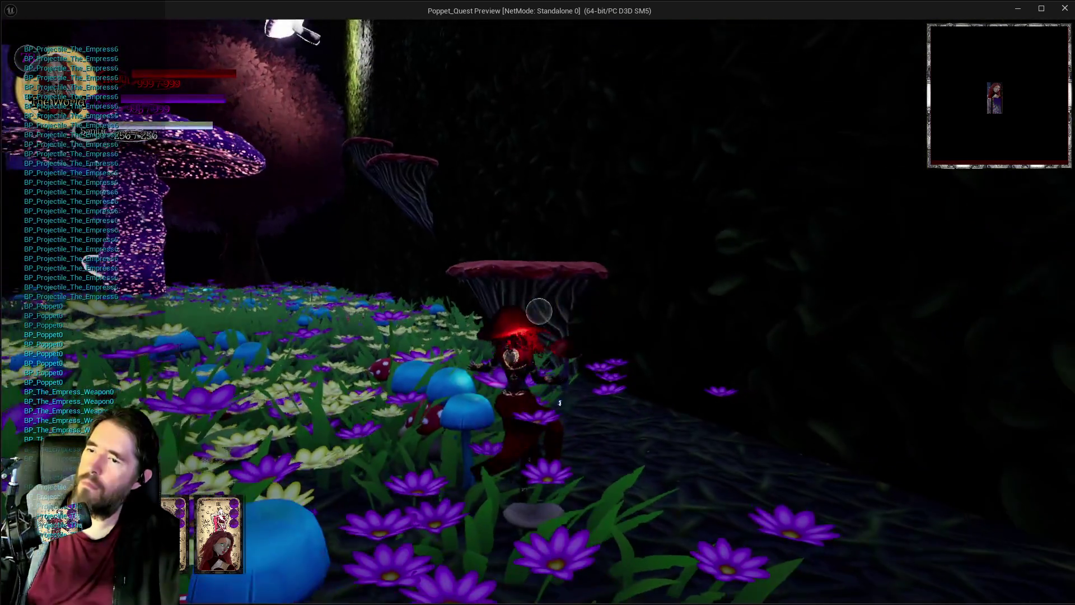
left_click(539, 311)
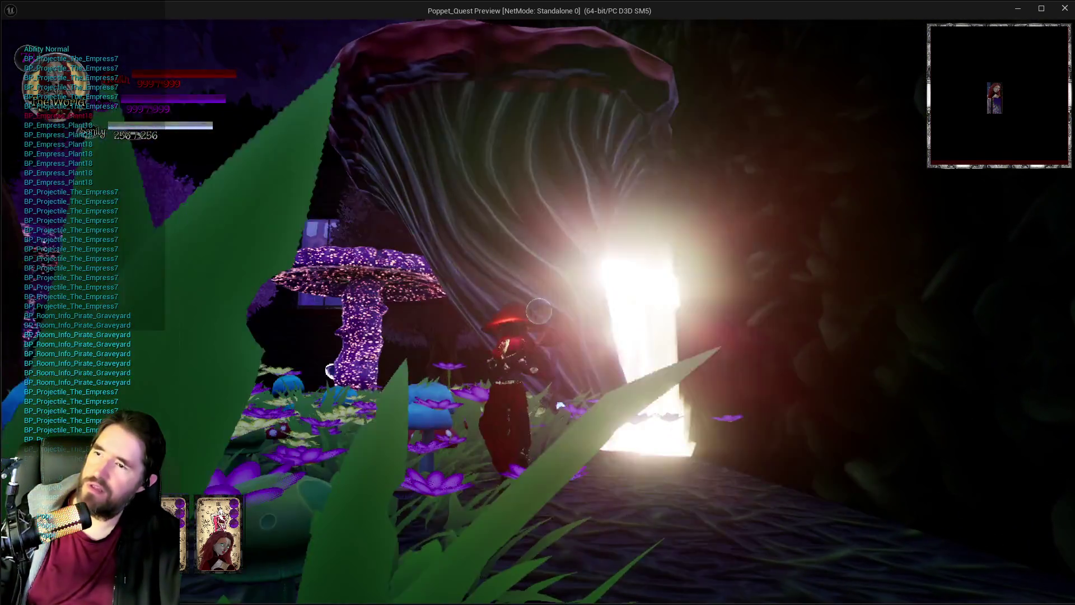
left_click(538, 311)
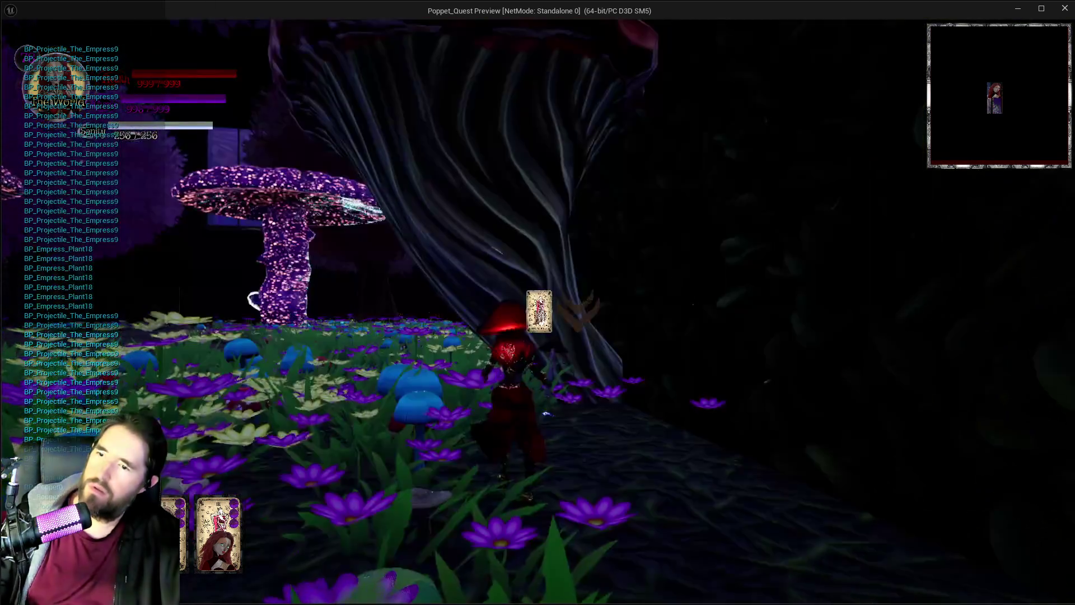
left_click(539, 312)
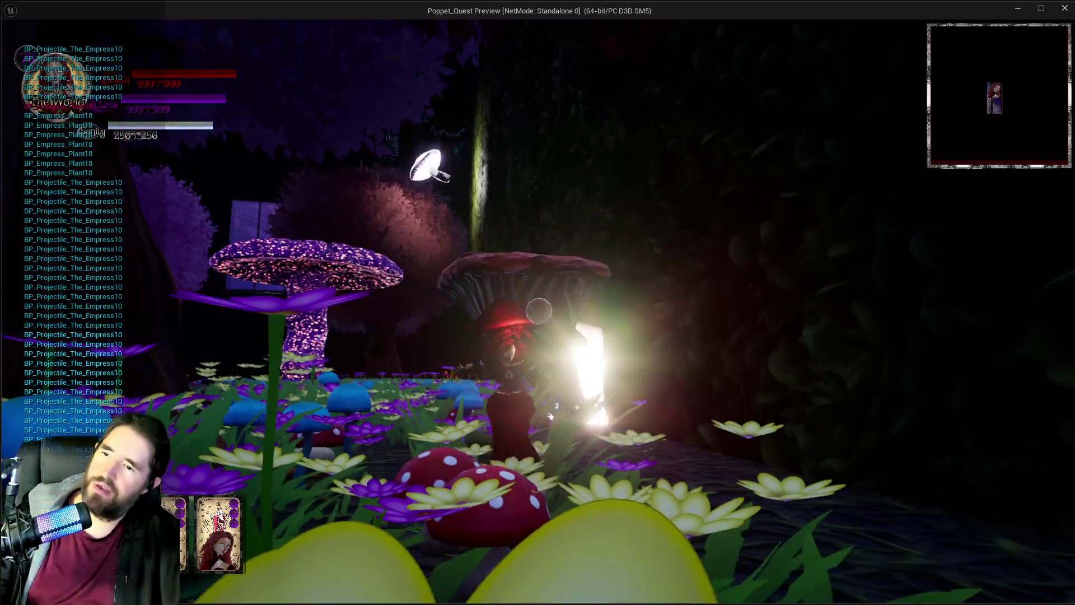
left_click(538, 312)
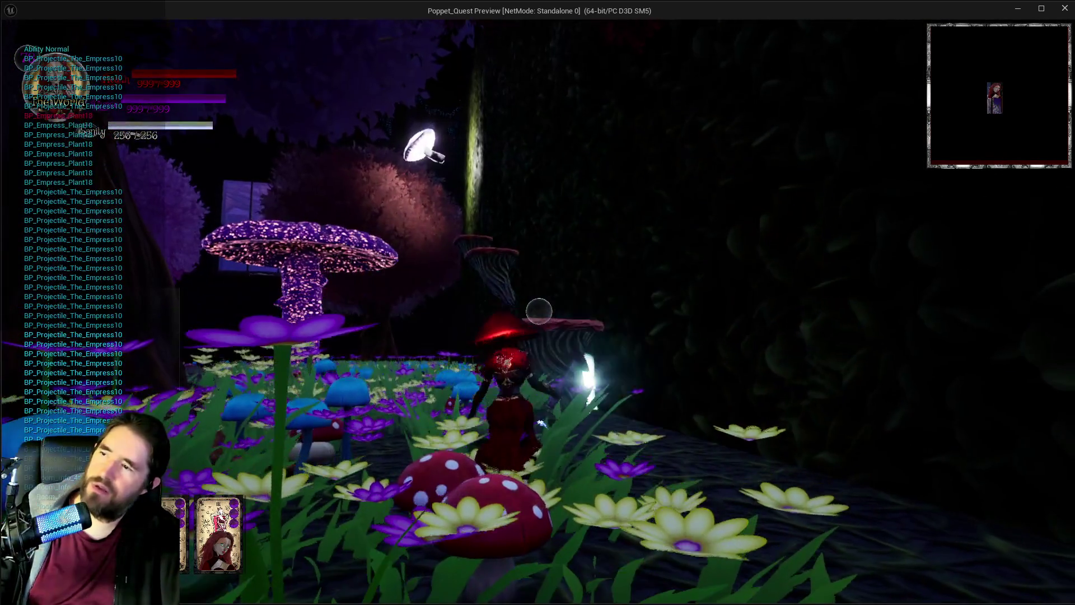
key("Escape")
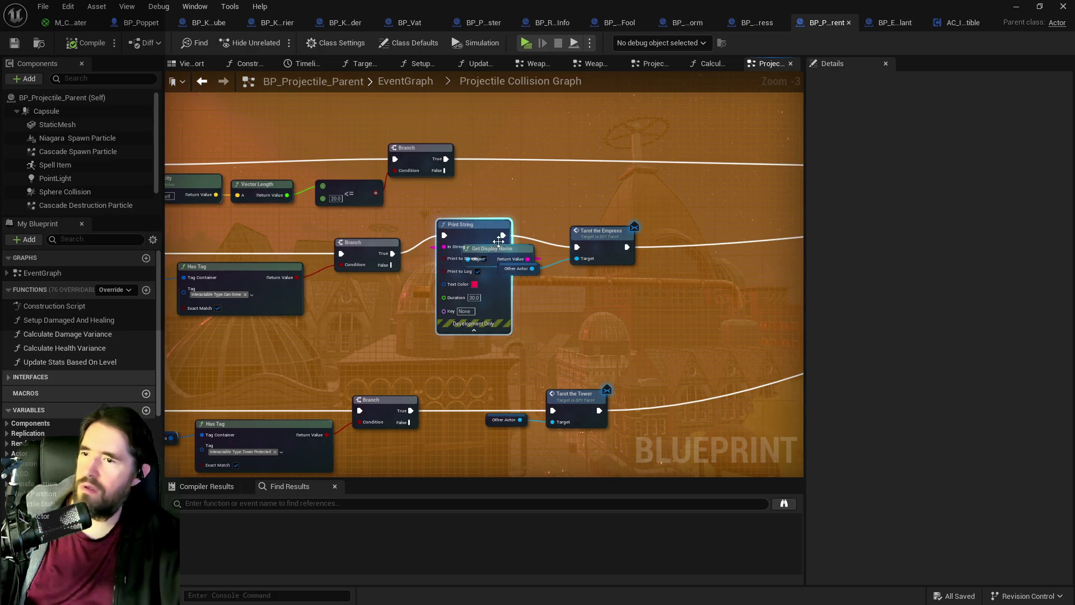
Step: Pan the collision graph past the tag checks to bring the Sequence node's outputs into view
scroll(499, 241, "down", 3)
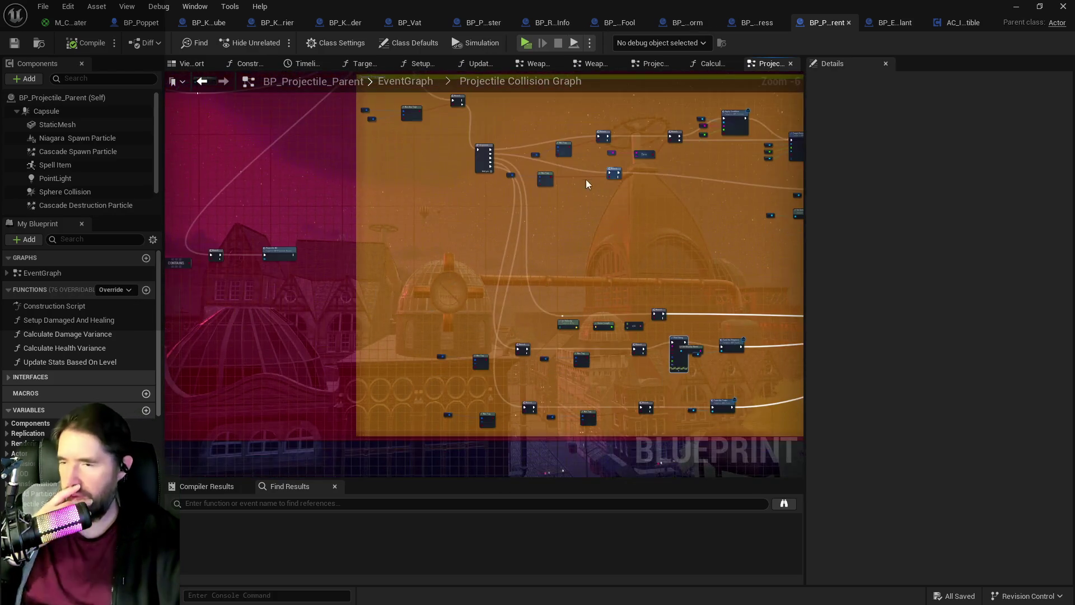
scroll(562, 318, "up", 3)
mouse_move(698, 305)
left_mouse_down()
mouse_move(569, 281)
mouse_move(418, 280)
left_mouse_up()
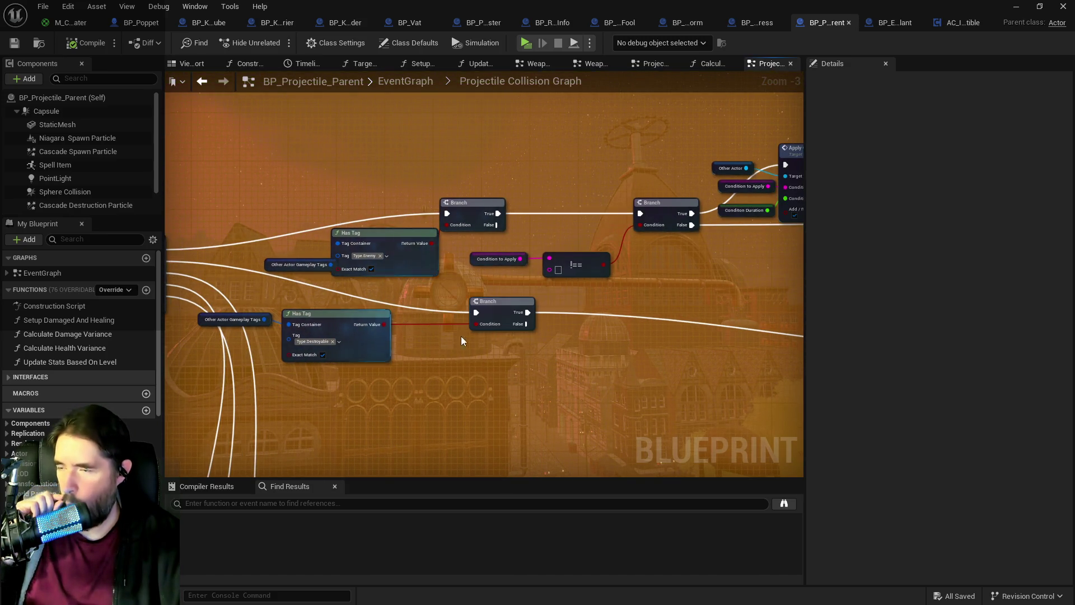
left_click_drag(461, 336, 313, 319)
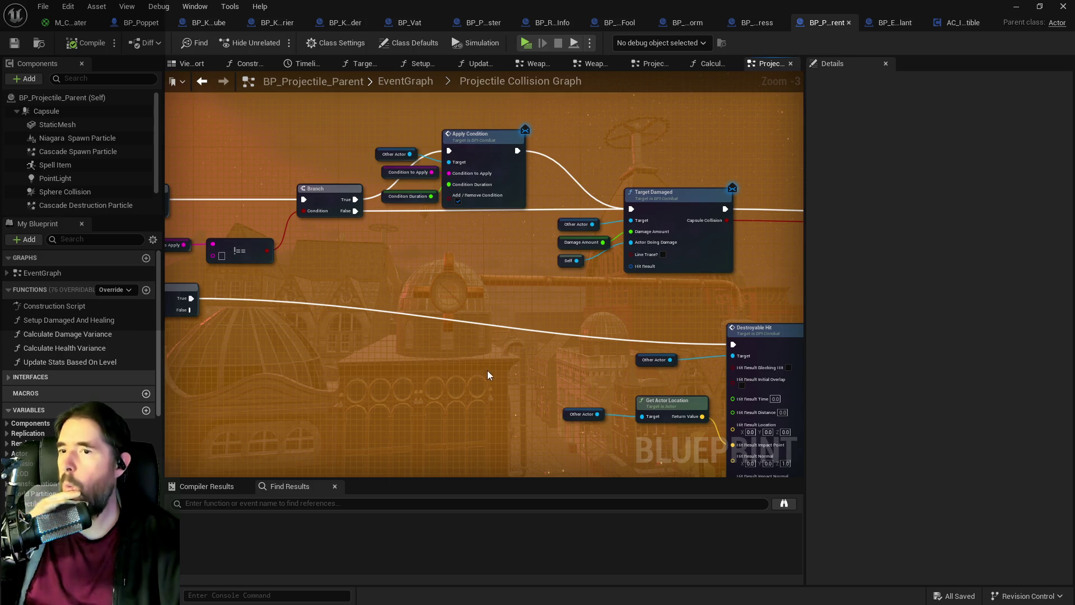
left_click_drag(487, 371, 533, 216)
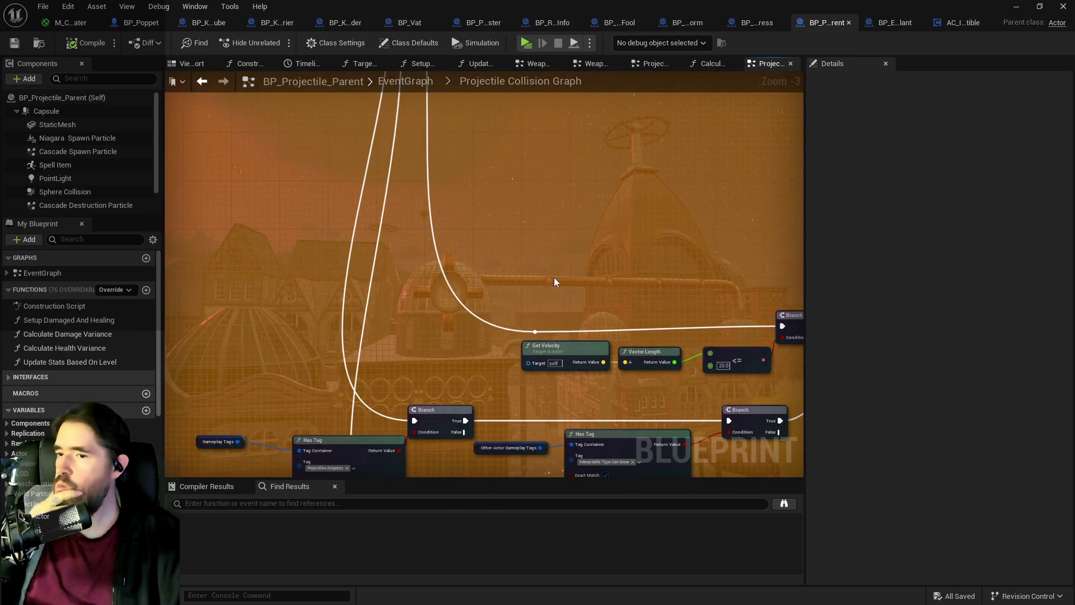
left_click_drag(555, 282, 338, 257)
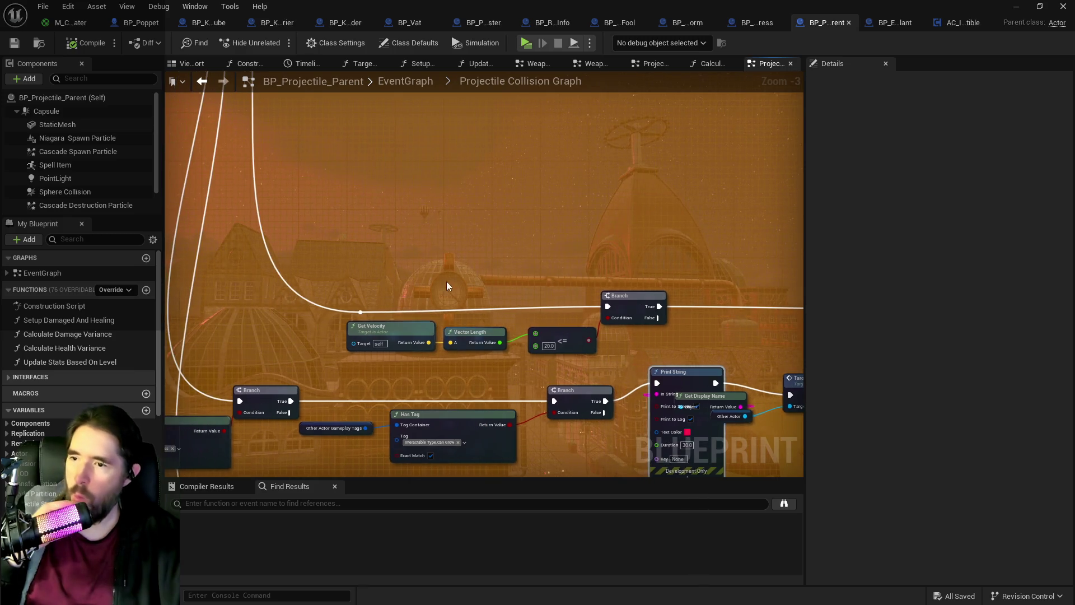
mouse_move(445, 282)
left_mouse_down()
mouse_move(314, 264)
mouse_move(460, 277)
left_mouse_up()
scroll(374, 273, "down", 2)
mouse_move(398, 320)
left_mouse_down()
mouse_move(408, 234)
mouse_move(392, 291)
mouse_move(398, 423)
left_mouse_up()
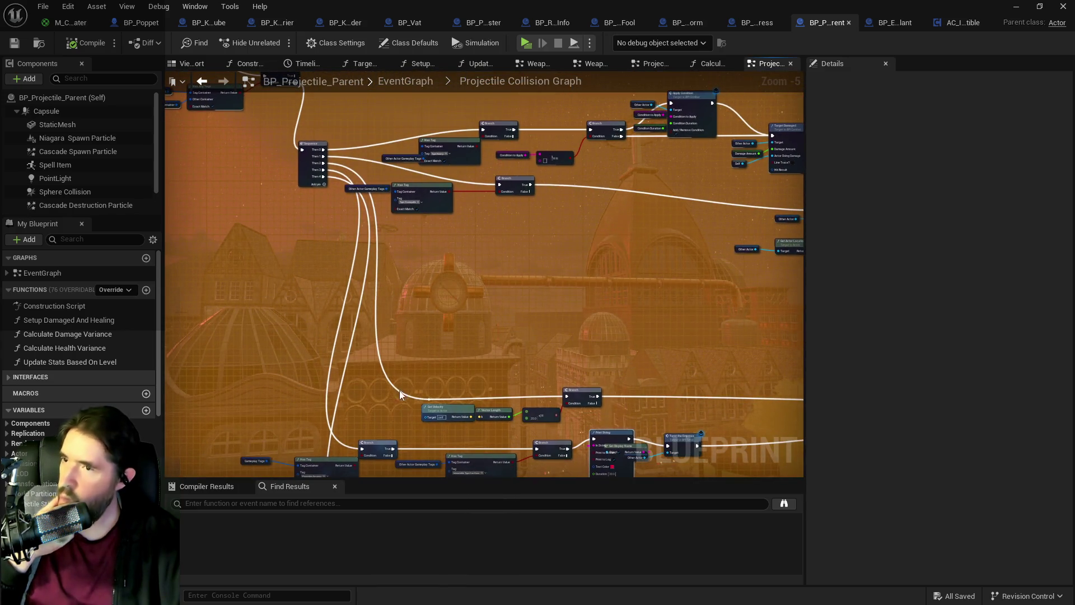
scroll(391, 269, "up", 3)
scroll(429, 320, "down", 4)
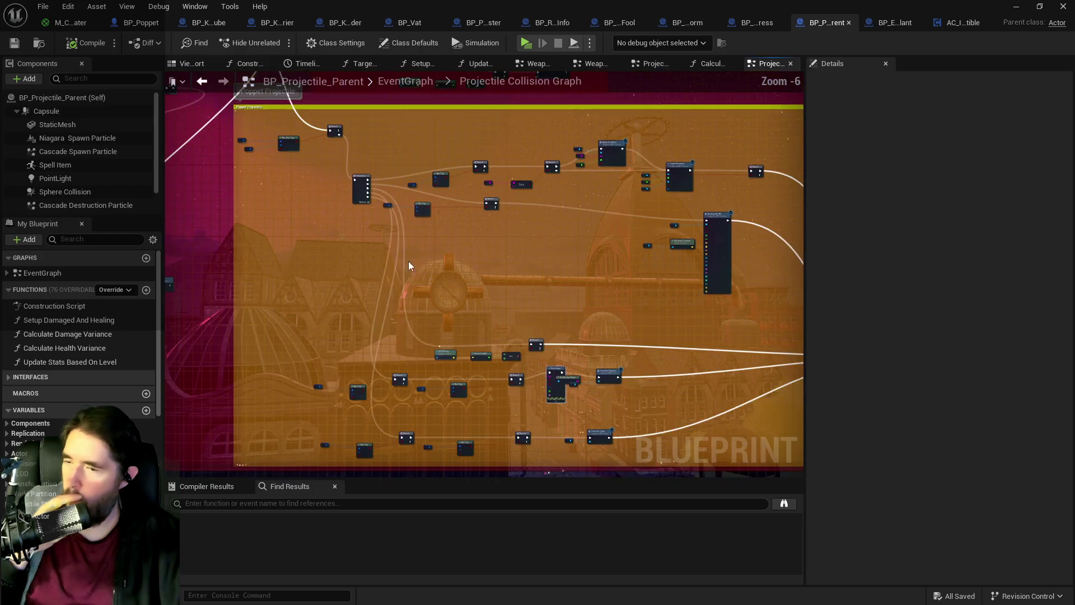
scroll(411, 263, "up", 3)
left_click_drag(411, 263, 390, 247)
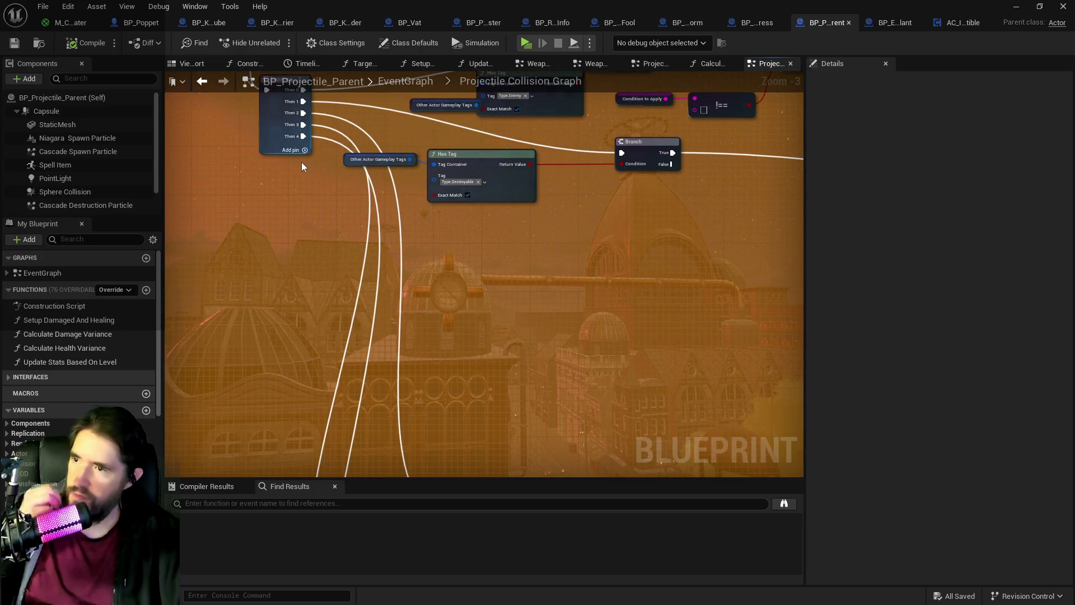
Step: Add a Then 5 output to Sequence, connect it to the velocity-check Branch, and remove the spare pin
left_click(305, 150)
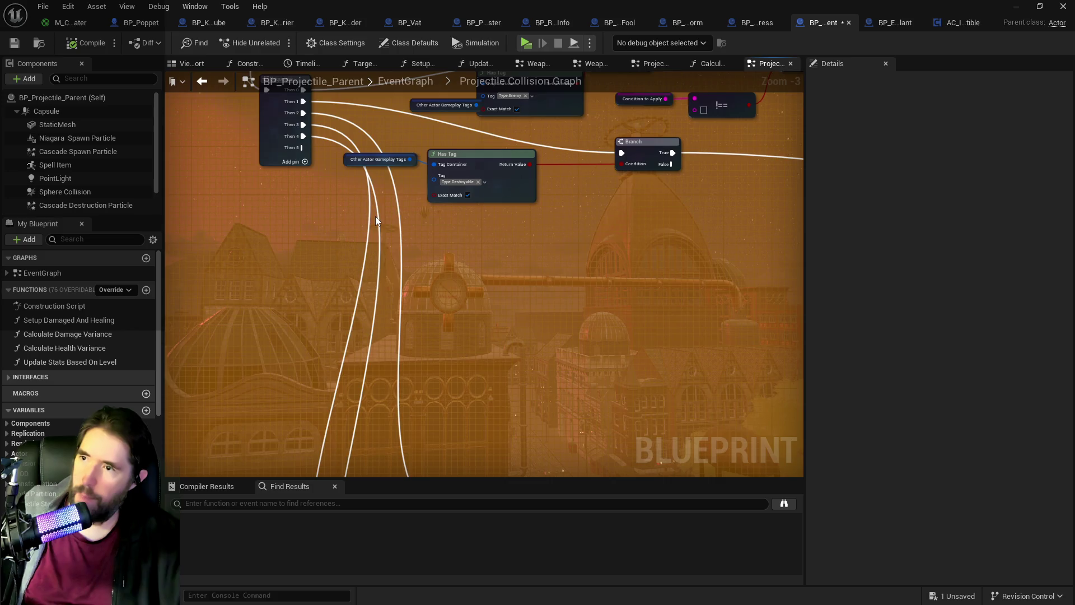
left_click_drag(303, 147, 336, 194)
mouse_move(264, 118)
left_mouse_down()
mouse_move(422, 462)
mouse_move(431, 409)
mouse_move(664, 295)
mouse_move(465, 298)
mouse_move(338, 391)
left_mouse_up()
left_click_drag(391, 240, 385, 445)
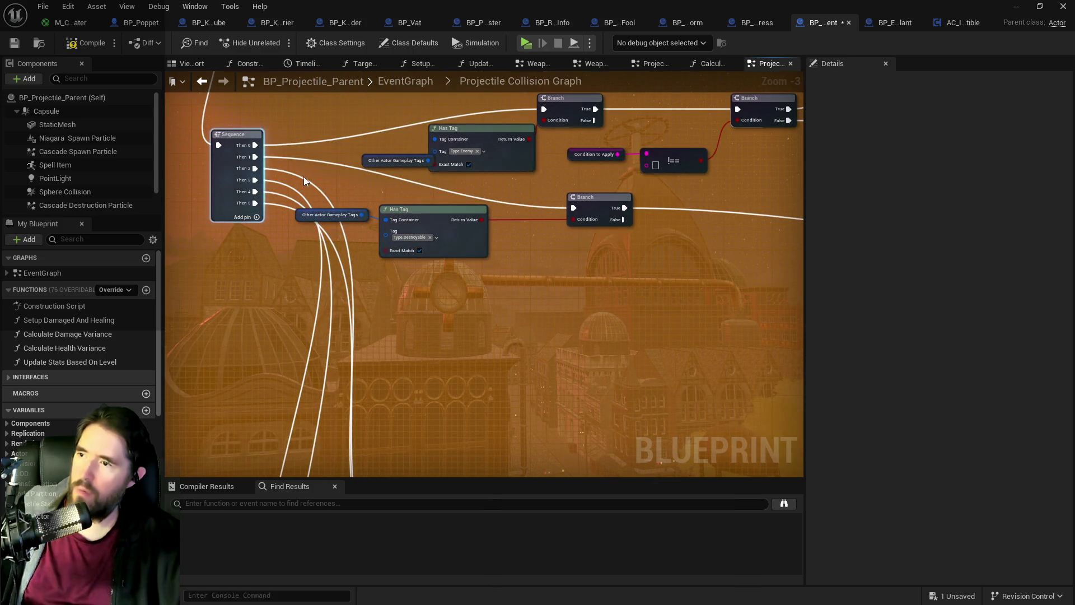
left_click_drag(421, 366, 471, 317)
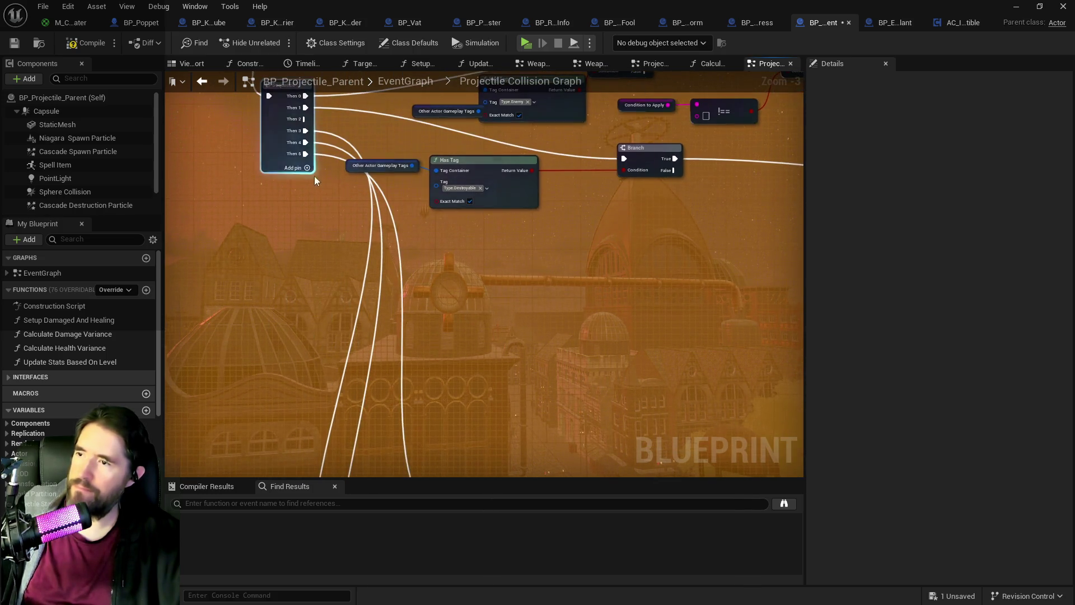
right_click(292, 124)
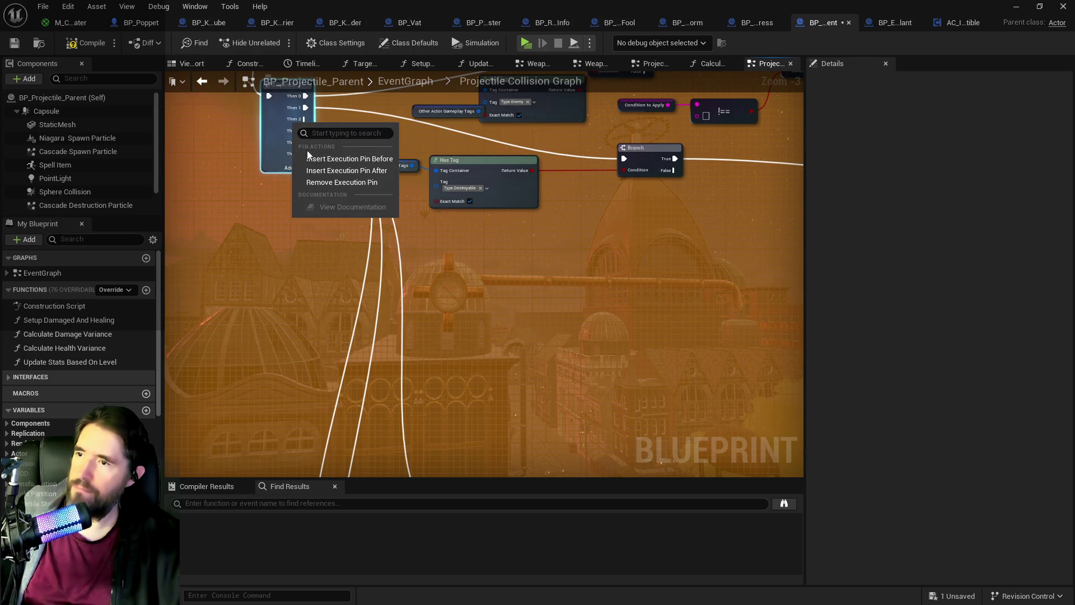
left_click(326, 183)
mouse_move(377, 310)
left_mouse_down()
mouse_move(367, 233)
mouse_move(429, 155)
left_mouse_up()
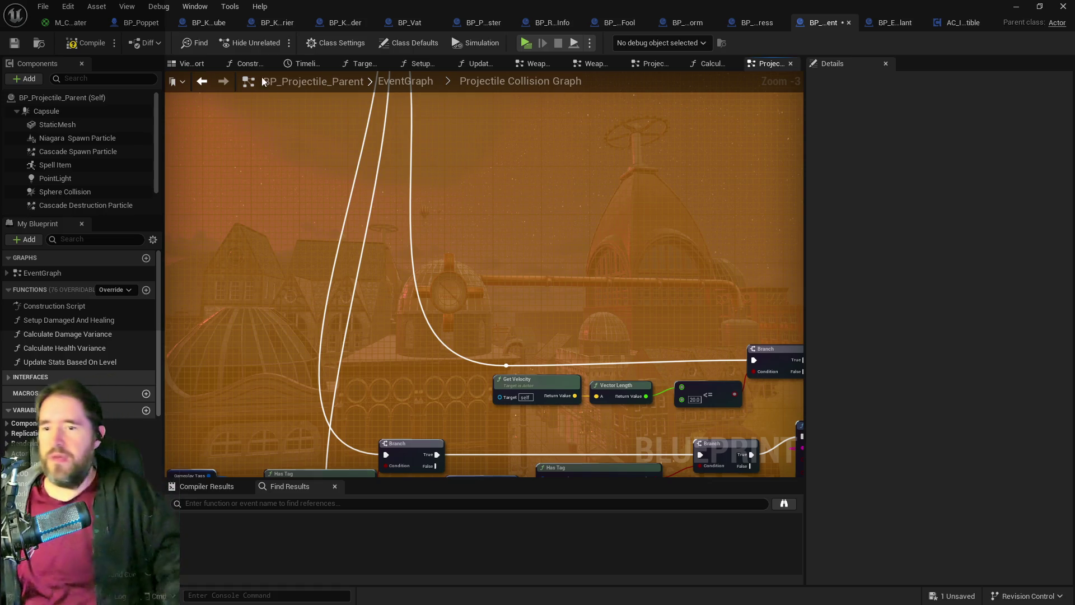
Step: Move the Branch, Get Velocity, Vector Length and <= nodes lower, save, and start Play
left_click(14, 43)
scroll(455, 172, "down", 3)
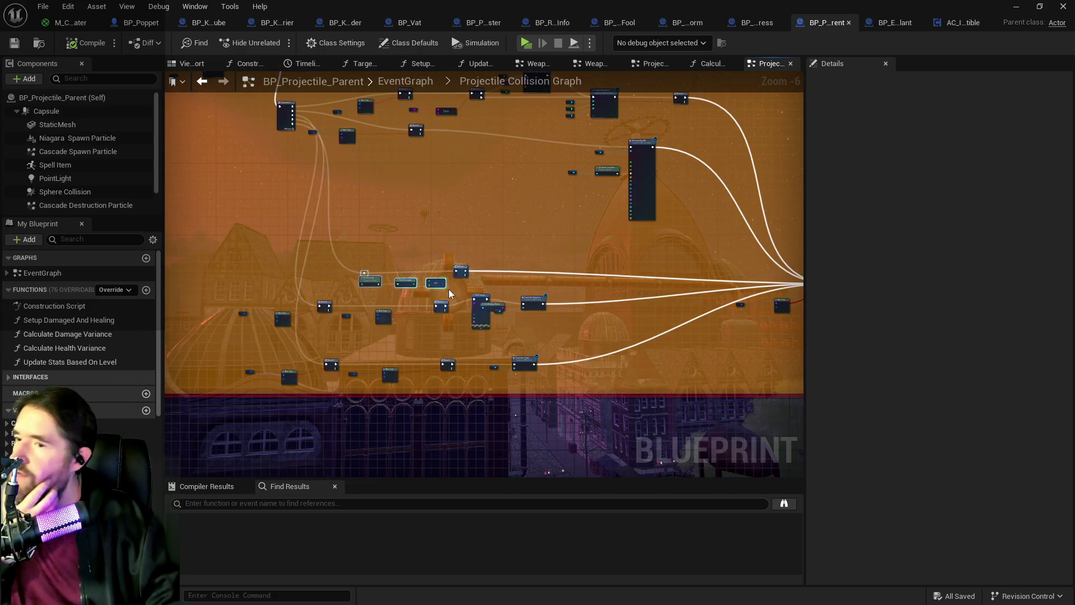
scroll(448, 292, "up", 2)
left_click(465, 264, "shift")
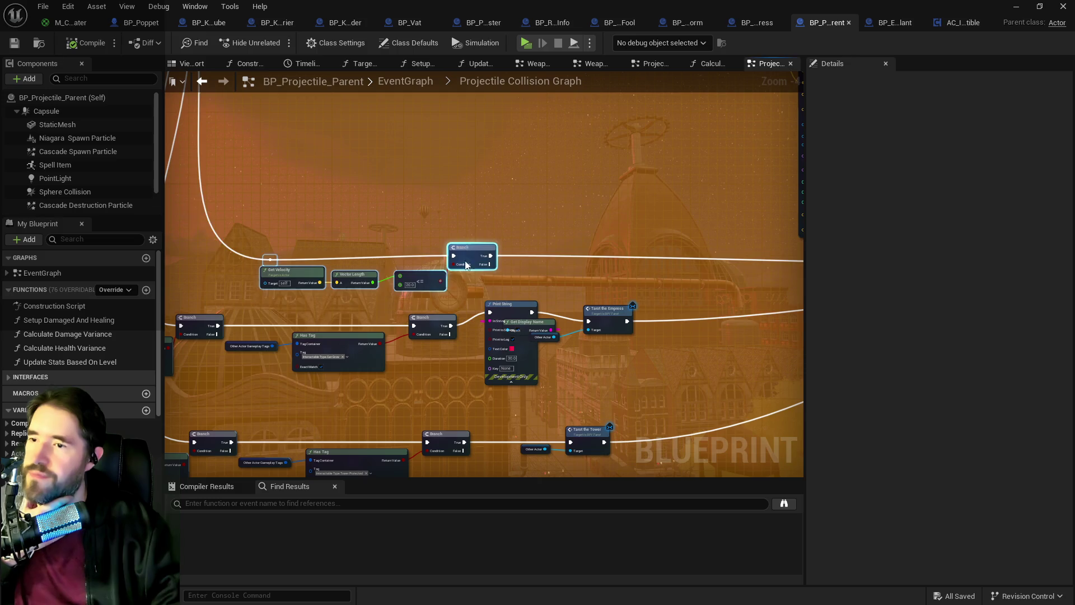
mouse_move(466, 265)
left_mouse_down()
mouse_move(465, 314)
mouse_move(353, 392)
mouse_move(381, 427)
left_mouse_up()
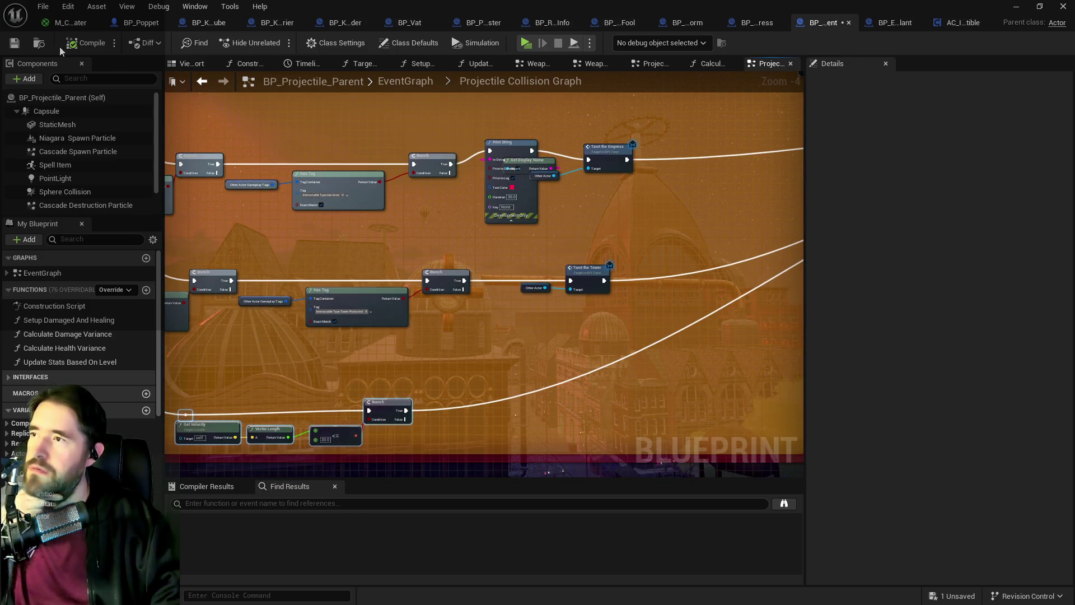
left_click(16, 44)
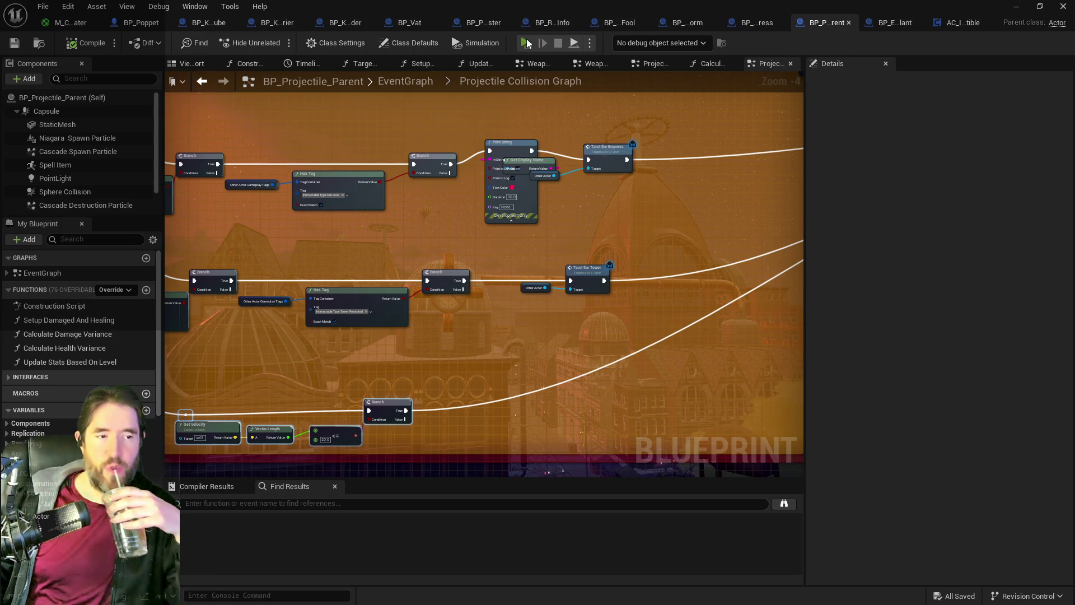
left_click(527, 43)
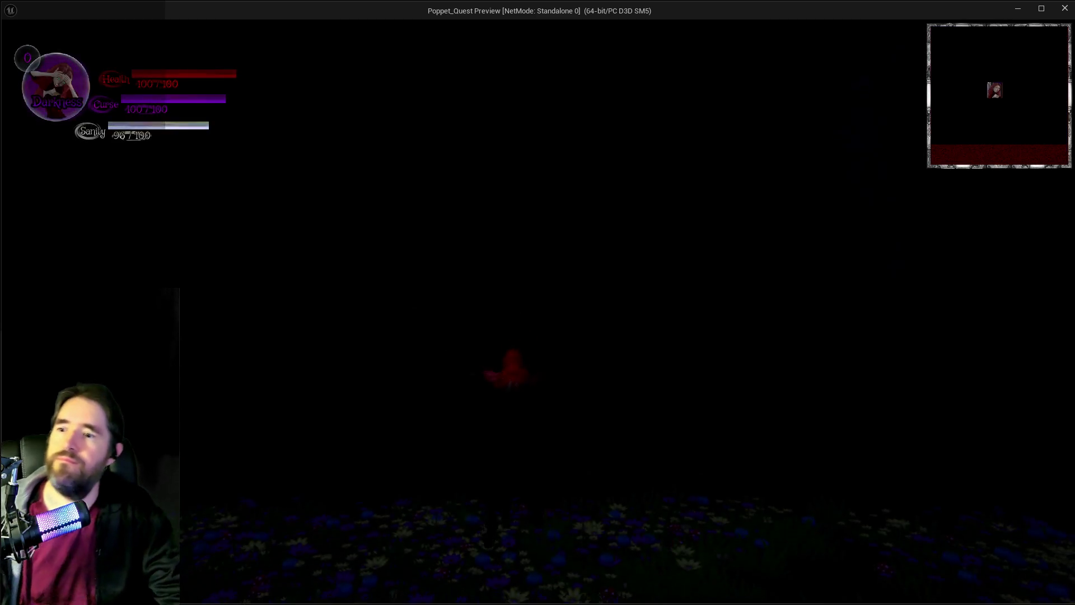
Step: Open the card menu, run forward, and fire seven attacks until Empress hit messages print, then press Escape
key("Tab")
key("Tab")
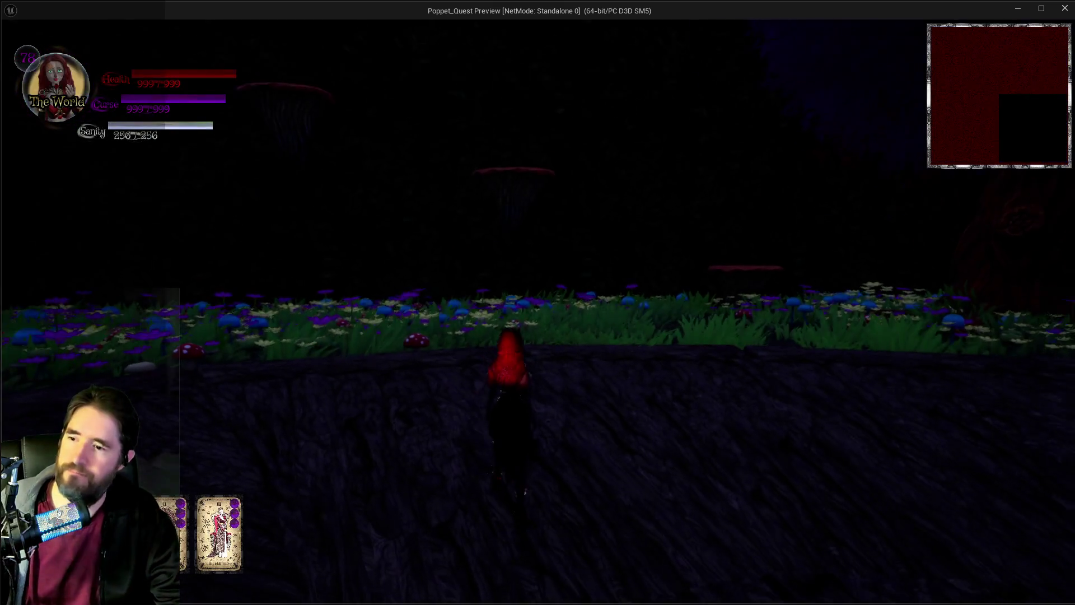
key("w")
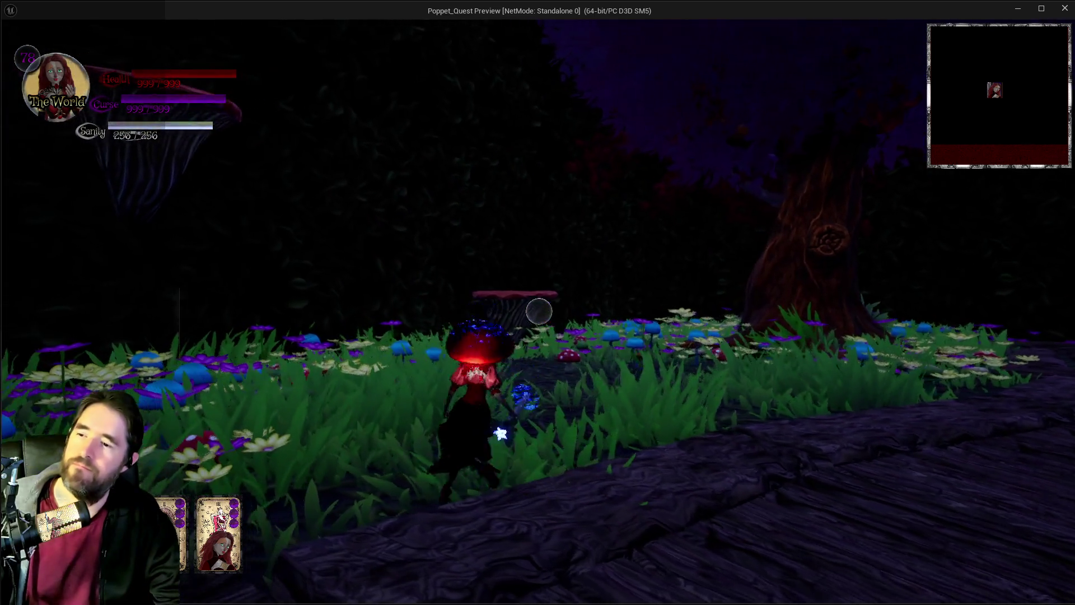
left_click(539, 312)
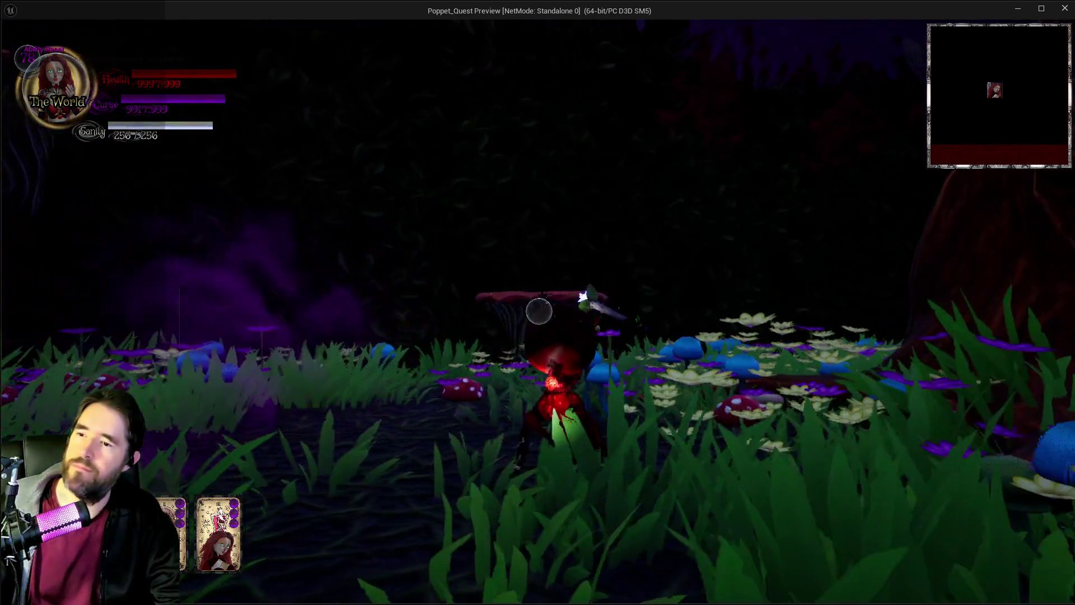
left_click(539, 312)
left_click(539, 311)
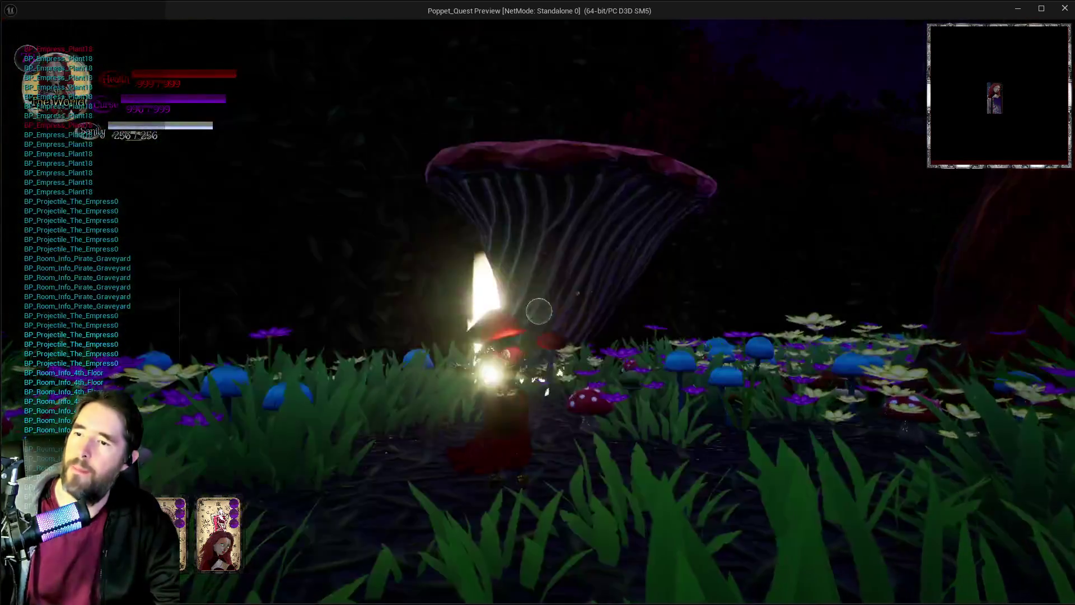
left_click(539, 311)
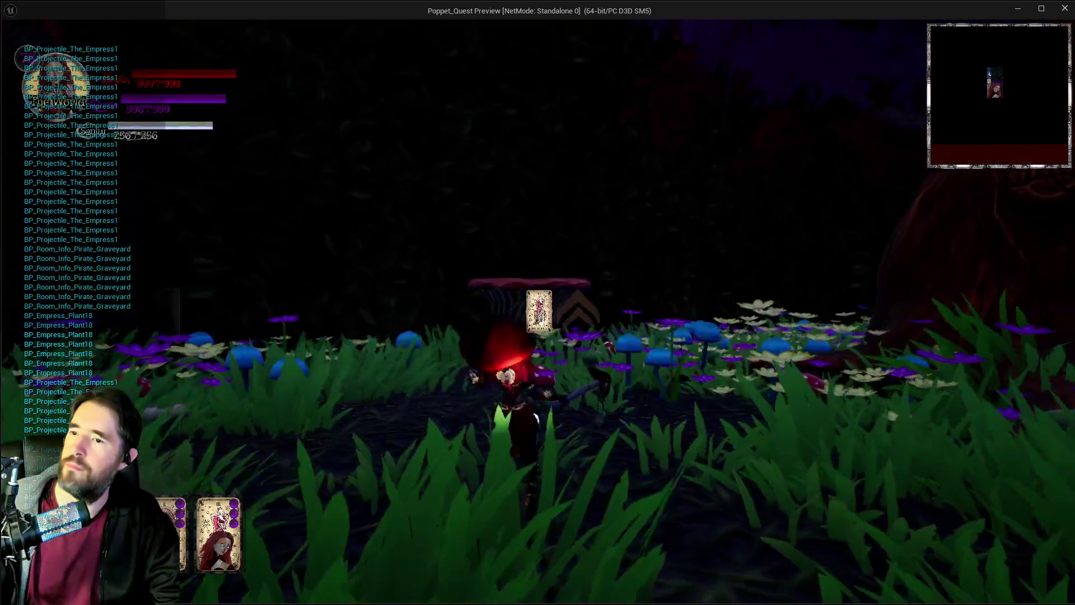
left_click(539, 311)
left_click(539, 311)
left_click(539, 311)
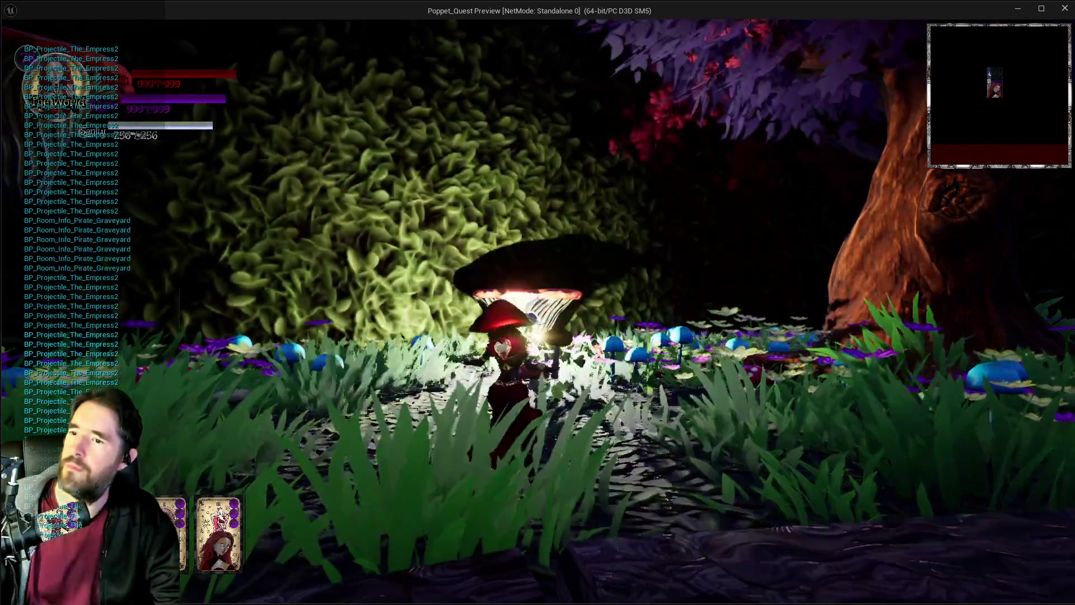
key("Escape")
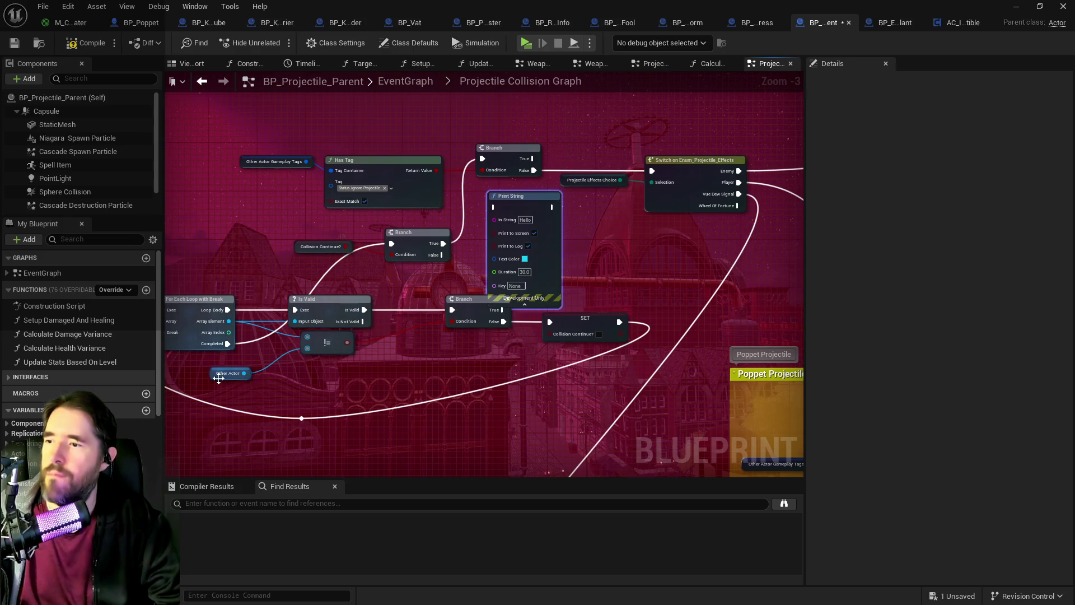
Step: Paste an Other Actor copy into Print String's In String and wire Branch True through it to the top Branch
left_click(219, 379)
key("ctrl+c")
key("ctrl+v")
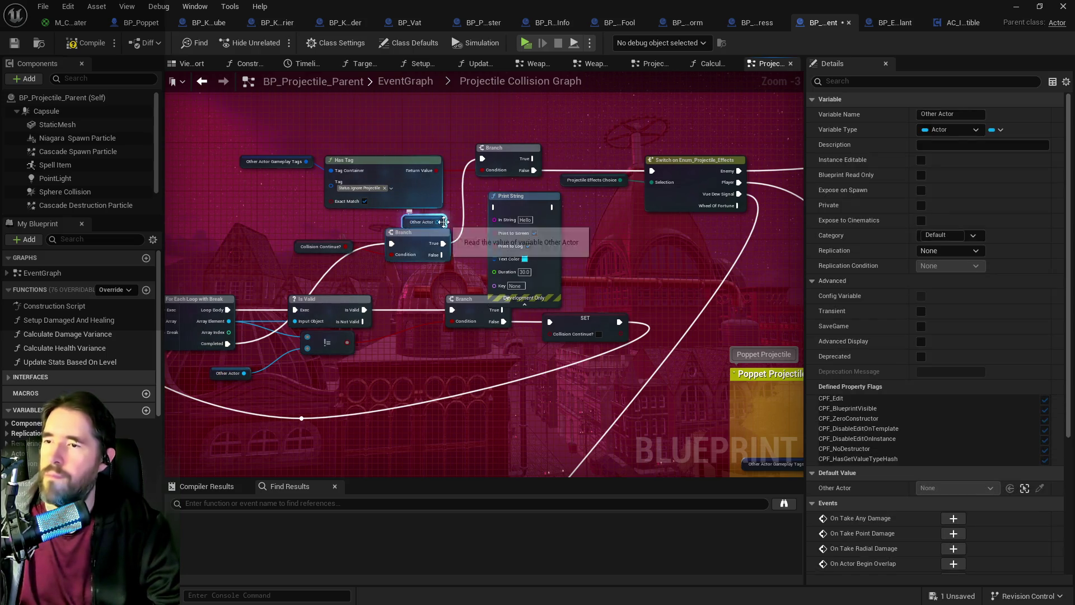
left_click_drag(443, 222, 507, 220)
mouse_move(443, 244)
left_mouse_down()
mouse_move(465, 237)
mouse_move(497, 199)
mouse_move(566, 213)
left_mouse_up()
mouse_move(443, 245)
left_mouse_down()
mouse_move(536, 213)
mouse_move(532, 184)
mouse_move(474, 168)
mouse_move(480, 160)
left_mouse_up()
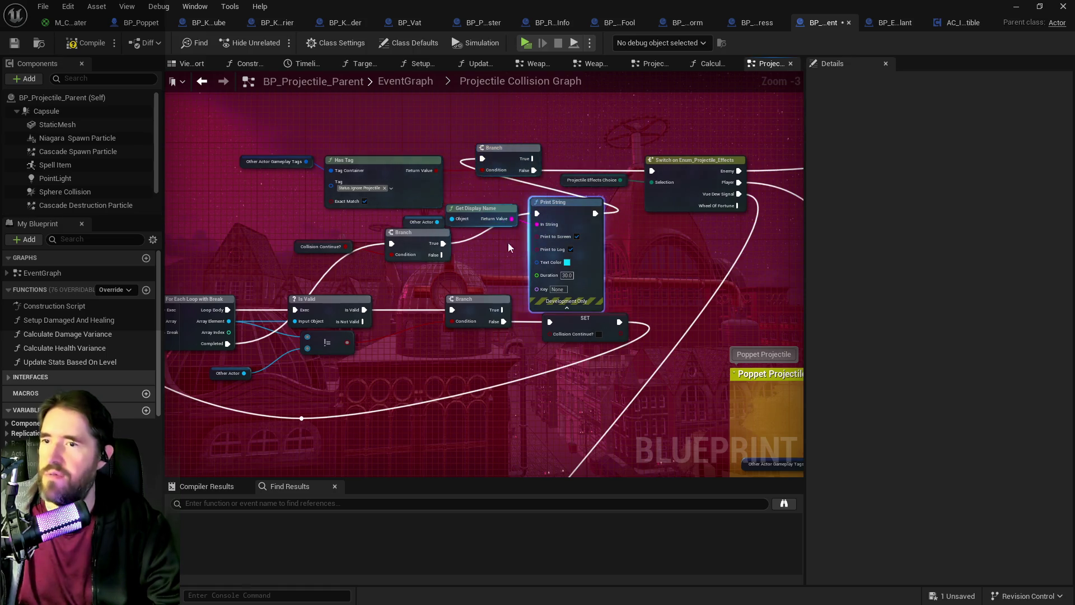
left_click_drag(495, 240, 346, 212)
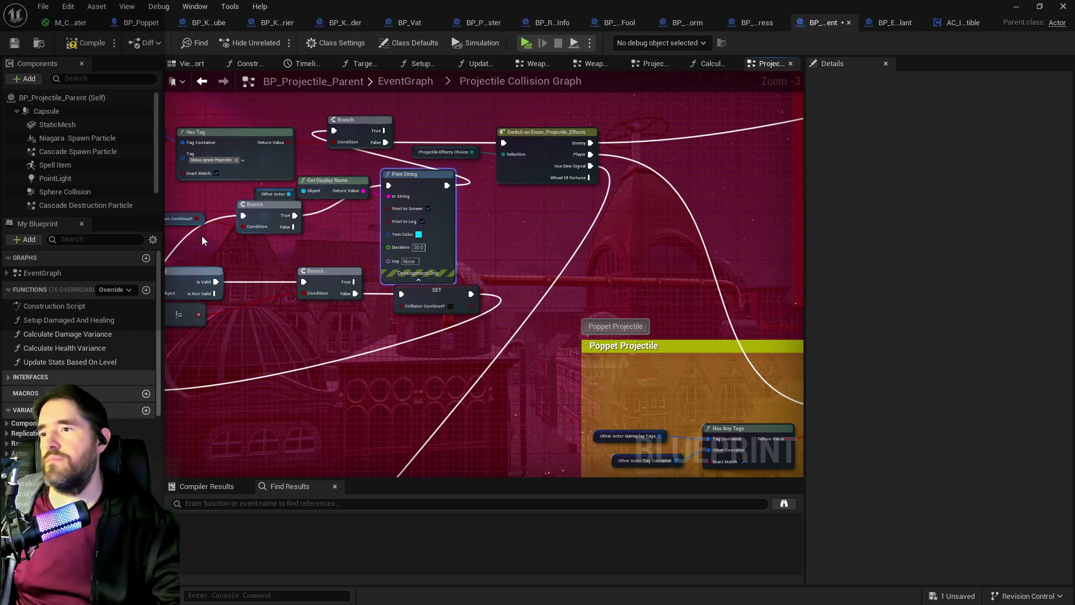
scroll(414, 332, "down", 5)
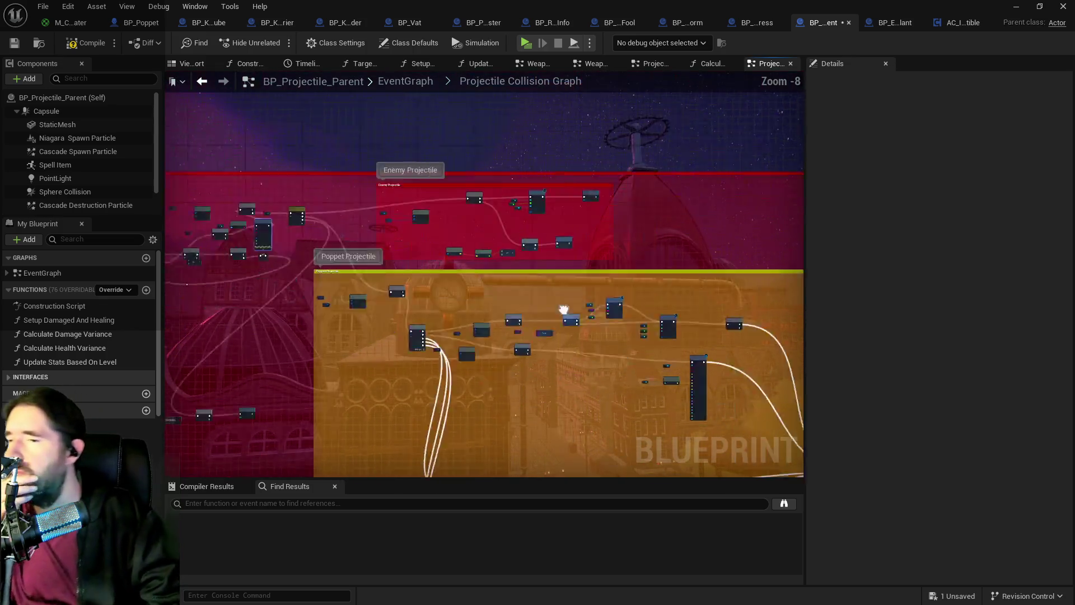
left_click_drag(452, 328, 434, 220)
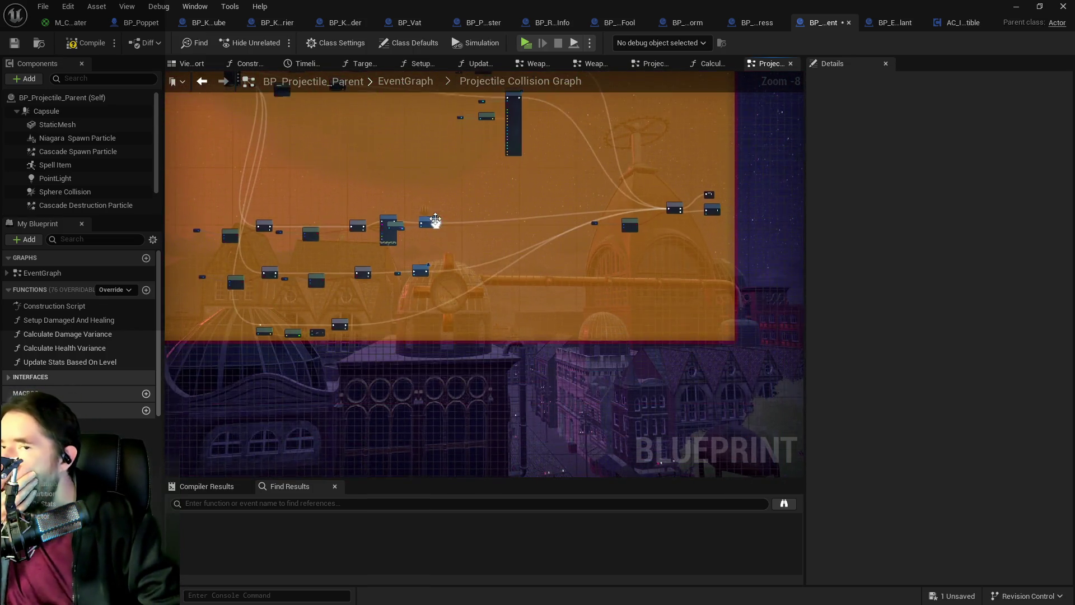
Step: In BP_Empress_Plant, add a Sphere Collision component found by searching 'coll'
left_click(871, 28)
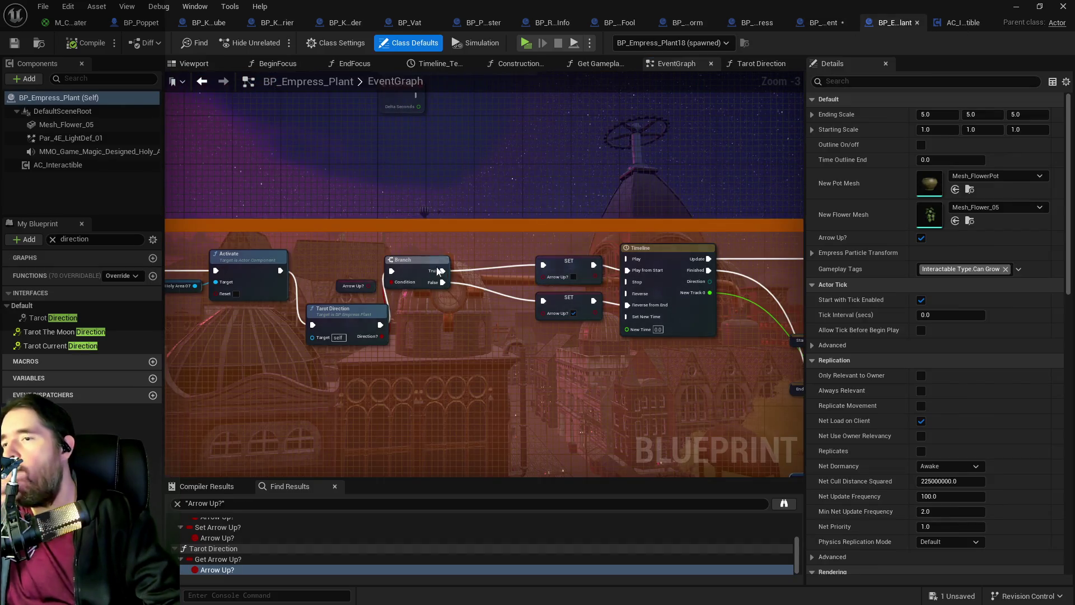
left_click(54, 318)
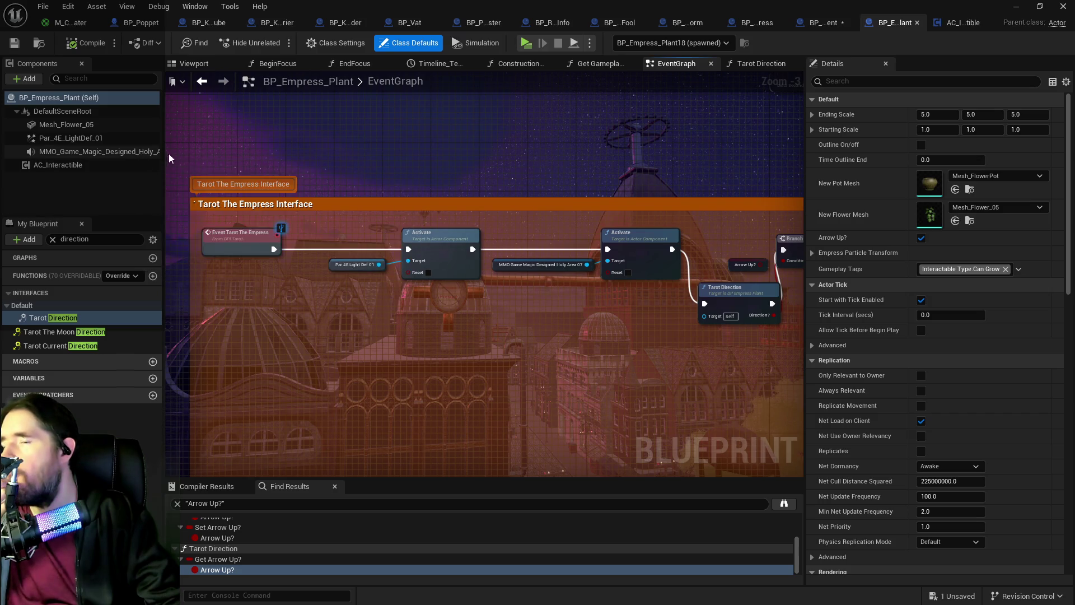
left_click(27, 82)
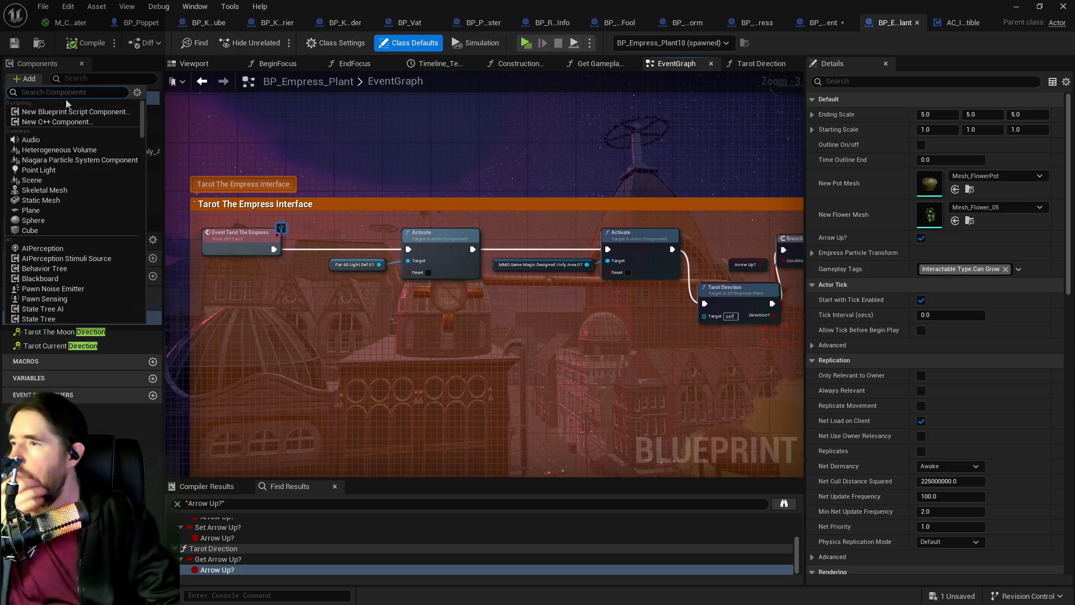
type("coll")
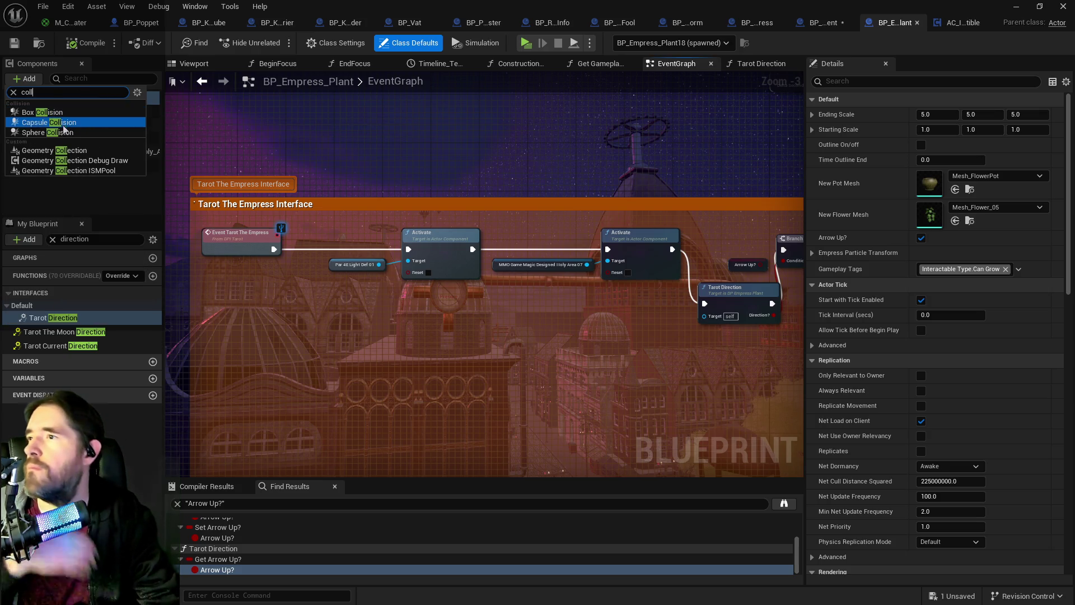
left_click(56, 133)
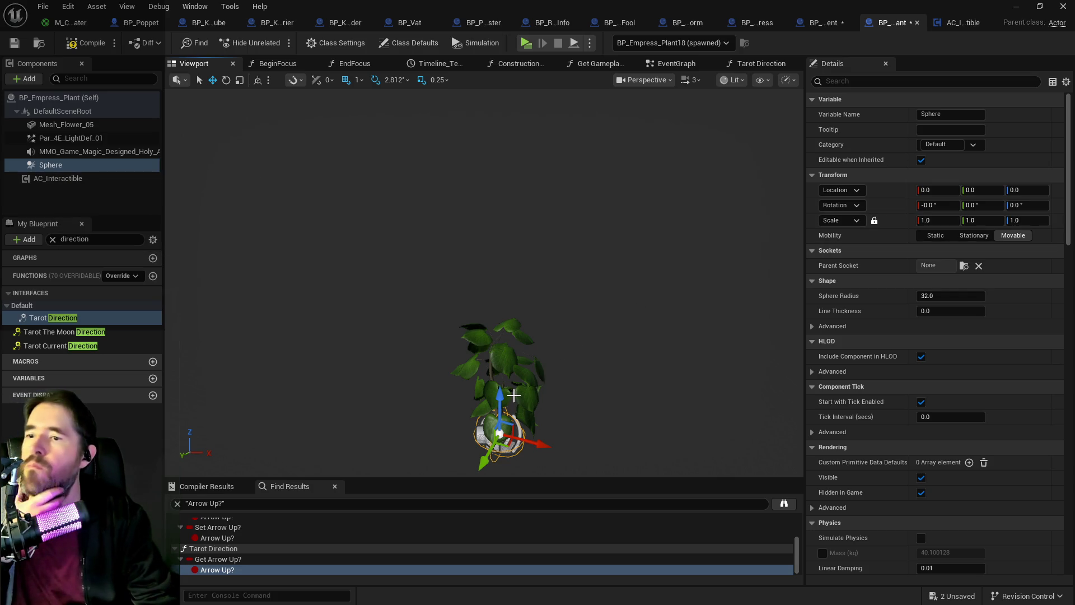
mouse_move(514, 396)
left_mouse_down()
mouse_move(495, 351)
mouse_move(495, 303)
mouse_move(392, 168)
left_mouse_up()
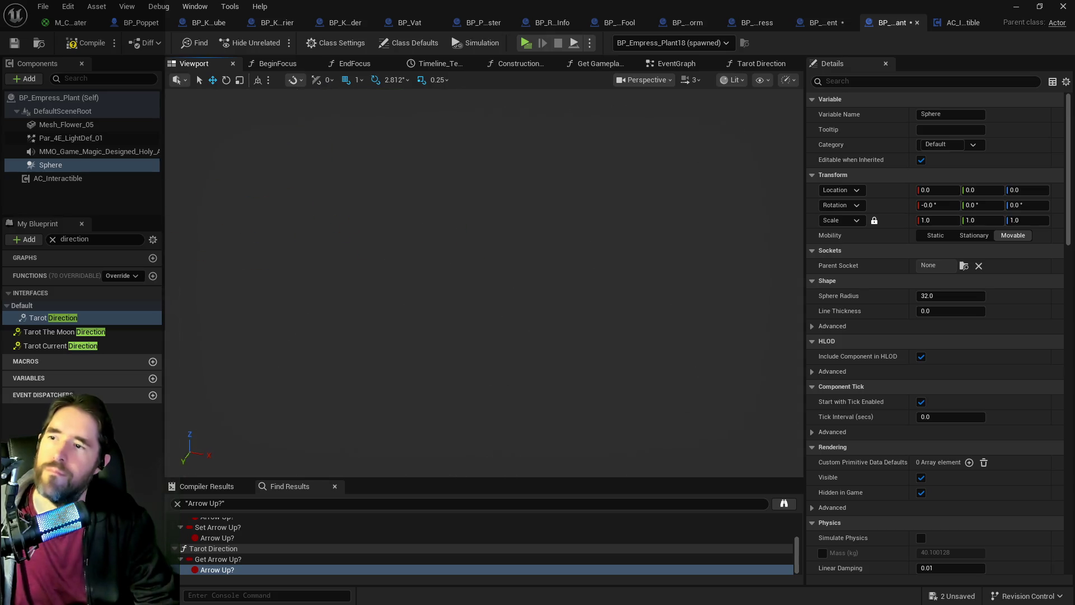
key("f")
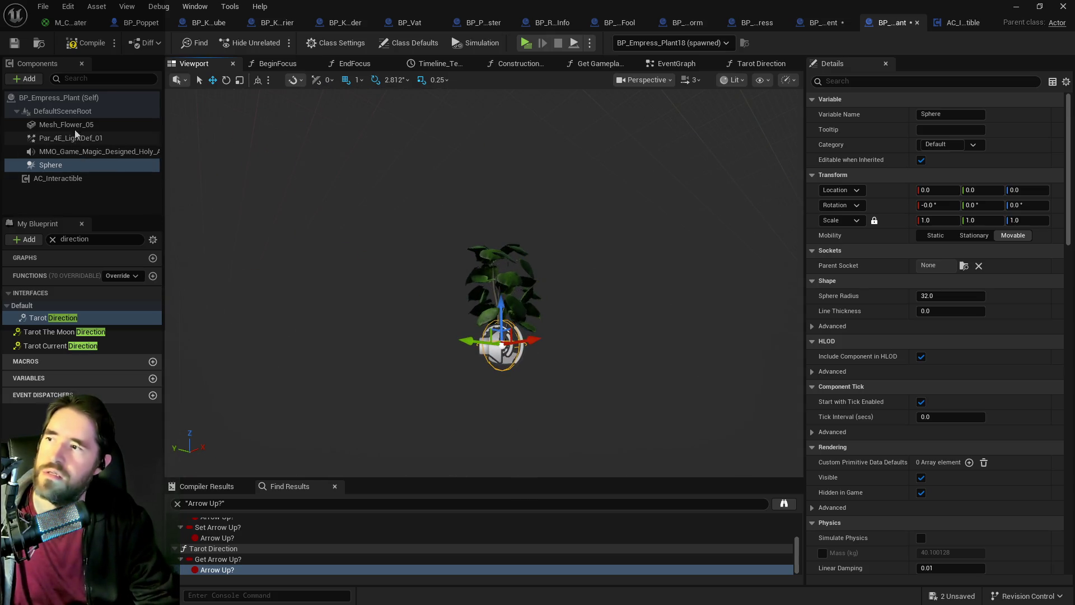
left_click(76, 128)
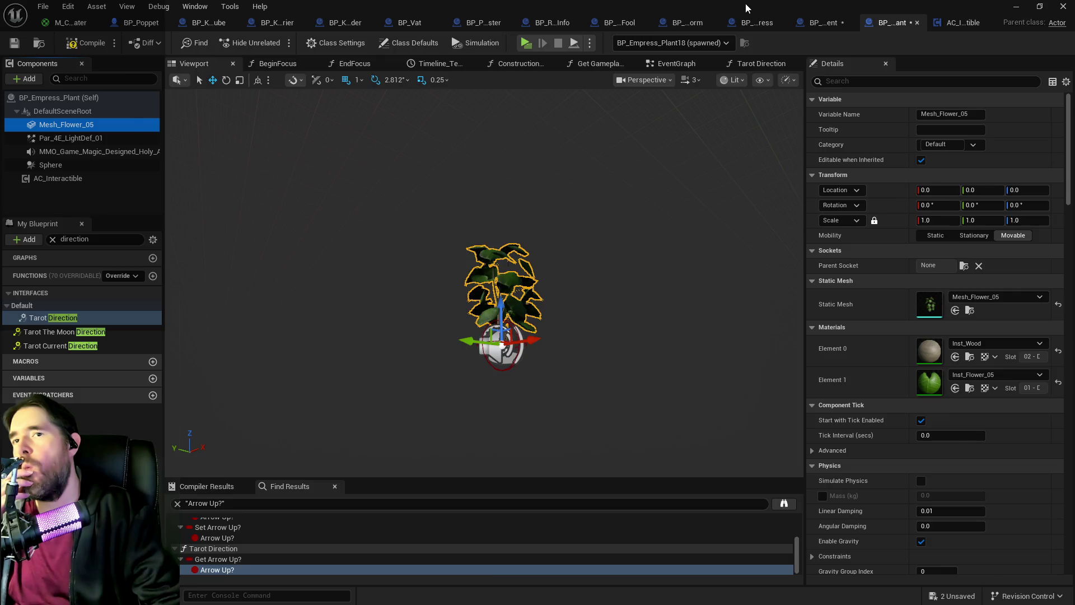
mouse_move(745, 3)
left_mouse_down()
mouse_move(924, 72)
mouse_move(1037, 185)
mouse_move(866, 143)
mouse_move(593, 141)
left_mouse_up()
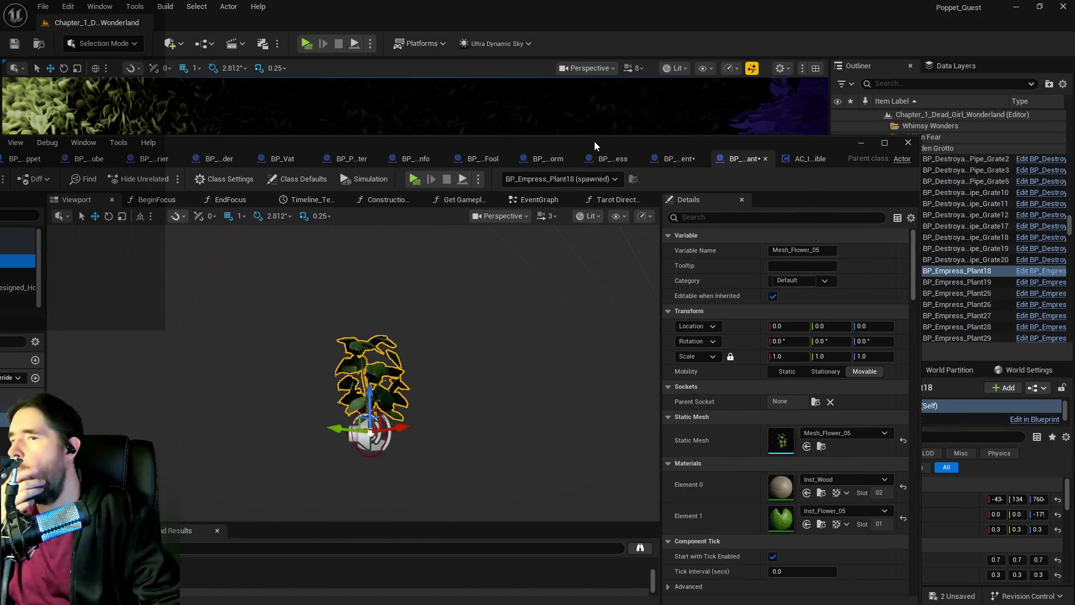
double_click(594, 141)
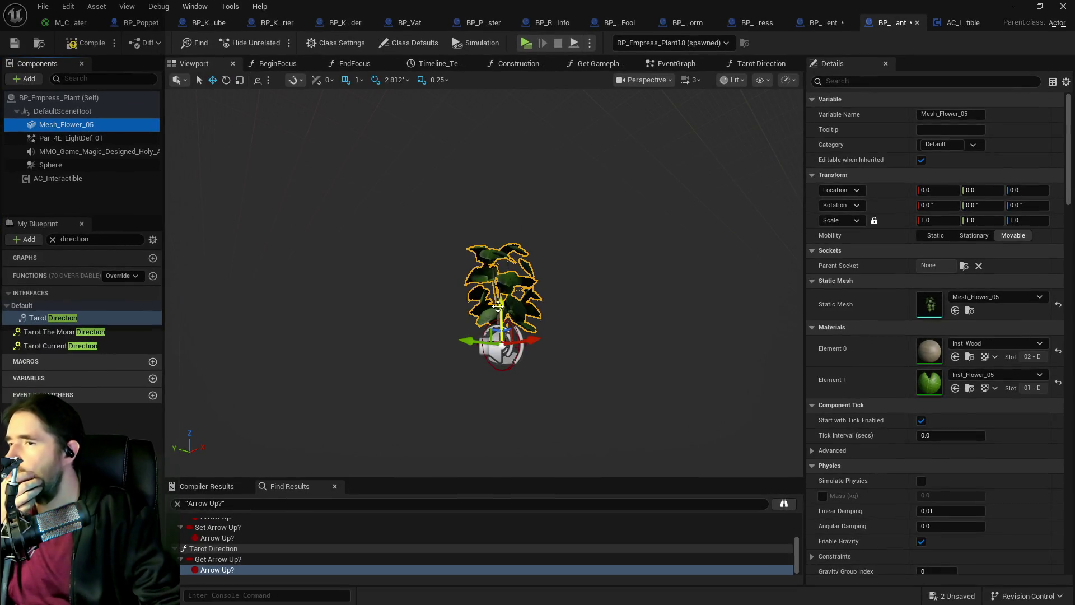
left_click(65, 111)
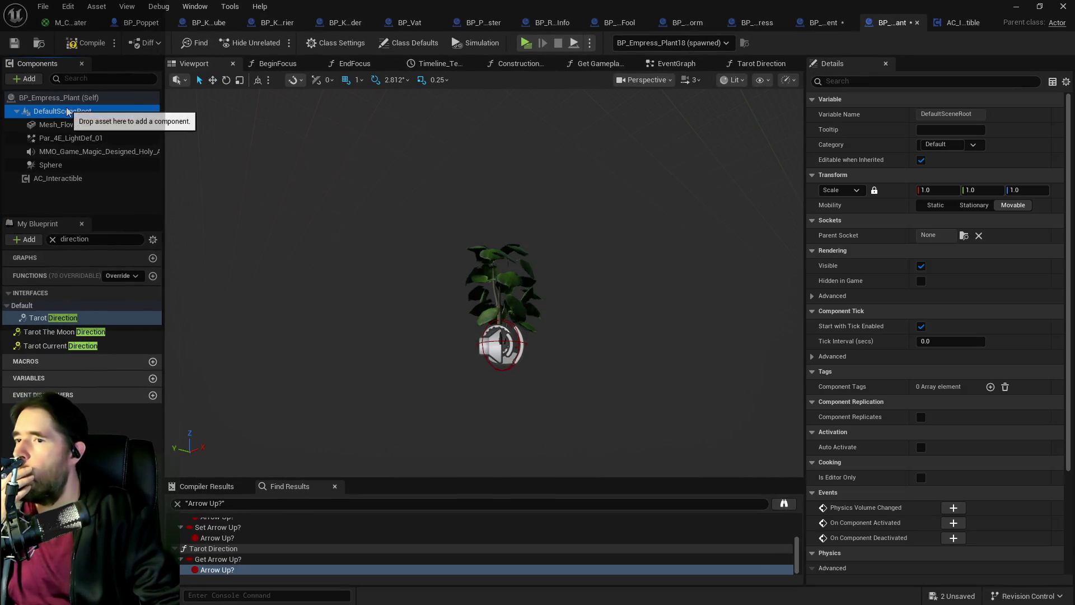
Step: Select the Sphere component and raise it to Z 51 into the plant
left_click(68, 123)
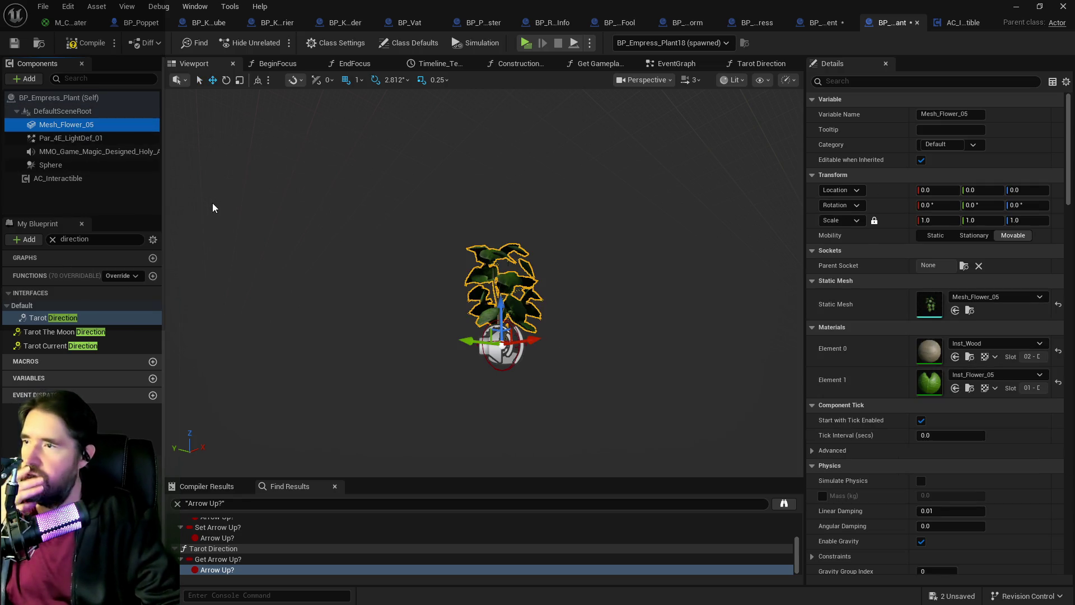
left_click(51, 165)
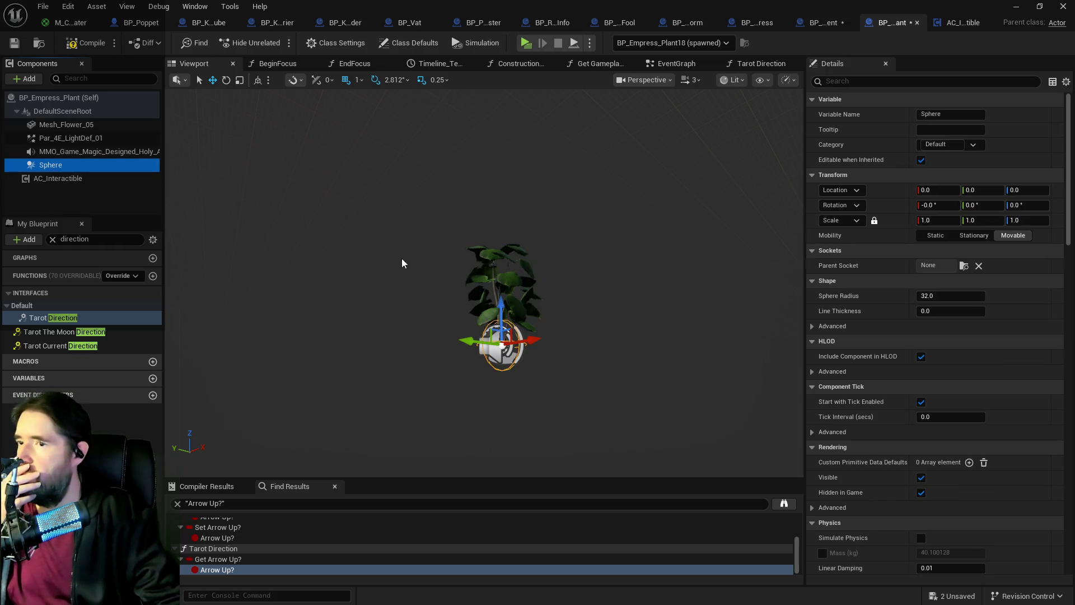
left_click(507, 283)
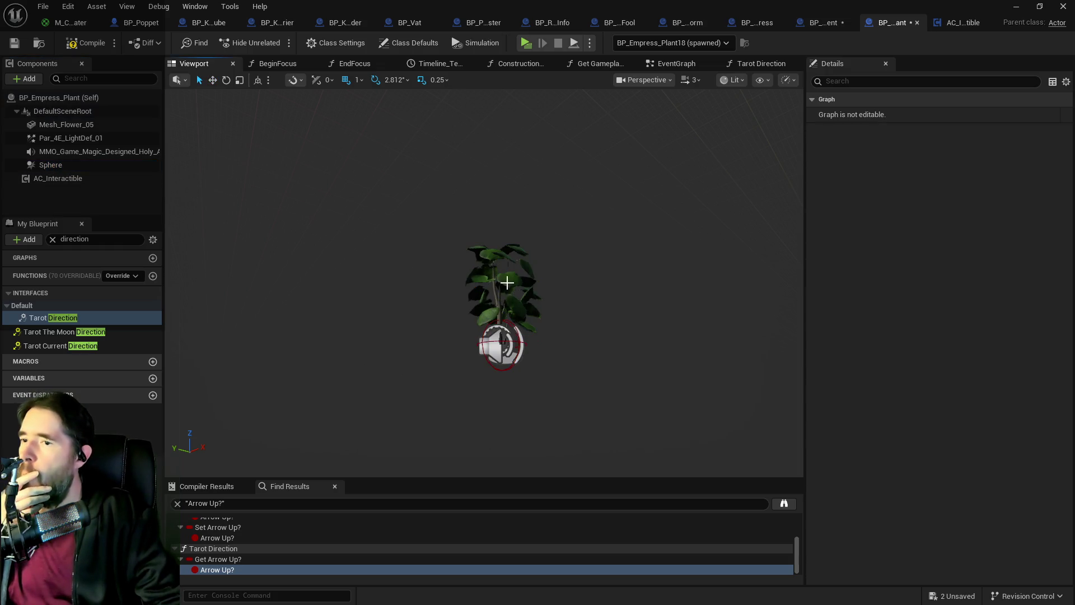
left_click(76, 164)
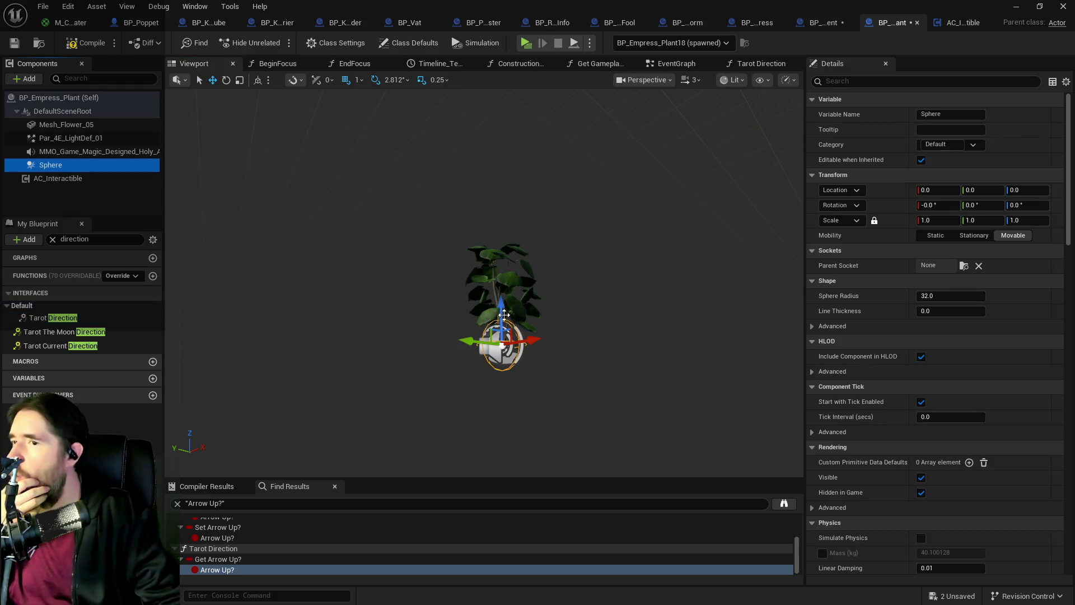
left_click_drag(504, 315, 501, 272)
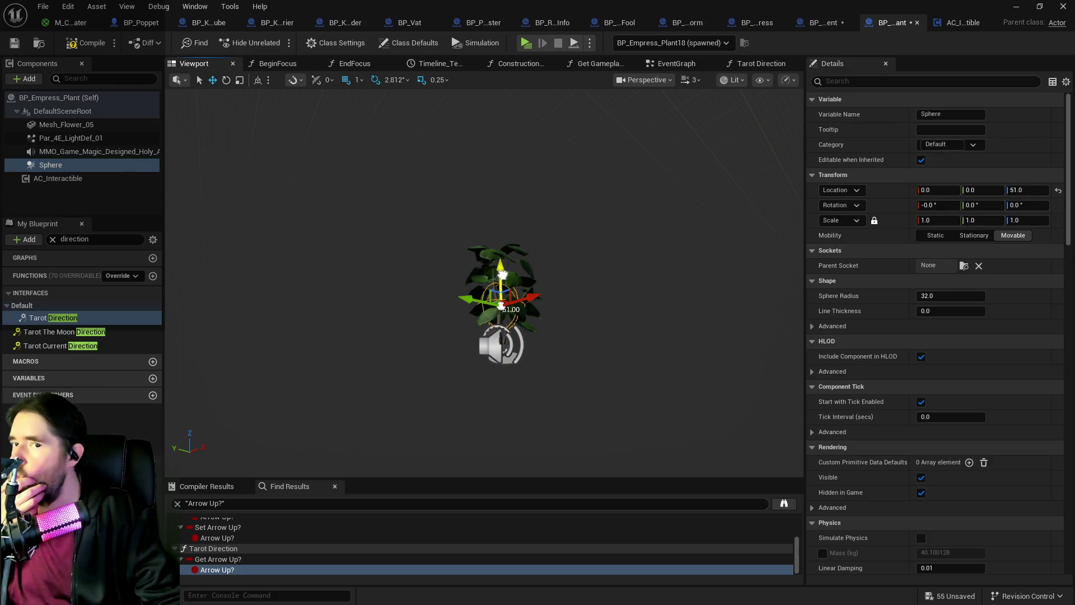
Step: Set the Sphere Radius to 100 and save the Empress plant blueprint
left_click(947, 296)
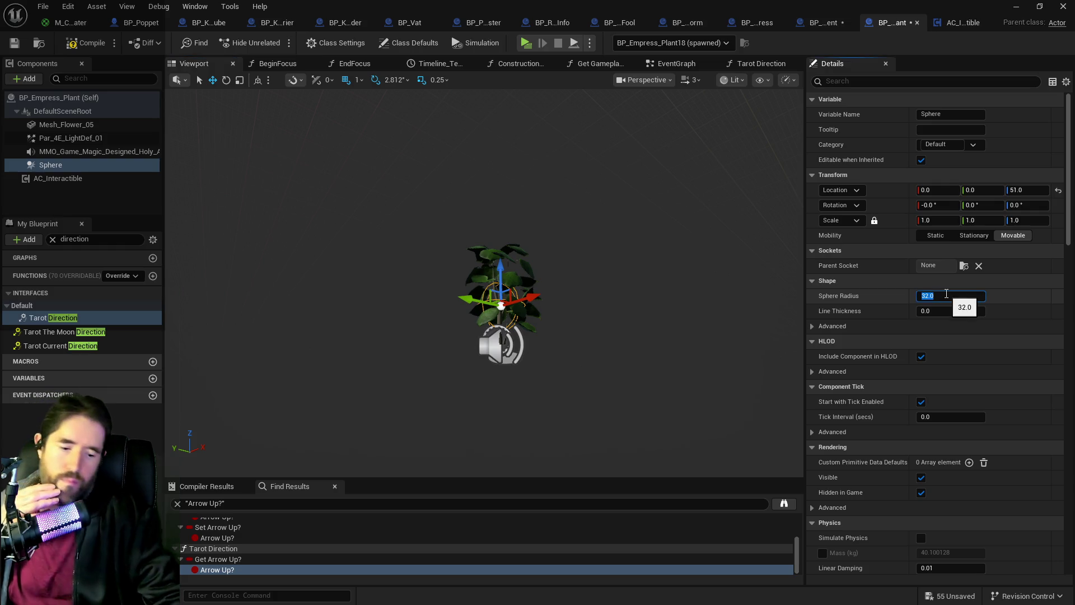
type("60")
key("Return")
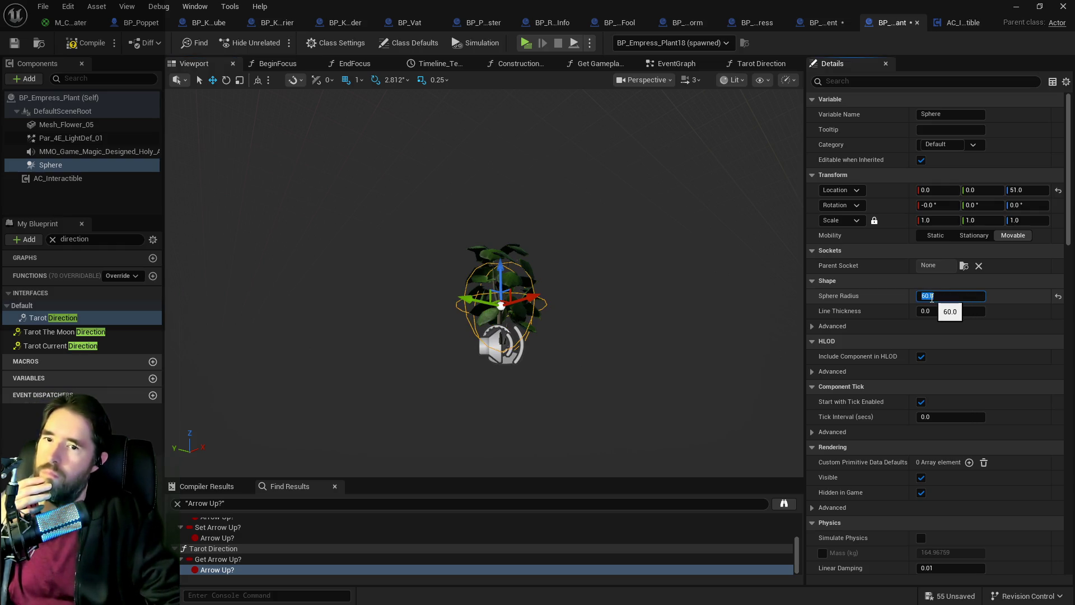
key("Return")
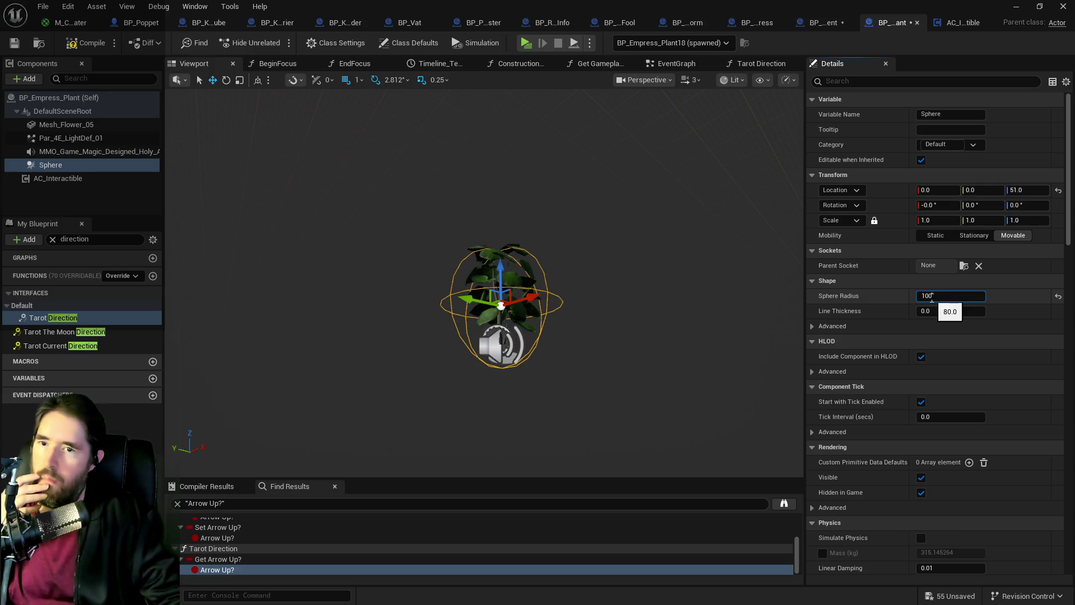
key("Return")
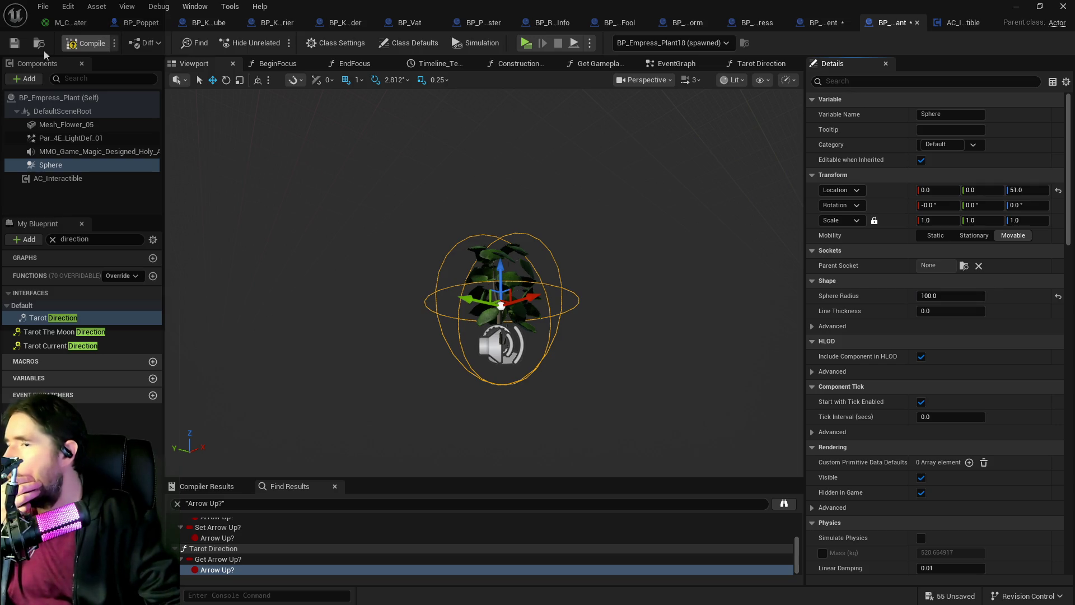
left_click(13, 44)
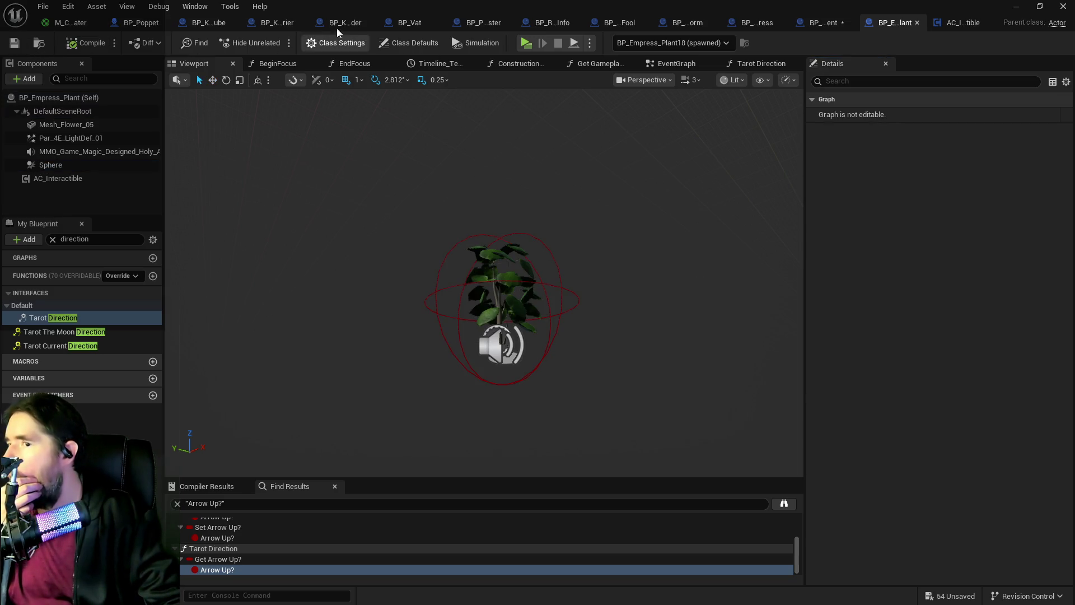
Step: Play the level, walk to the Empress plant to log BP_Empress_Plant18 hits, then stop
left_click(1016, 6)
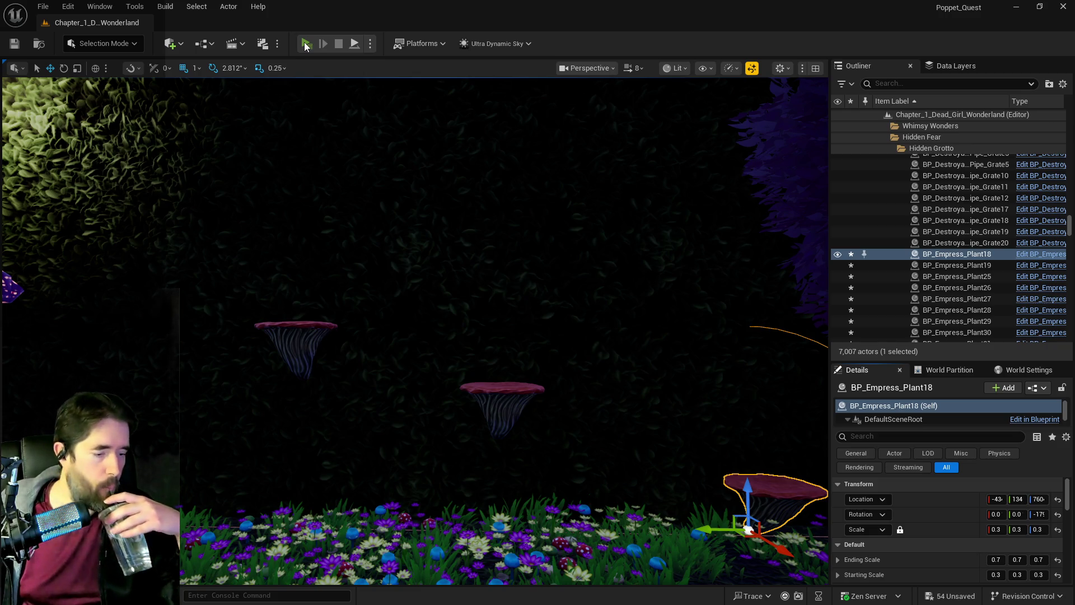
left_click(306, 44)
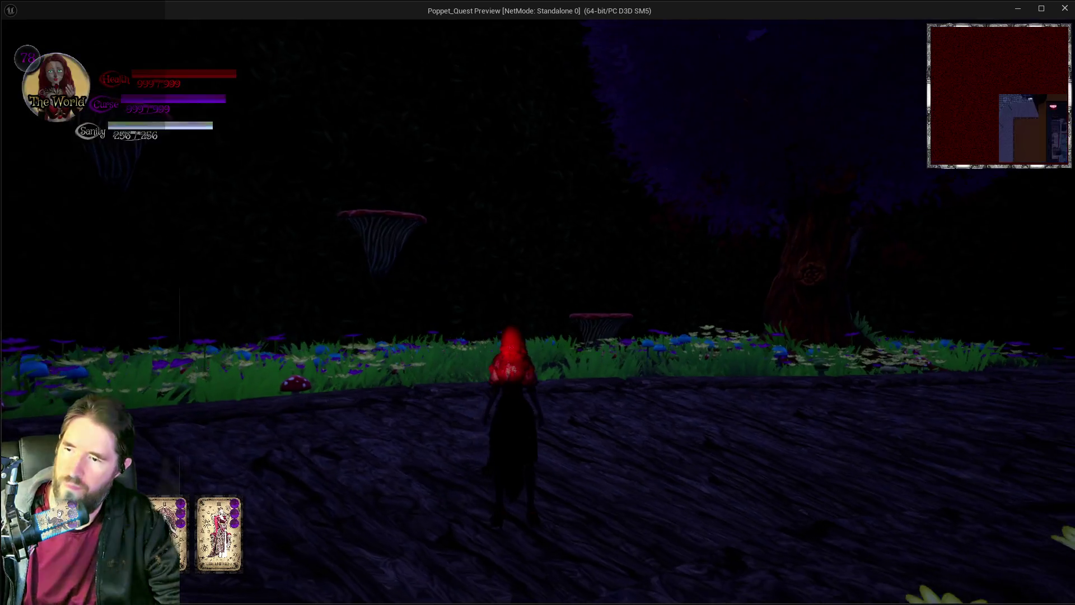
key("w")
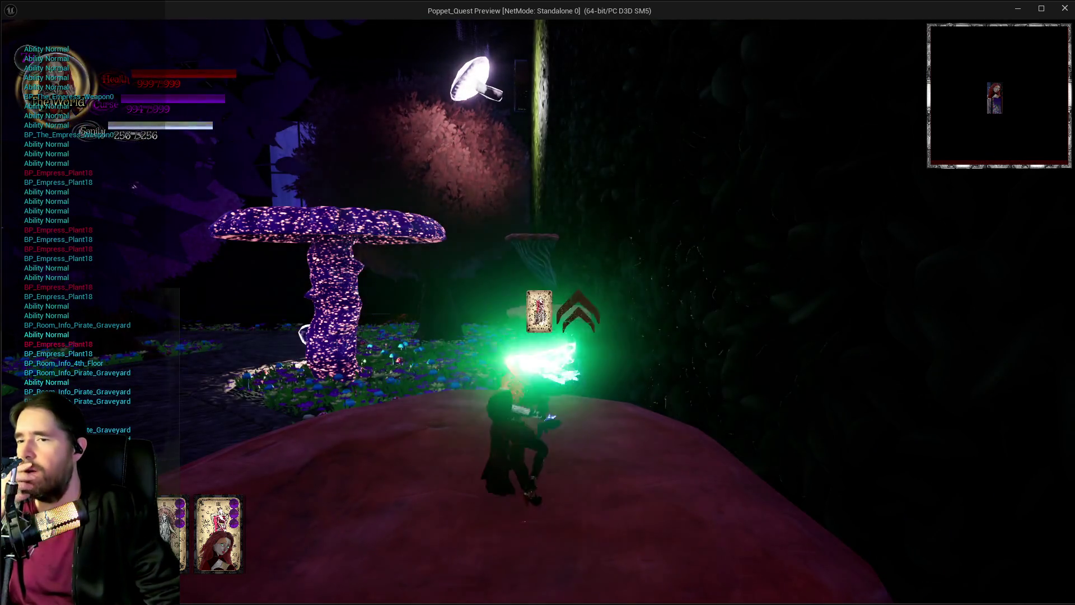
key("Escape")
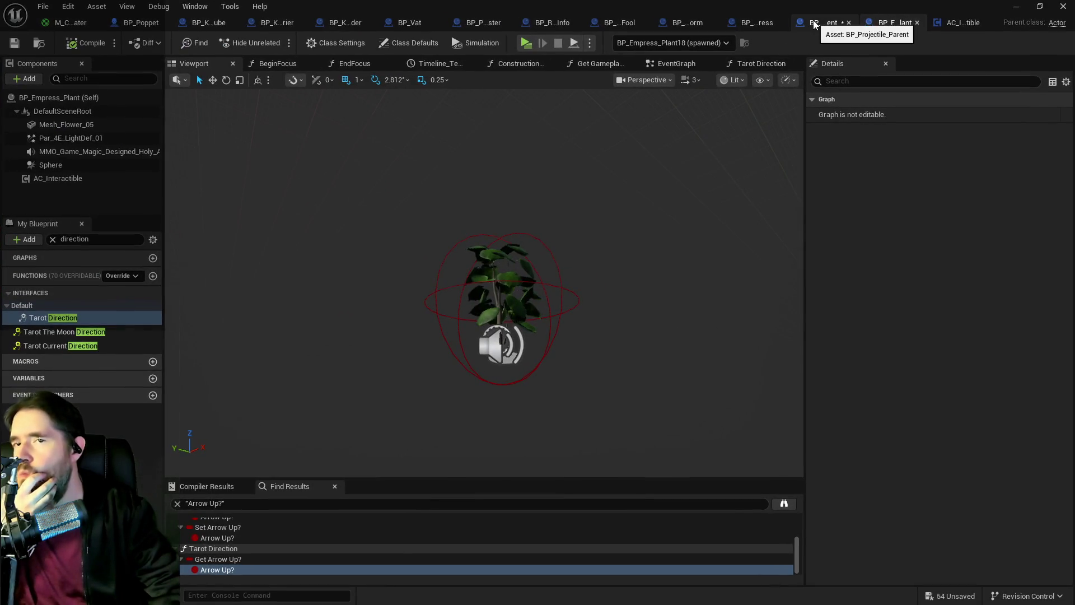
Step: Turn off Hidden in Game on the Empress projectile's collision sphere
left_click(767, 23)
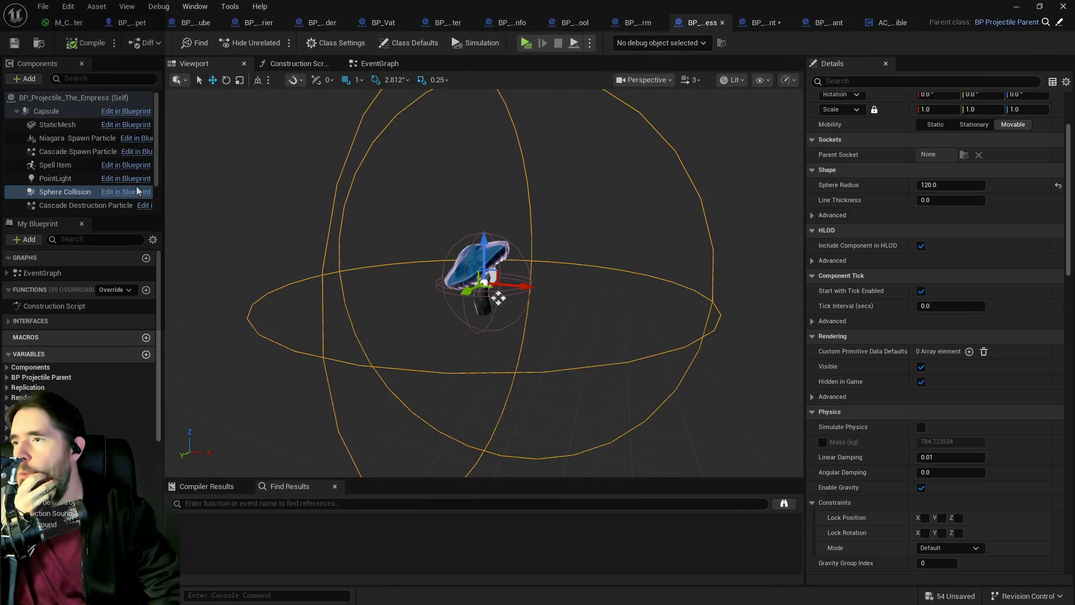
left_click(846, 81)
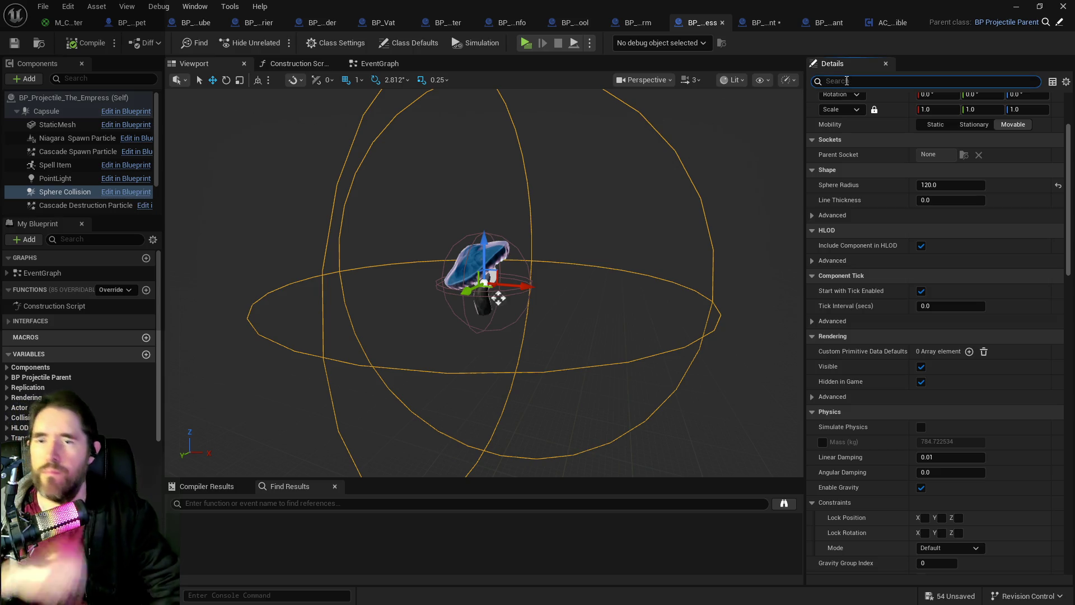
type("hidd")
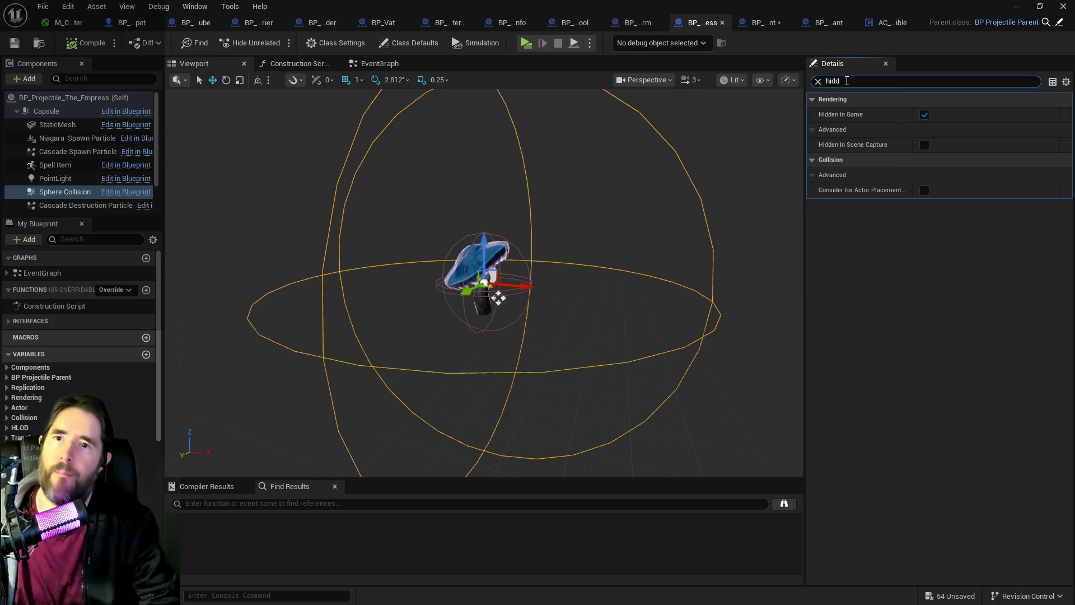
left_click(925, 115)
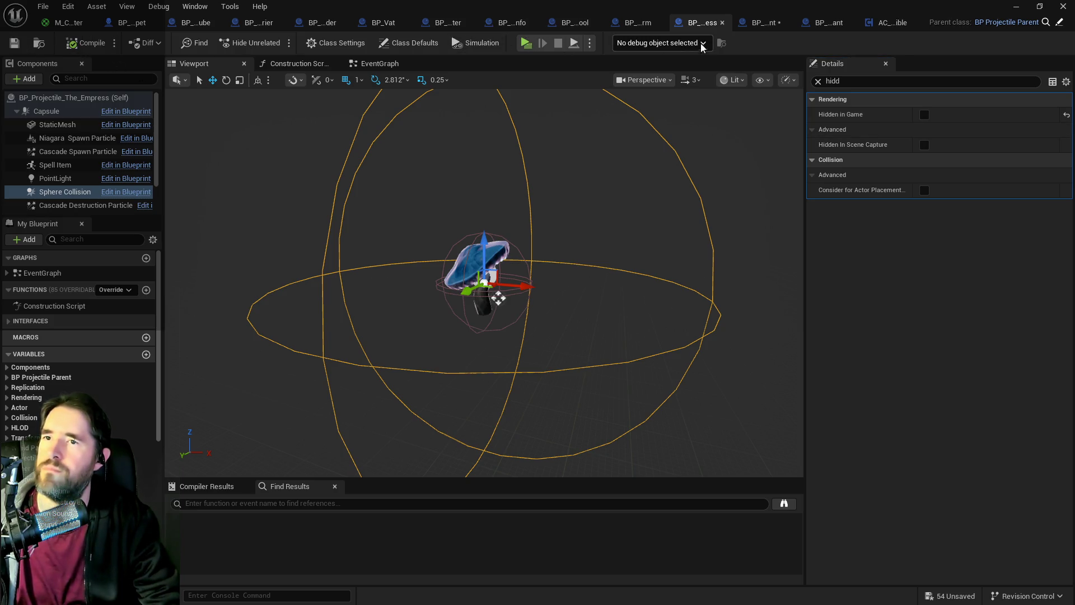
Step: Turn off Hidden in Game on the Empress plant's Sphere and compile the blueprint
left_click(815, 25)
left_click(56, 165)
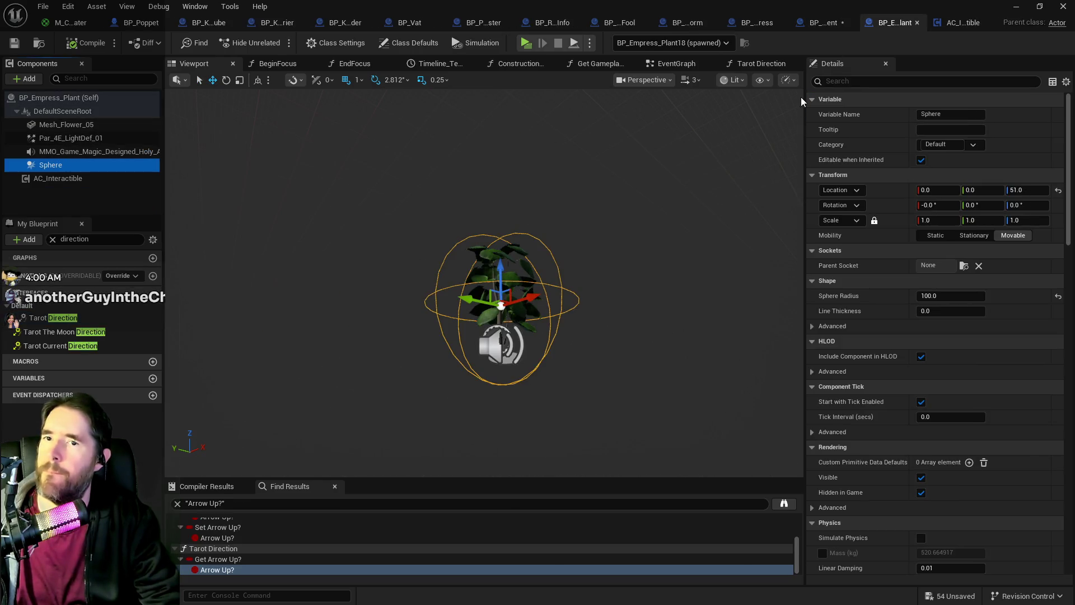
type("hidd")
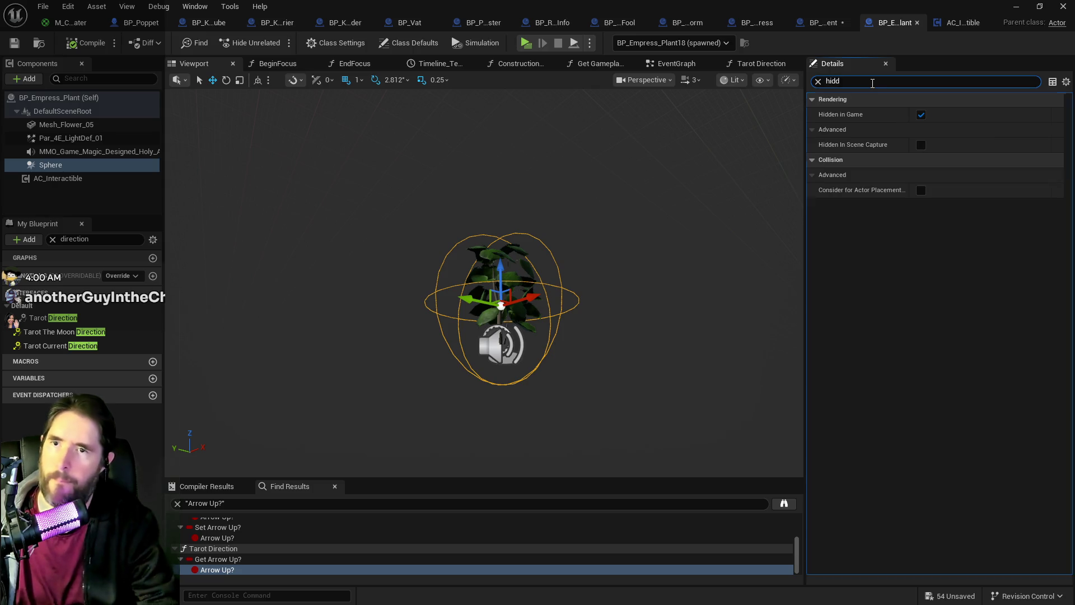
left_click(926, 116)
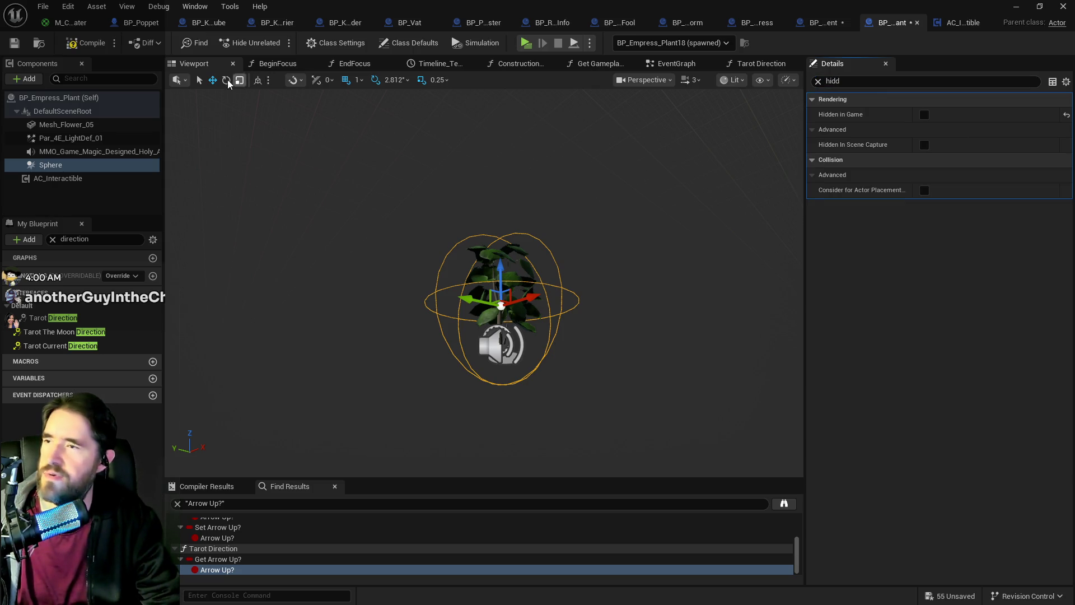
left_click(16, 46)
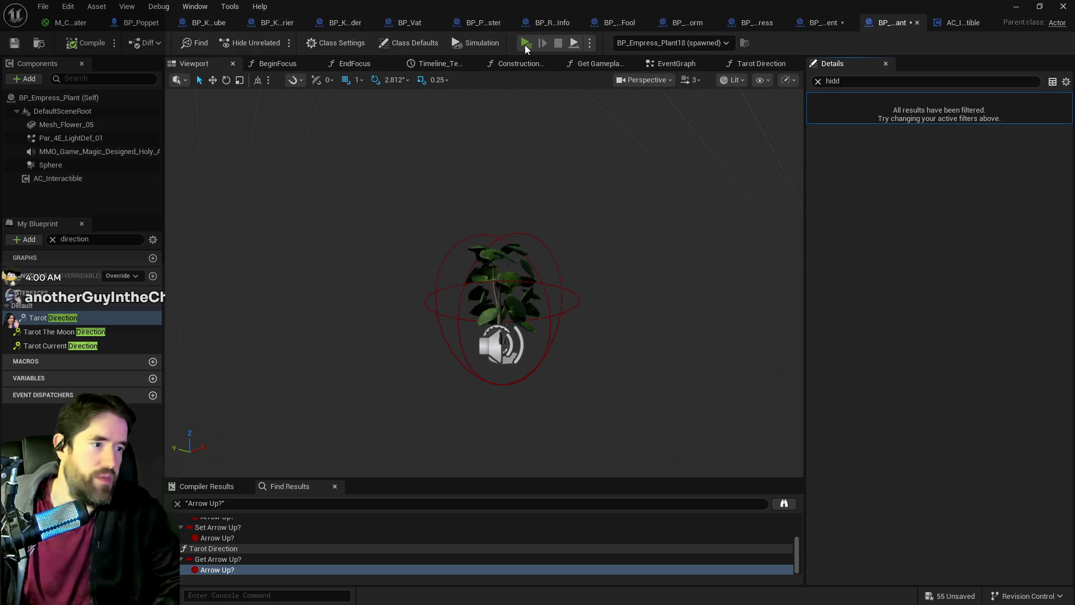
Step: Start the play-test and walk toward the large mushroom, firing a few magic attacks
left_click(526, 45)
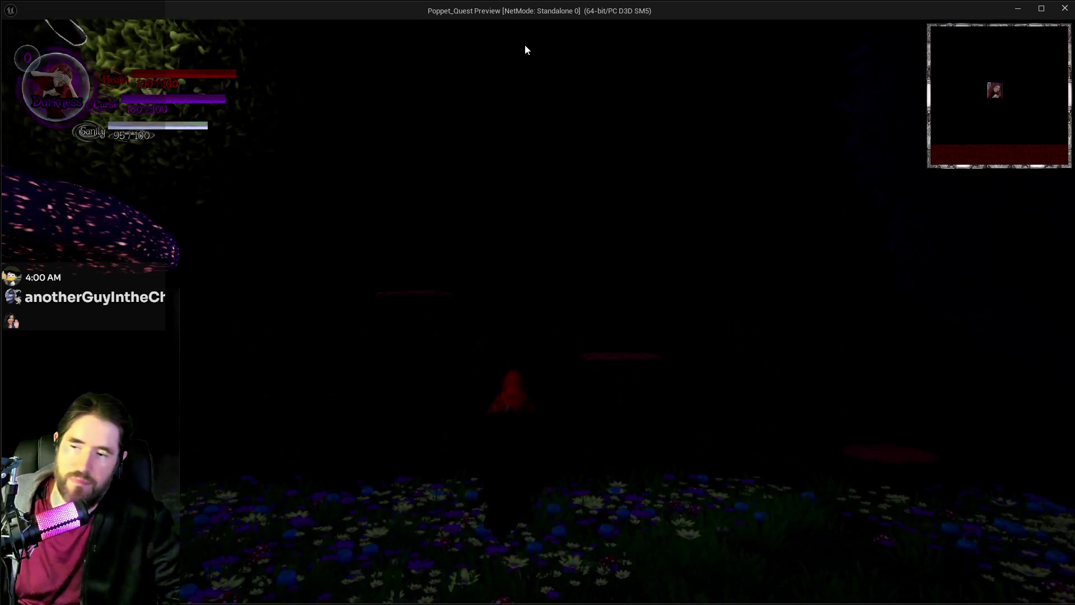
key("w")
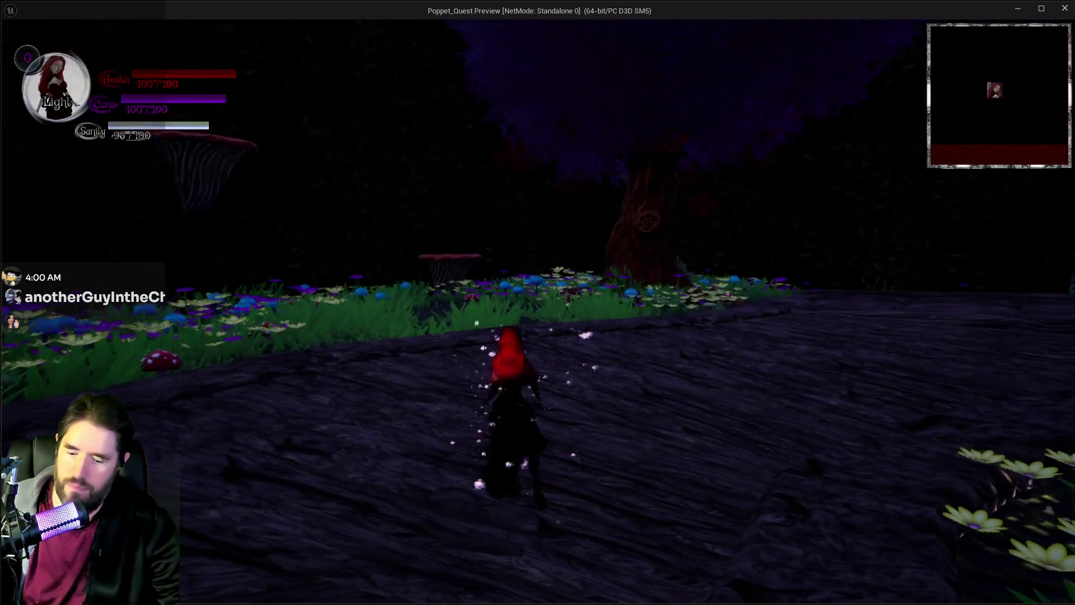
key("w")
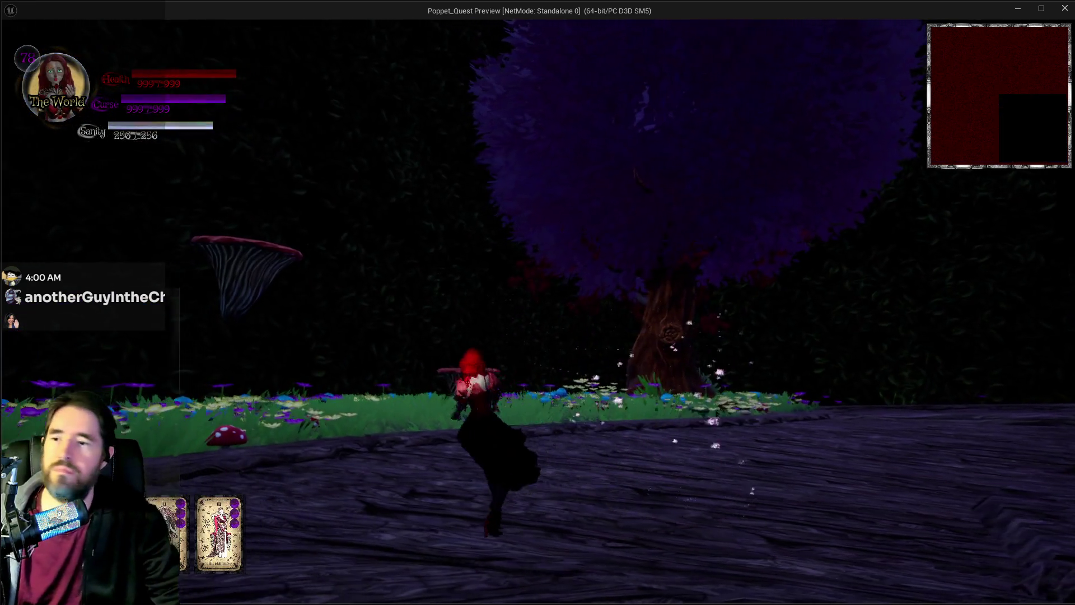
key("w")
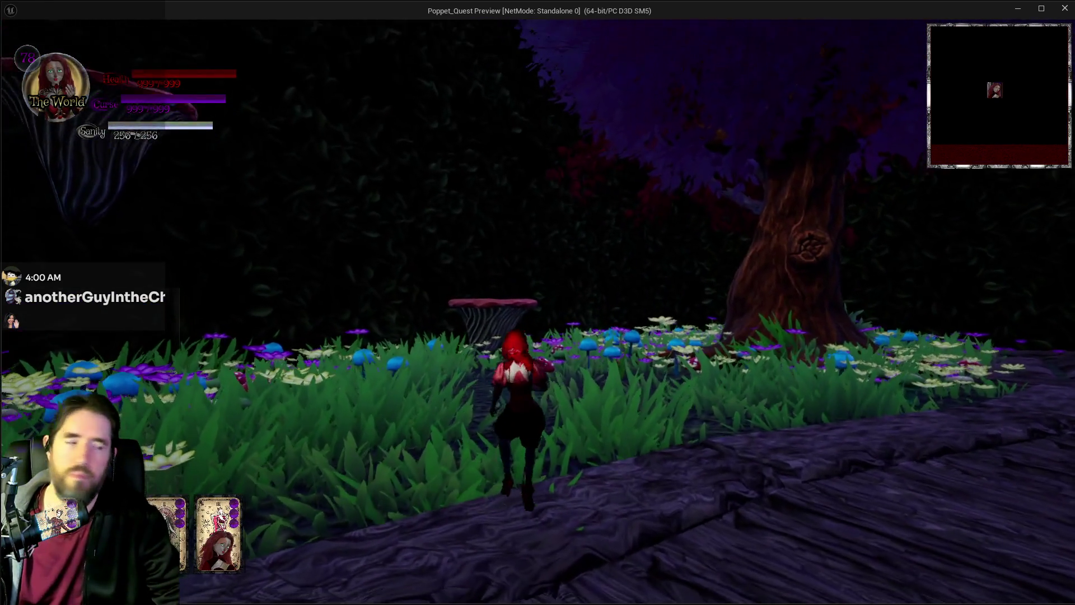
key("w")
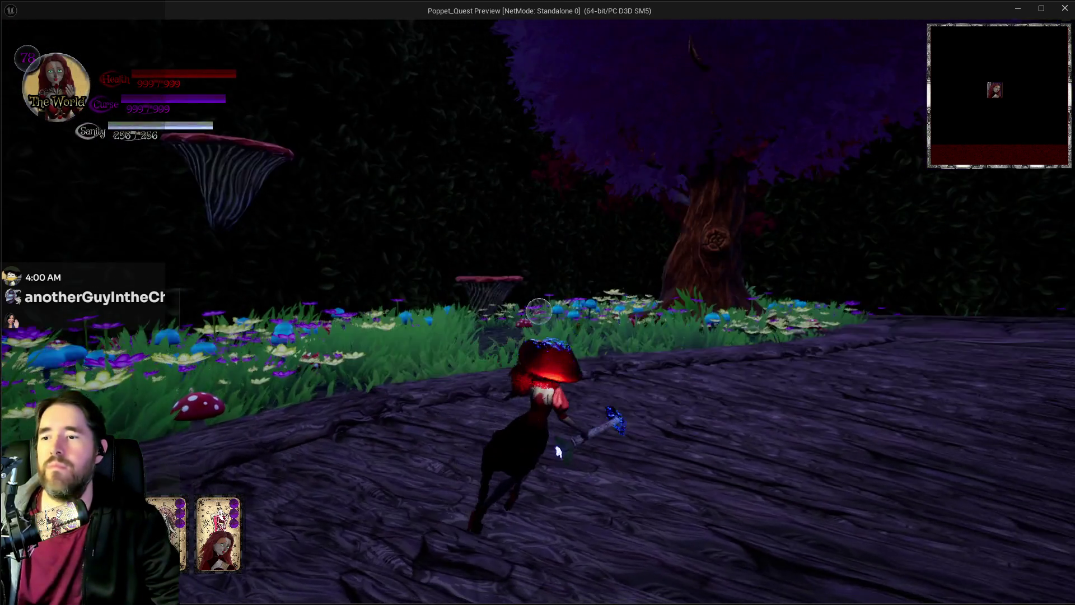
key("w")
left_click(559, 453)
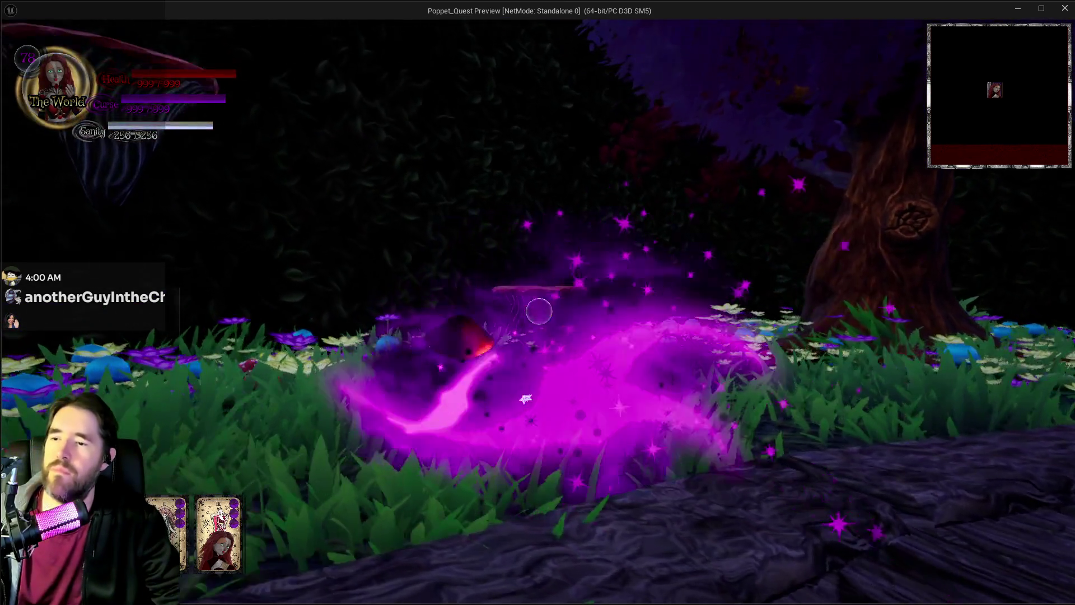
key("w")
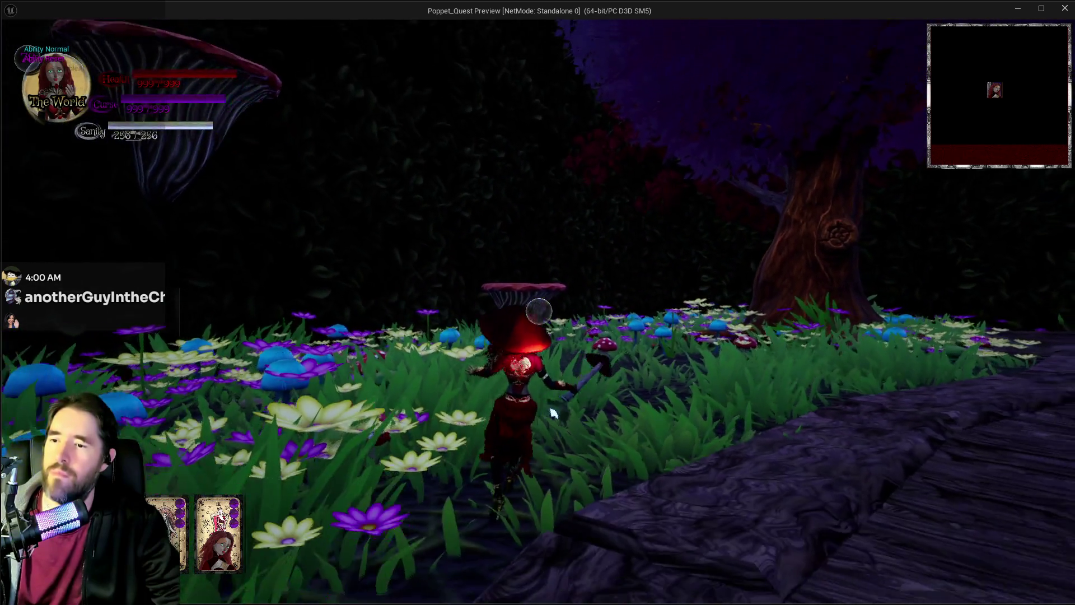
key("w")
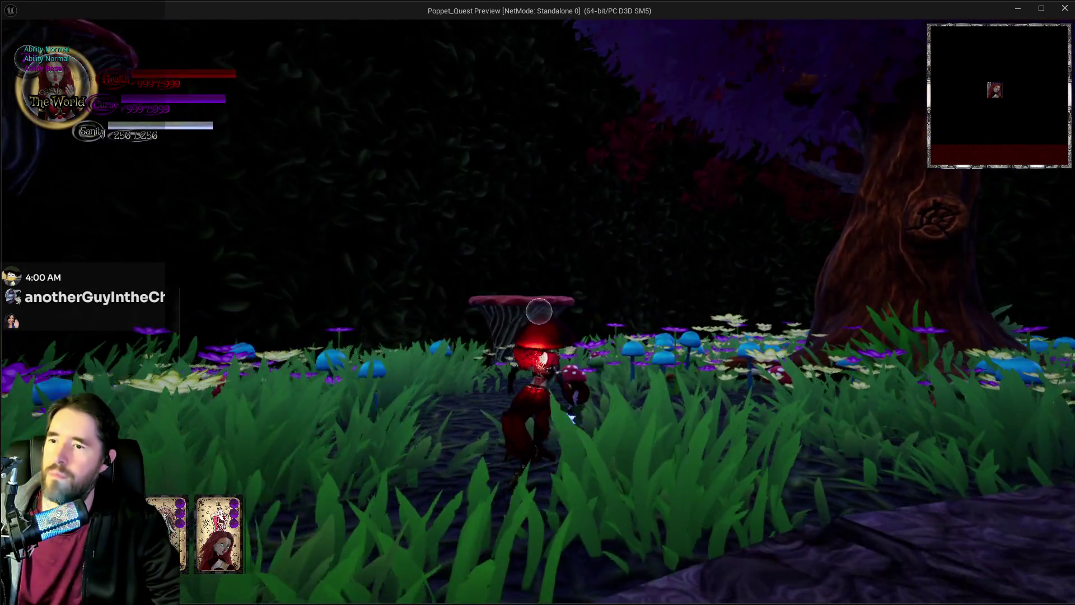
left_click(555, 418)
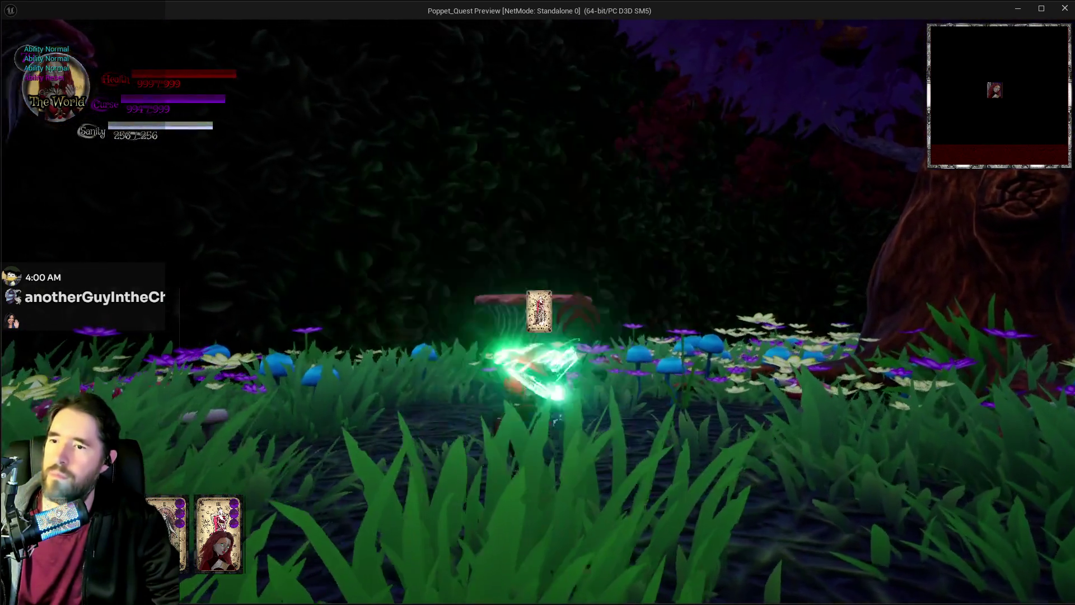
key("w")
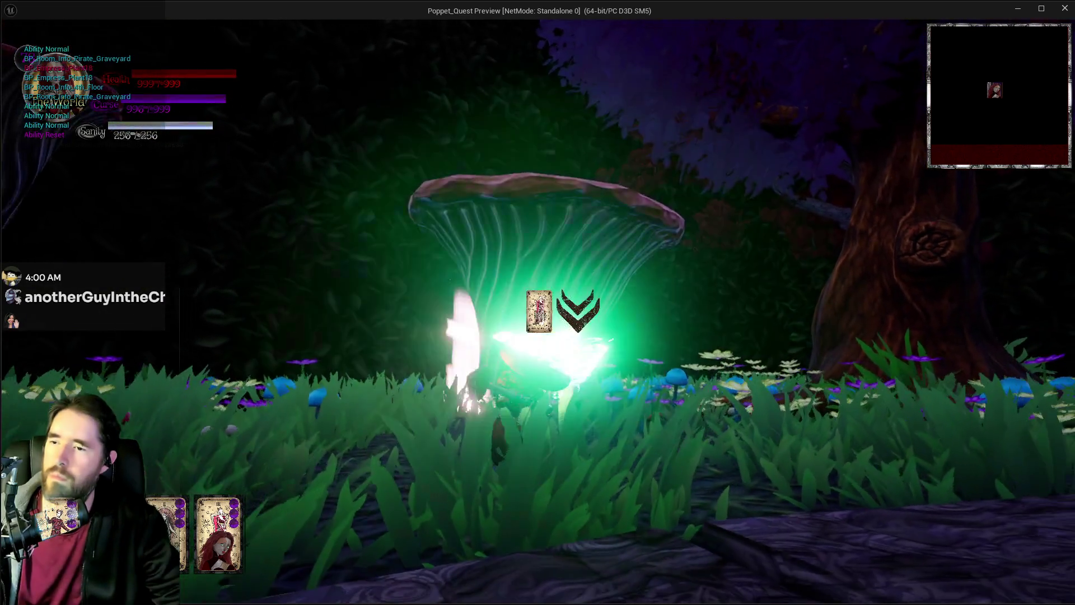
key("w")
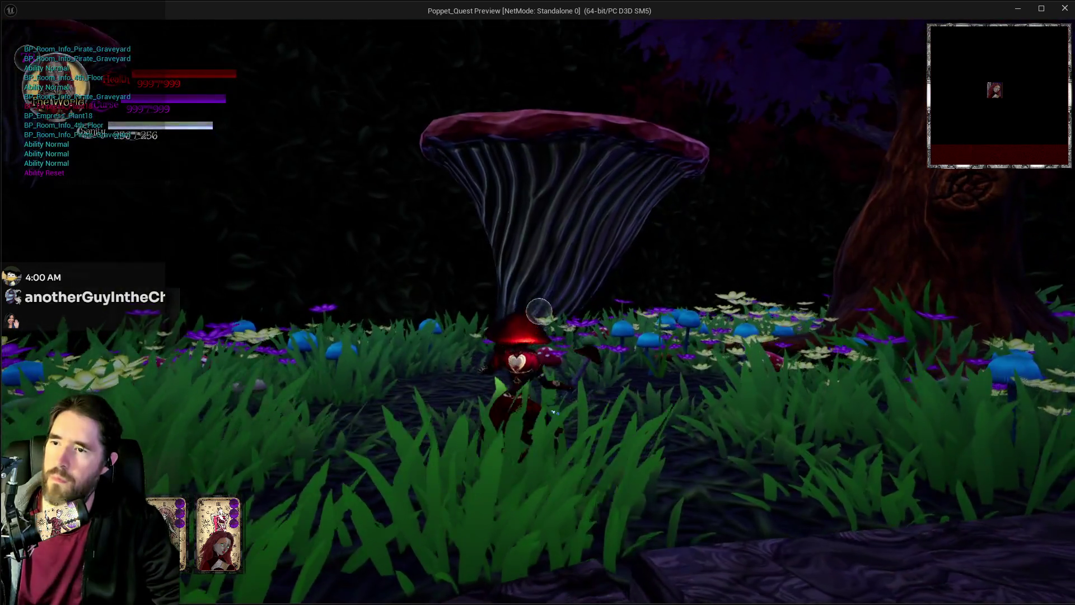
Step: Attack the mushroom plants repeatedly until red and cyan hit messages stack up
left_click(538, 302)
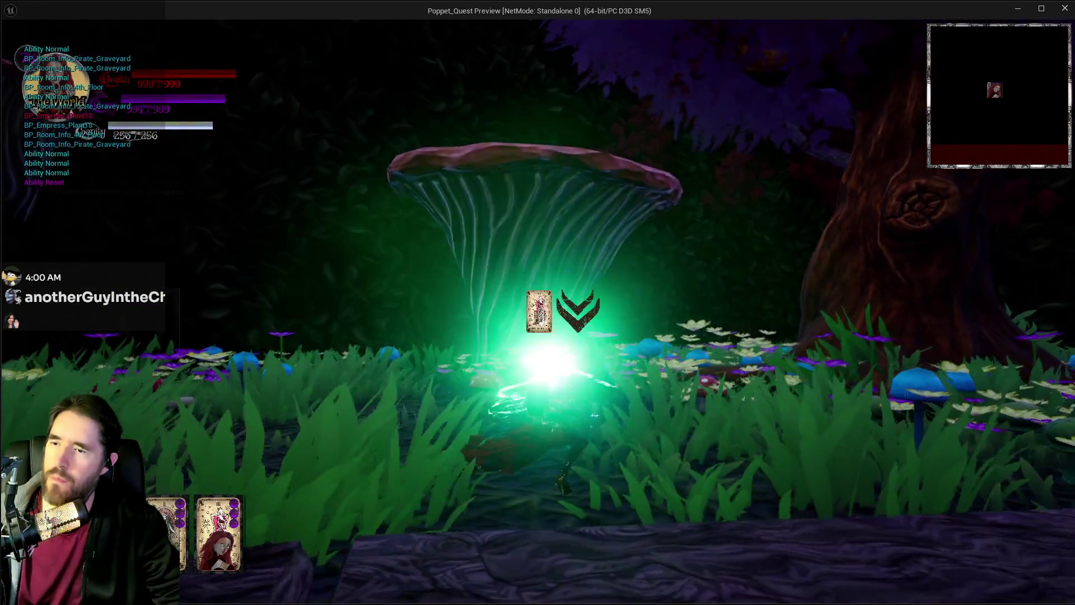
key("s")
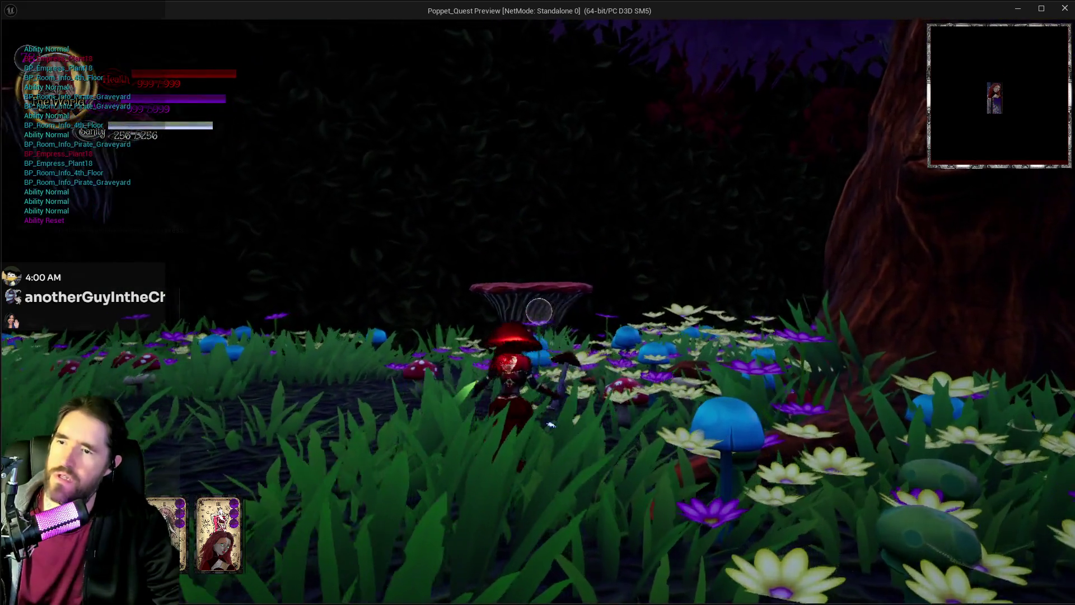
left_click(539, 311)
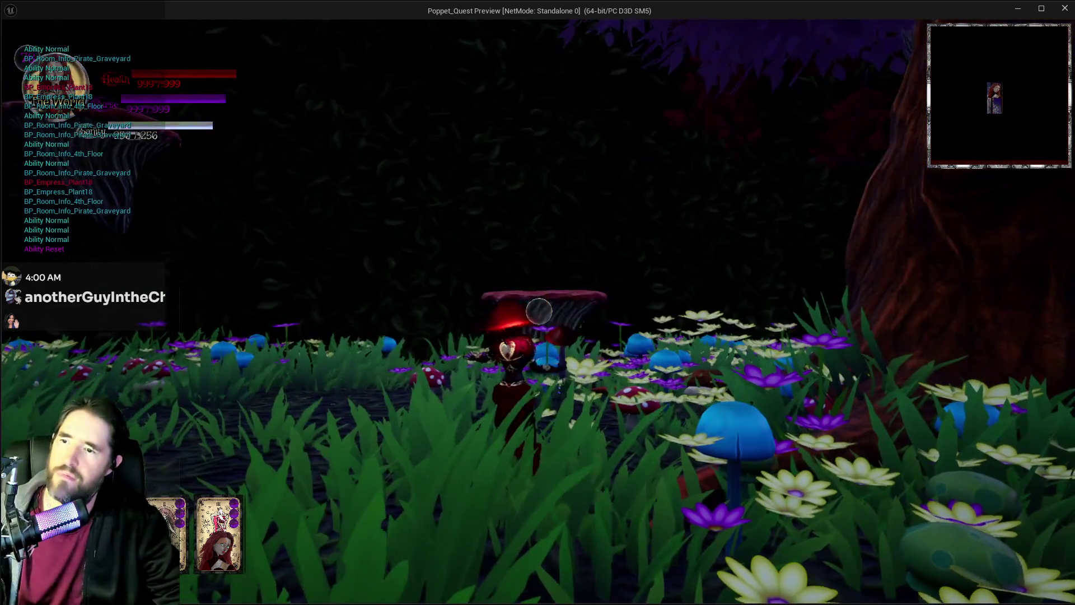
left_click(539, 312)
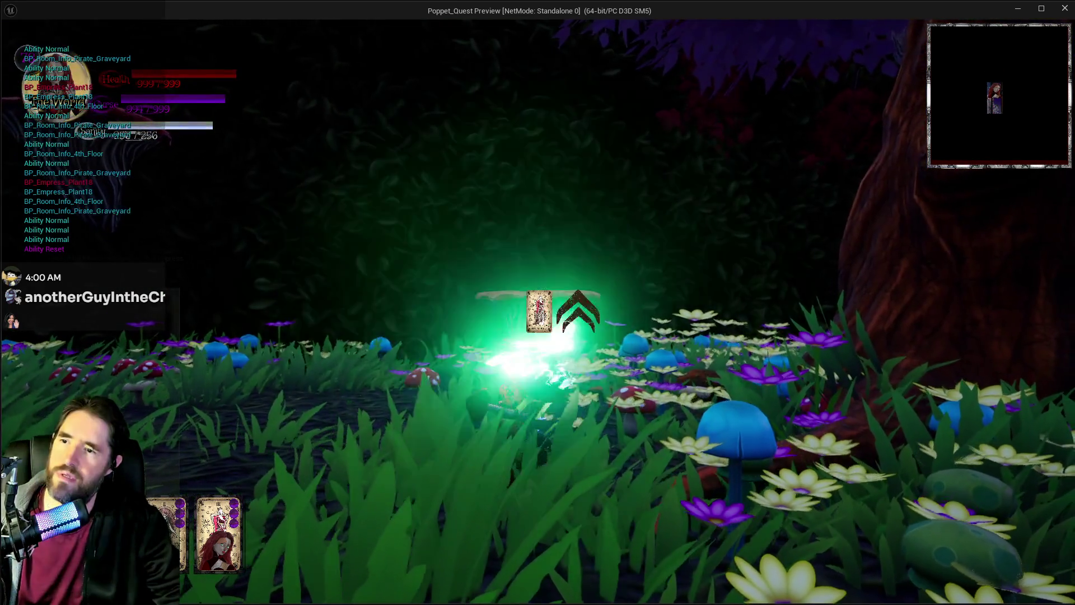
left_click(539, 312)
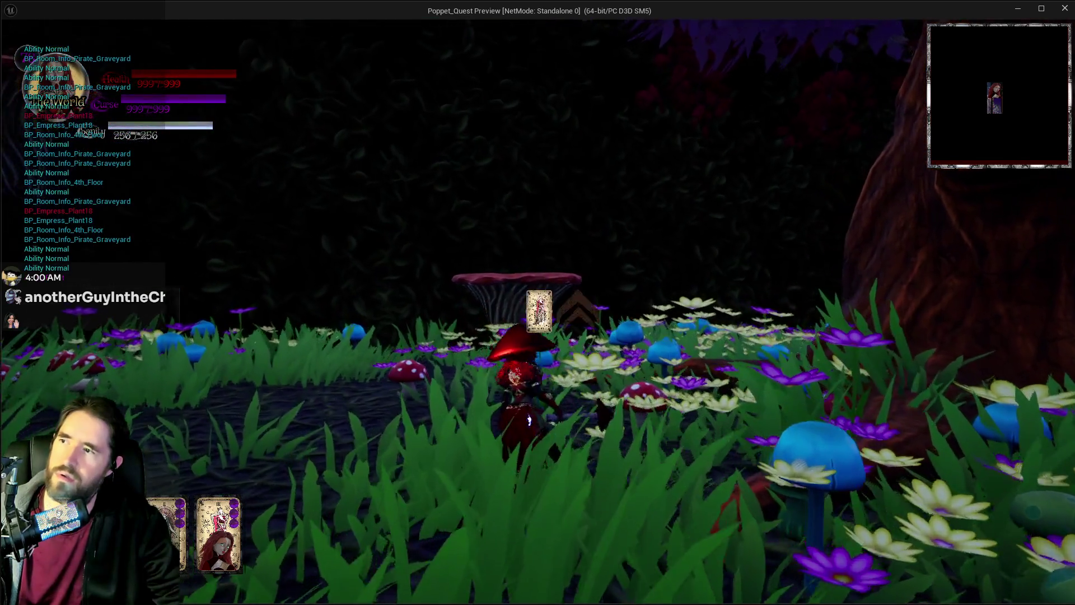
key("w")
left_click(538, 311)
left_click(538, 312)
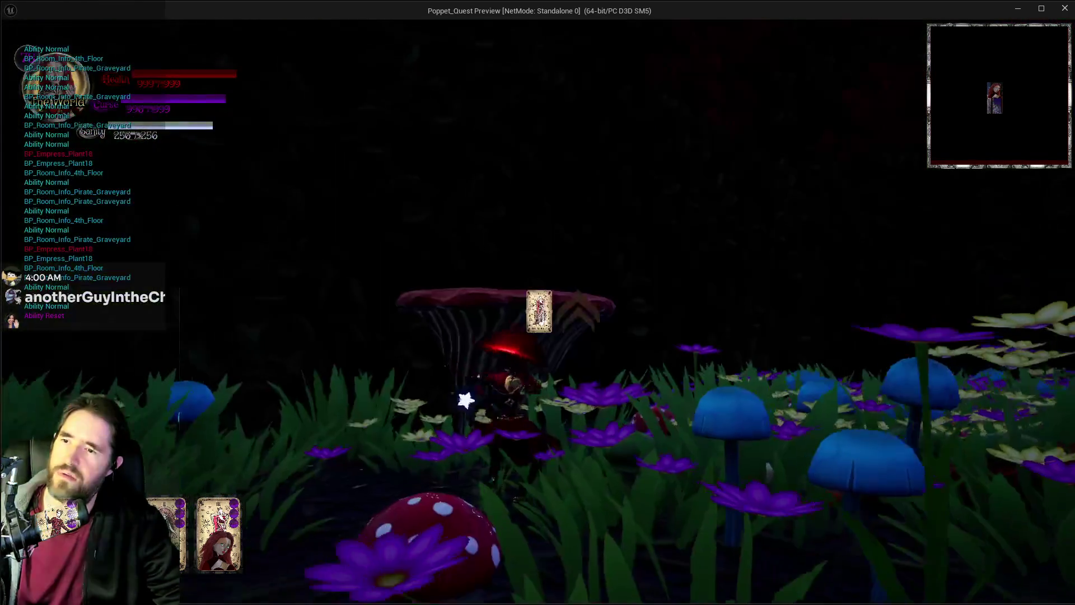
left_click(538, 311)
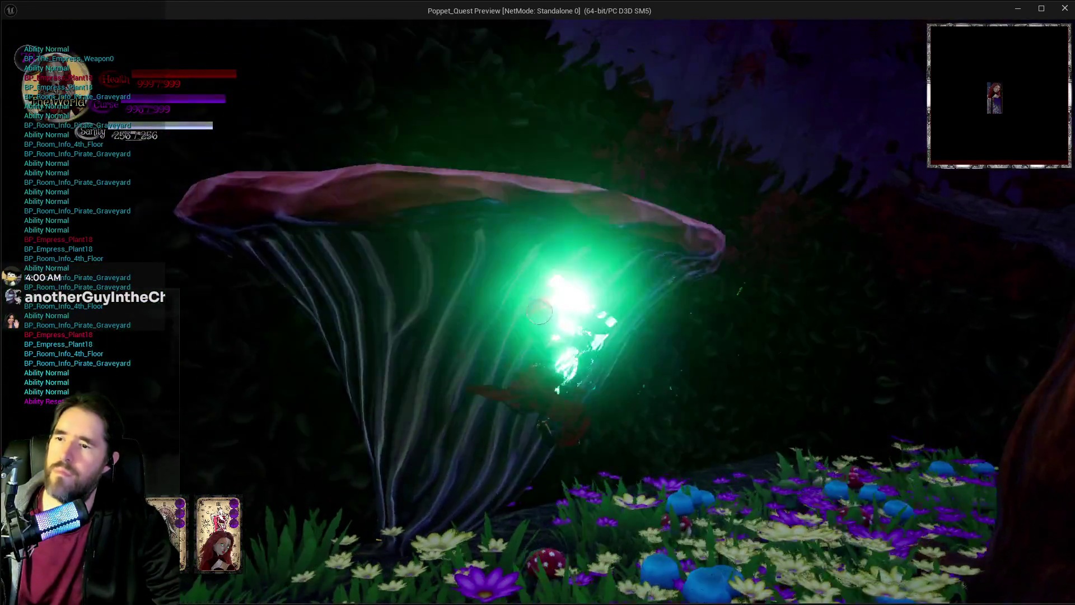
left_click(539, 312)
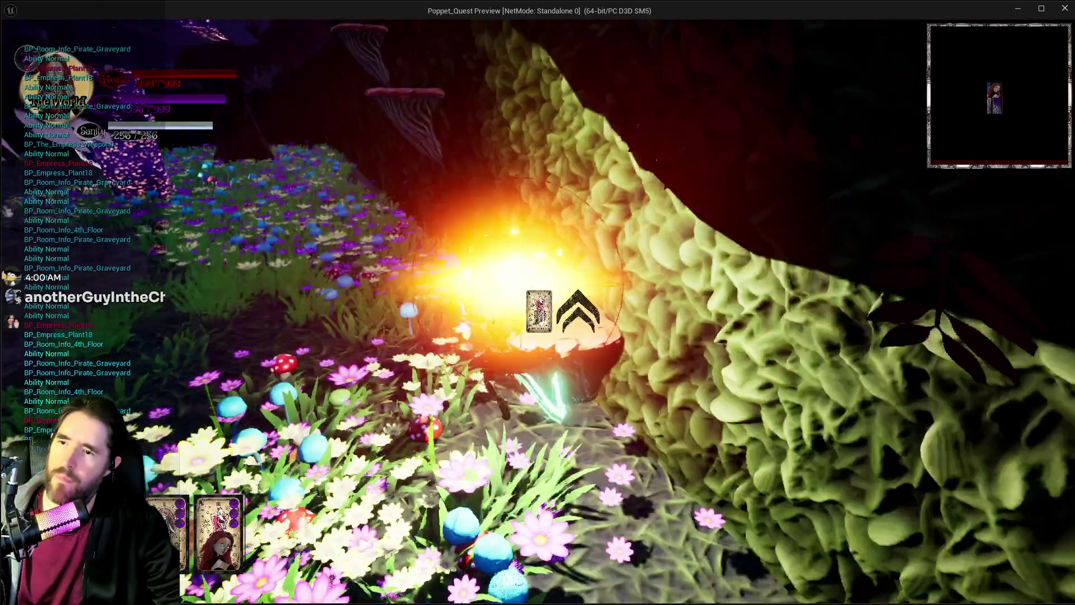
left_click(538, 311)
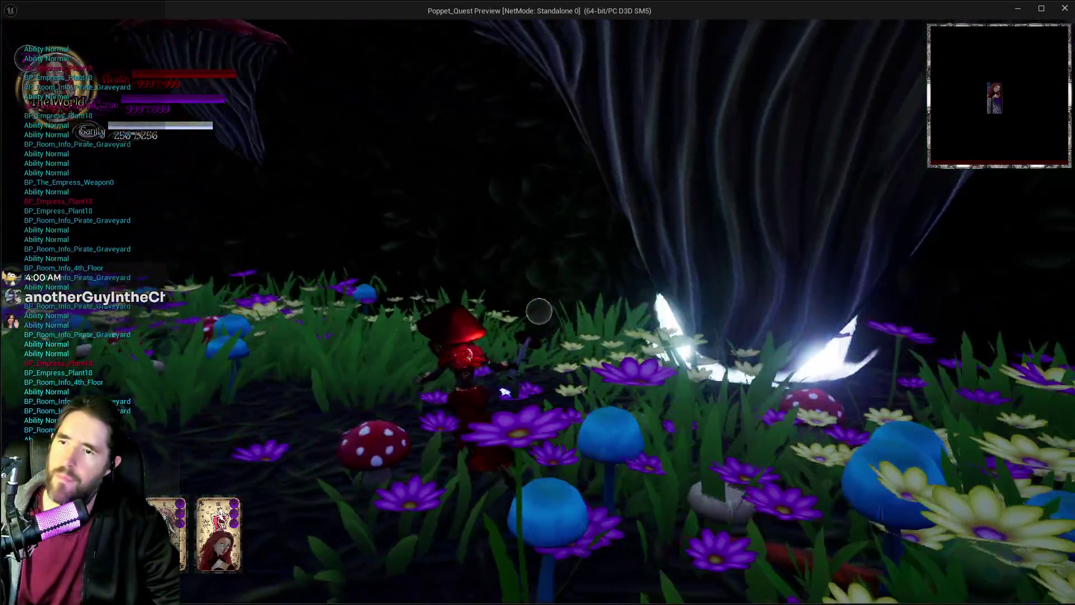
key("w")
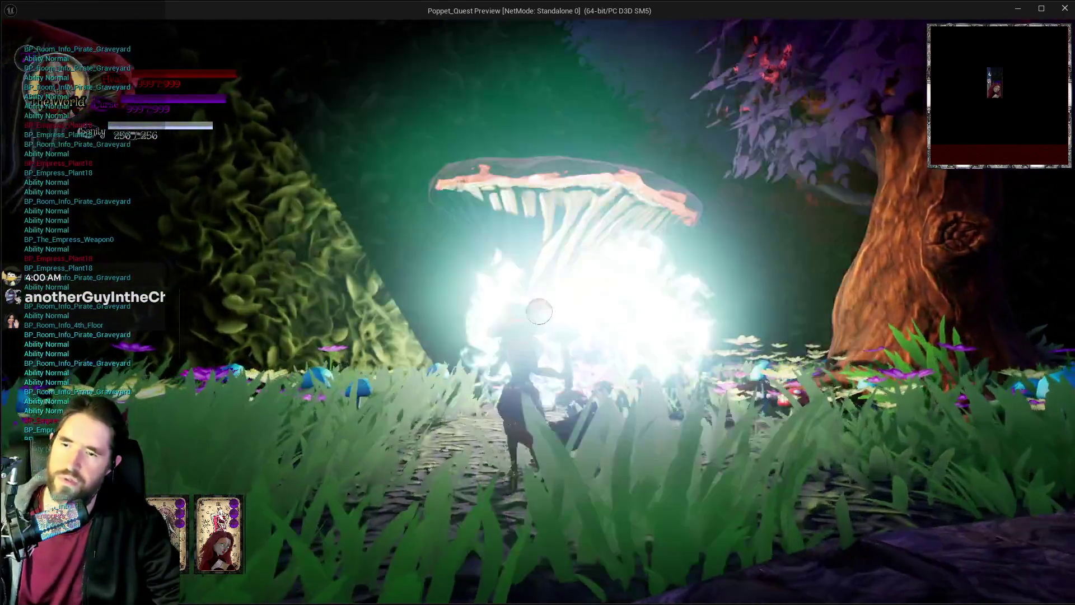
key("w")
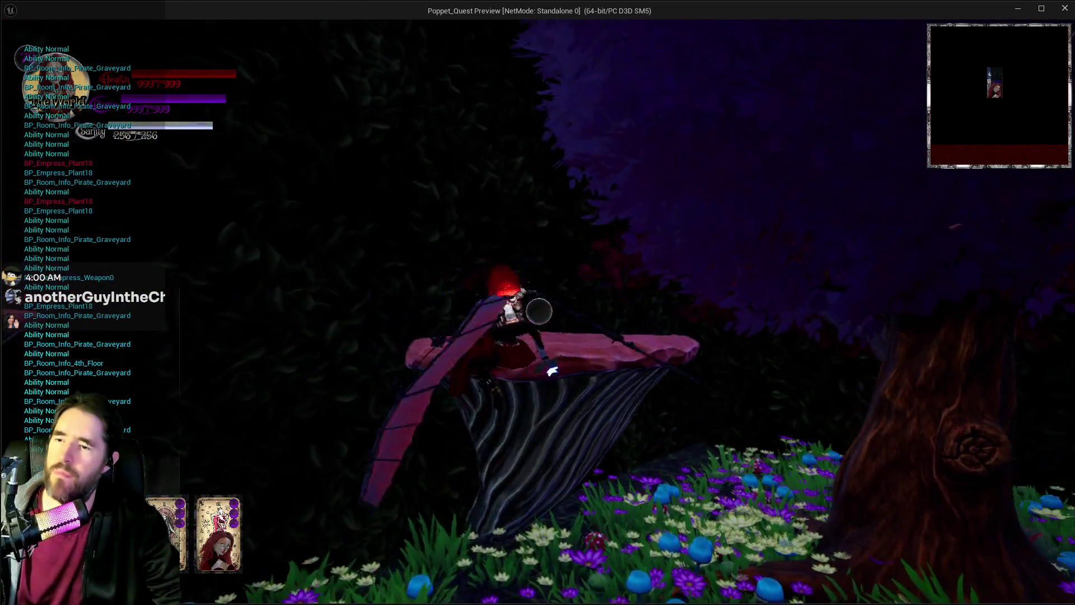
key("w")
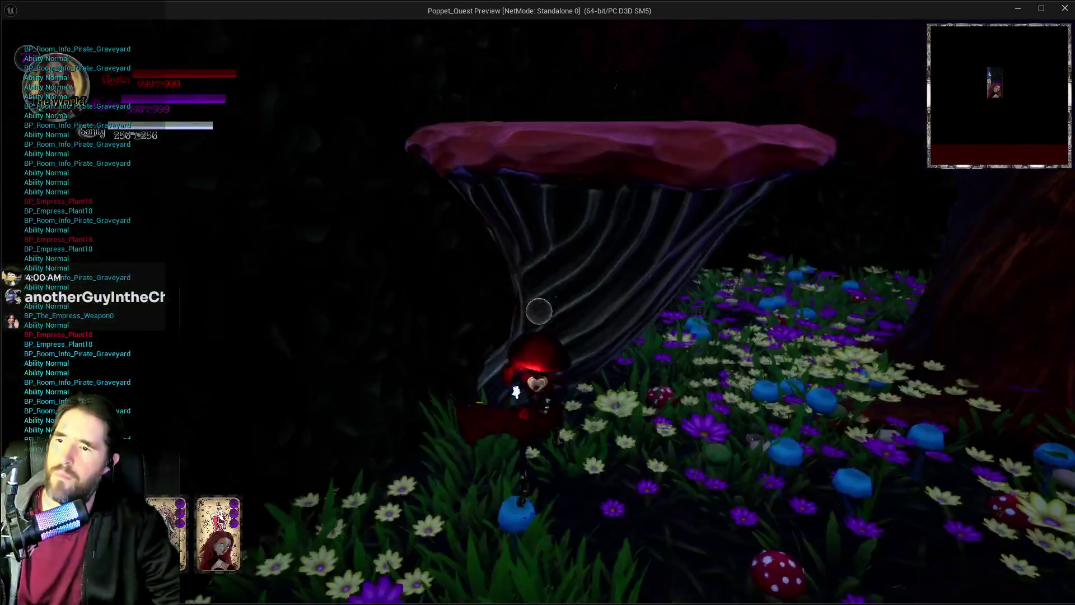
left_click(539, 311)
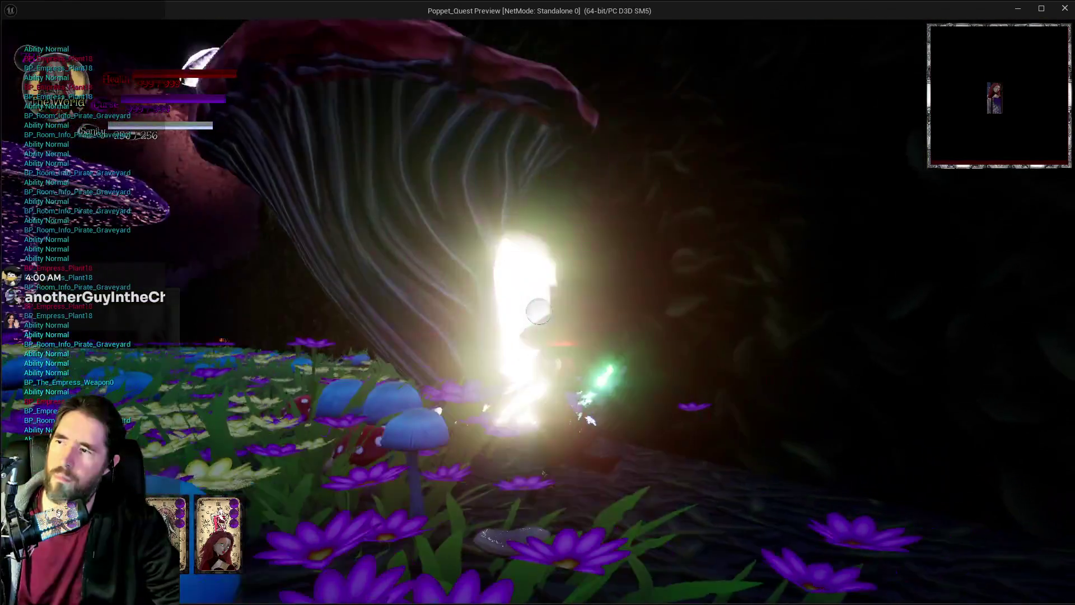
Step: Walk ahead, pause the game, and switch over to Krita
key("w")
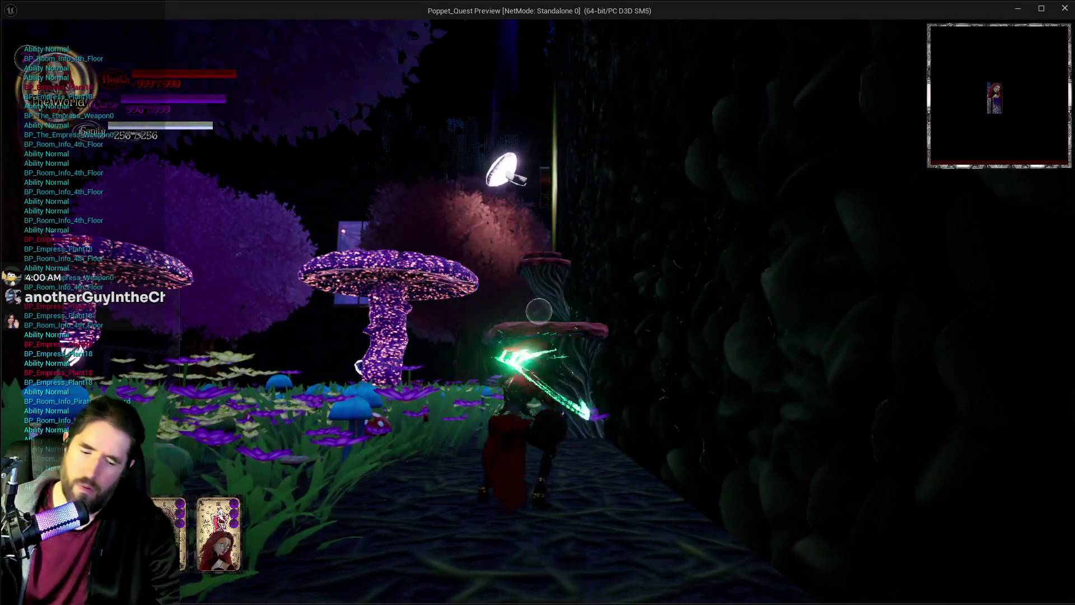
key("Escape")
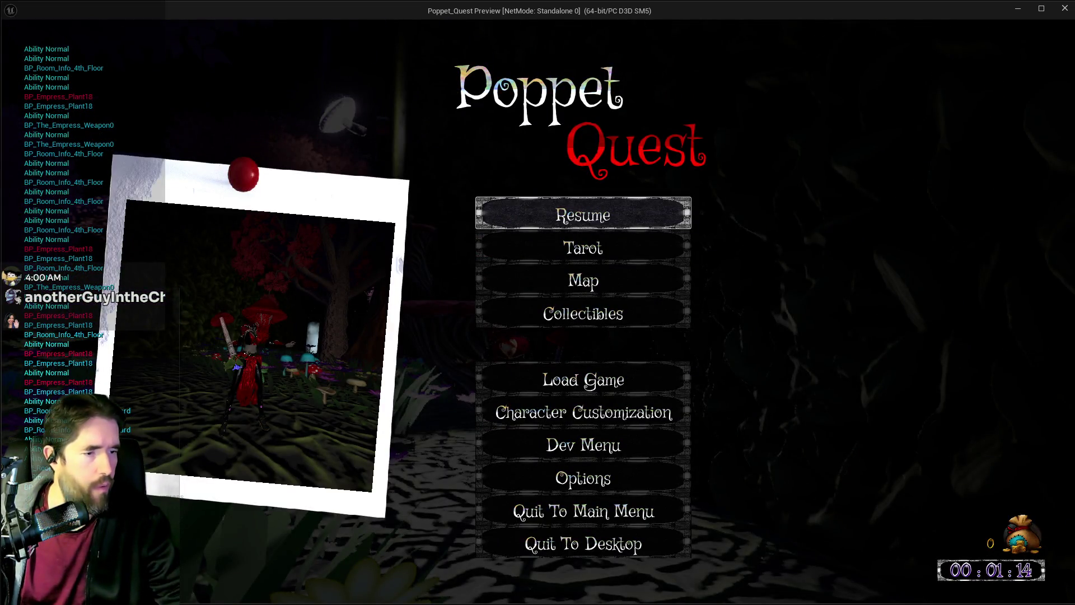
key("alt+Tab")
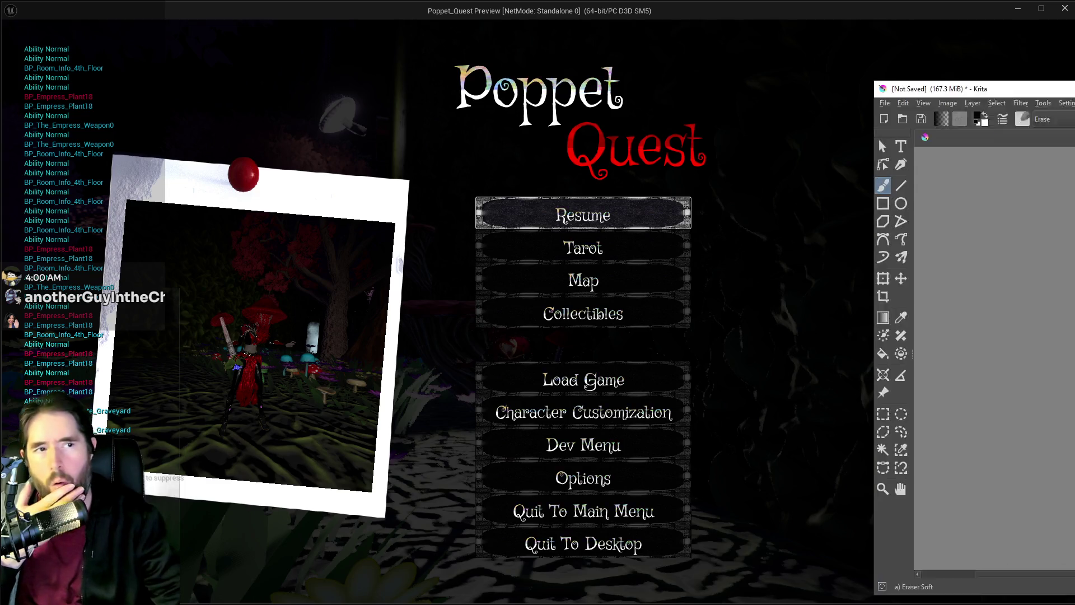
Step: Maximize Krita, look over the pasted capture of hit messages, then return to the paused game
double_click(813, 92)
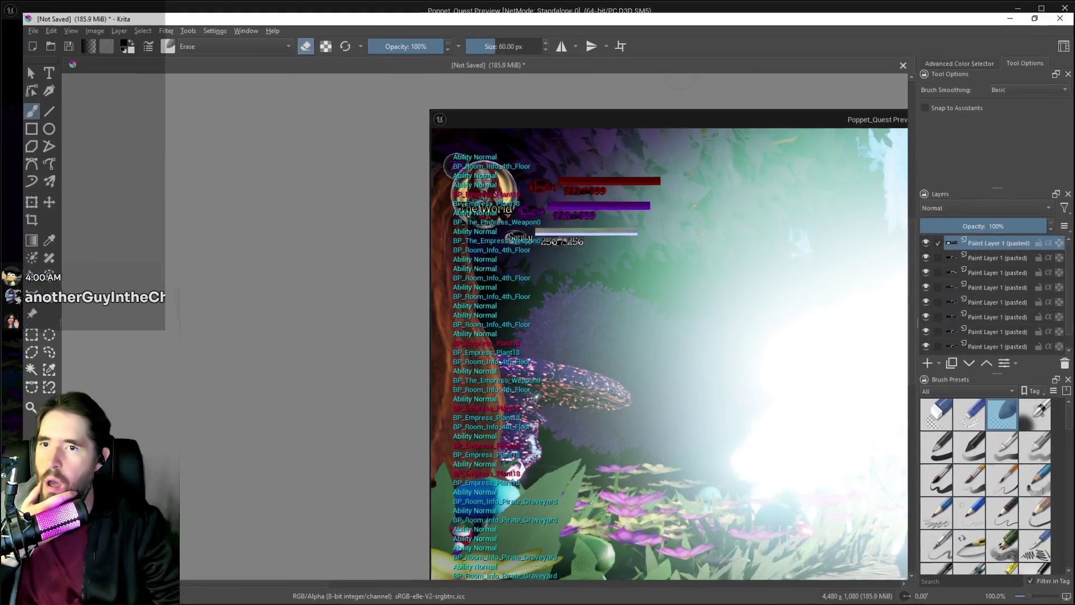
scroll(807, 201, "down", 2)
scroll(801, 263, "up", 2)
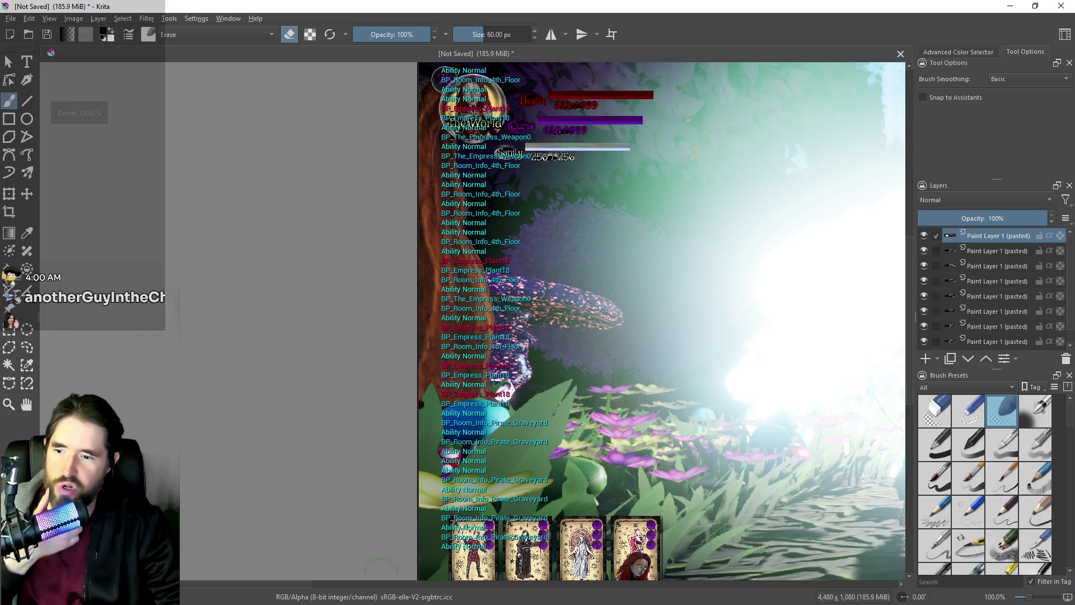
mouse_move(233, 582)
left_mouse_down()
mouse_move(339, 582)
mouse_move(264, 577)
left_mouse_up()
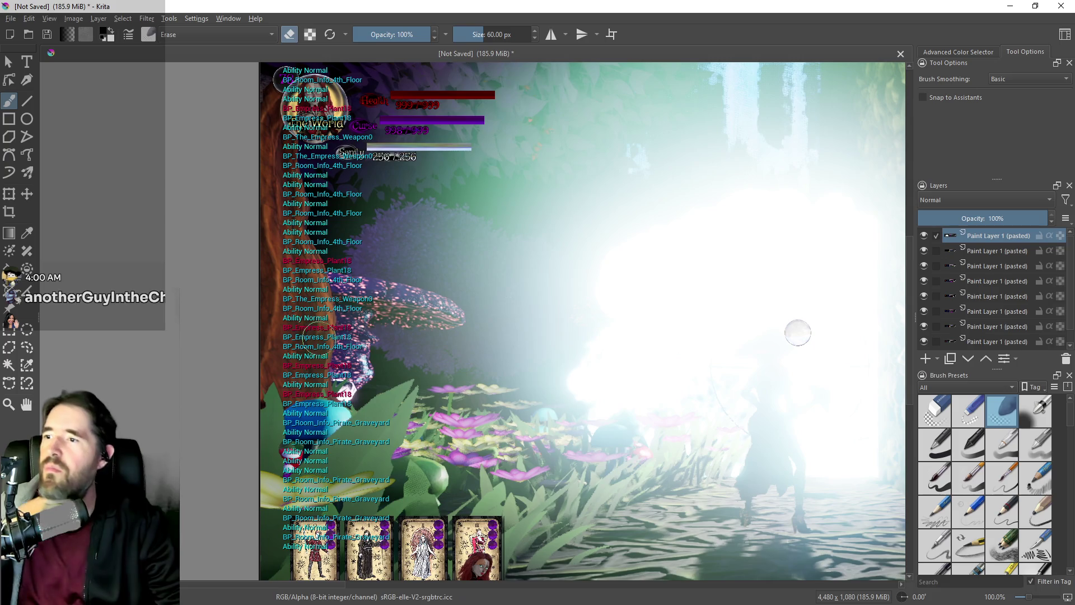
scroll(398, 302, "up", 2)
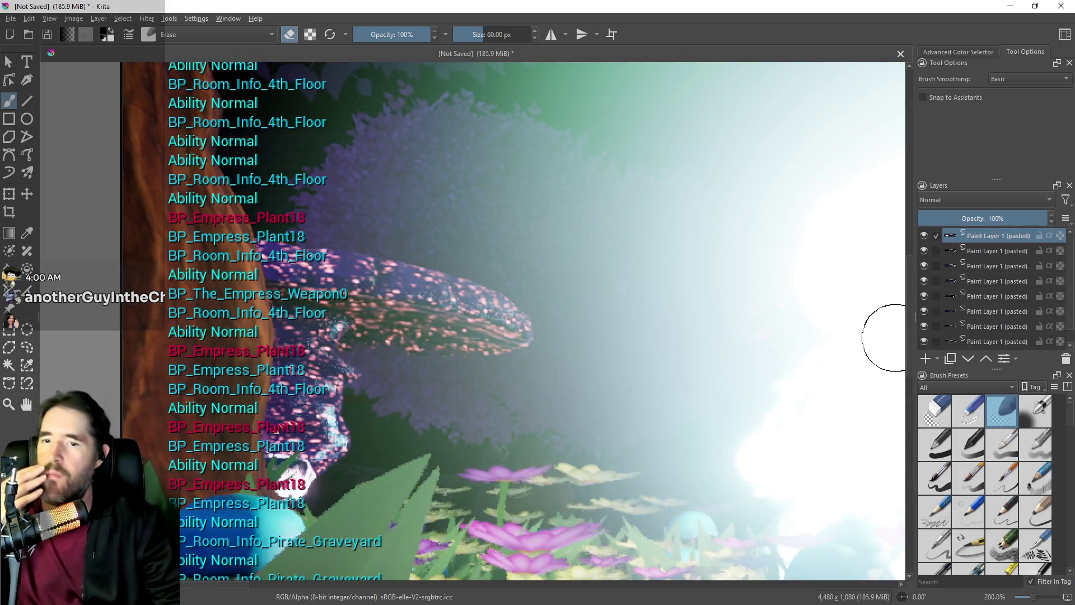
mouse_move(911, 341)
left_mouse_down()
mouse_move(911, 282)
mouse_move(889, 283)
left_mouse_up()
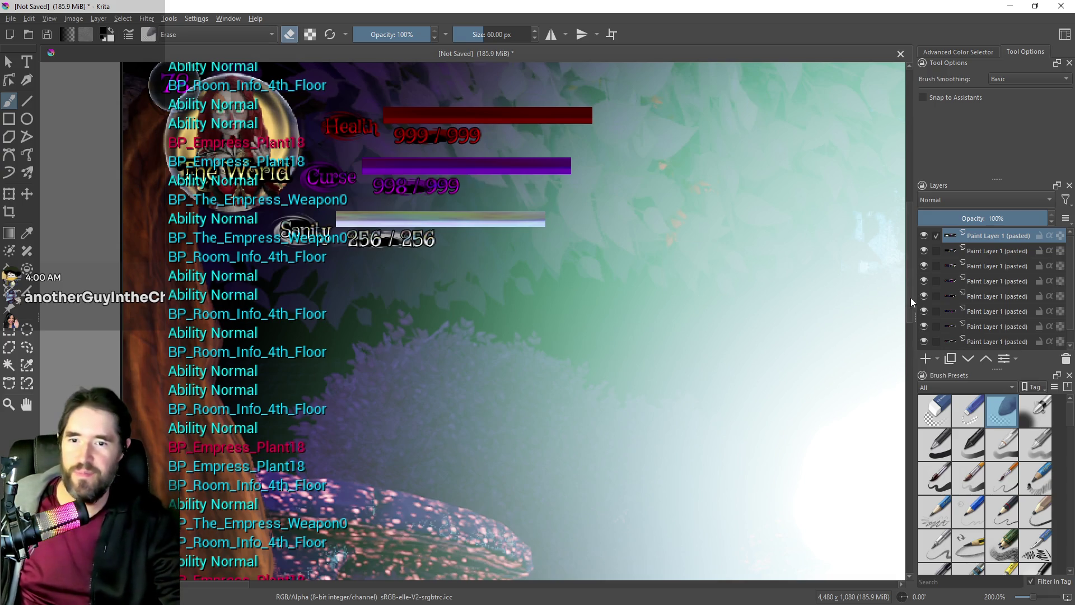
mouse_move(910, 298)
left_mouse_down()
mouse_move(911, 275)
mouse_move(900, 307)
left_mouse_up()
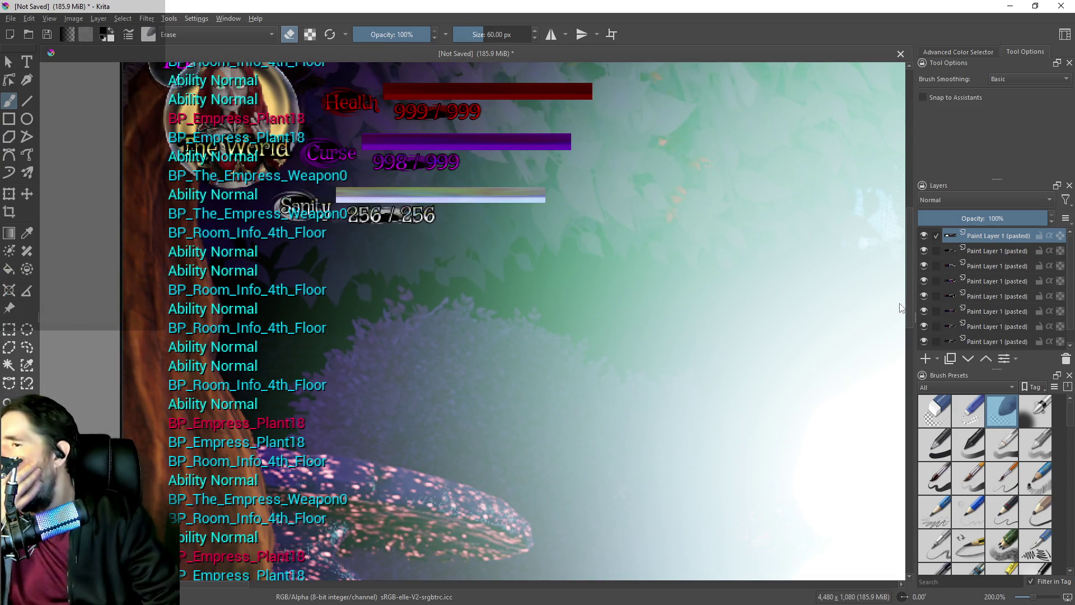
scroll(901, 307, "down", 1)
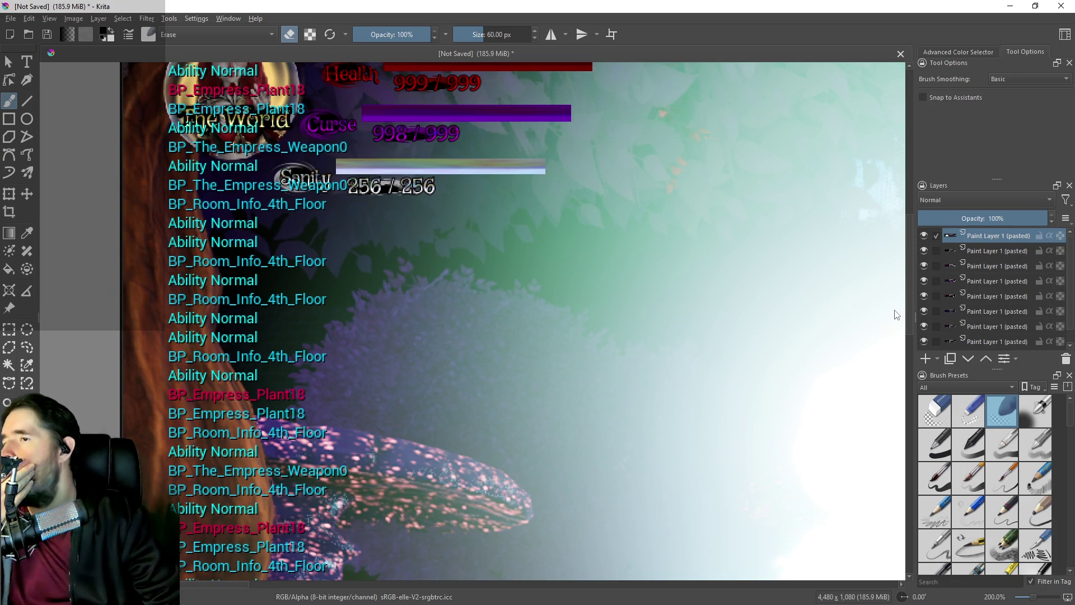
scroll(897, 315, "down", 1)
scroll(893, 319, "down", 1)
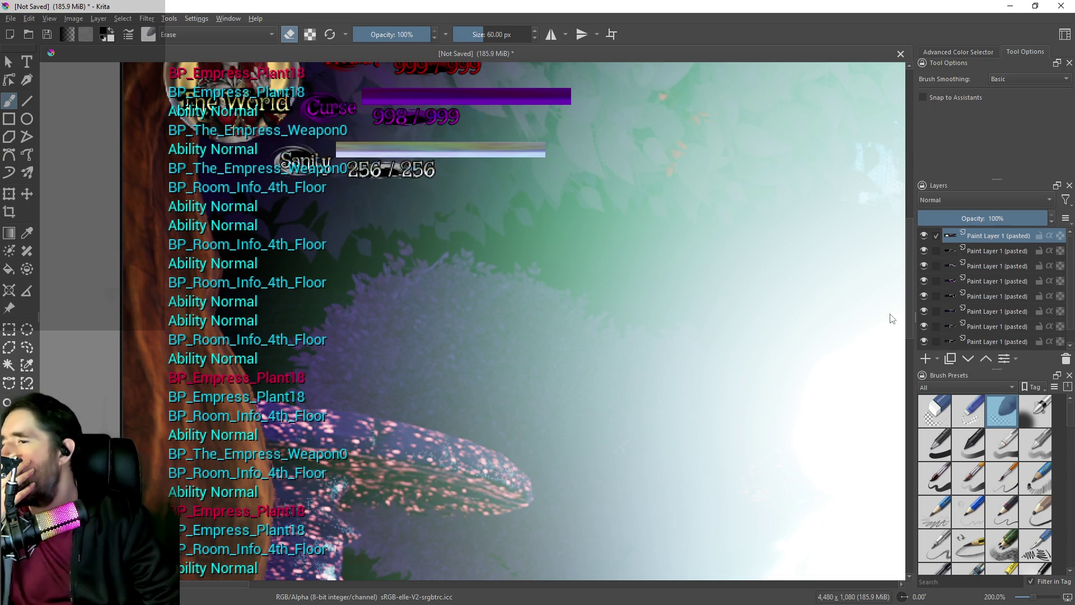
scroll(892, 318, "down", 2)
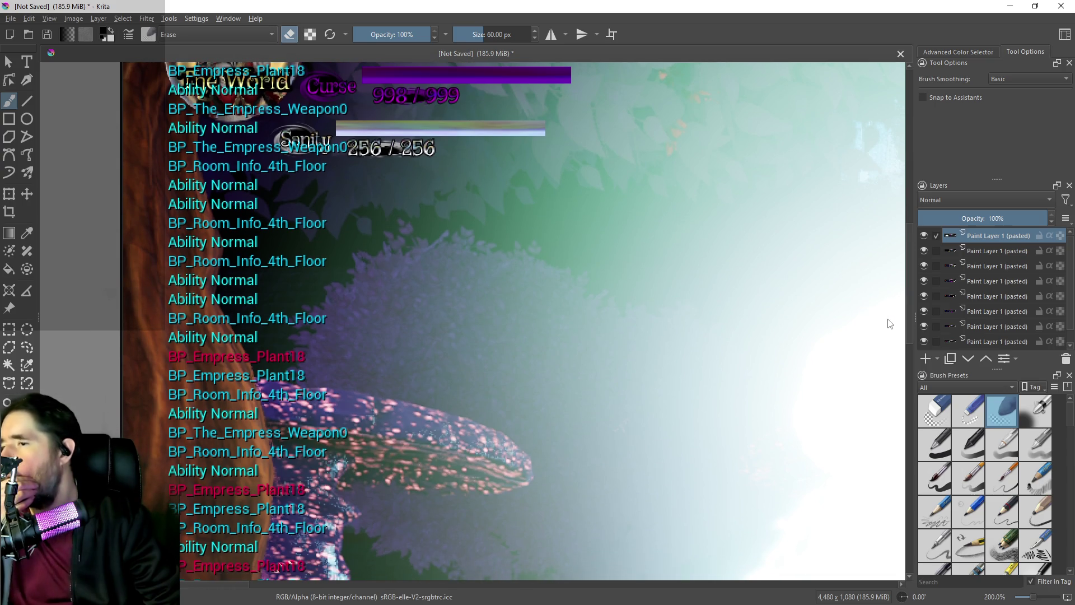
scroll(889, 324, "up", 6)
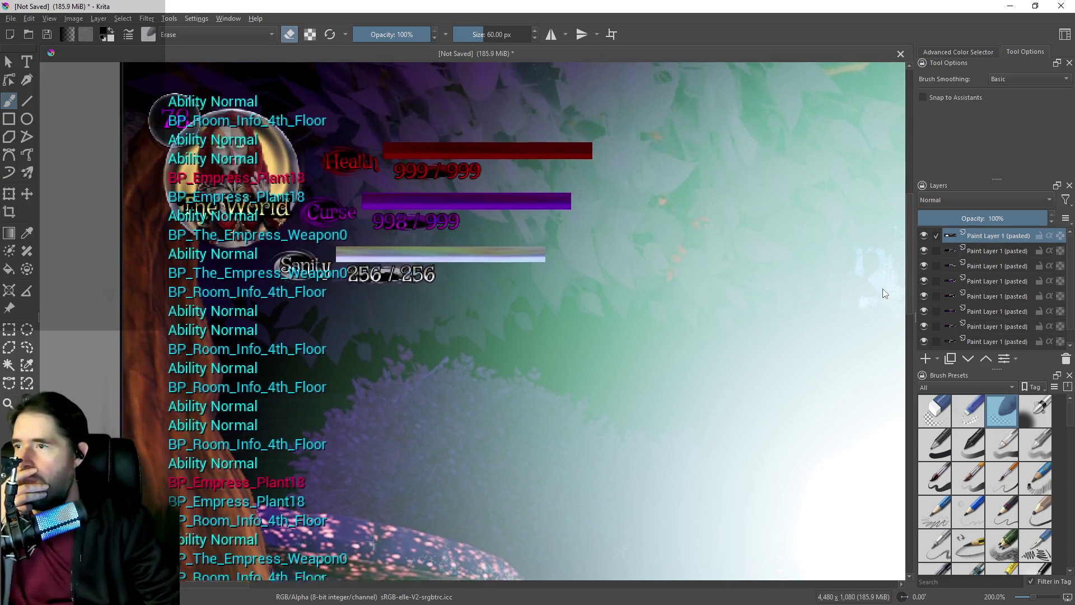
key("alt+Tab")
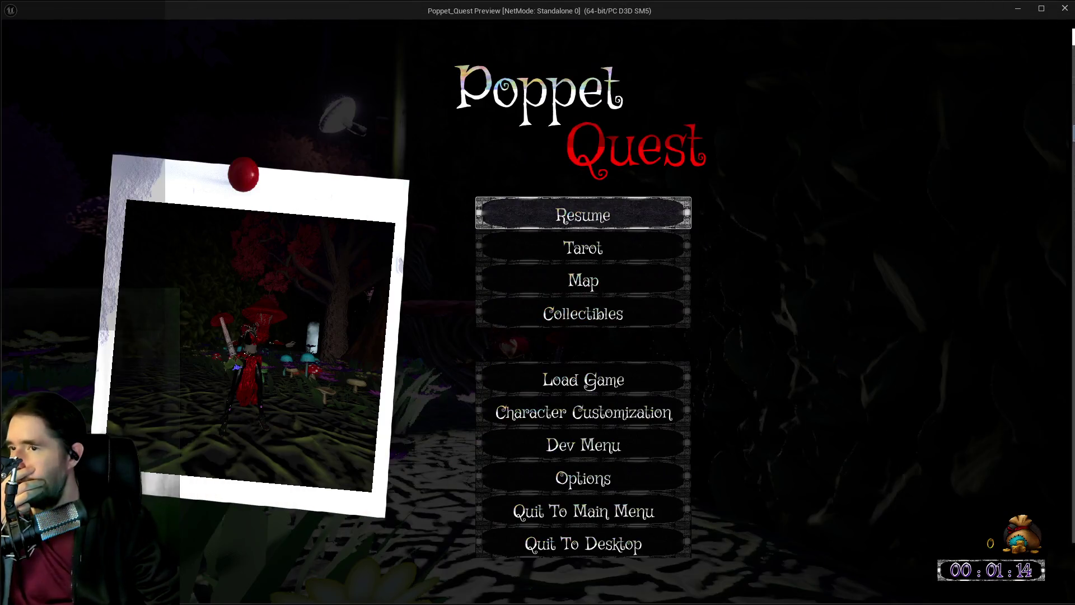
Step: Close the preview, review the Sphere and Mesh_Flower_05 details, and restore the Blueprint window
left_click(1064, 10)
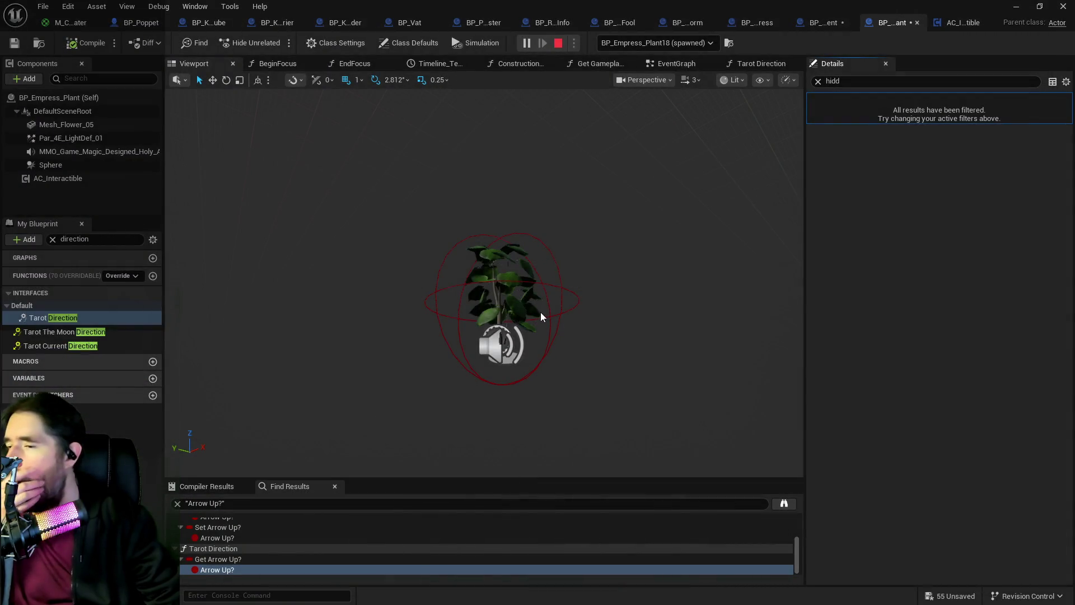
left_click(544, 285)
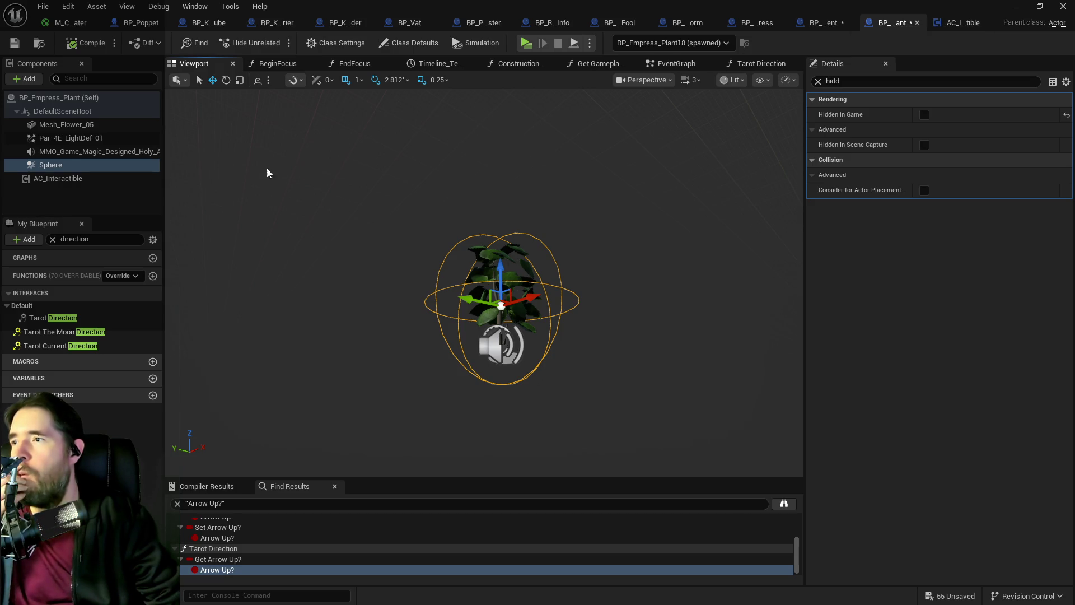
left_click(818, 81)
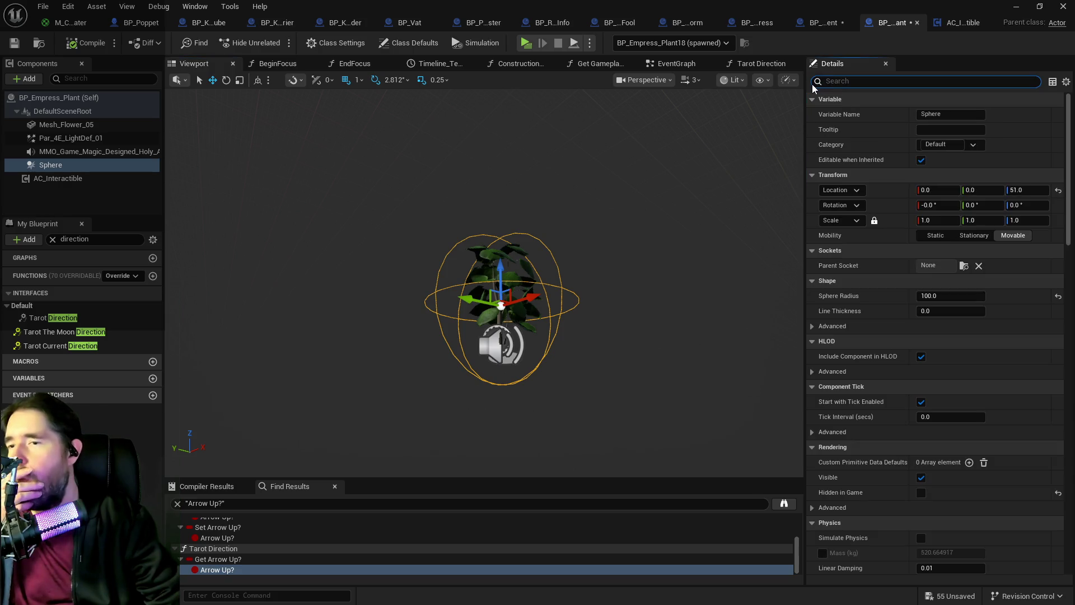
left_click(66, 124)
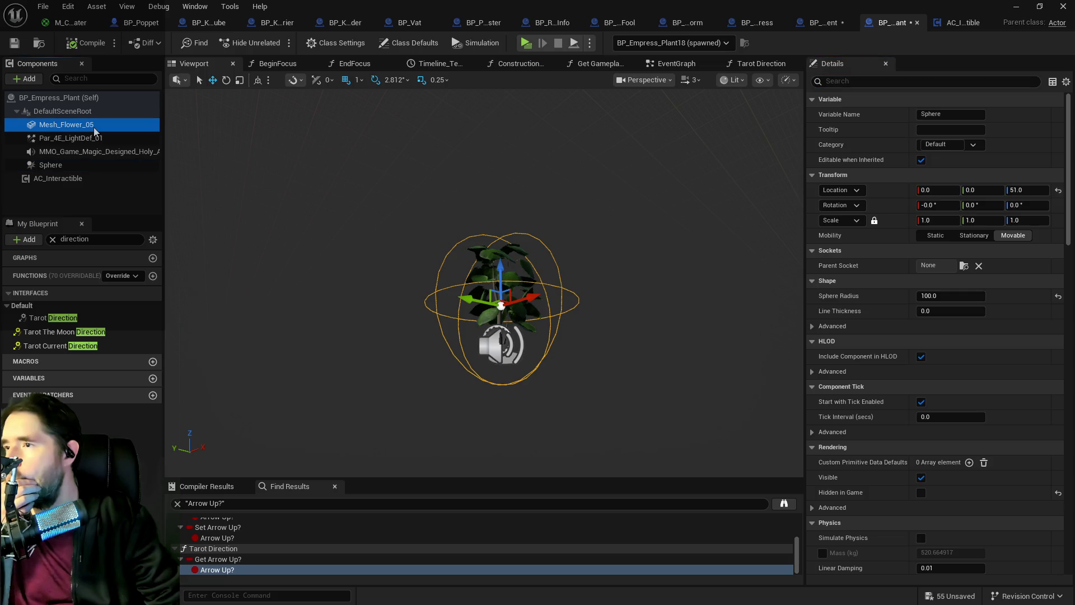
double_click(516, 17)
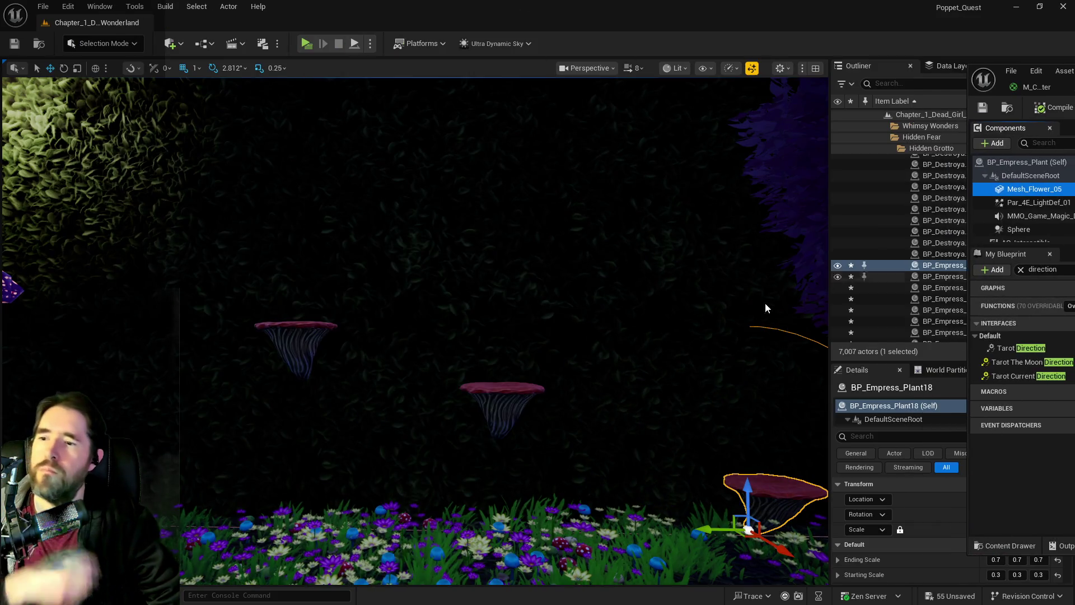
Step: Locate and focus the Empress plant mushroom on the grotto wall
key("f")
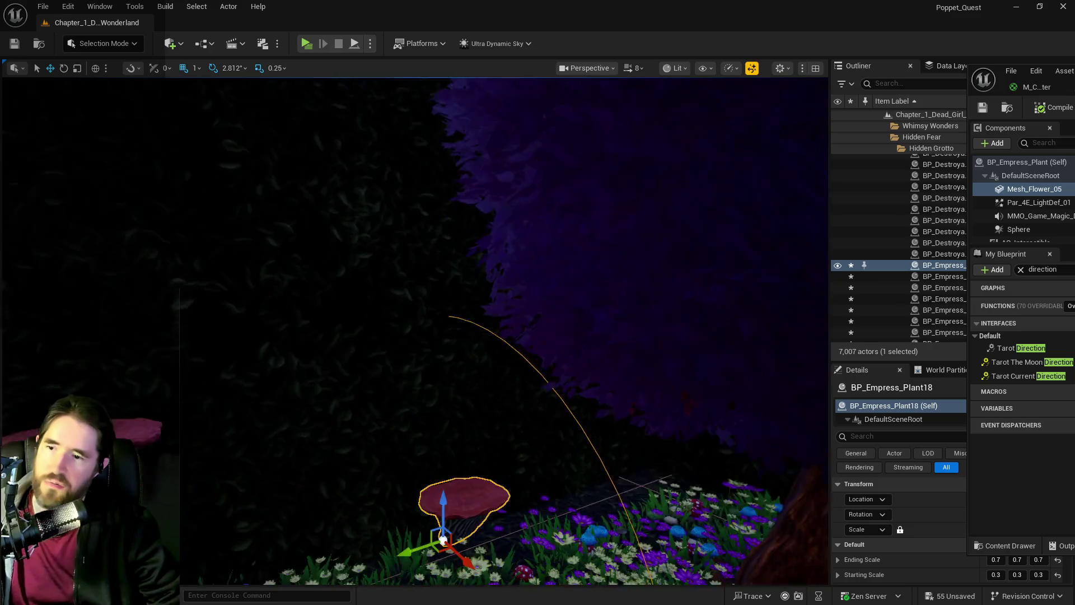
mouse_move(448, 240)
left_mouse_down()
mouse_move(426, 240)
mouse_move(448, 240)
mouse_move(437, 212)
mouse_move(524, 233)
mouse_move(532, 247)
mouse_move(521, 196)
mouse_move(383, 103)
left_mouse_up()
left_click(448, 240)
left_click(542, 230)
key("f")
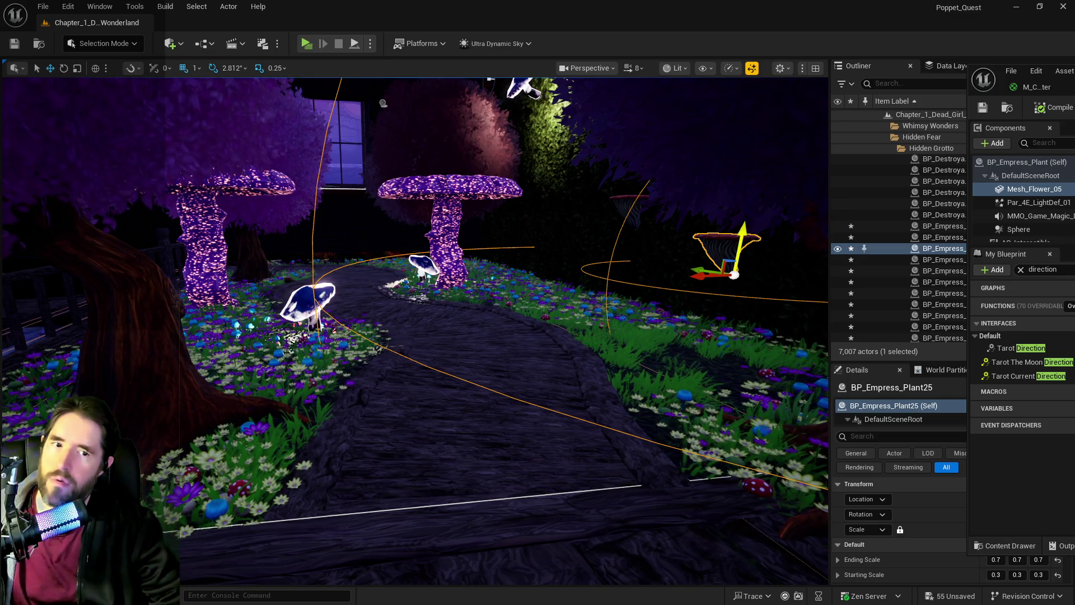
left_click(1019, 229)
left_click(1017, 348)
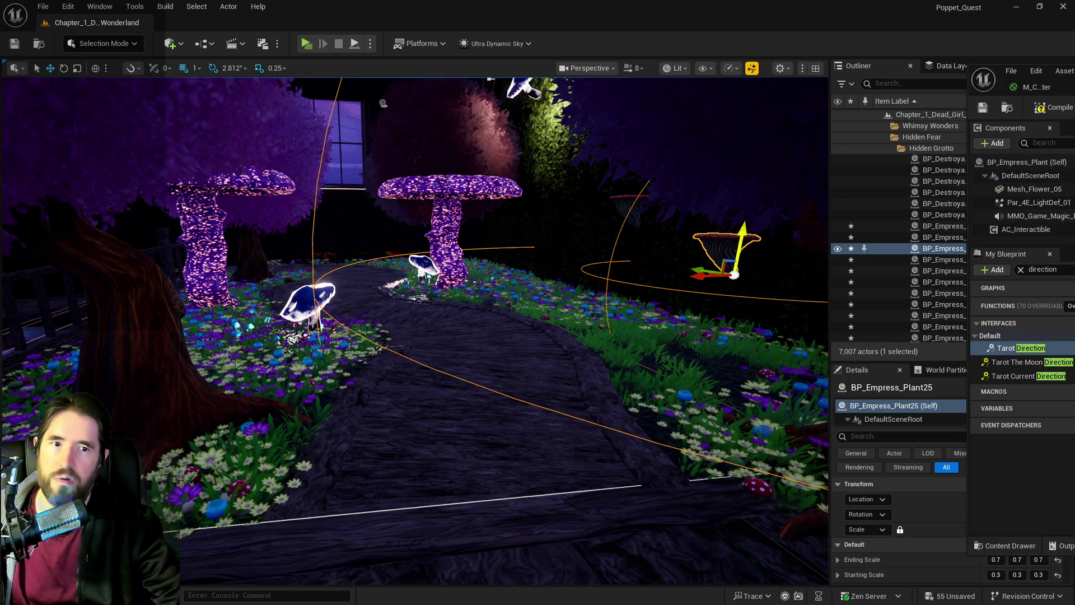
key("alt+Tab")
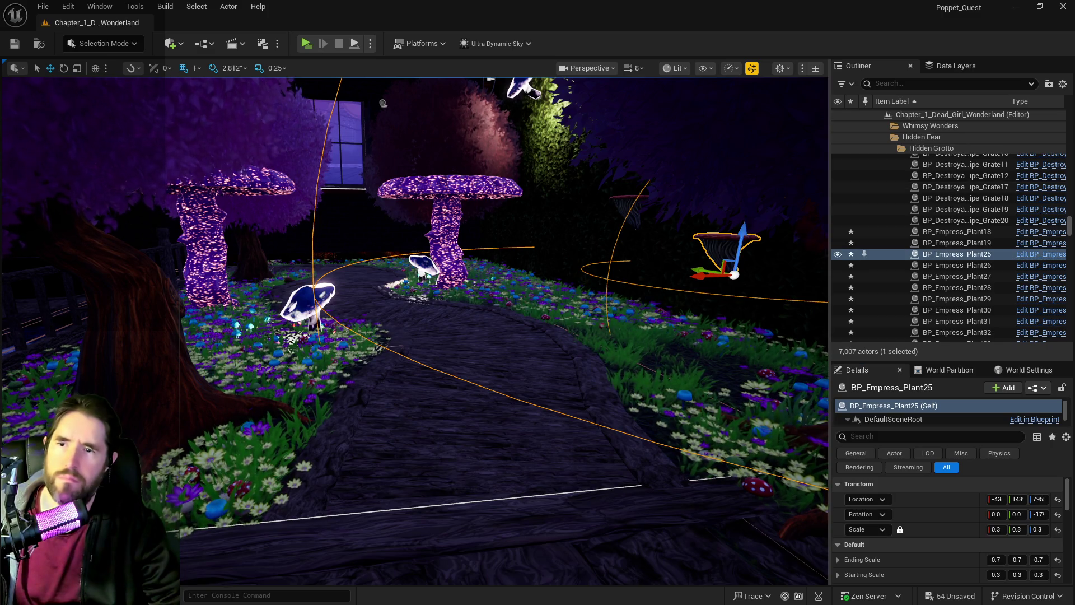
Step: Zoom in on the mushroom, save all 54 changes, and bring back the BP_Empress_Plant editor
left_click_drag(383, 103, 383, 103)
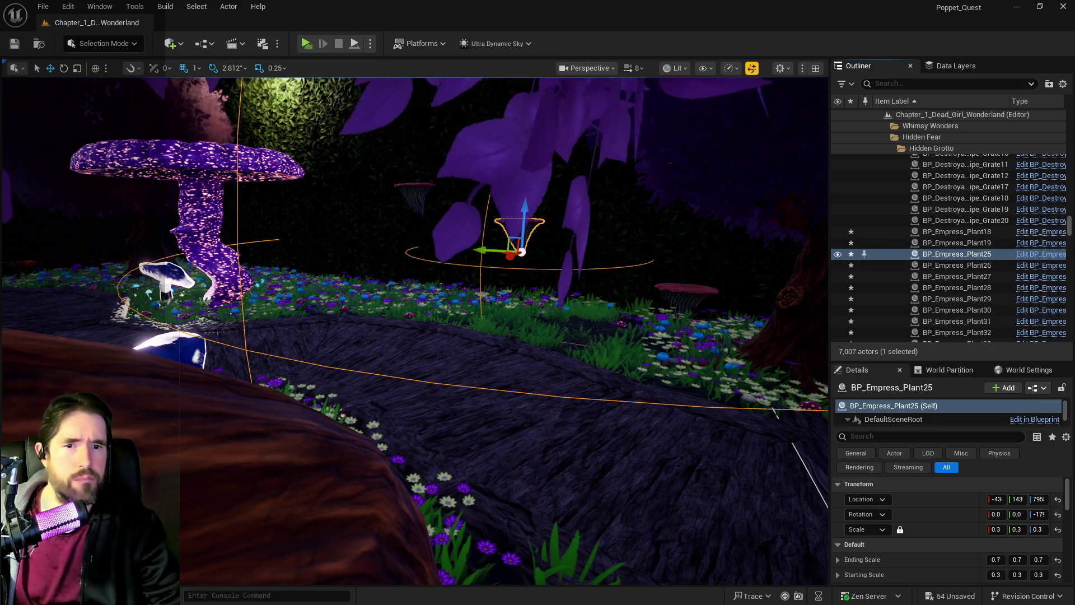
key("f")
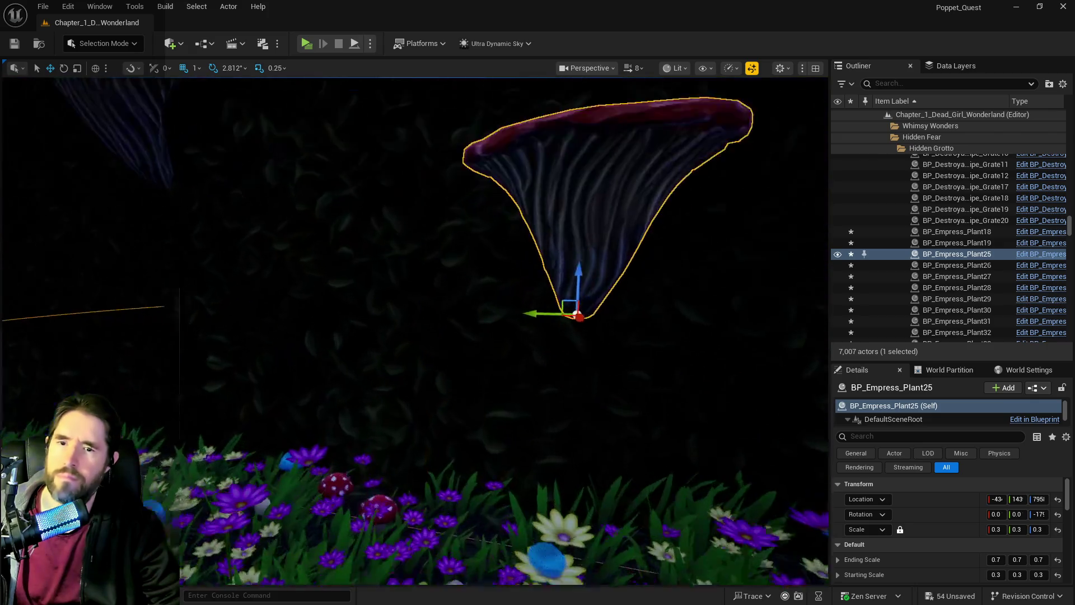
scroll(476, 336, "down", 5)
key("ctrl+s")
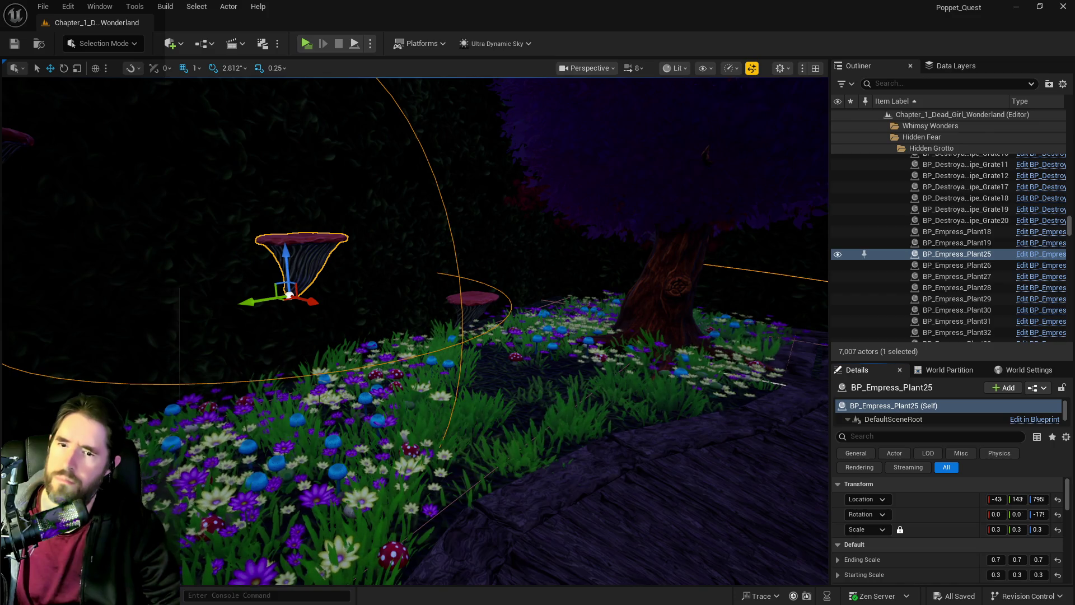
mouse_move(414, 331)
left_mouse_down()
mouse_move(471, 330)
mouse_move(392, 331)
mouse_move(473, 330)
left_mouse_up()
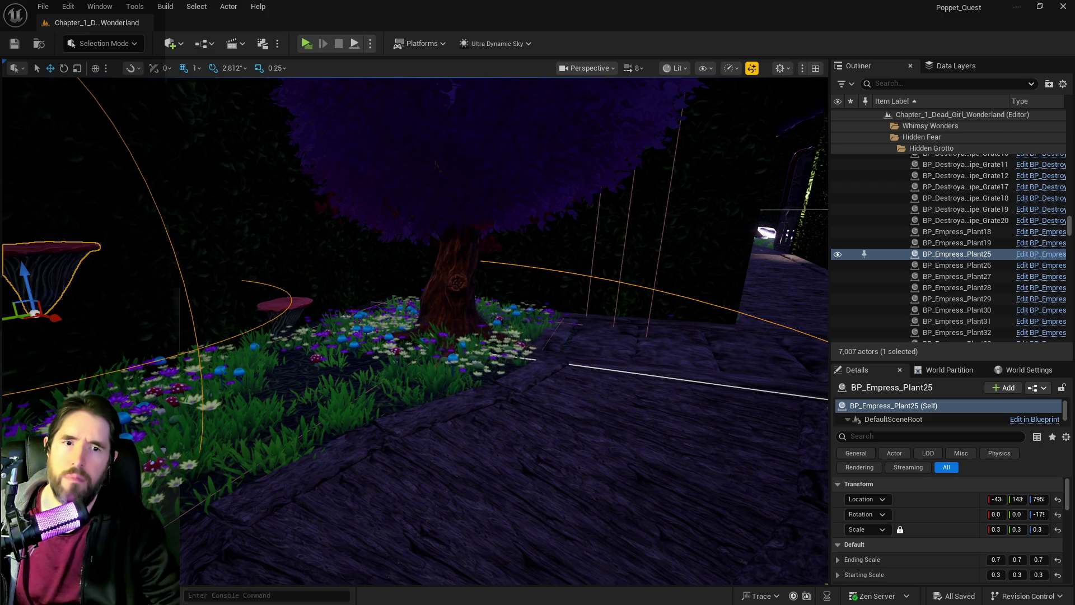
key("ctrl+e")
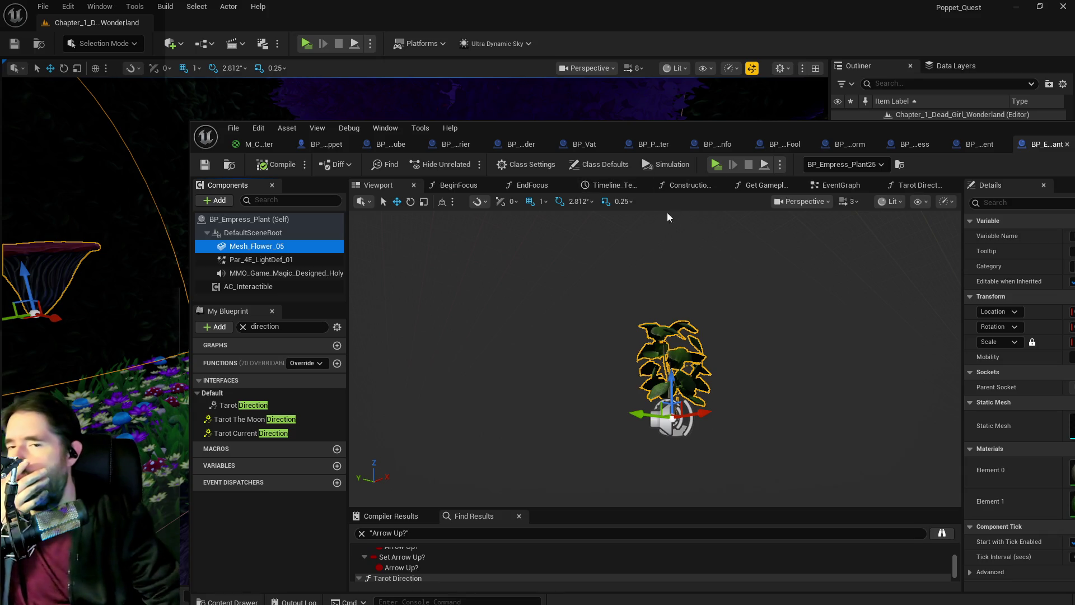
Step: In the EventGraph near Event Tarot The Empress, add a Print String node
left_click(248, 286)
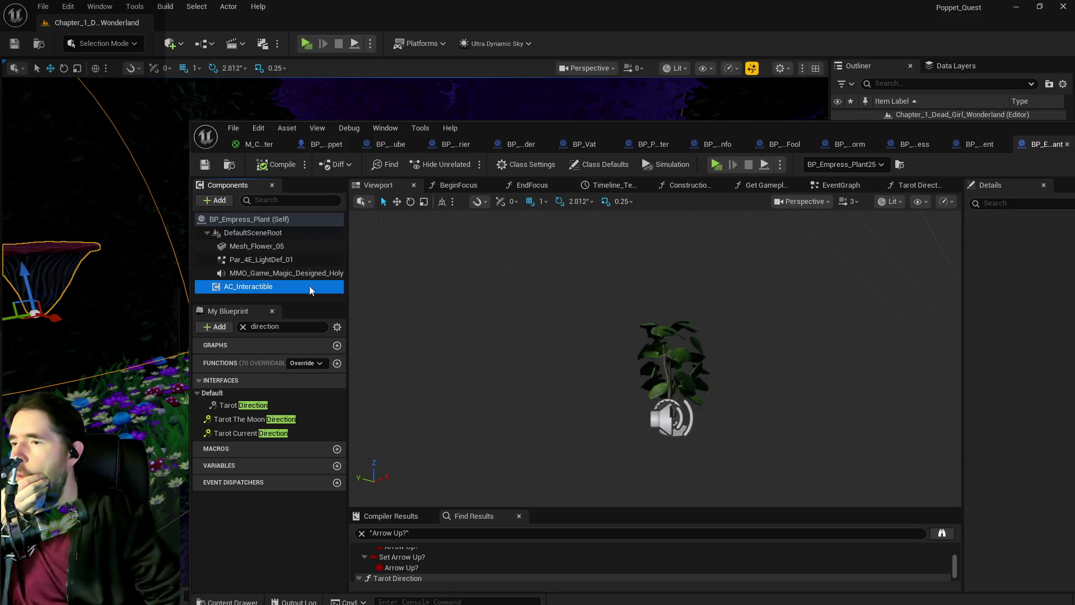
left_click(816, 185)
scroll(591, 326, "down", 3)
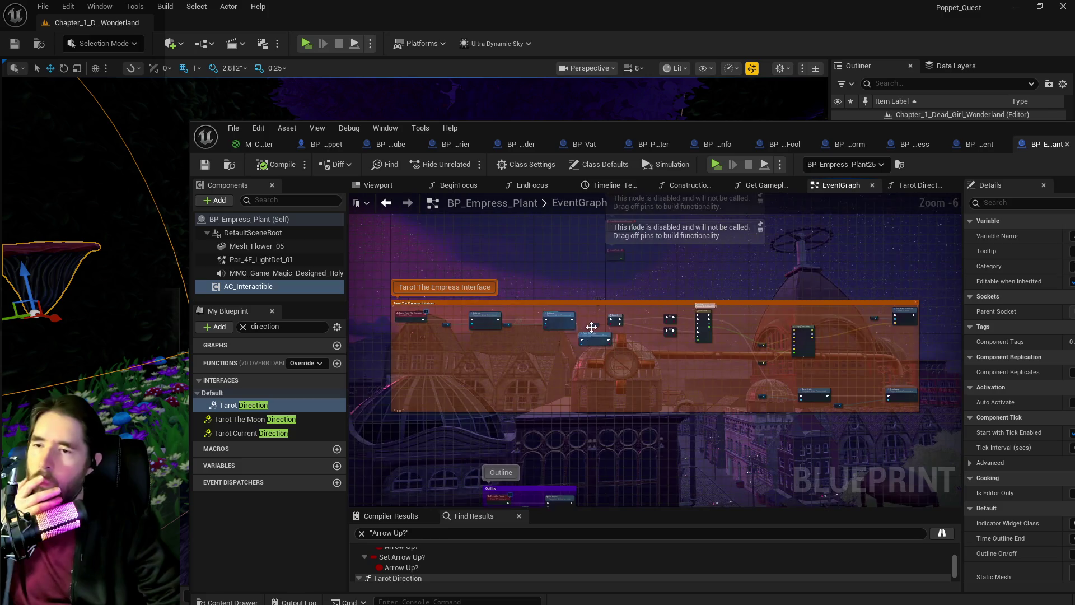
scroll(592, 327, "up", 3)
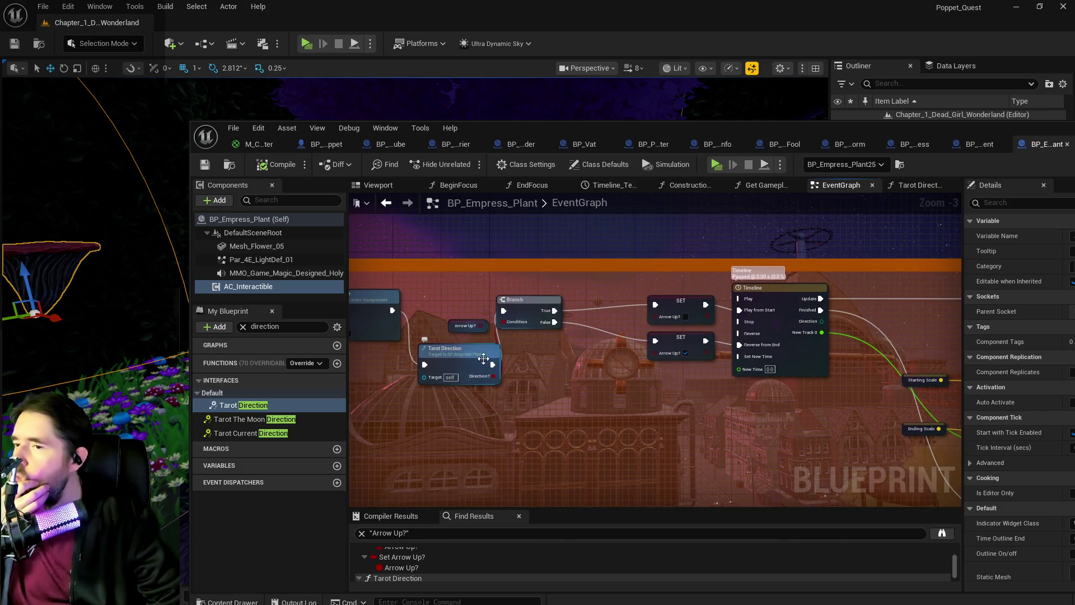
left_click_drag(428, 330, 409, 336)
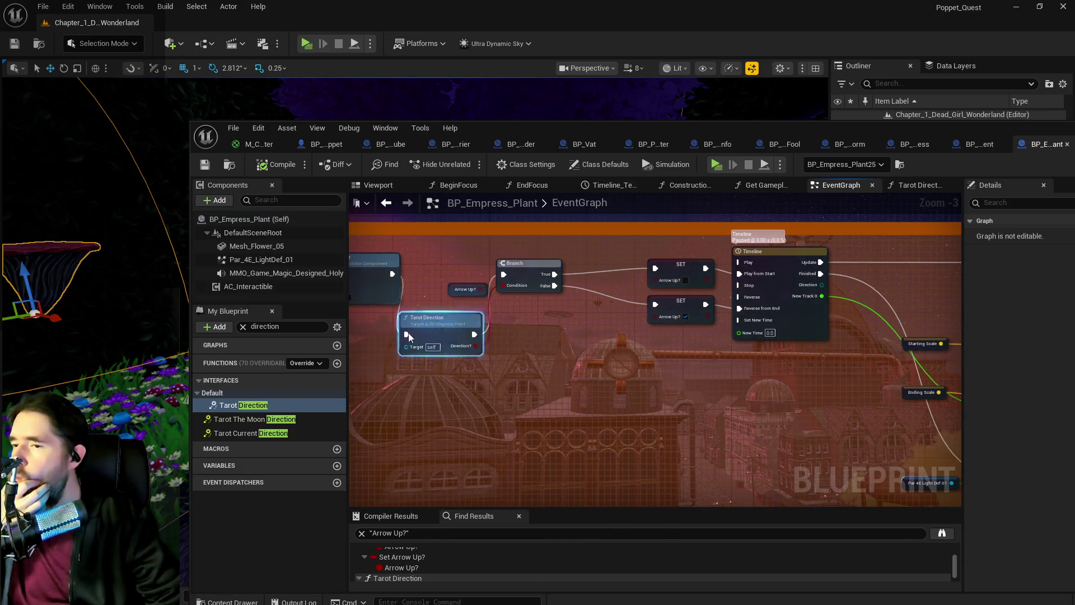
mouse_move(386, 240)
left_mouse_down()
mouse_move(493, 302)
mouse_move(812, 347)
mouse_move(953, 442)
mouse_move(937, 504)
mouse_move(892, 444)
mouse_move(898, 408)
mouse_move(358, 235)
mouse_move(441, 285)
mouse_move(556, 280)
mouse_move(556, 331)
mouse_move(573, 271)
mouse_move(653, 367)
left_mouse_up()
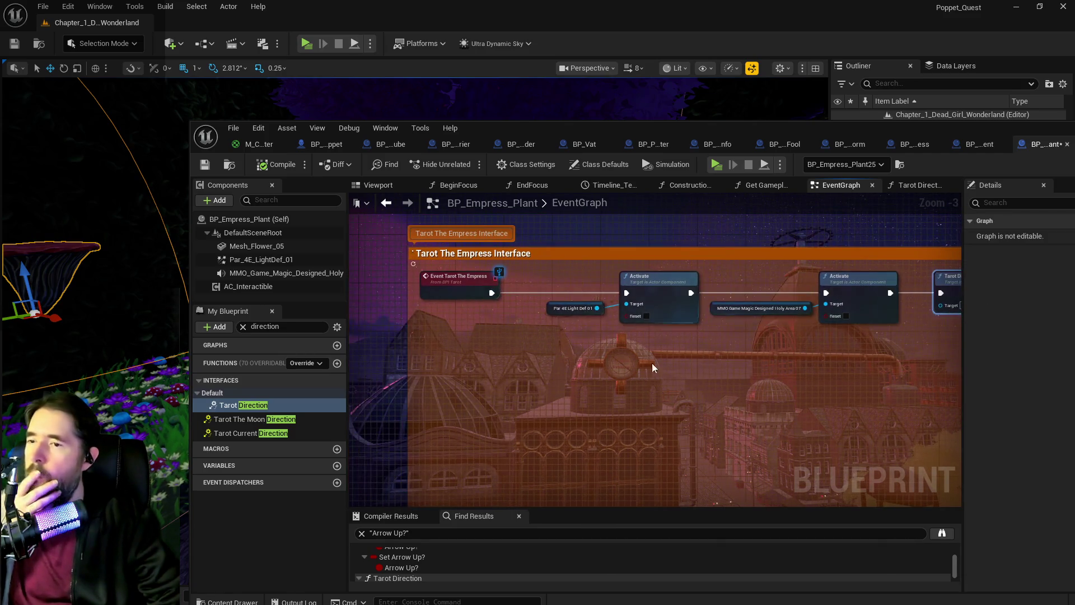
right_click(584, 378)
type("print string")
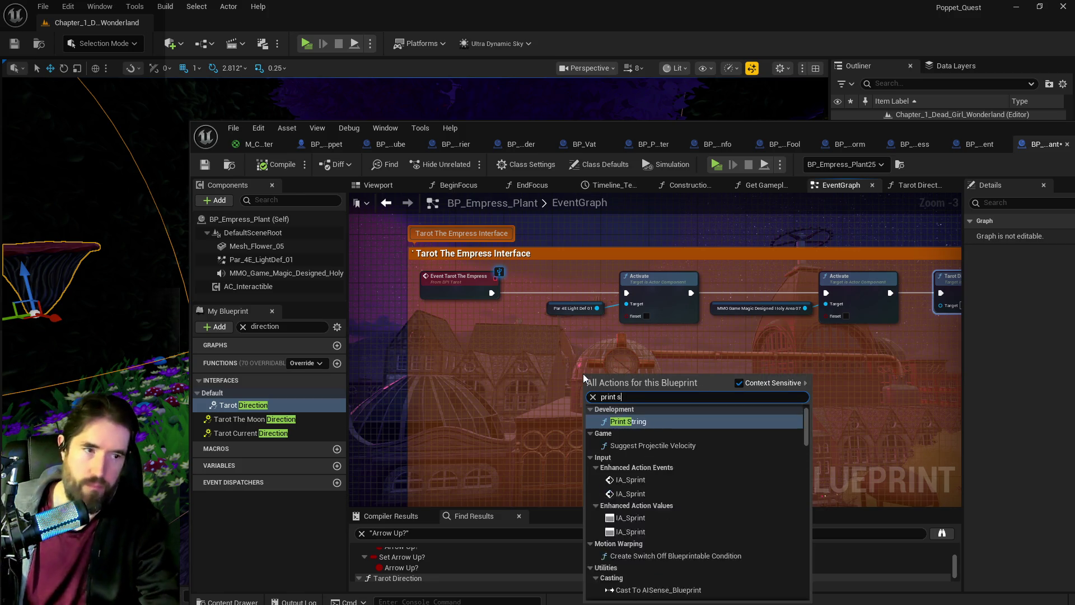
left_click(634, 423)
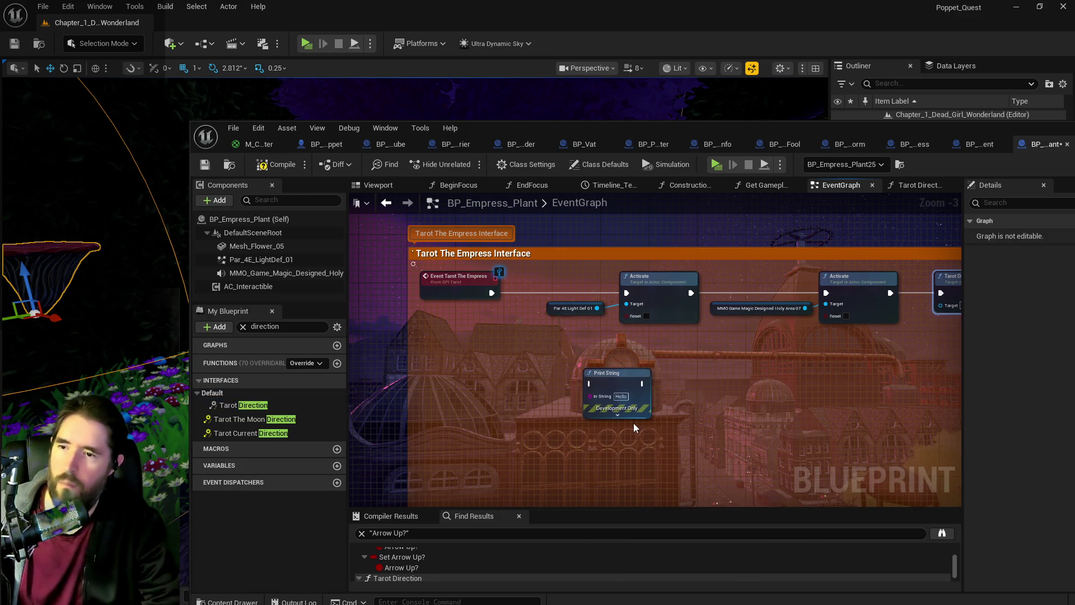
Step: Set the Print String to magenta text reading 'Tarot the empress' for 30 seconds
left_click(618, 416)
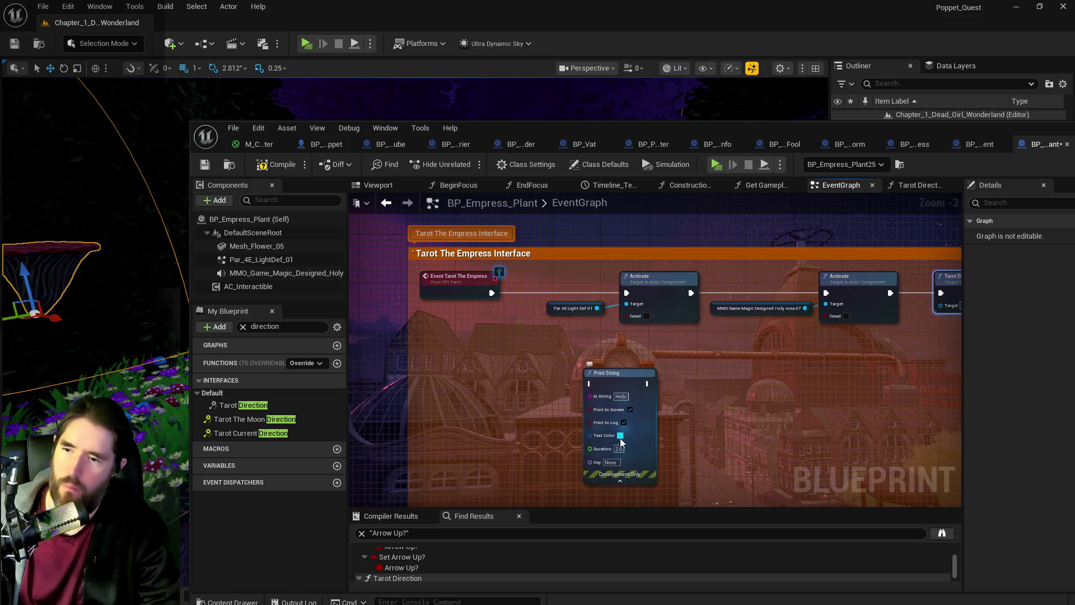
left_click(620, 436)
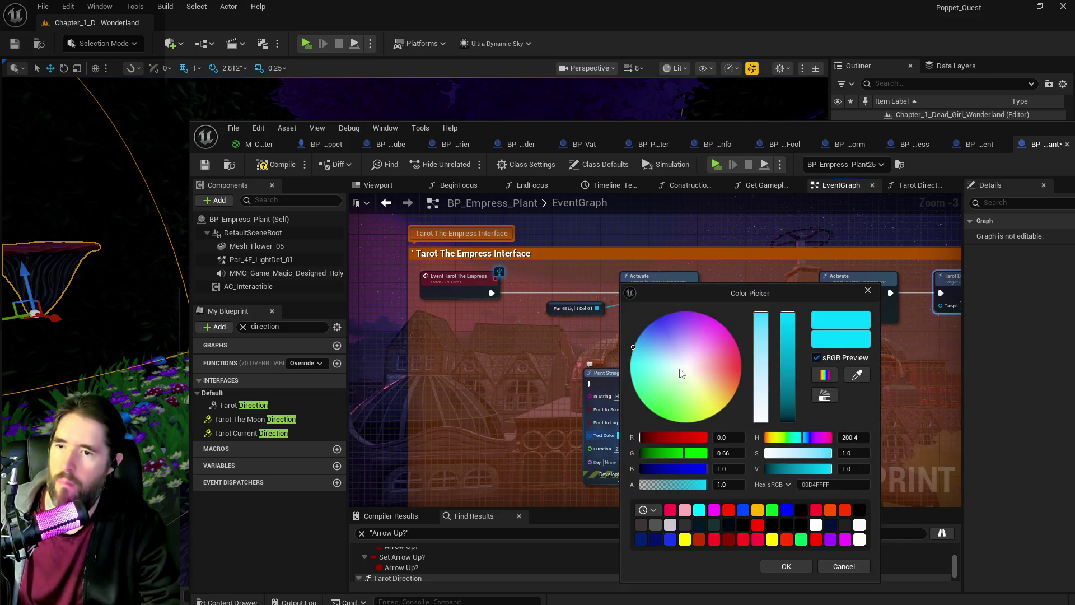
left_click_drag(704, 344, 706, 337)
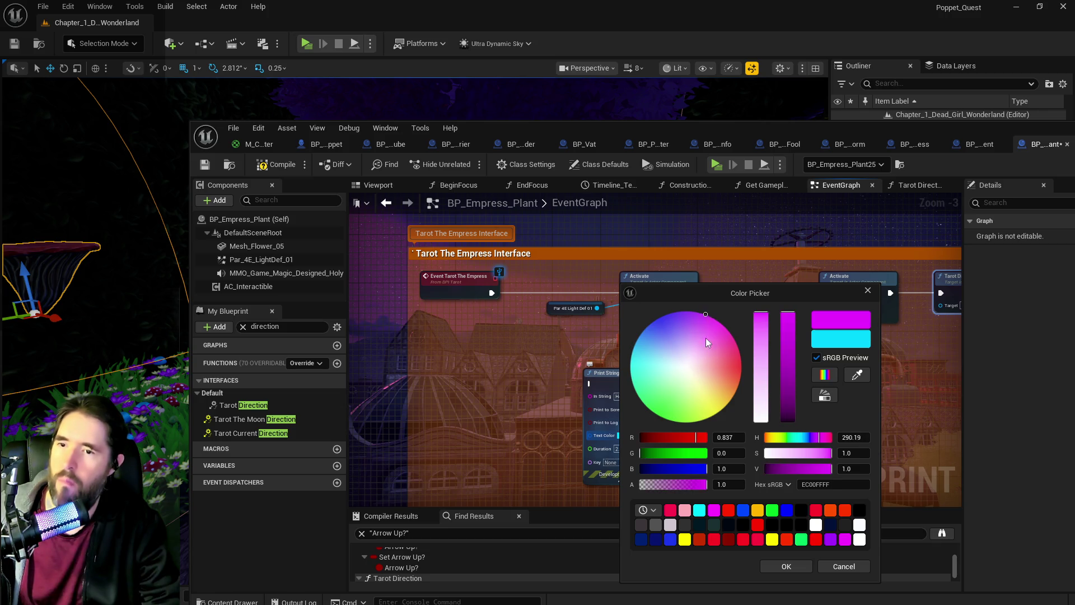
left_click(764, 567)
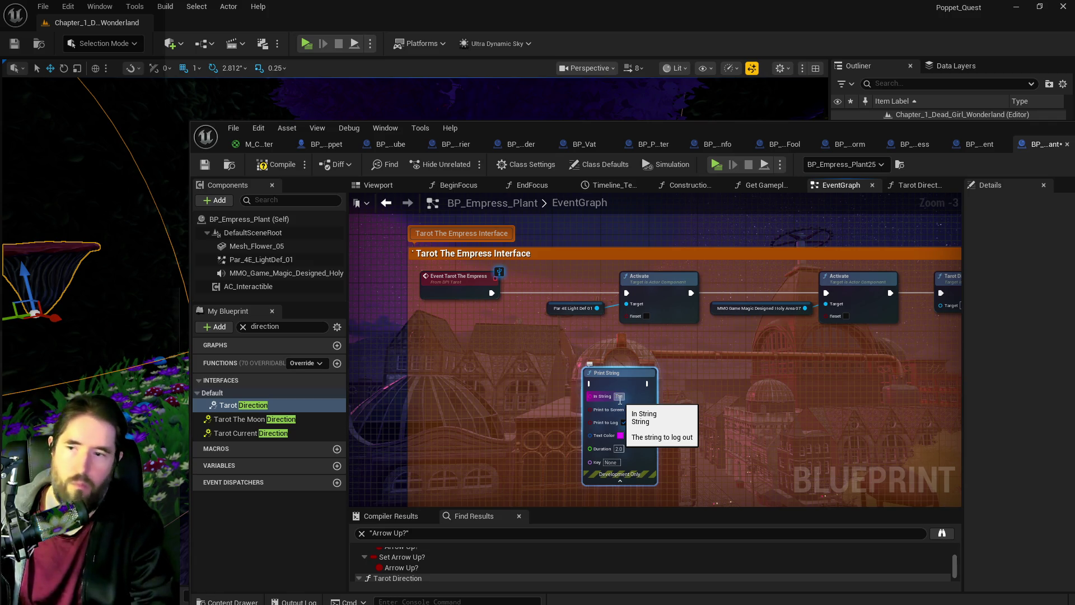
type("the Empress")
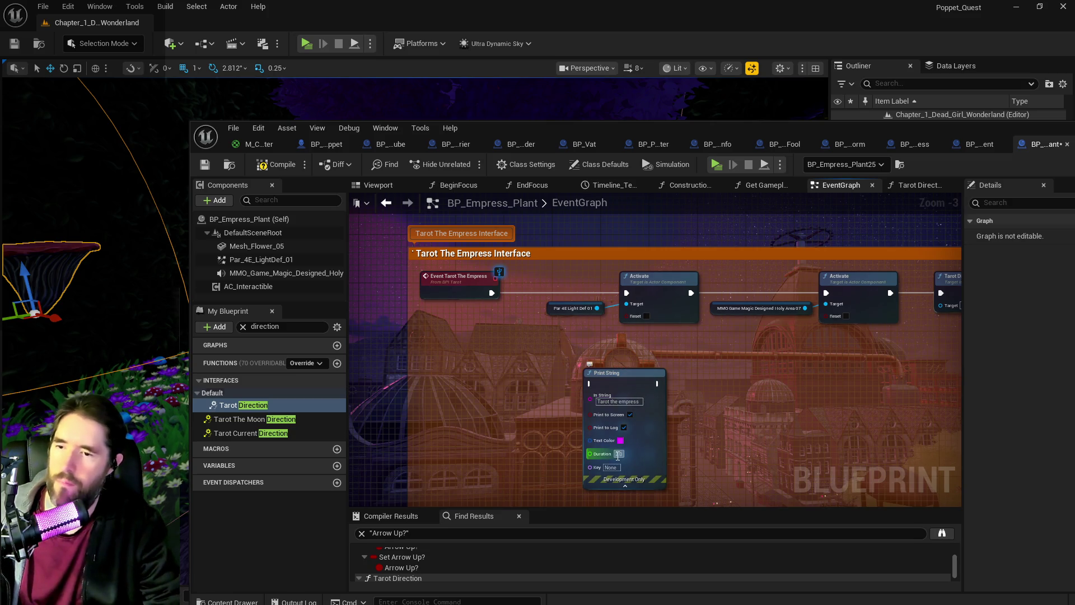
left_click(618, 455)
type("30")
key("Return")
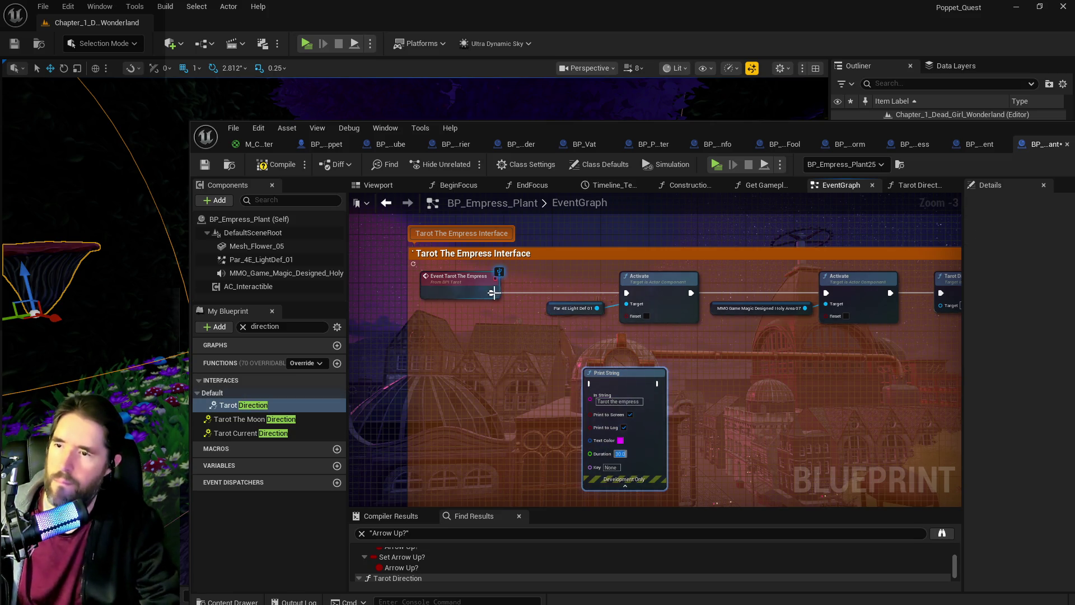
Step: Wire the Print String between the Empress event and Activate, then compile
left_click_drag(491, 293, 591, 384)
mouse_move(658, 384)
left_mouse_down()
mouse_move(643, 307)
mouse_move(626, 293)
left_mouse_up()
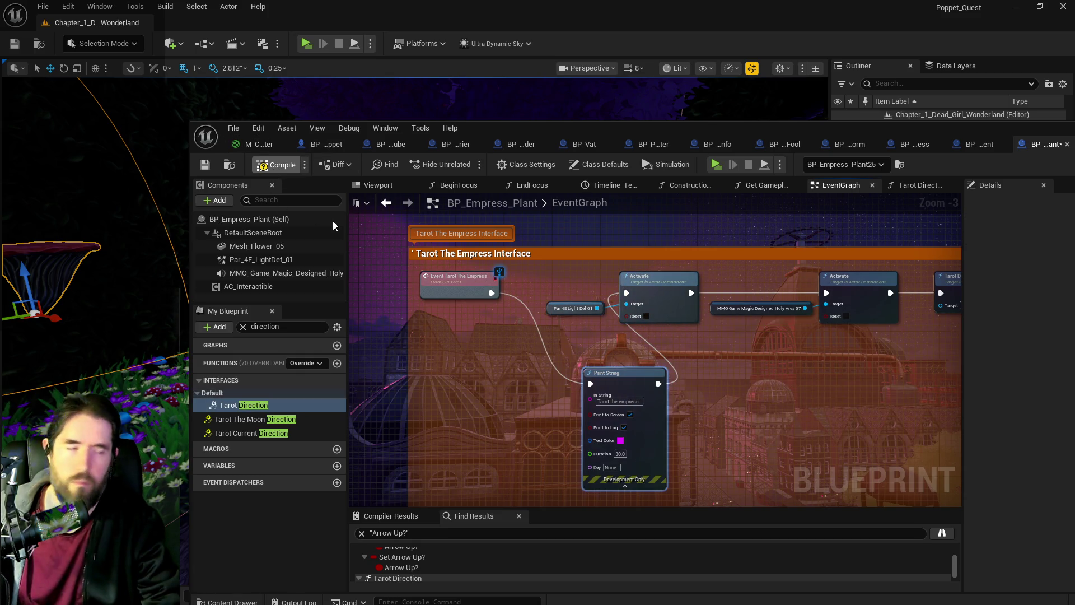
left_click(568, 286)
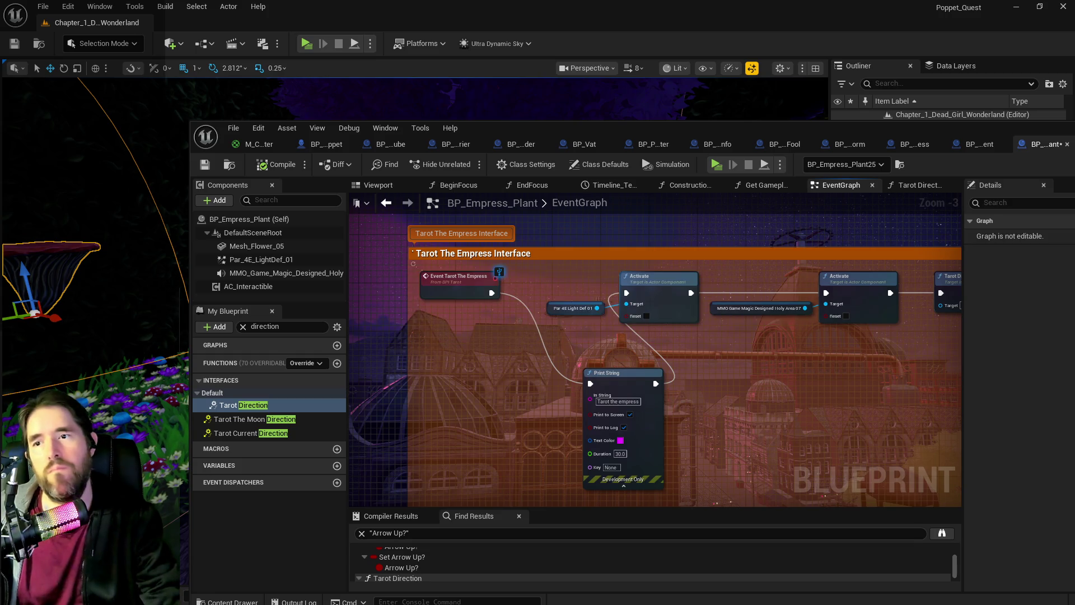
Step: Save the blueprint and, in a Standalone play-test, run into the mushroom grass
key("ctrl+s")
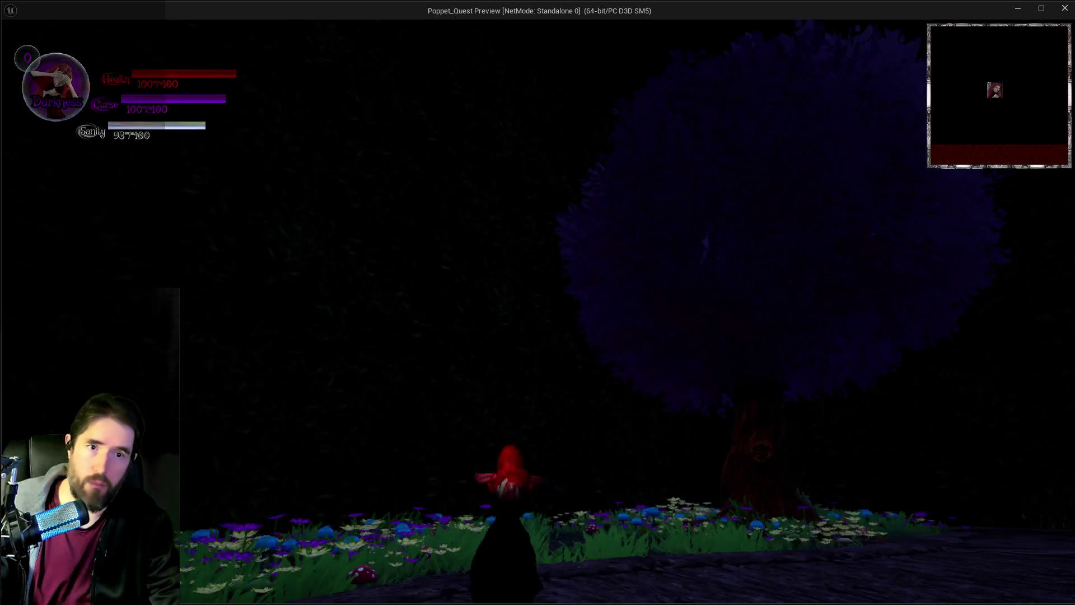
key("i")
key("i")
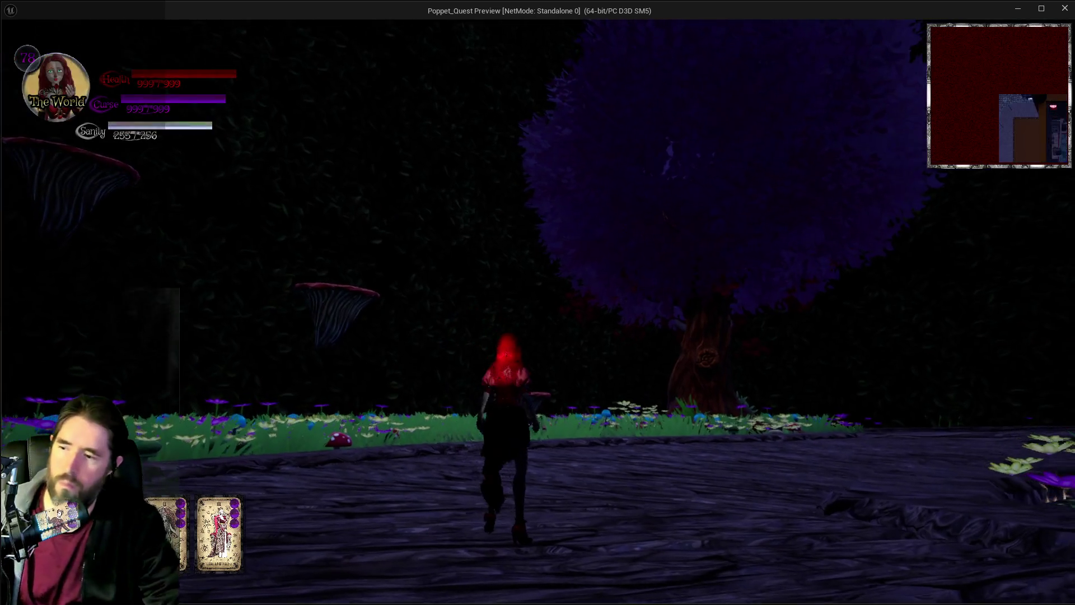
key("w")
key("w")
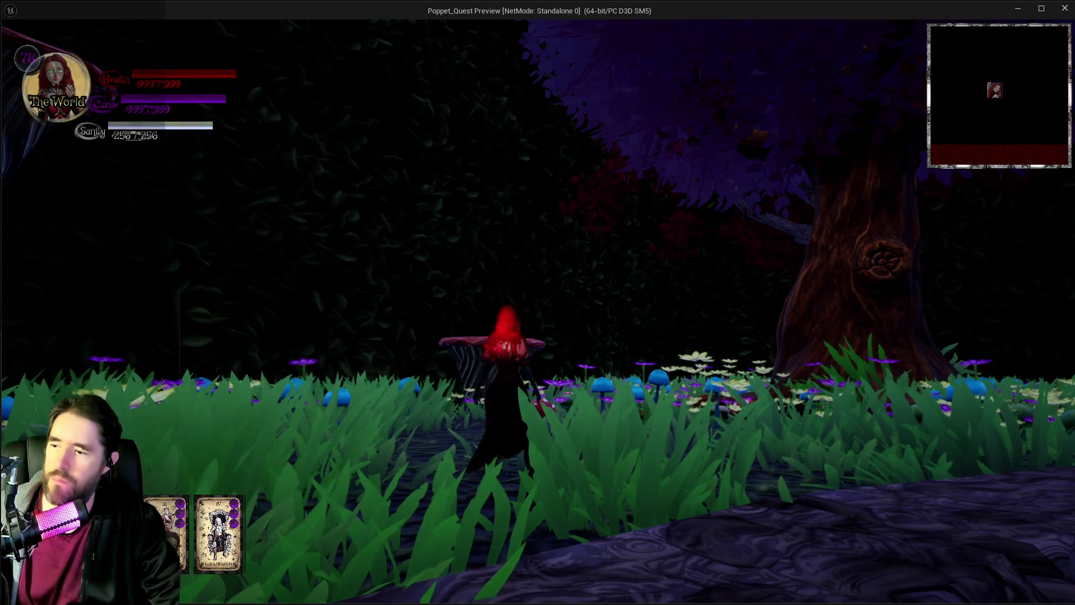
key("s")
key("w")
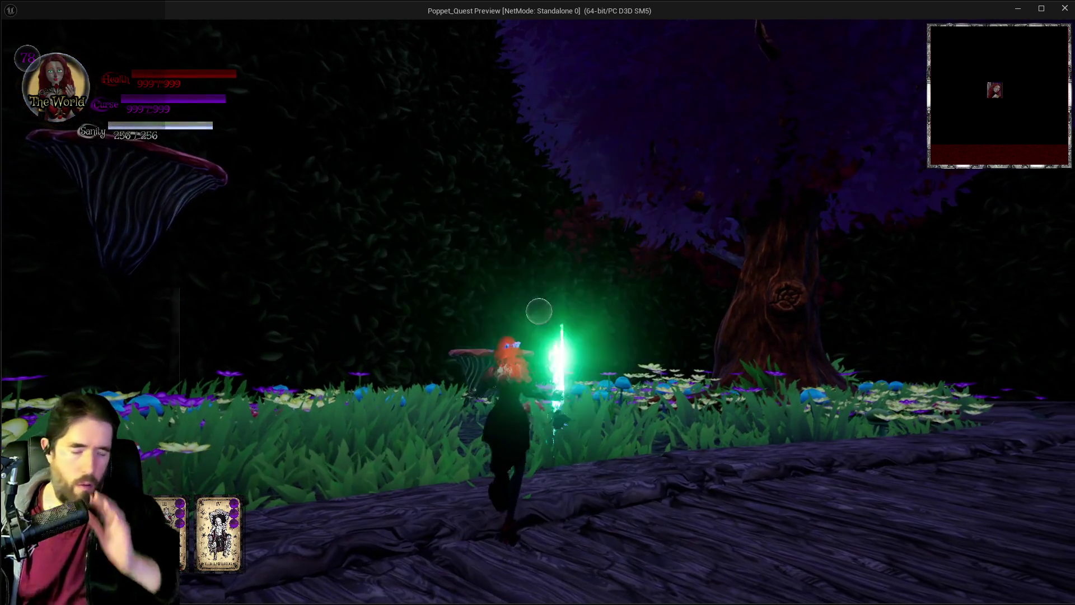
key("w")
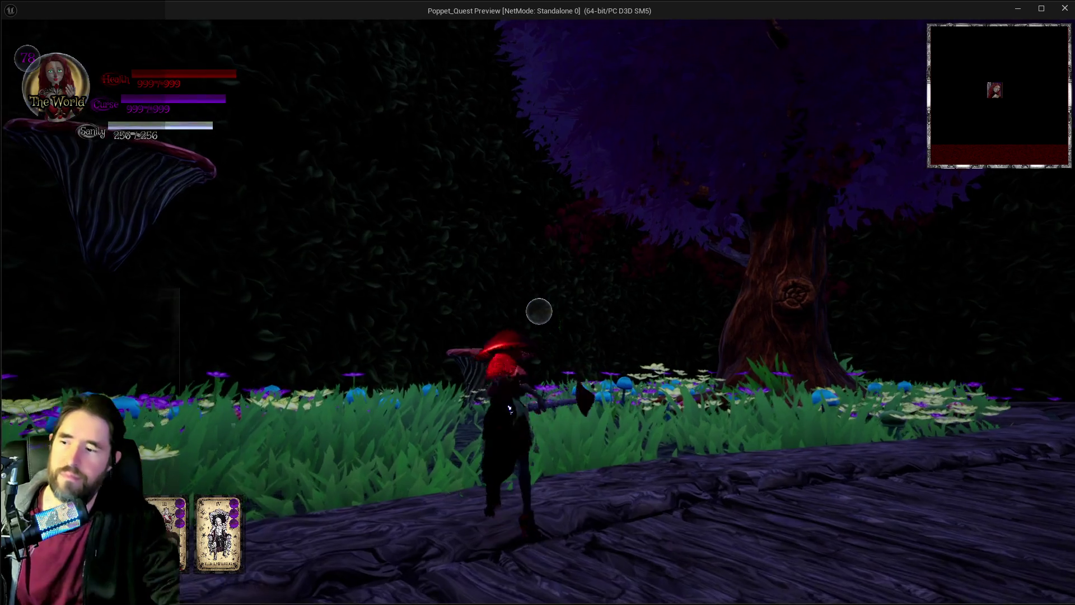
Step: Hit the Empress plant with E abilities until magenta 'Tarot the empress' messages print, then pause
key("e")
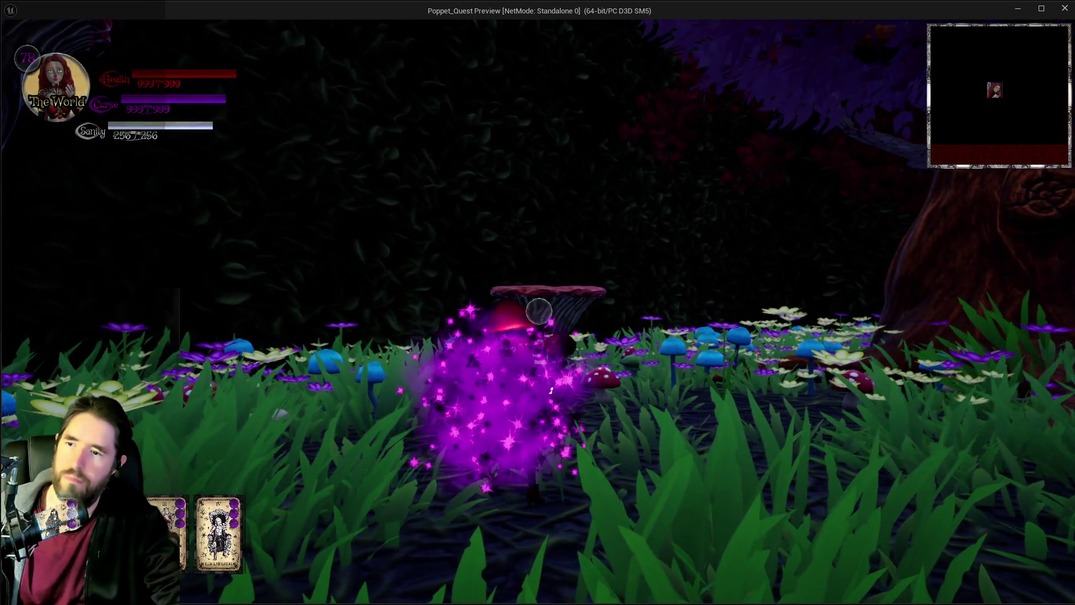
key("w")
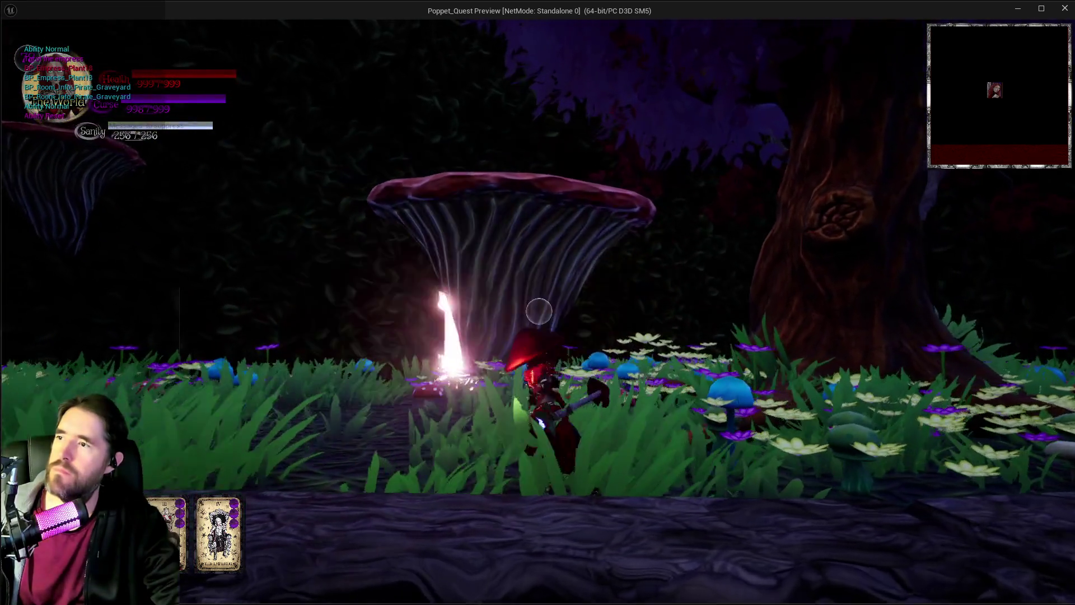
key("e")
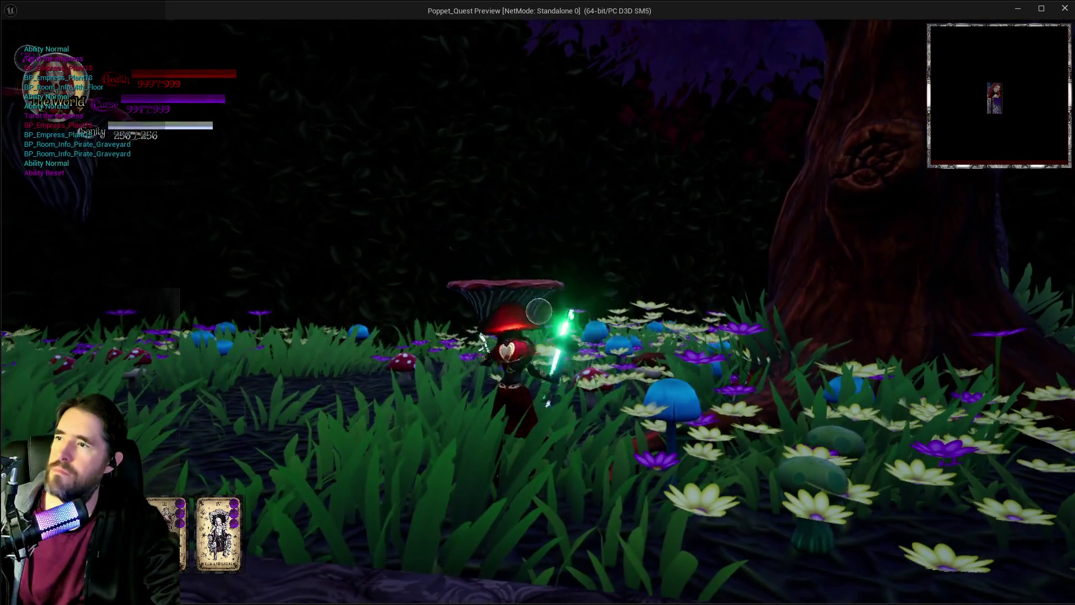
key("e")
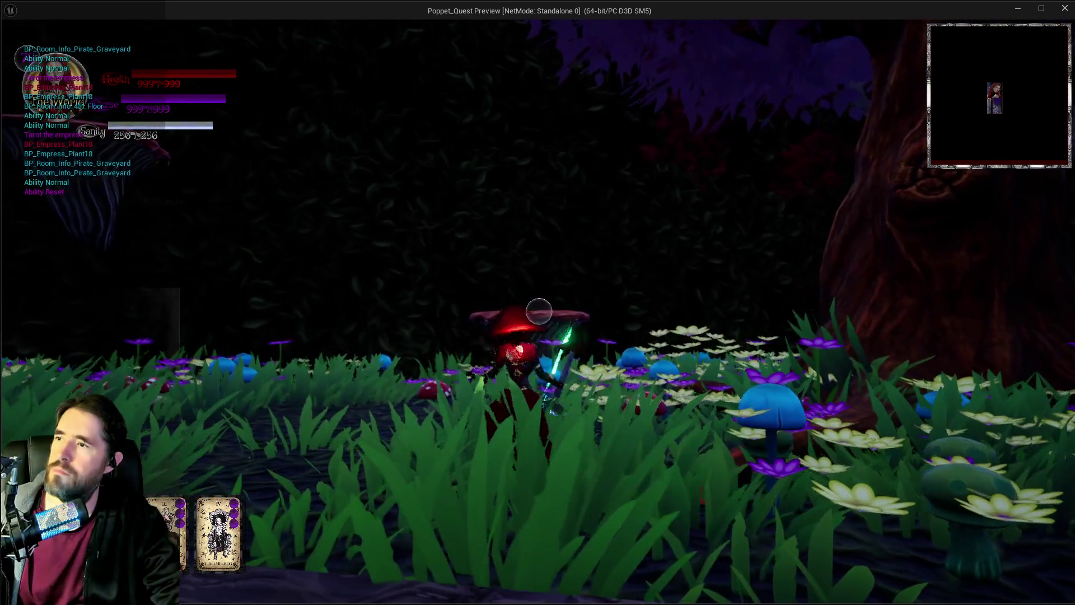
key("e")
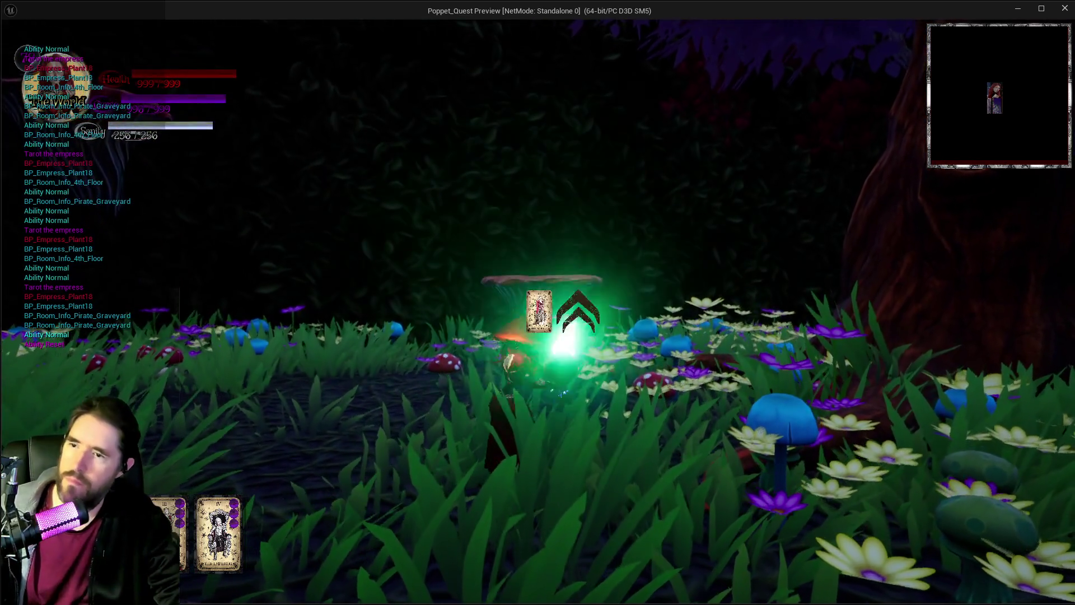
key("e")
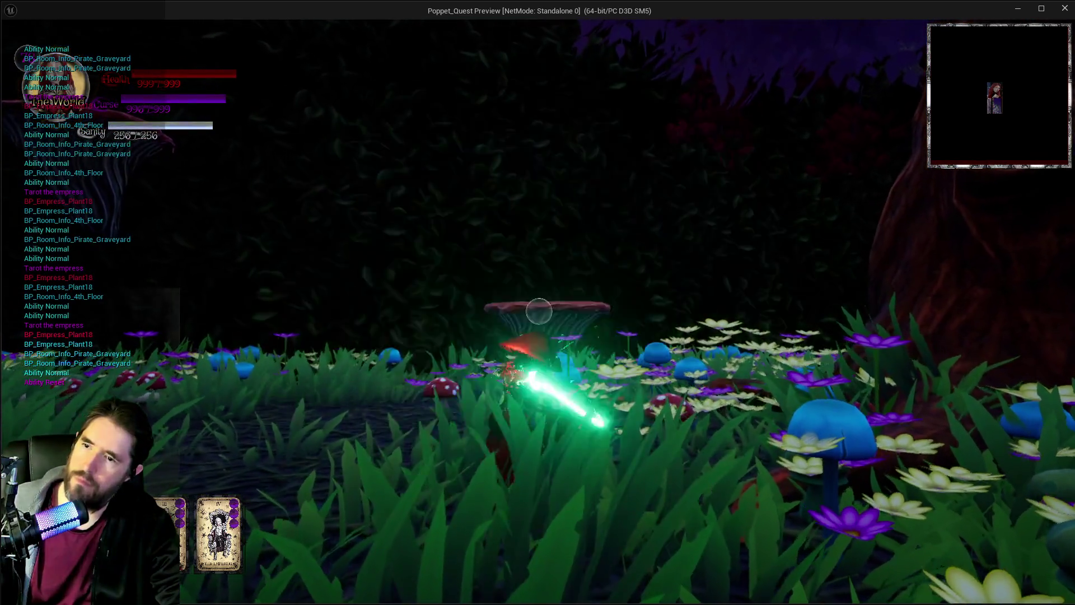
key("e")
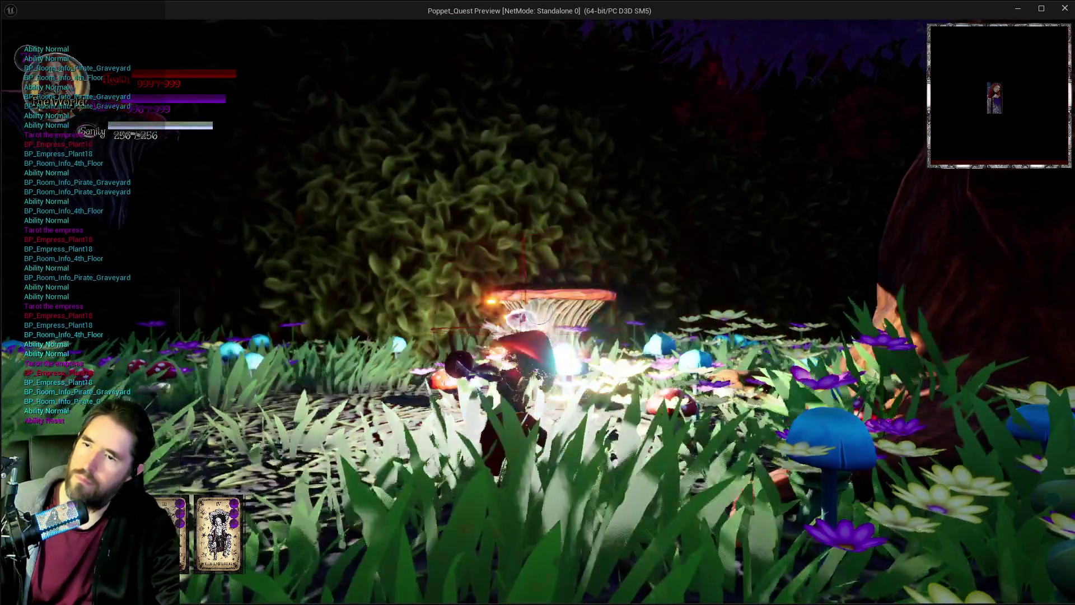
key("e")
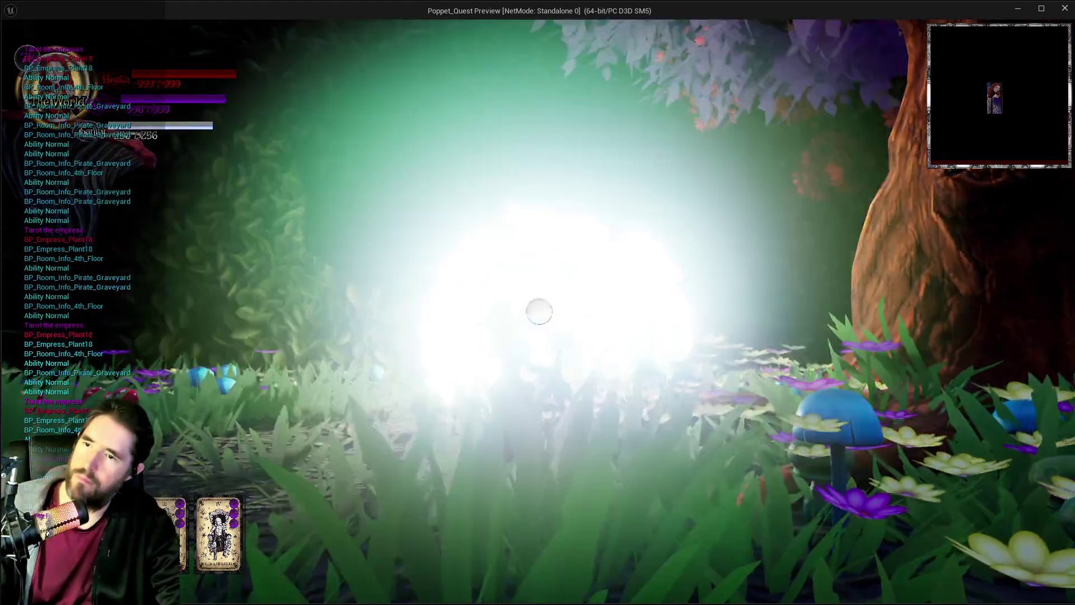
key("e")
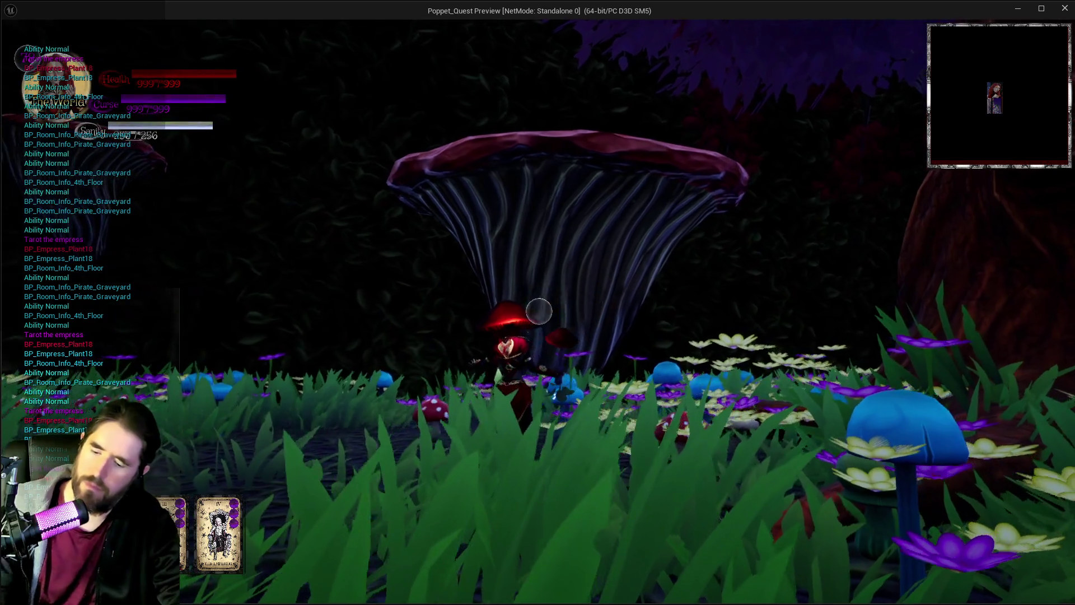
key("Escape")
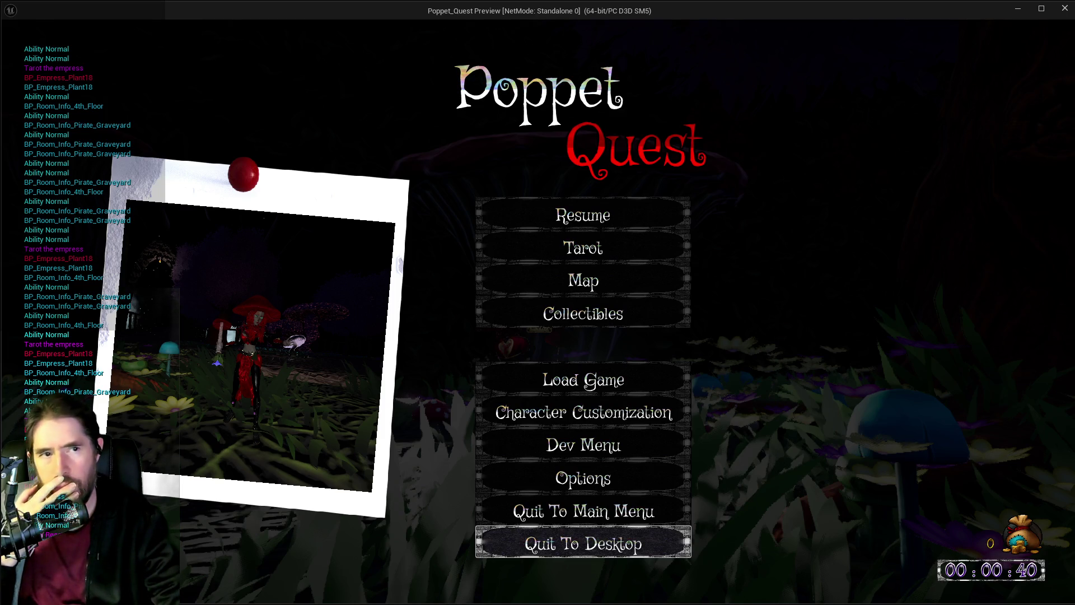
key("alt+Tab")
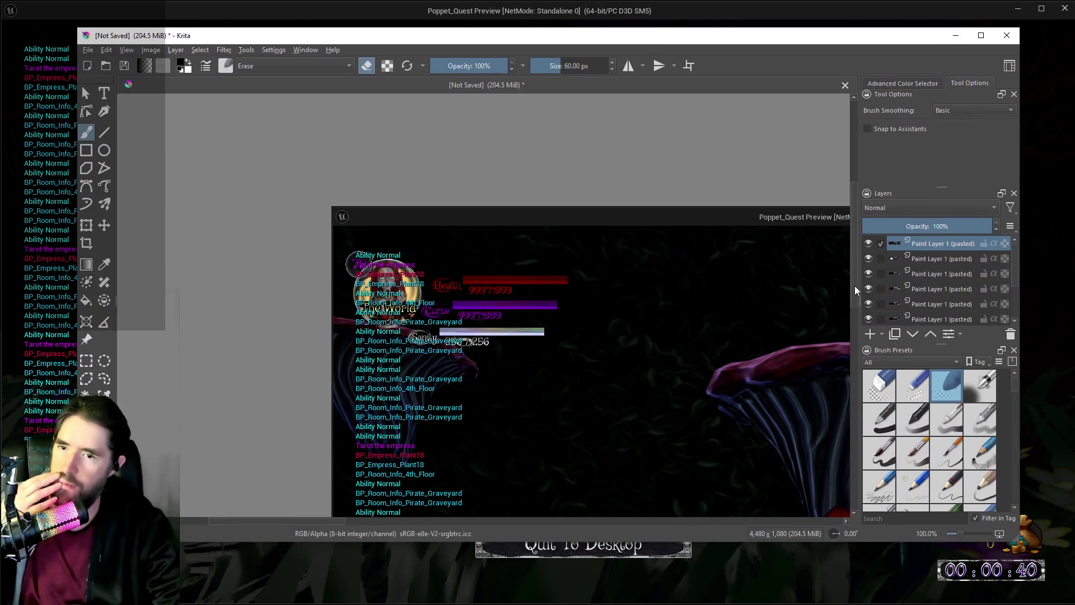
scroll(855, 290, "down", 3)
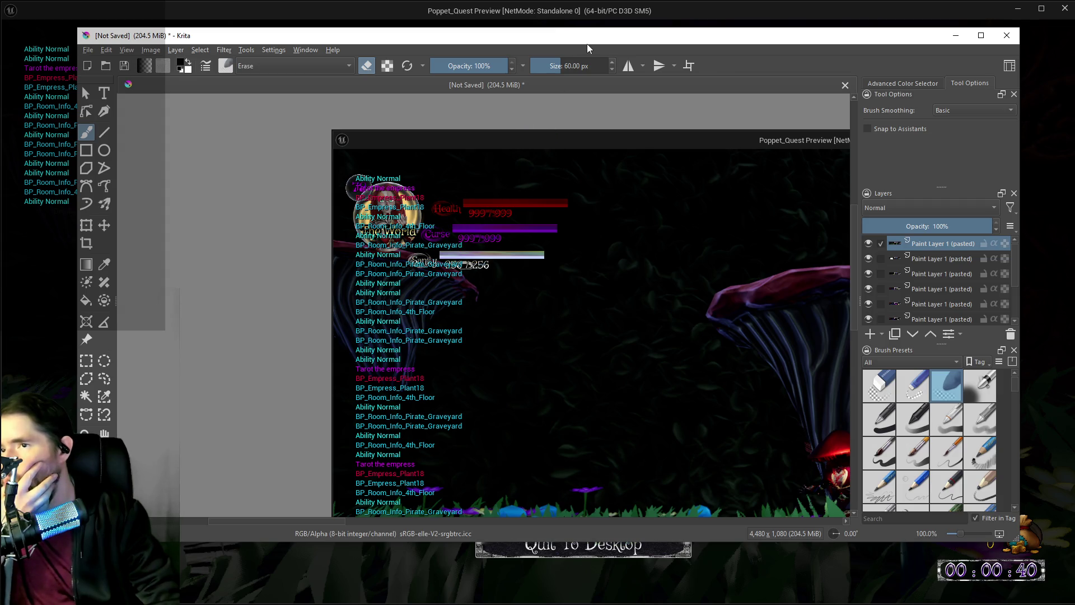
left_click_drag(592, 46, 1074, 135)
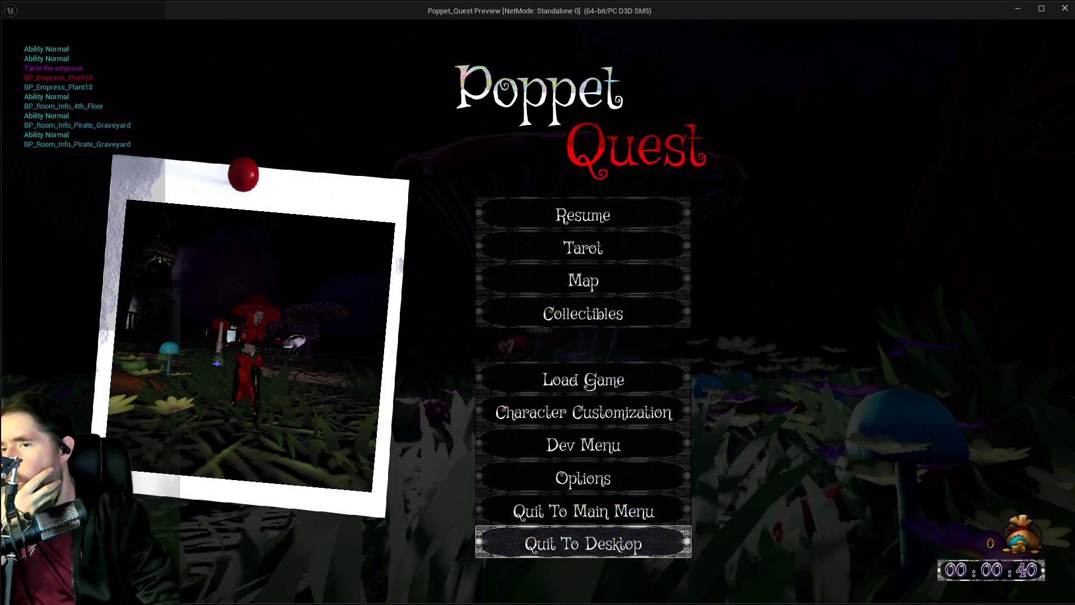
Step: Close the game preview and delete the red Print String node in BP_Projectile_Parent's collision graph
left_click(1067, 14)
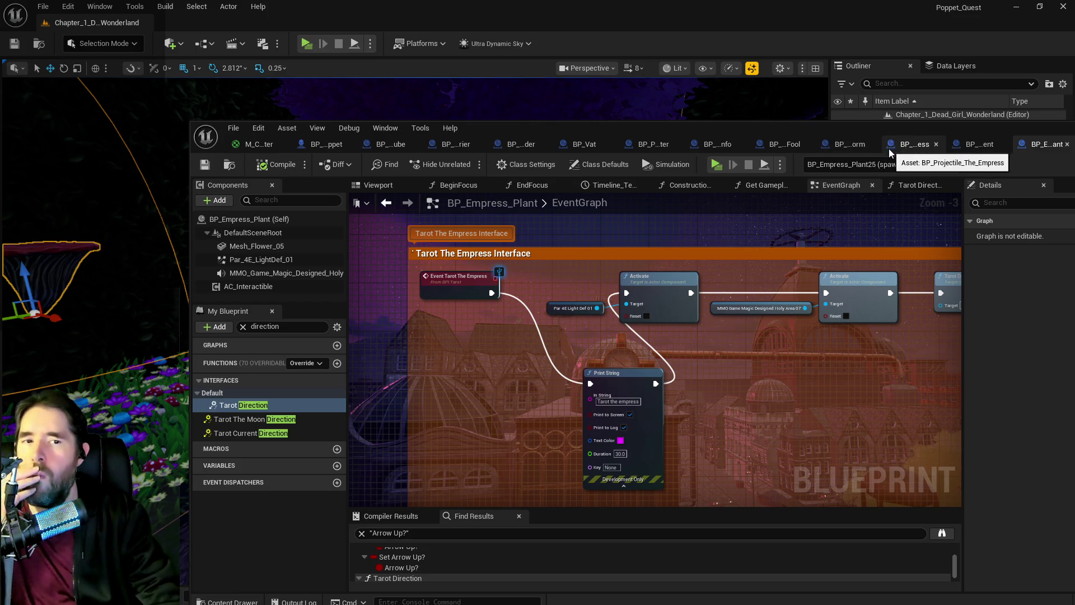
left_click(975, 147)
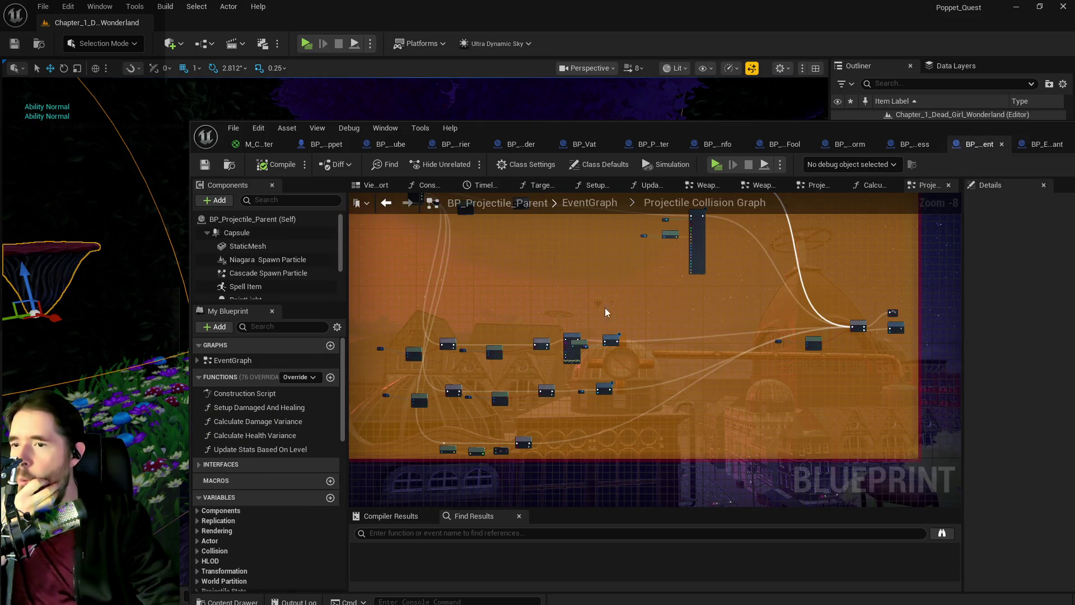
mouse_move(606, 312)
left_mouse_down()
mouse_move(780, 348)
mouse_move(799, 320)
left_mouse_up()
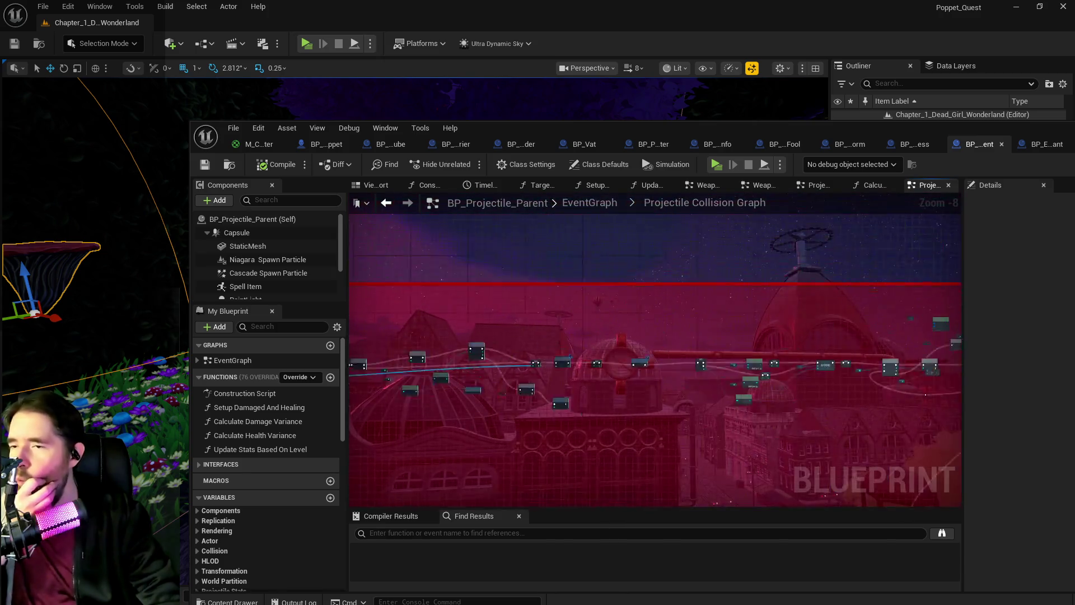
left_click_drag(376, 452, 375, 477)
scroll(699, 280, "up", 5)
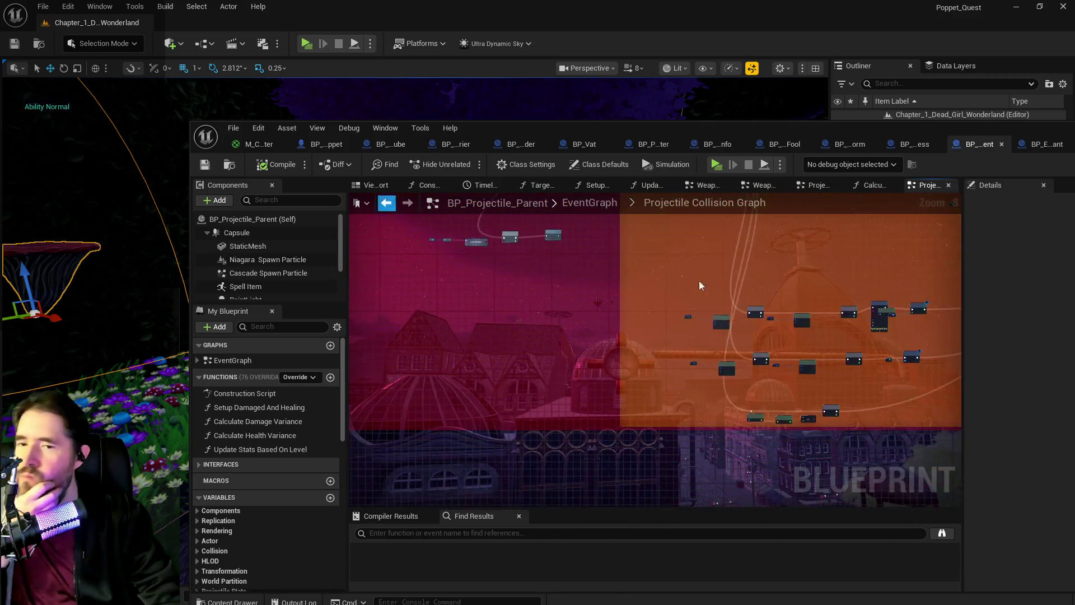
scroll(690, 344, "up", 1)
left_click_drag(690, 344, 552, 334)
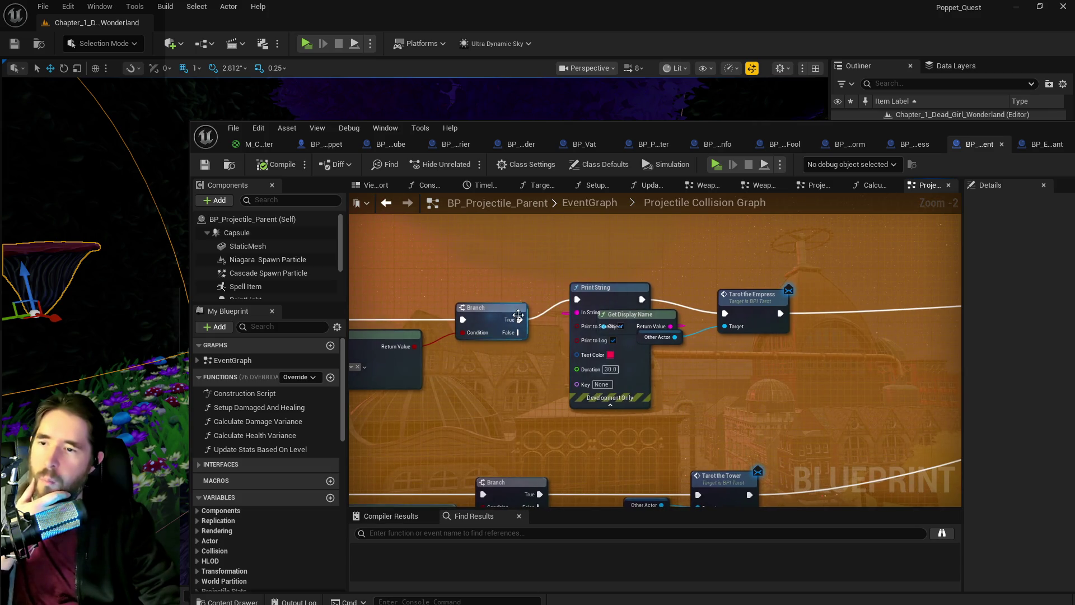
left_click(621, 318)
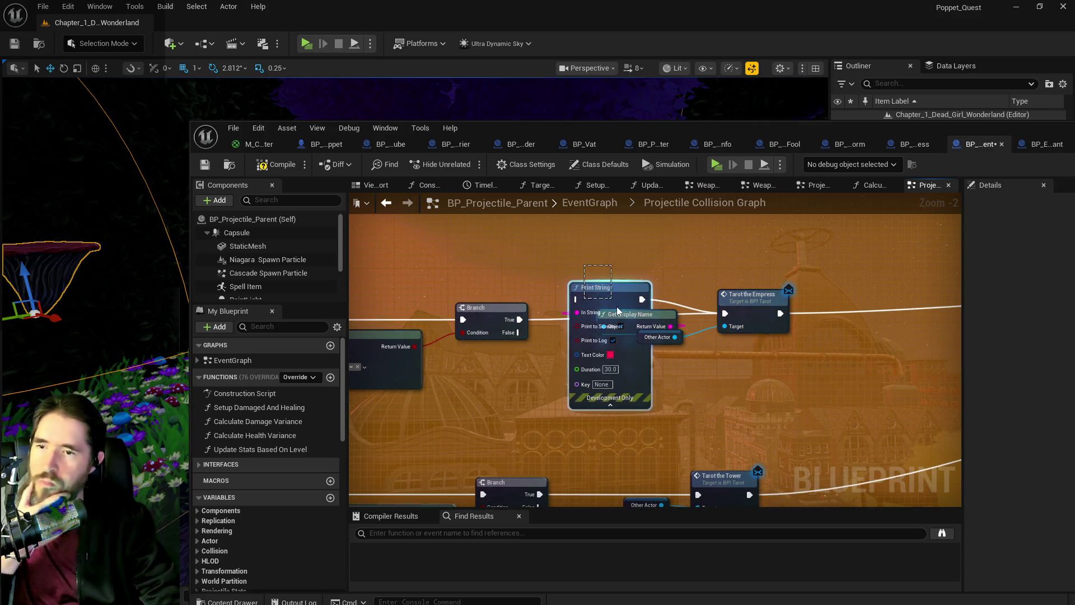
key("Delete")
Step: Look over the Is Valid, For Each Loop and Branch nodes, then select the cyan Print String
scroll(485, 372, "down", 3)
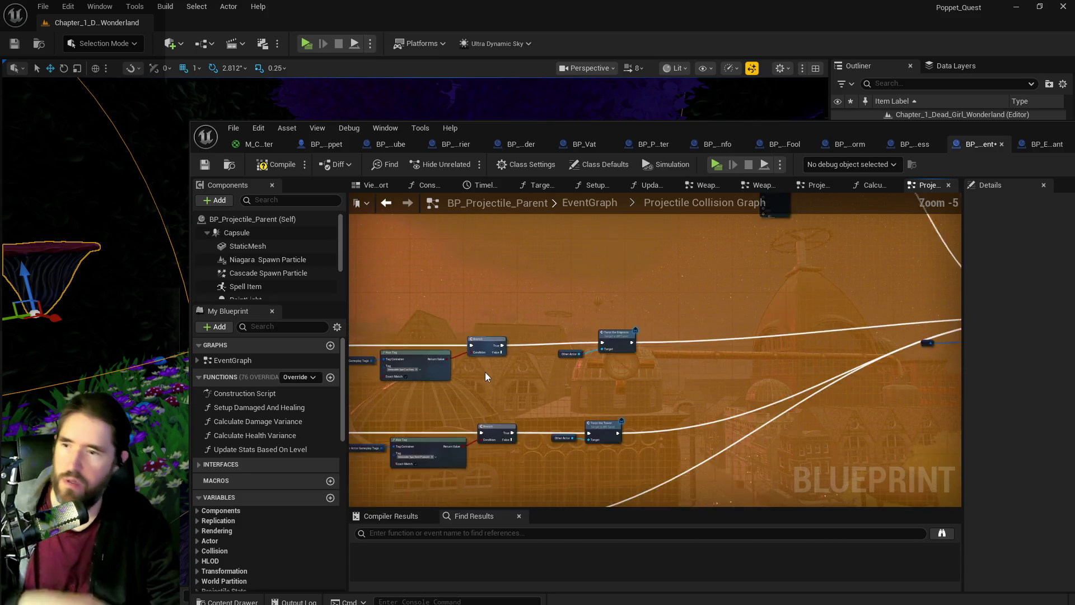
scroll(413, 355, "down", 1)
left_click_drag(413, 355, 558, 338)
scroll(553, 296, "up", 2)
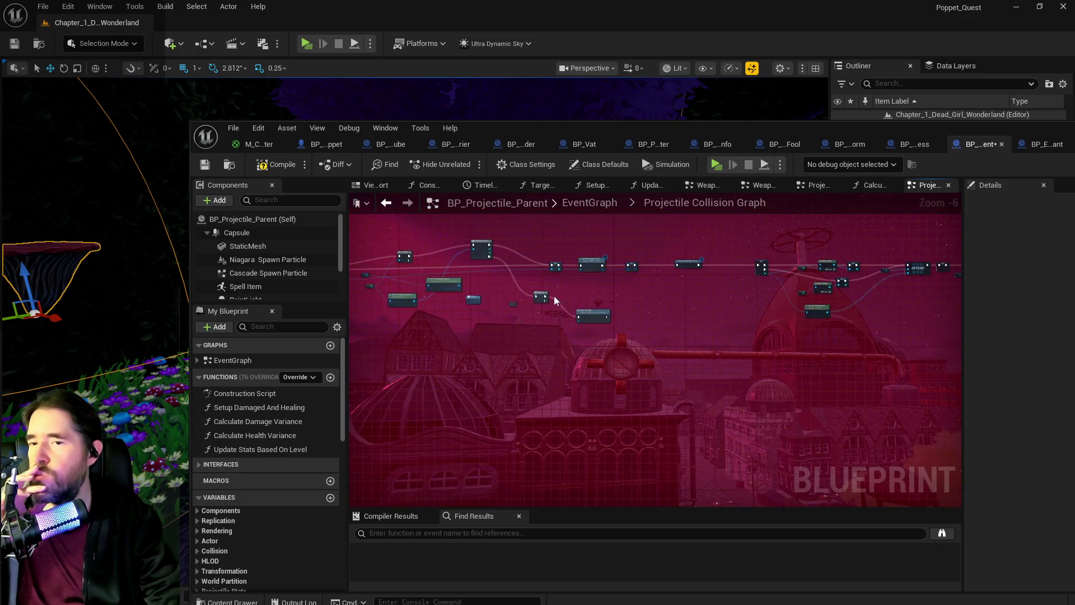
mouse_move(604, 290)
left_mouse_down()
mouse_move(624, 265)
mouse_move(510, 327)
left_mouse_up()
scroll(437, 291, "up", 3)
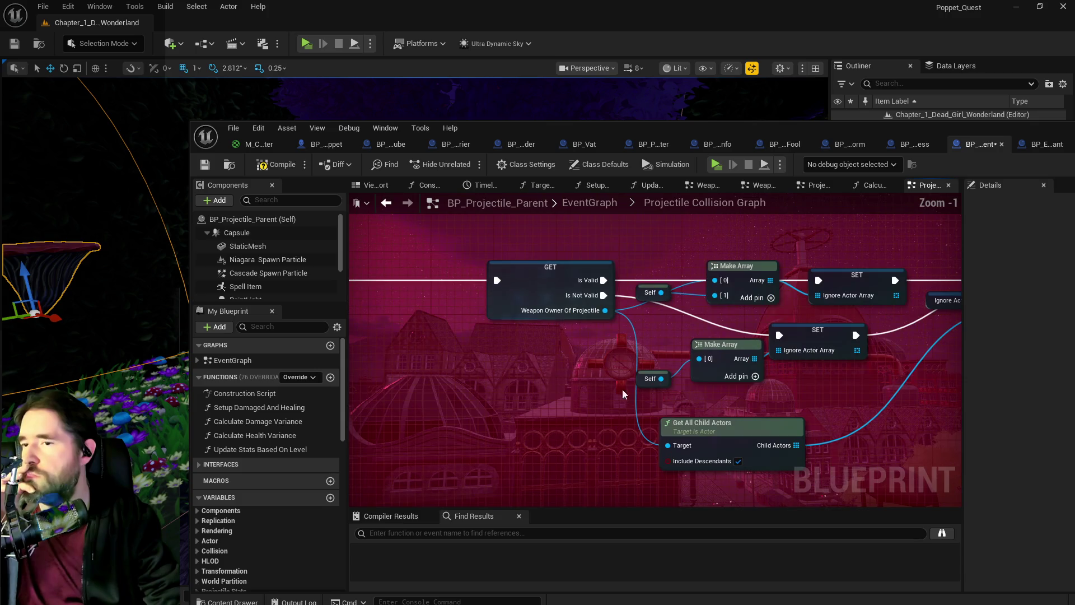
left_click_drag(682, 389, 499, 372)
left_click_drag(806, 370, 593, 367)
left_click_drag(930, 367, 438, 359)
mouse_move(574, 356)
left_mouse_down()
mouse_move(560, 389)
mouse_move(349, 458)
left_mouse_up()
left_click_drag(600, 399, 576, 459)
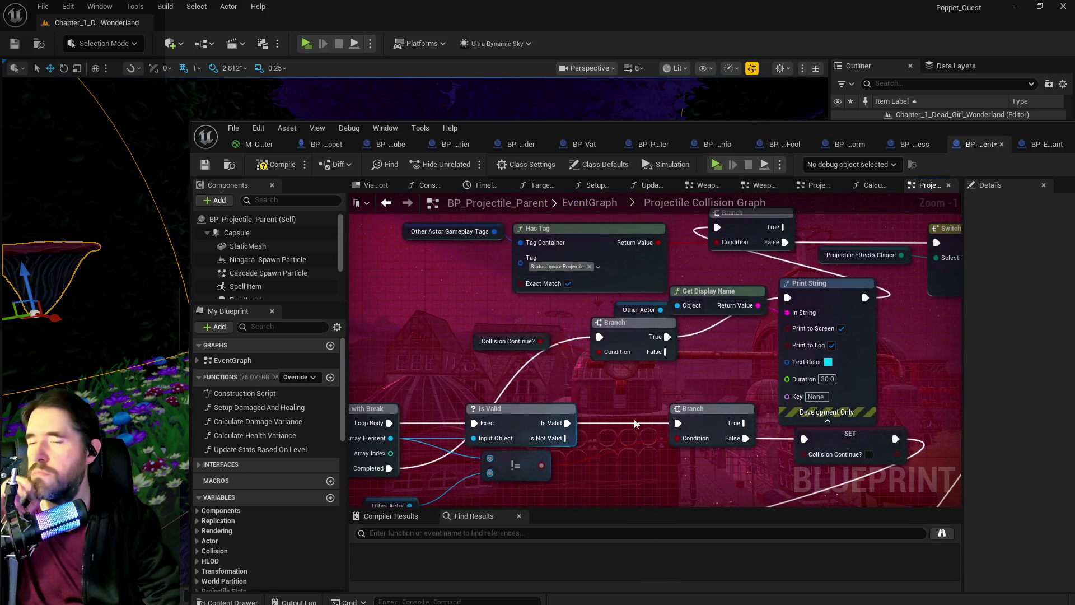
left_click(848, 298)
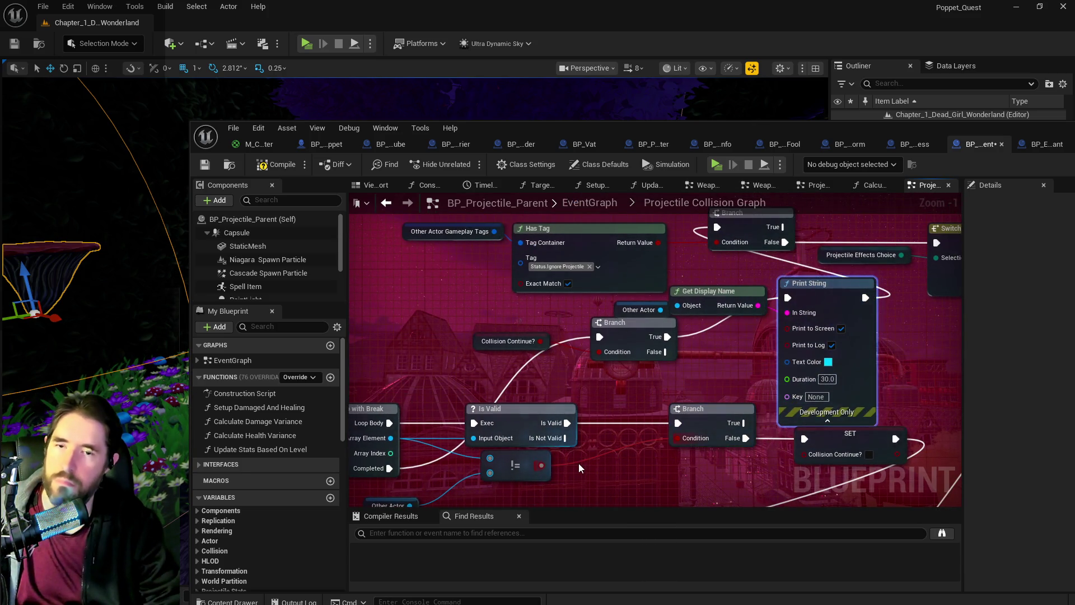
Step: Add a new Print String node with yellow text colour
key("ctrl+w")
left_click_drag(644, 486, 644, 385)
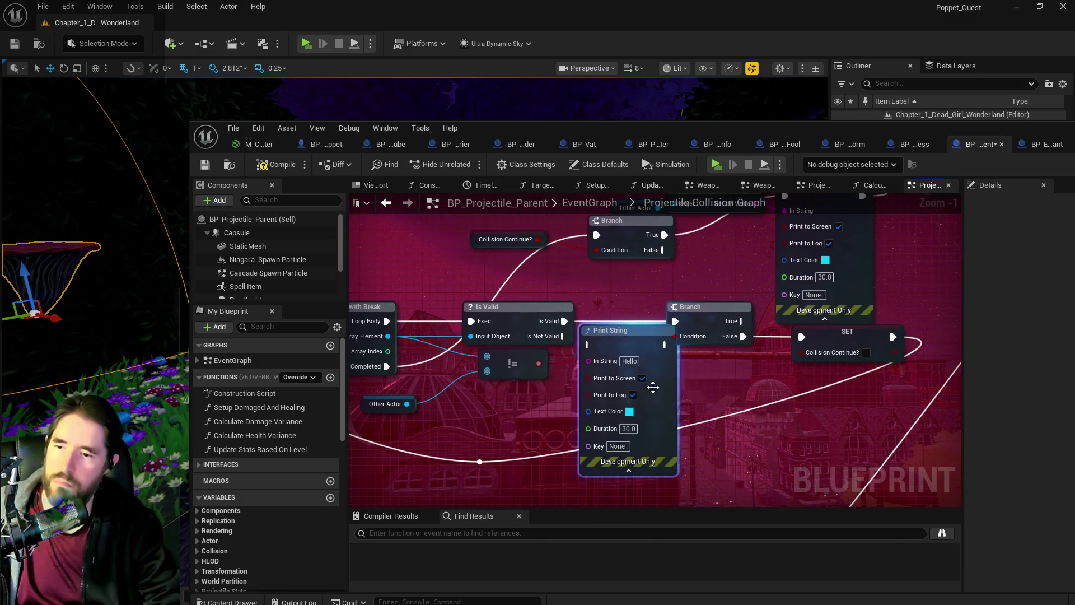
left_click(630, 412)
left_click(731, 413)
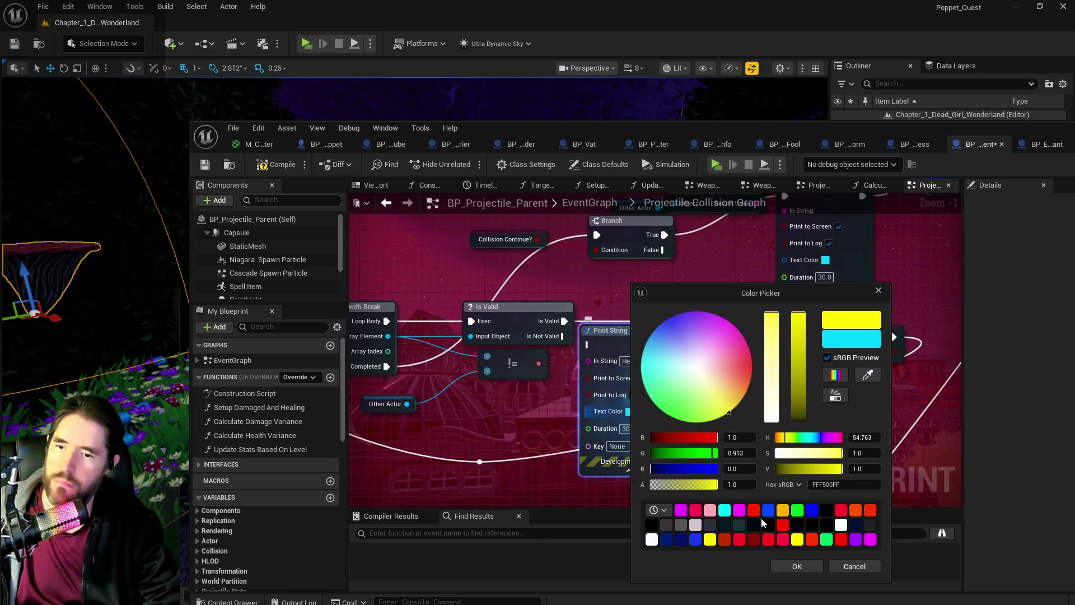
left_click(792, 567)
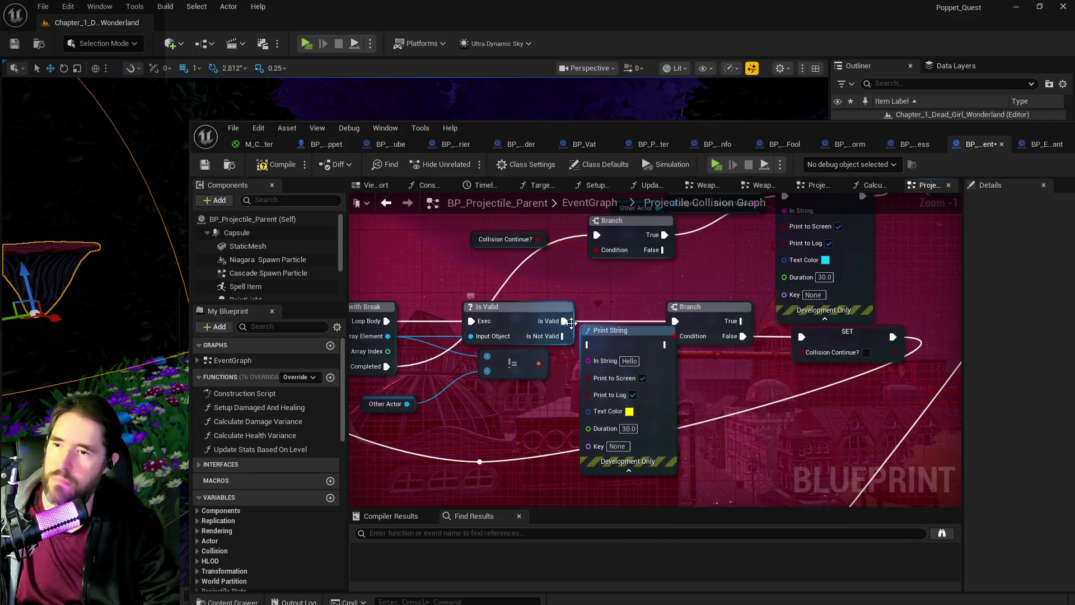
Step: Wire the Print String between Is Valid and Branch, printing Other Actor's display name, and save
mouse_move(571, 323)
left_mouse_down()
mouse_move(537, 325)
mouse_move(681, 345)
left_mouse_up()
left_click_drag(757, 344, 767, 323)
left_click(621, 411)
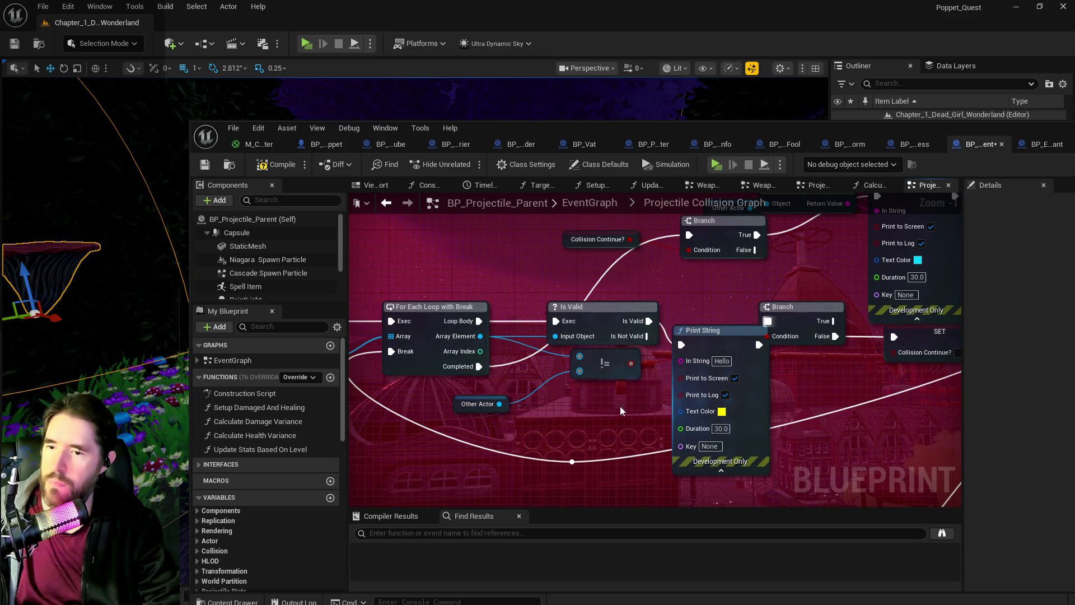
mouse_move(505, 403)
left_mouse_down()
mouse_move(644, 392)
mouse_move(681, 360)
left_mouse_up()
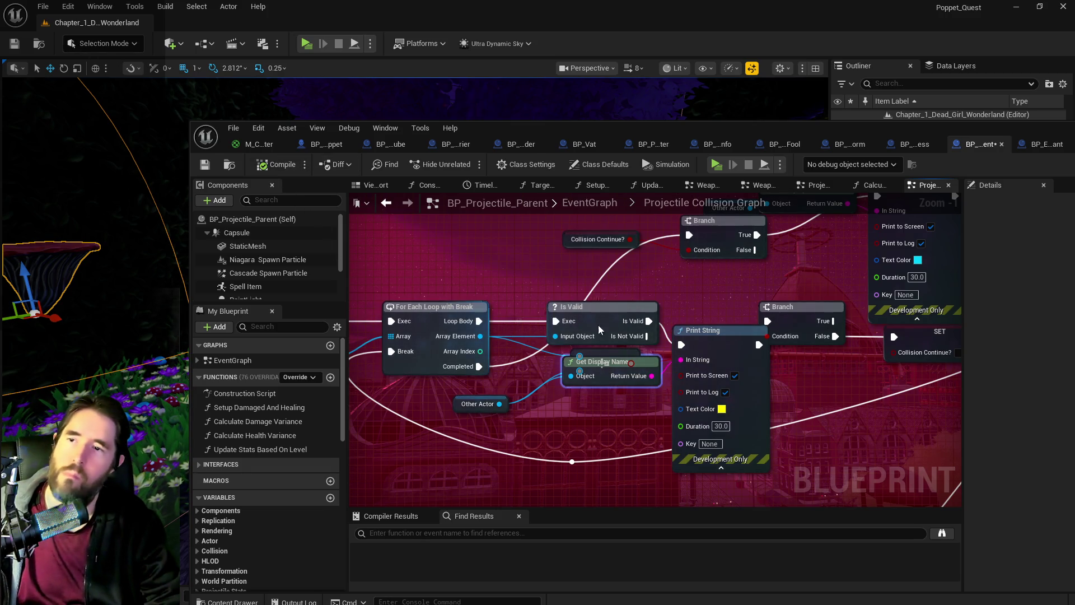
key("ctrl+s")
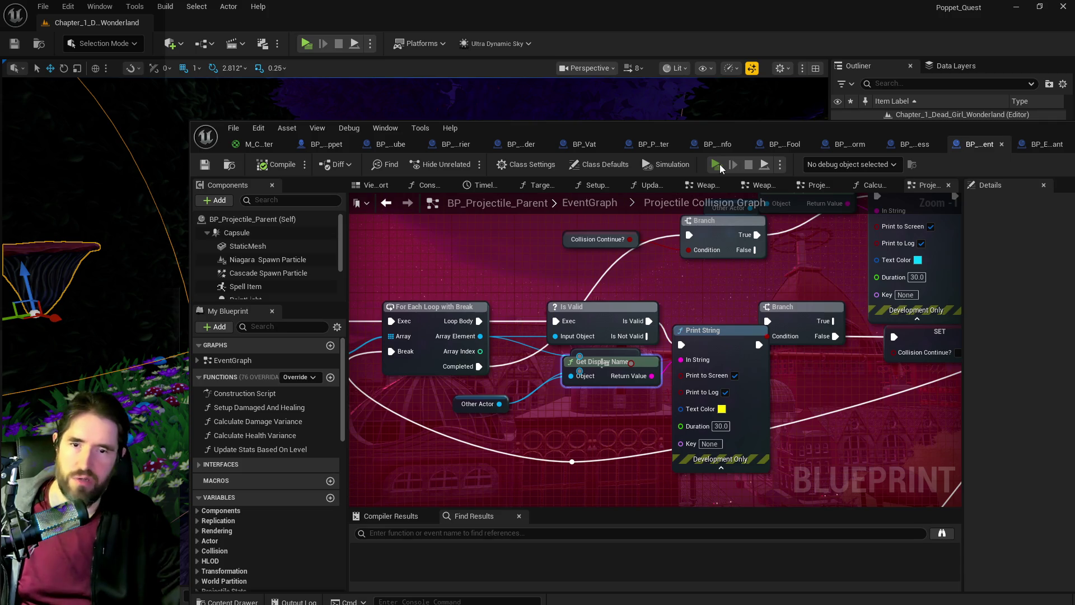
Step: Play-test the level, firing Empress spells at the mushroom until hit messages appear, then stop with Esc
left_click(717, 165)
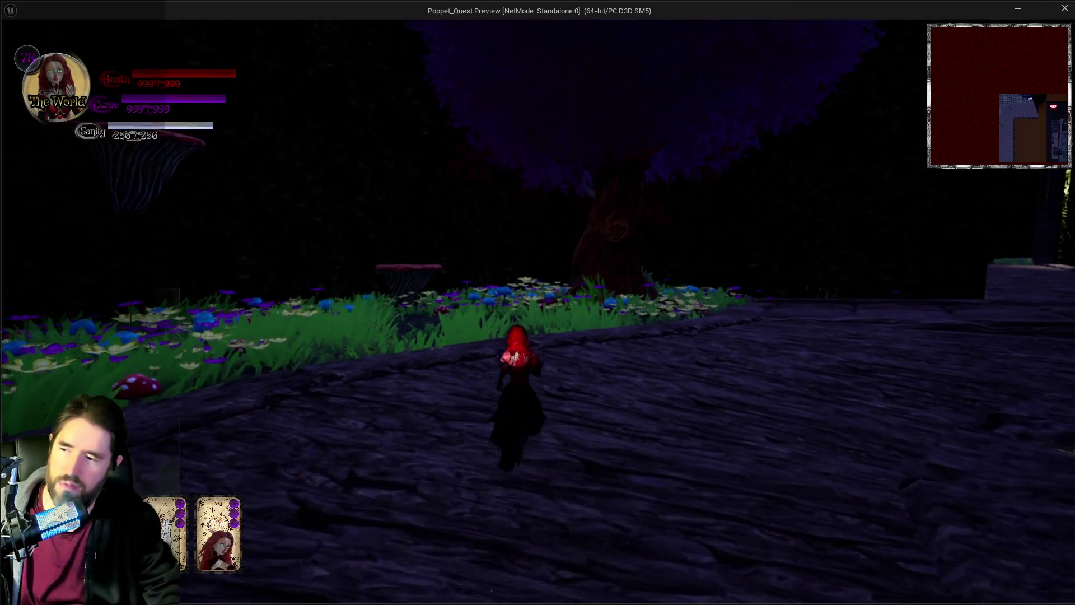
left_click(539, 311)
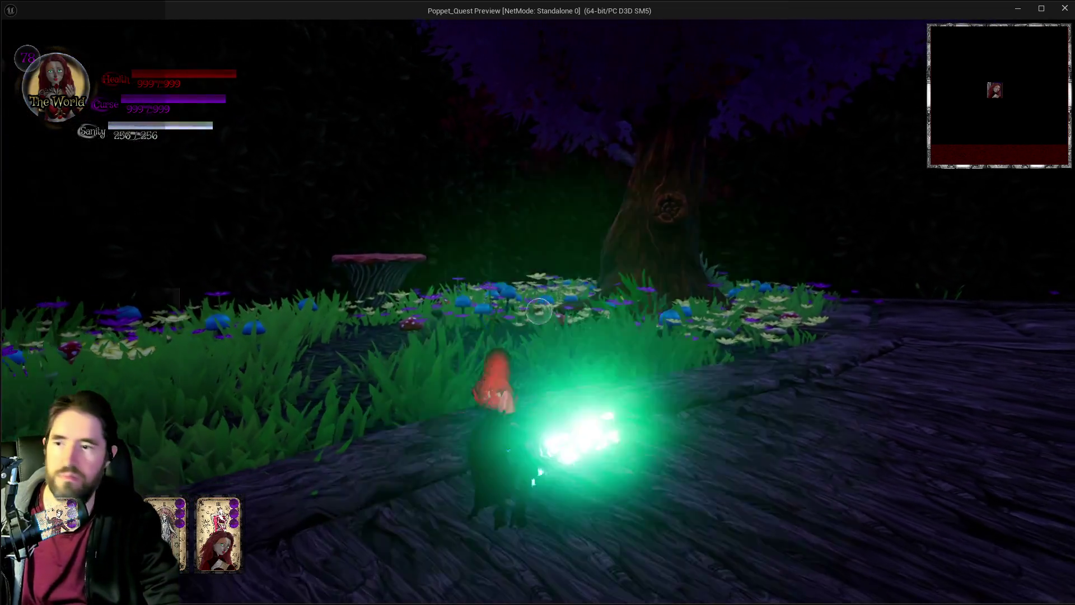
key("e")
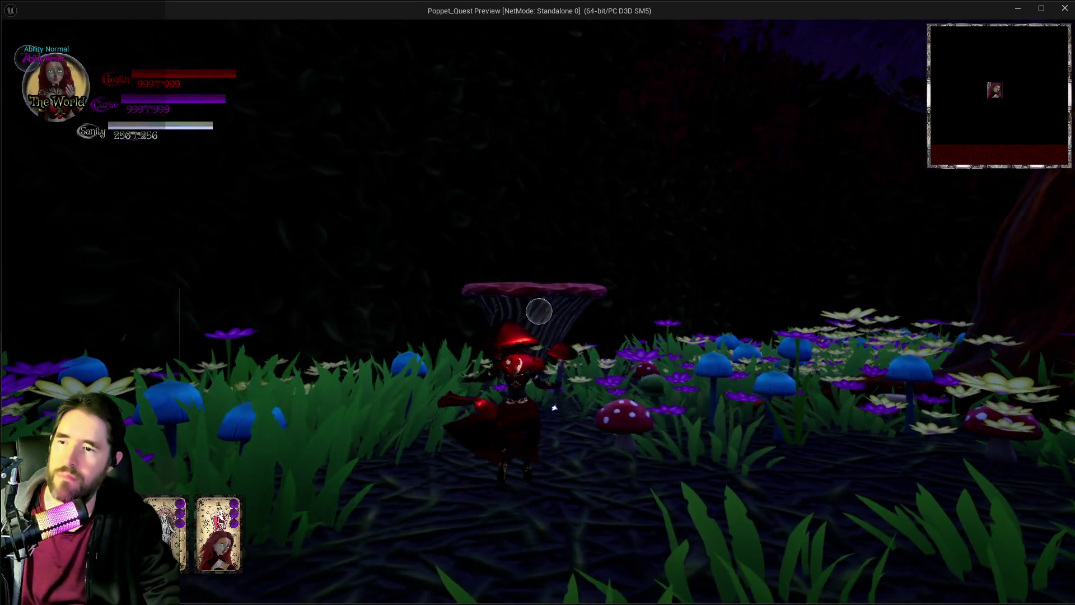
left_click(539, 311)
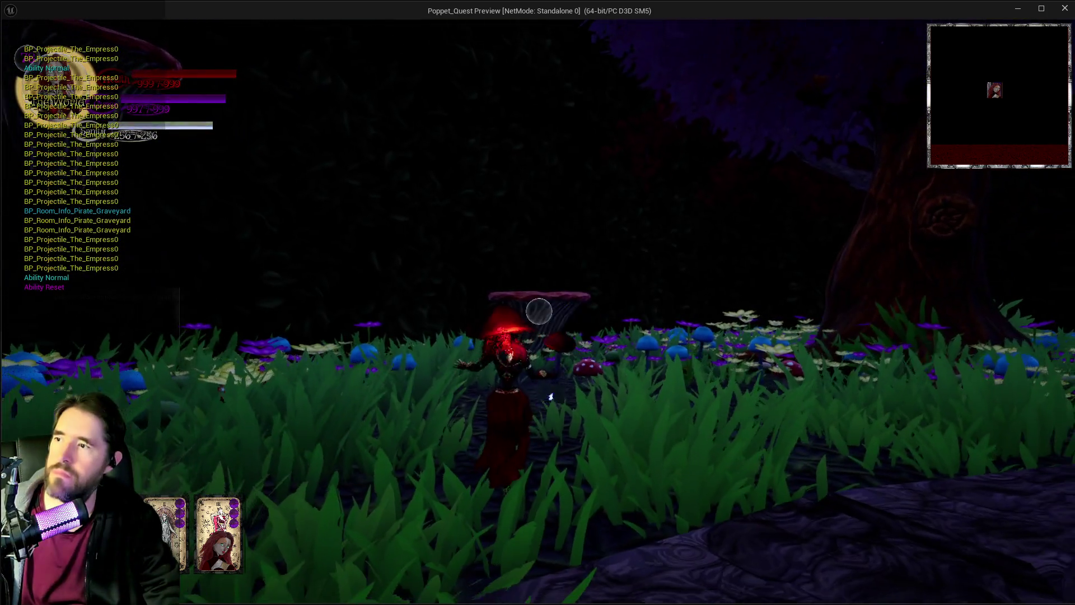
left_click(539, 312)
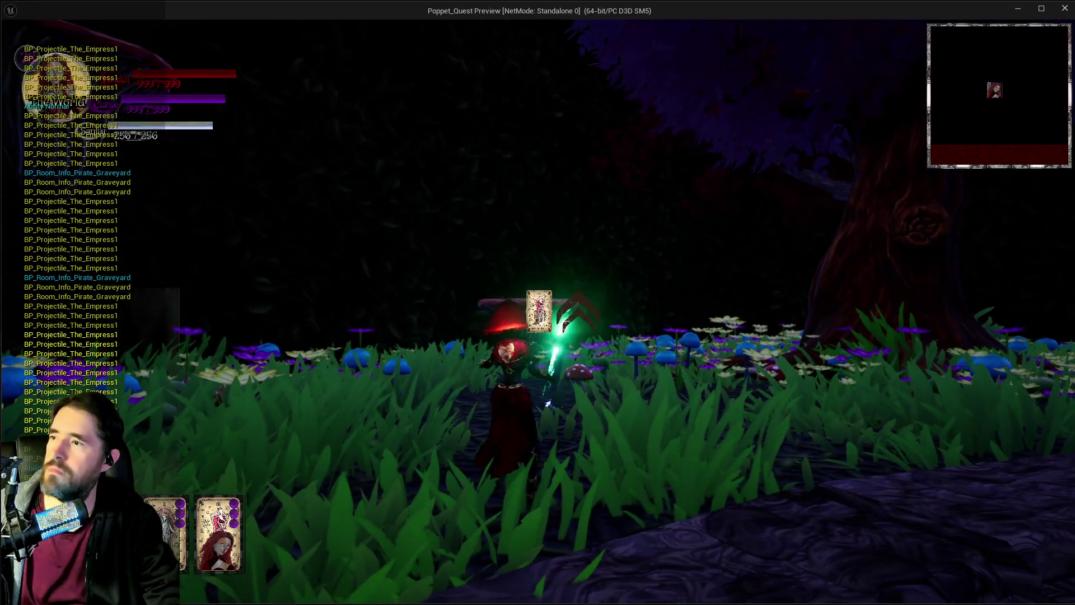
left_click(539, 311)
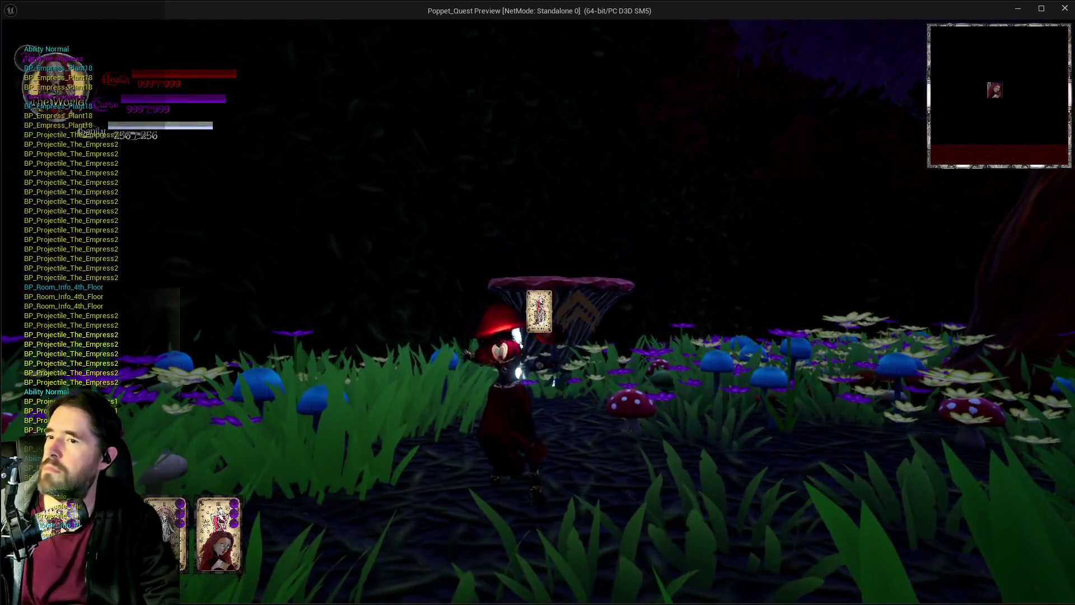
left_click(539, 311)
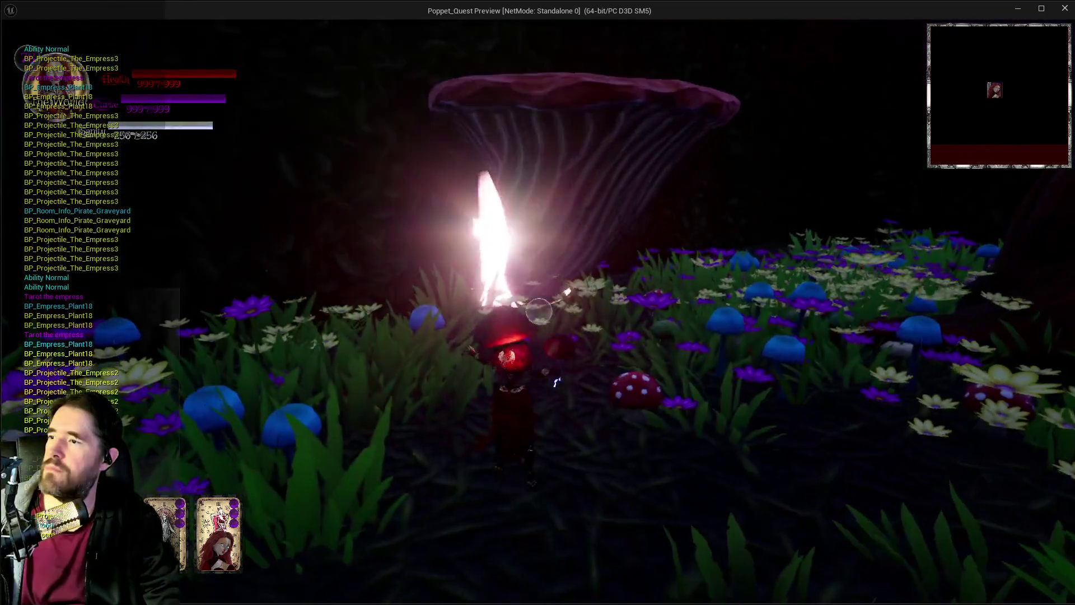
left_click(538, 311)
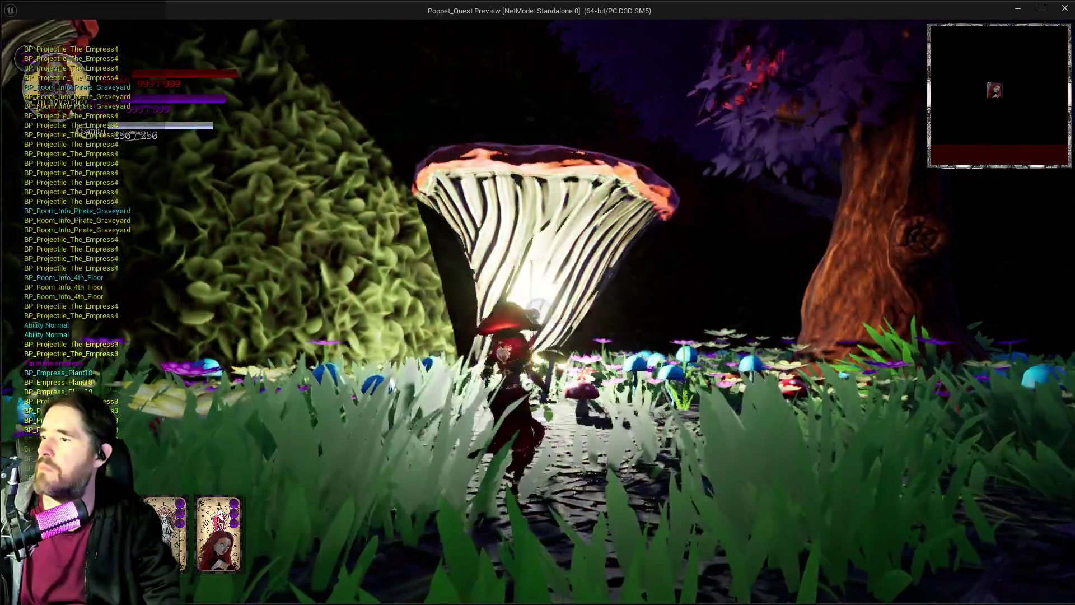
left_click(539, 311)
left_click(538, 312)
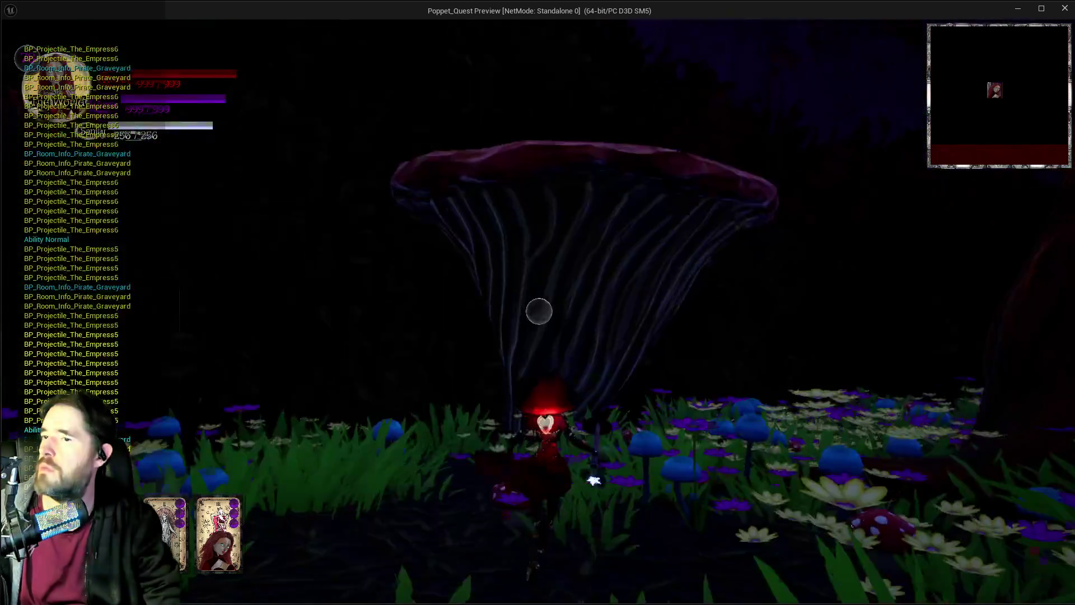
left_click(539, 311)
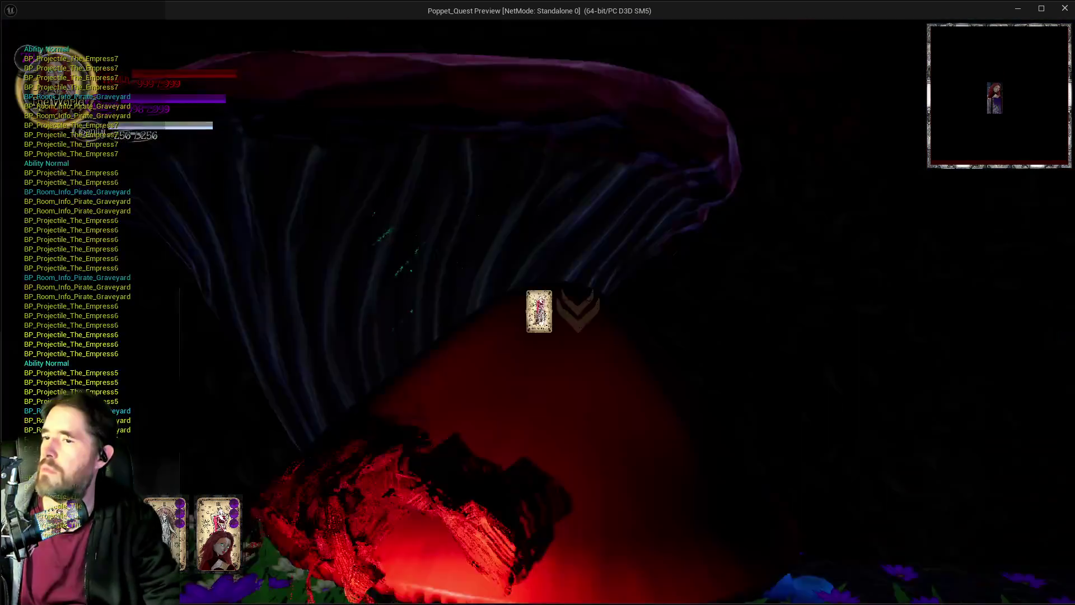
left_click(539, 311)
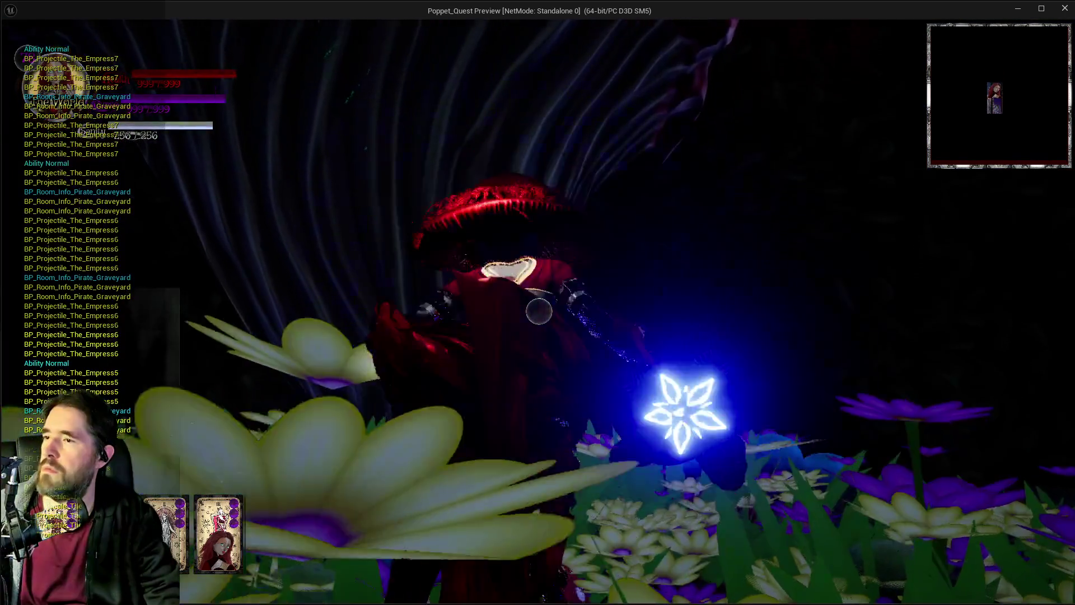
left_click(539, 312)
left_click(539, 311)
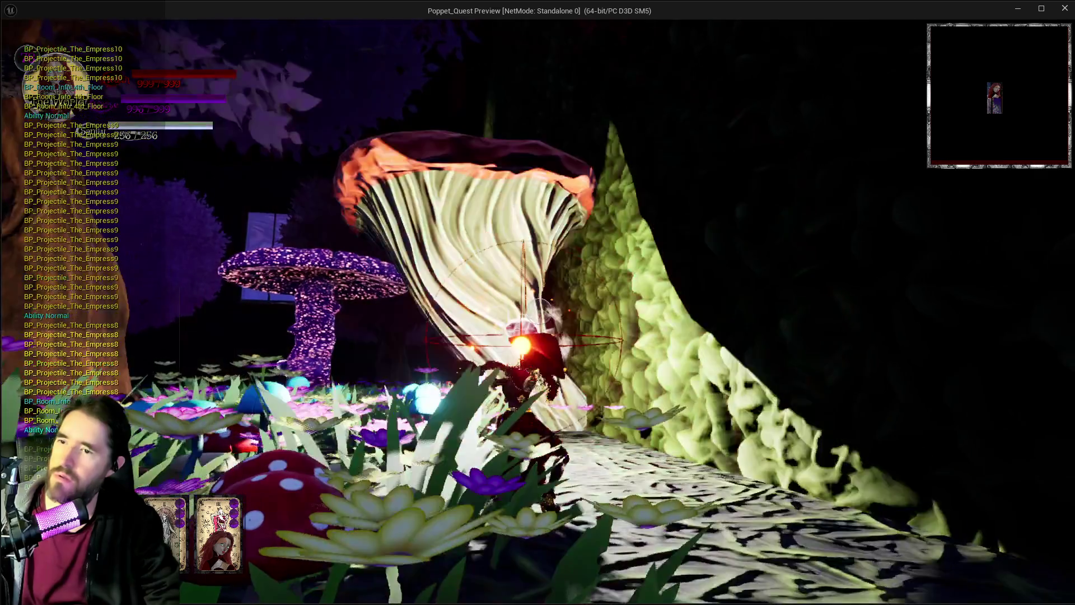
left_click(539, 311)
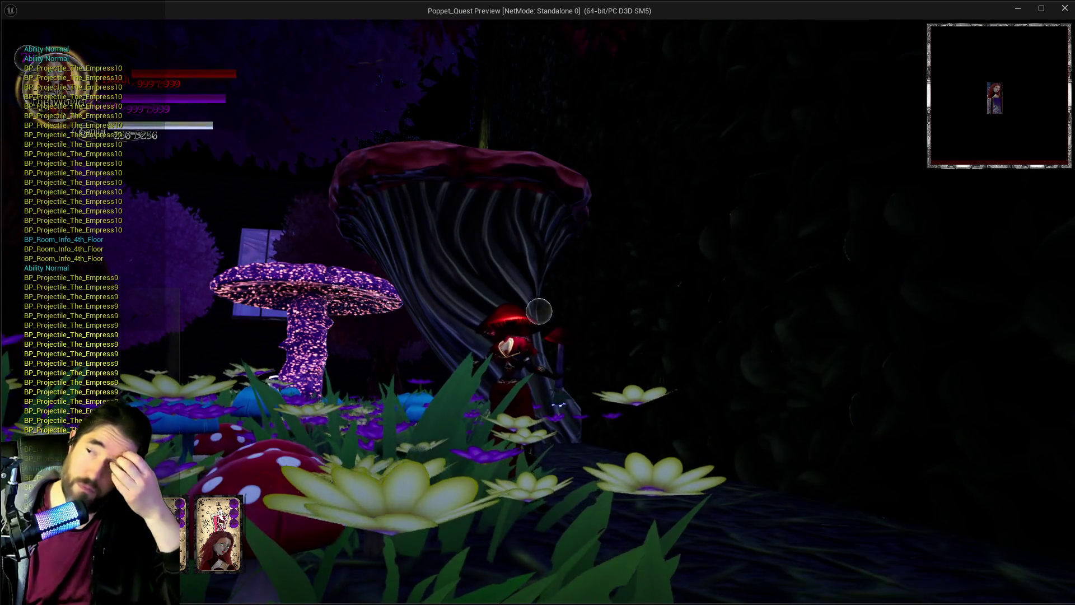
key("Escape")
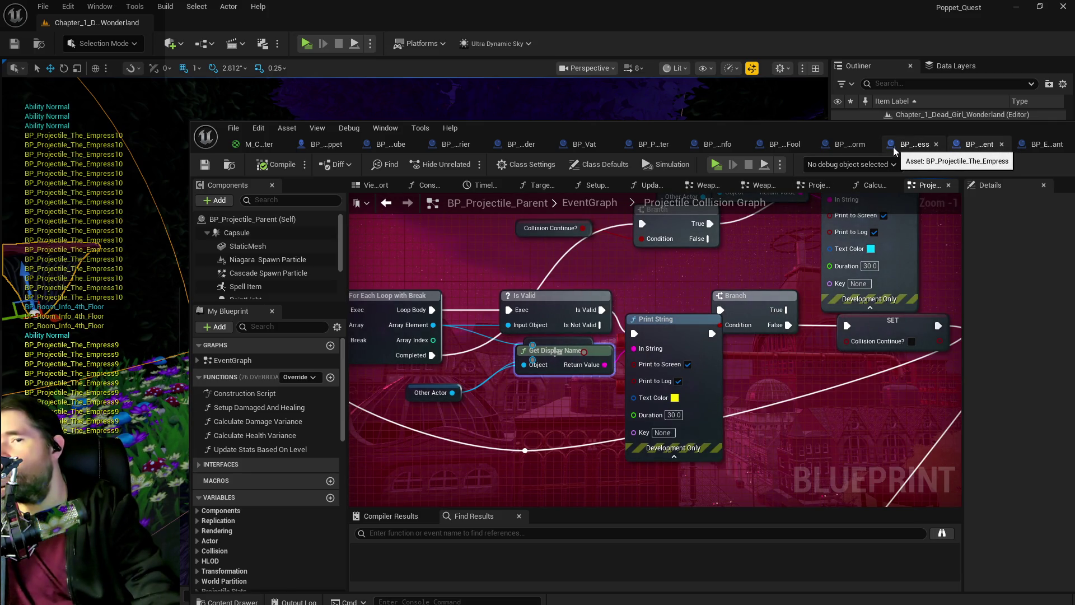
Step: Inspect BP_Projectile_The_Empress's construction script and event graph
left_click(895, 151)
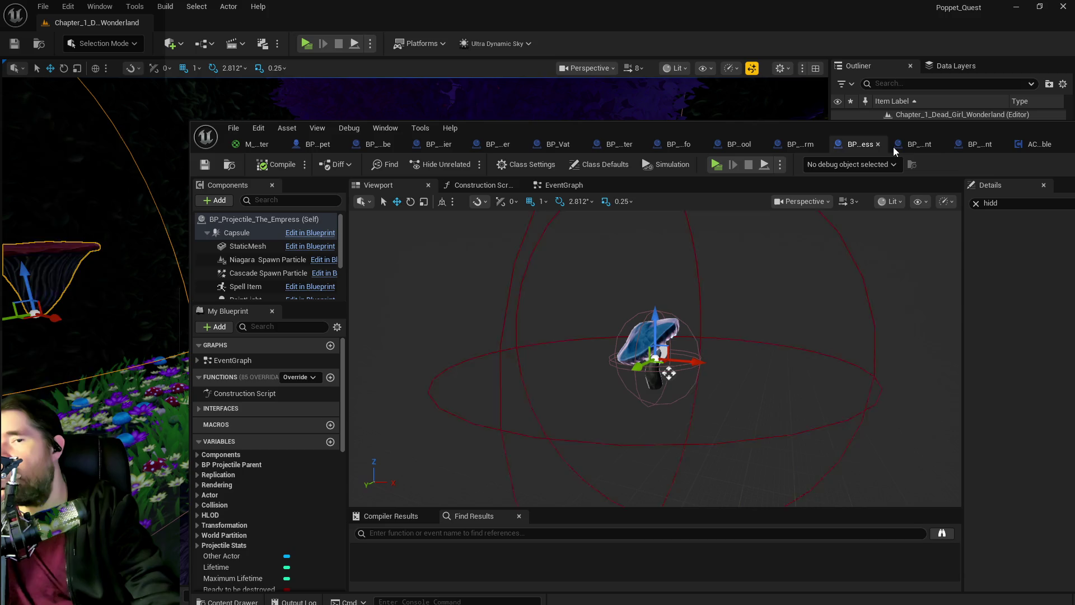
left_click(570, 191)
left_click(510, 186)
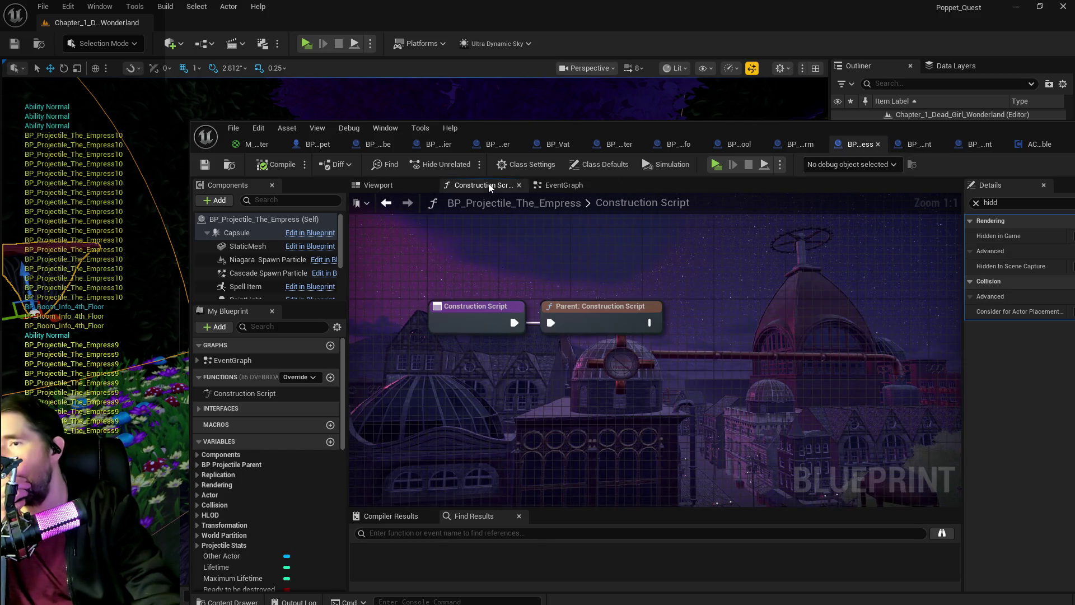
left_click(567, 190)
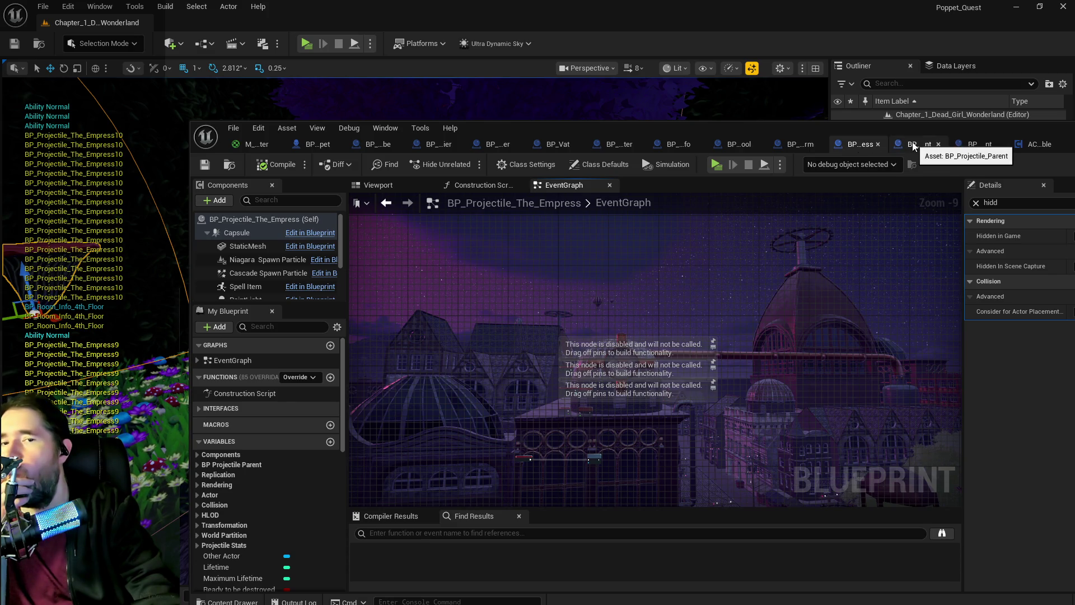
Step: Show BP_Empress_Plant's EventGraph centred on the Tarot The Empress Interface event and Print String
left_click(968, 146)
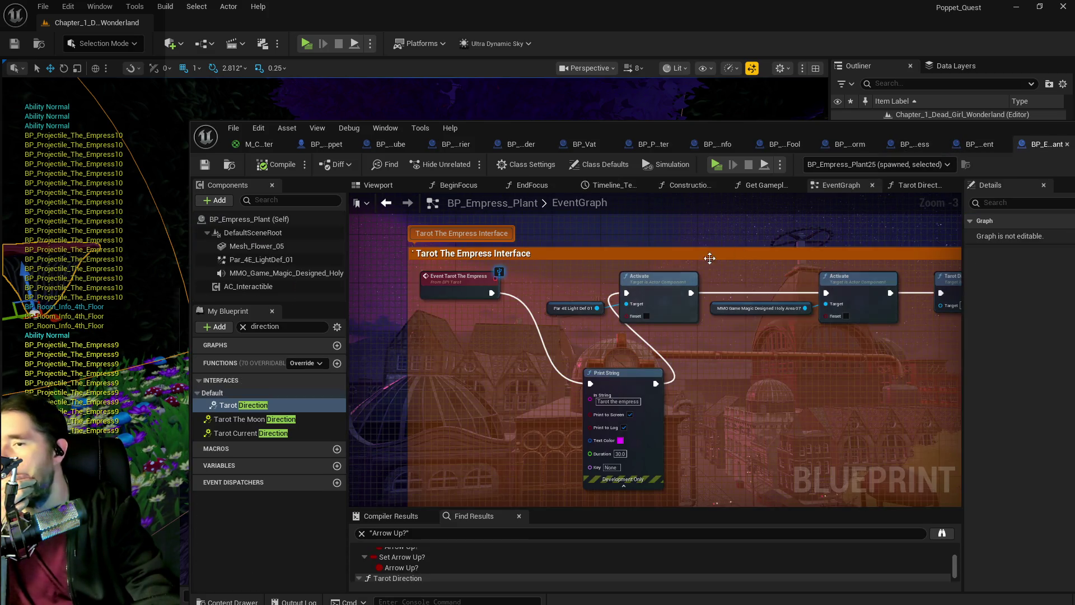
left_click_drag(709, 258, 628, 172)
mouse_move(588, 247)
left_mouse_down()
mouse_move(476, 385)
mouse_move(527, 324)
mouse_move(644, 280)
left_mouse_up()
scroll(476, 385, "down", 2)
scroll(551, 276, "up", 2)
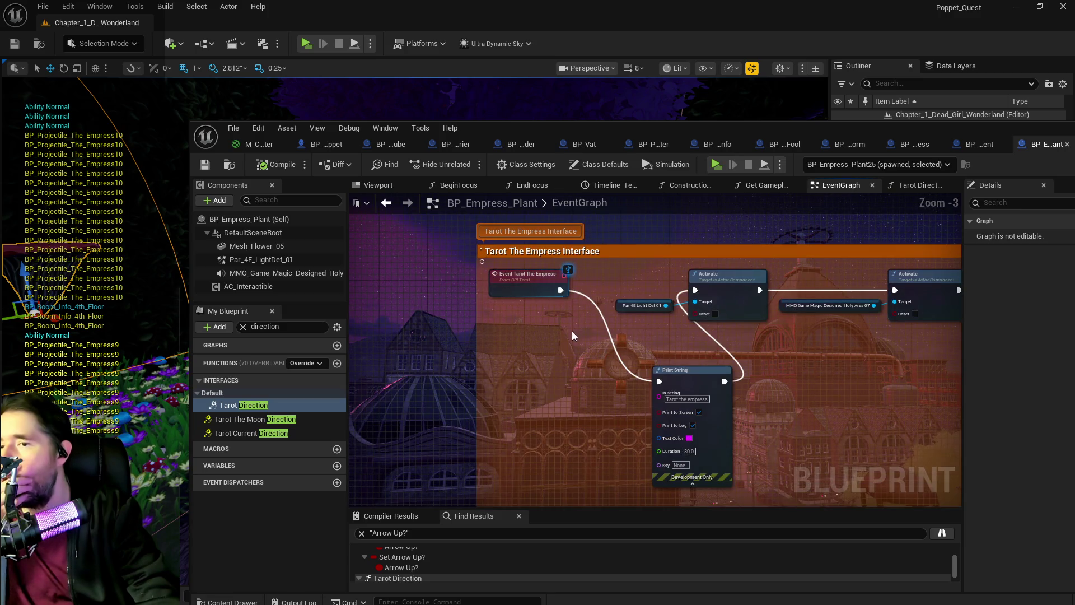
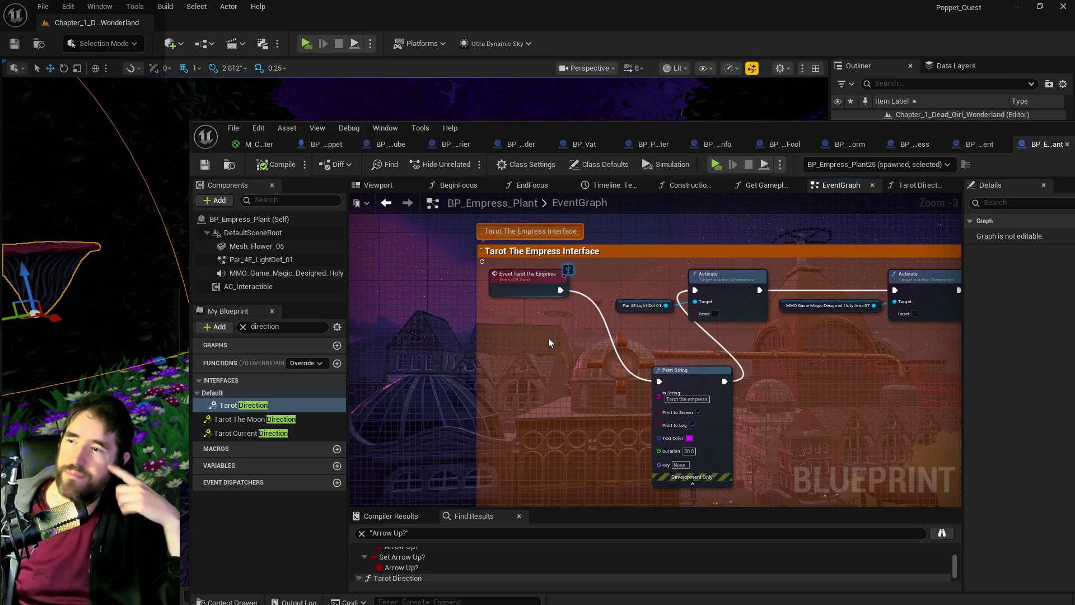
Step: Inspect the Empress plant's root and flower mesh components in the blueprint Viewport preview
left_click(370, 186)
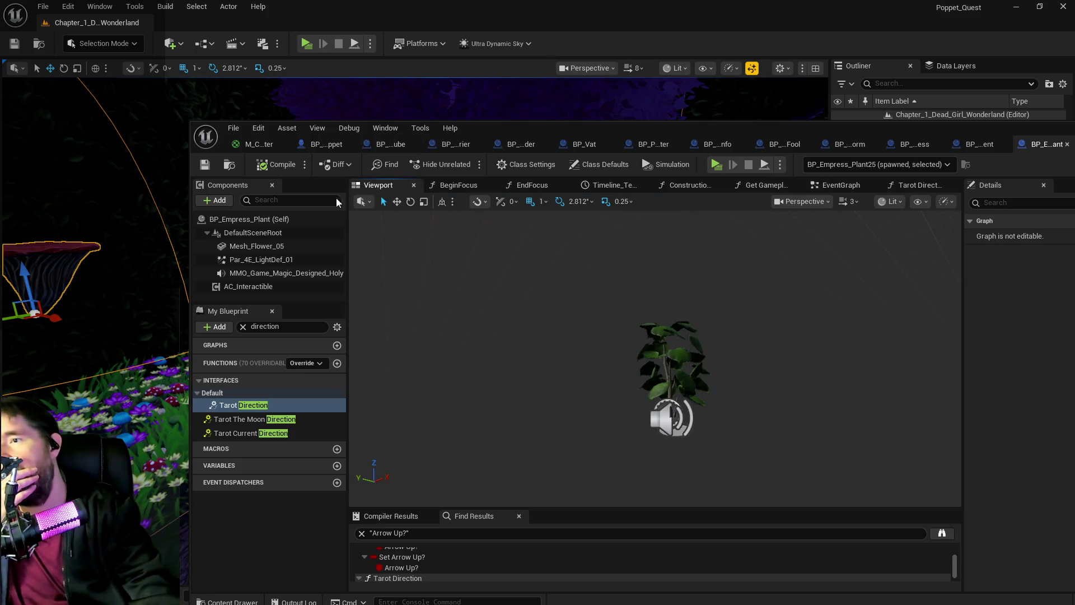
left_click(268, 246)
left_click_drag(541, 281, 610, 331)
left_click(303, 232)
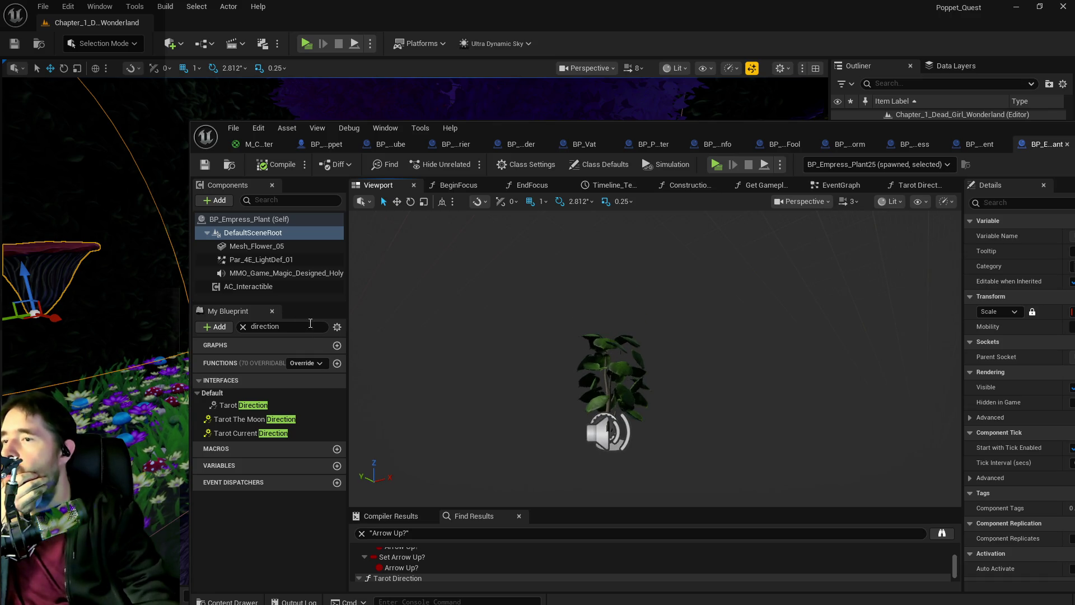
left_click(270, 222)
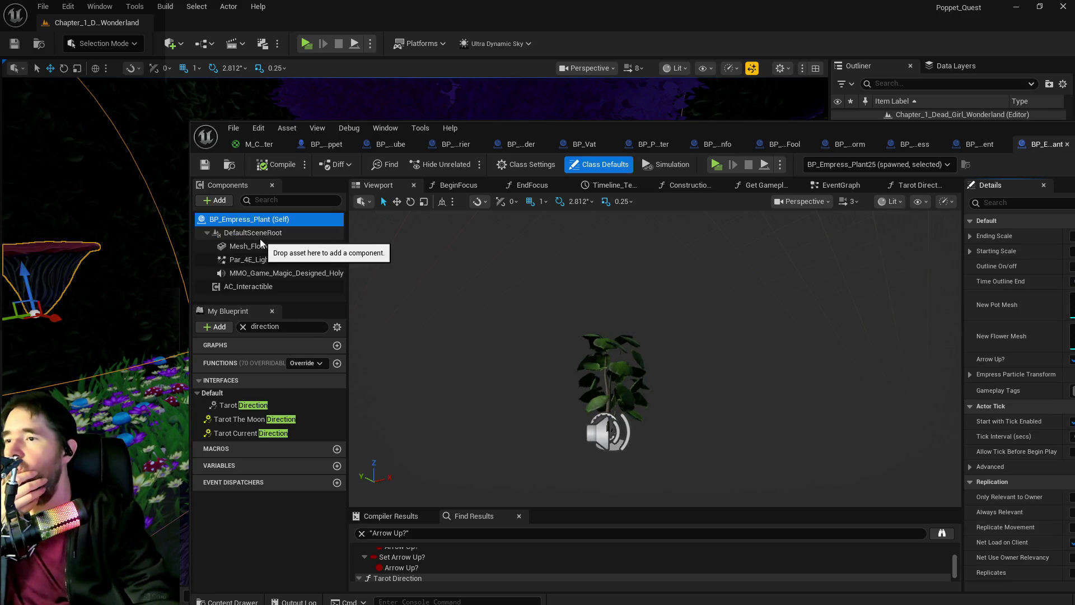
left_click(260, 237)
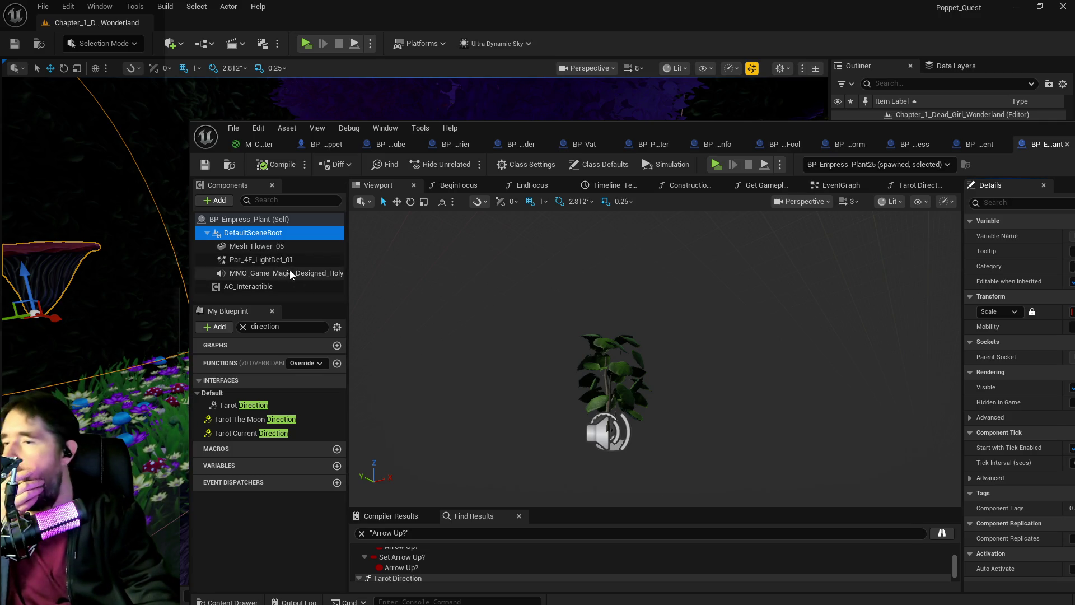
left_click(273, 248)
left_click_drag(548, 342, 548, 280)
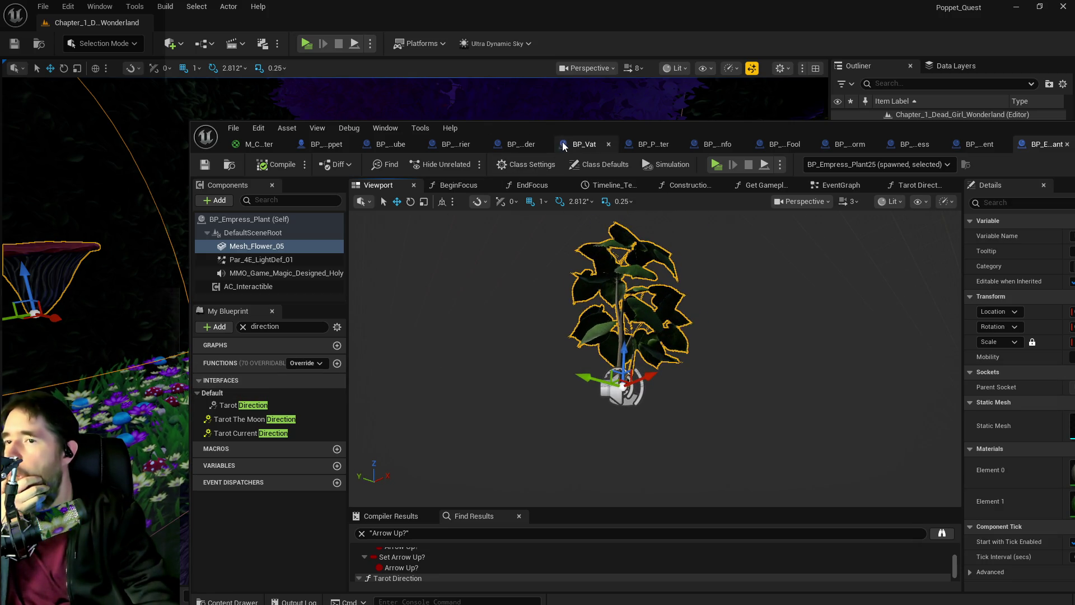
Step: Shift the blueprint window aside to view BP_Empress_Plant25's details in the level
left_click_drag(568, 124, 992, 118)
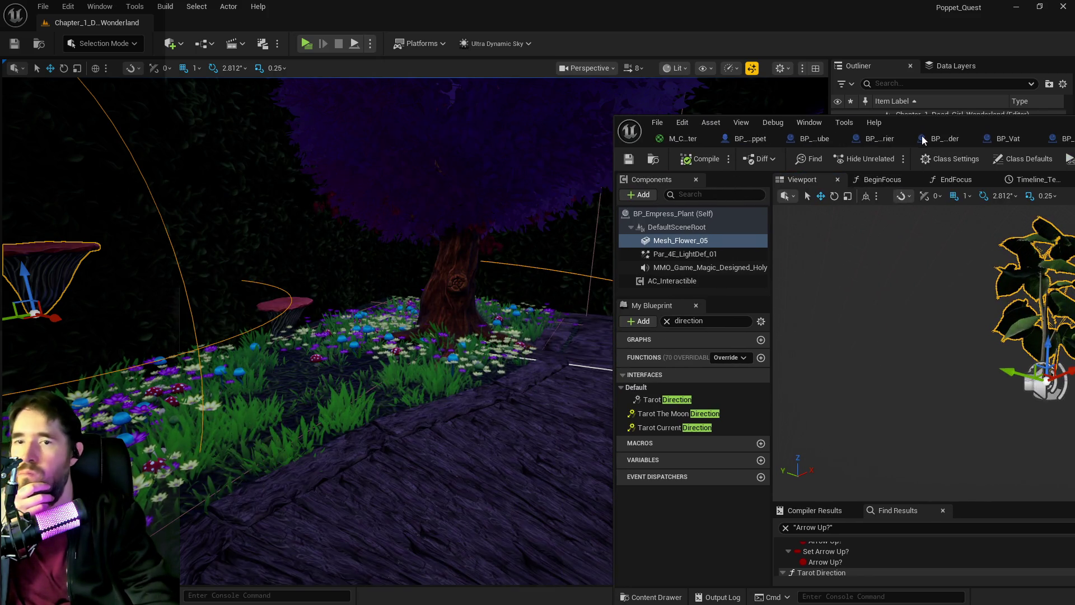
mouse_move(927, 124)
left_mouse_down()
mouse_move(569, 129)
mouse_move(375, 112)
mouse_move(1074, 120)
left_mouse_up()
scroll(942, 539, "down", 5)
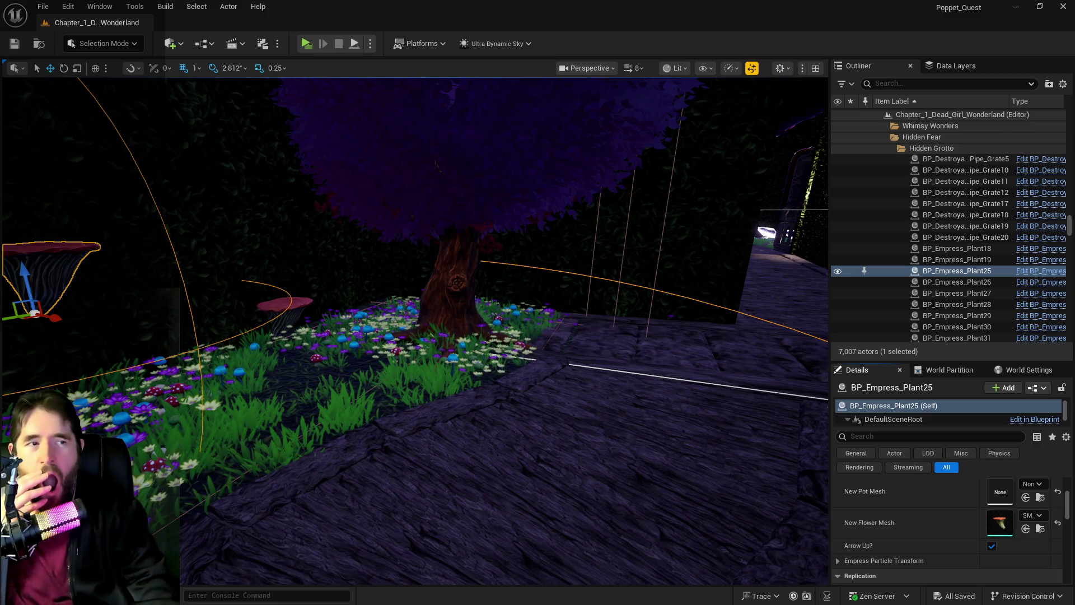
Step: Search My Blueprint for 'new mes' and set New Flower Mesh's default to SM_mushroom_base_01
mouse_move(1073, 218)
left_mouse_down()
mouse_move(682, 218)
mouse_move(739, 171)
left_mouse_up()
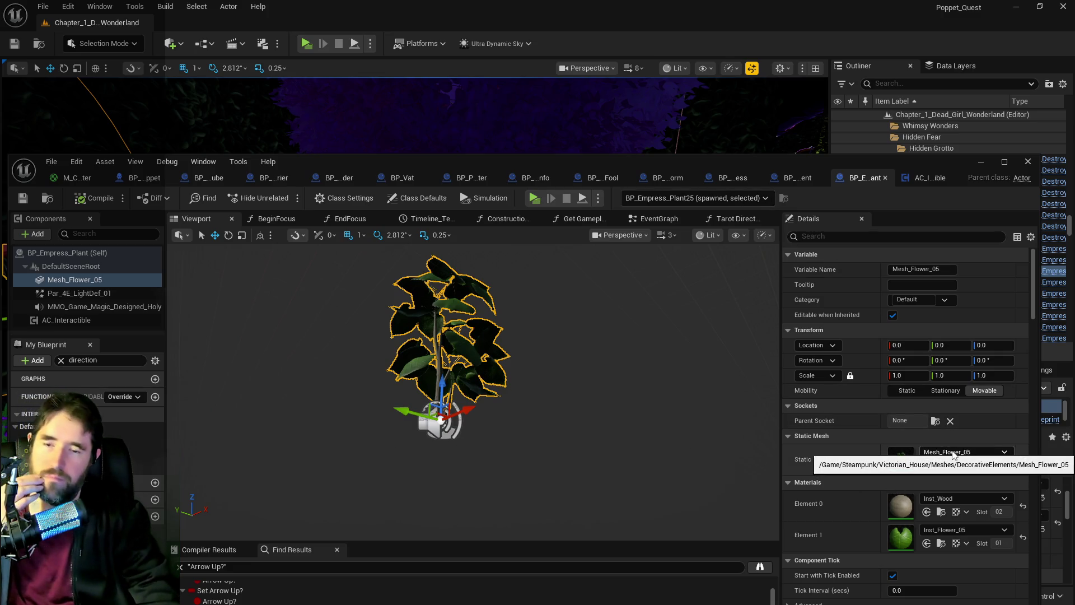
left_click(97, 361)
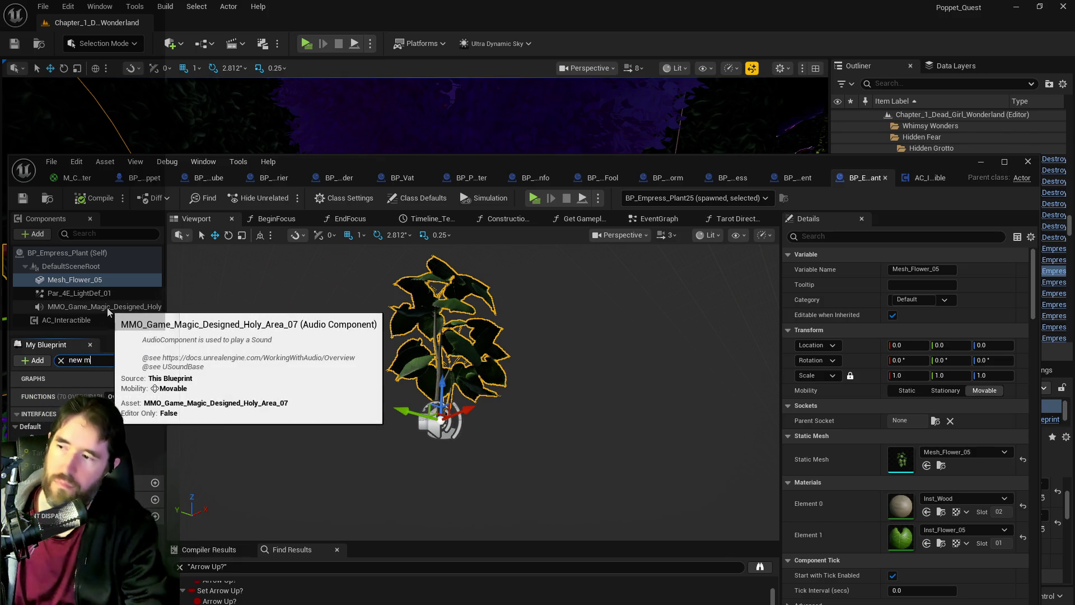
type("new mes")
left_click(140, 461)
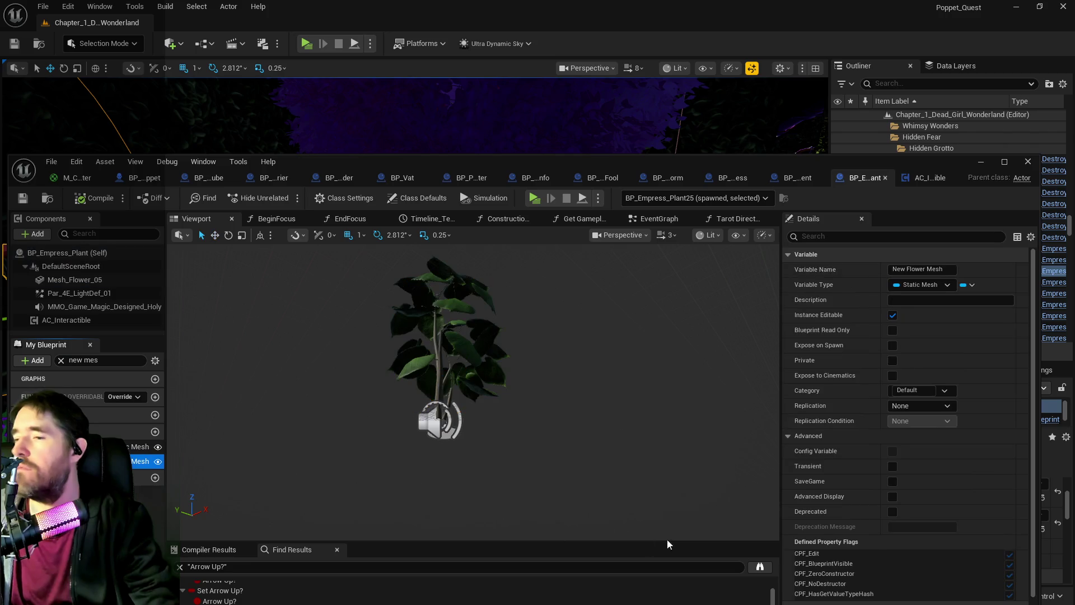
scroll(930, 364, "down", 1)
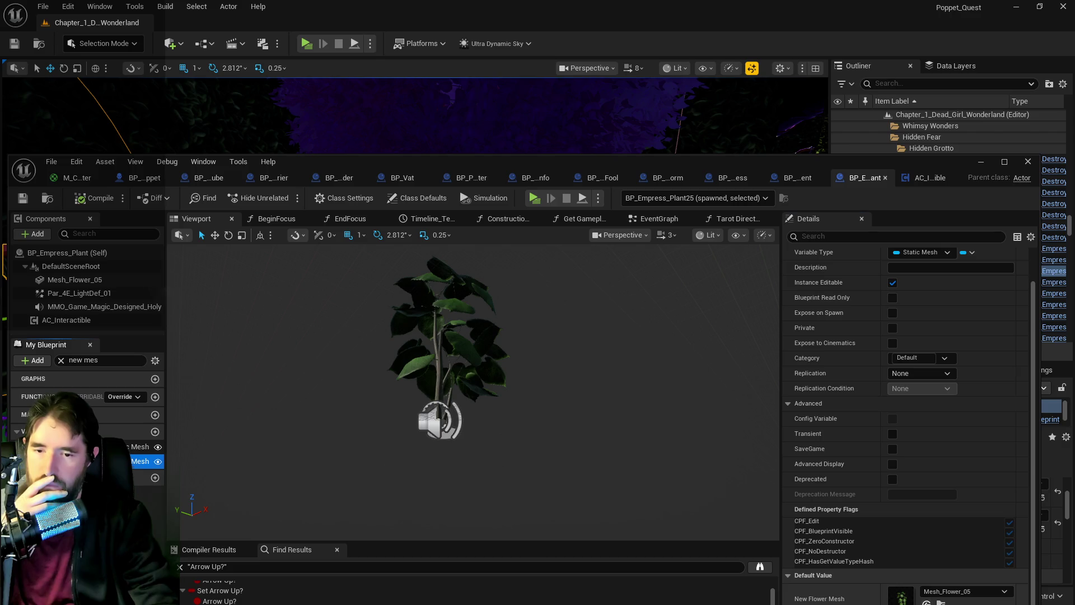
left_click(927, 602)
scroll(513, 492, "down", 6)
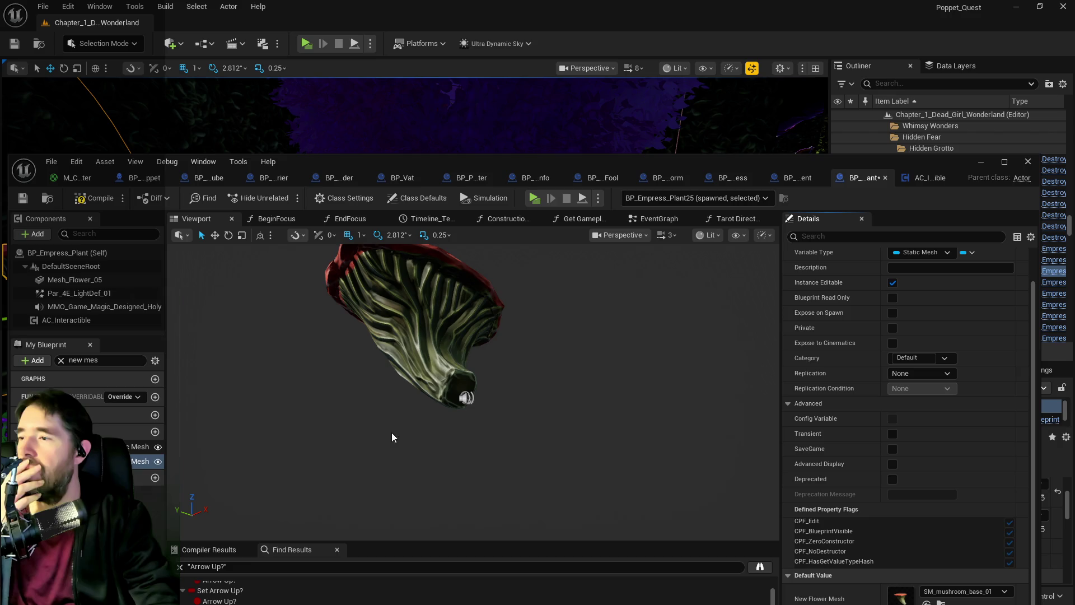
Step: Set the Mesh_Flower_05 component's Static Mesh to None
left_click(80, 268)
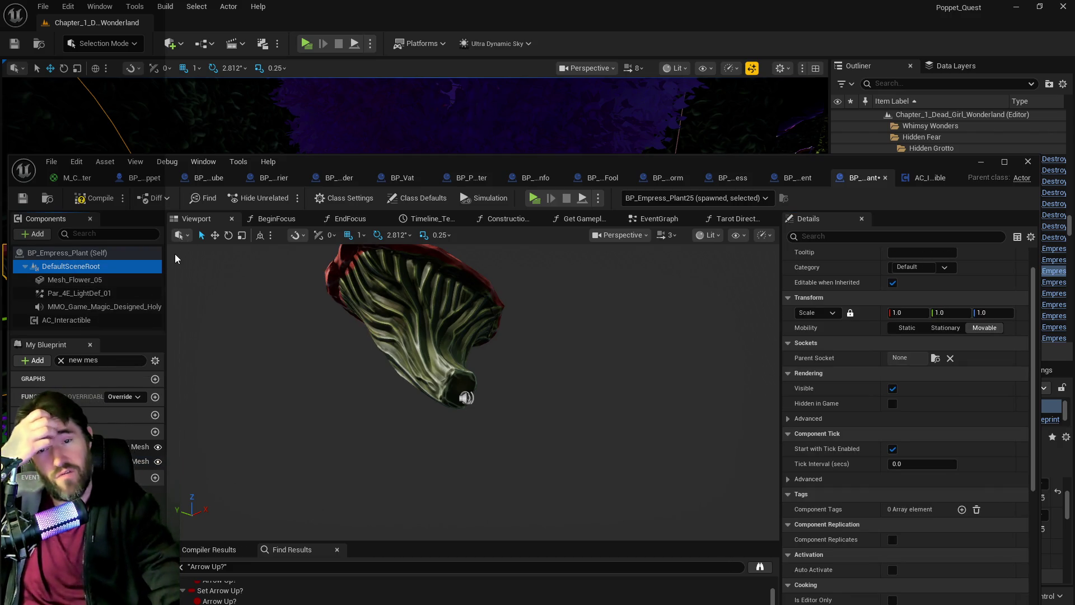
left_click(374, 278)
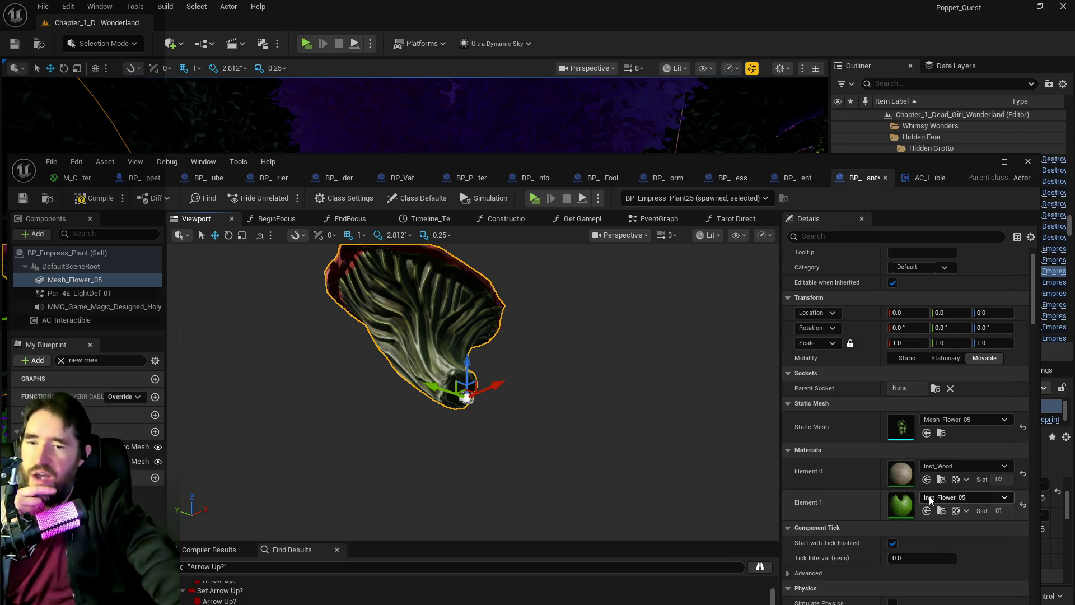
scroll(929, 495, "down", 5)
scroll(902, 446, "up", 3)
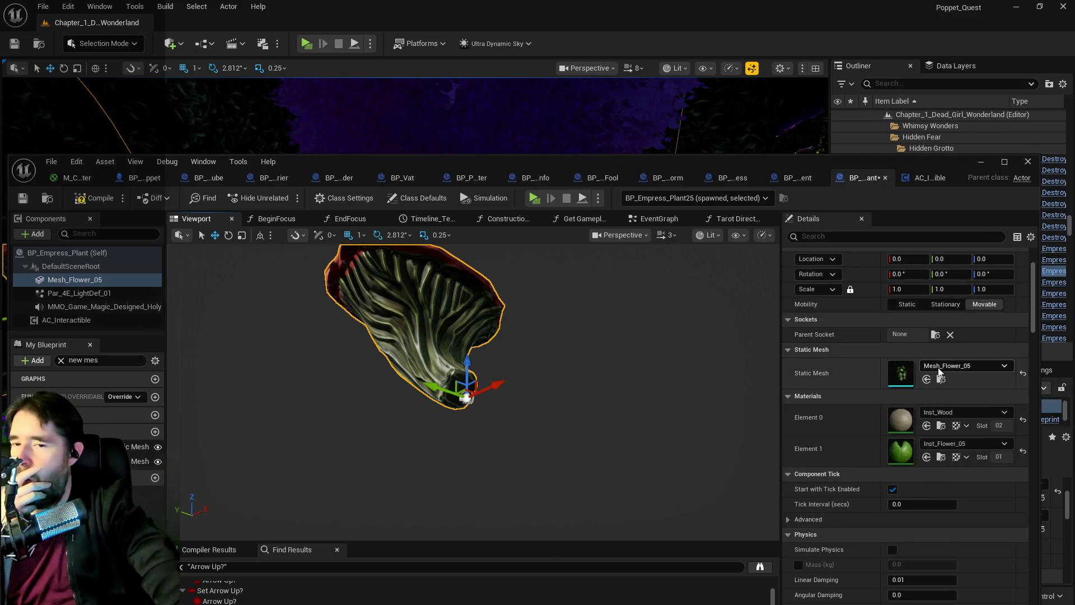
left_click(960, 365)
left_click(940, 167)
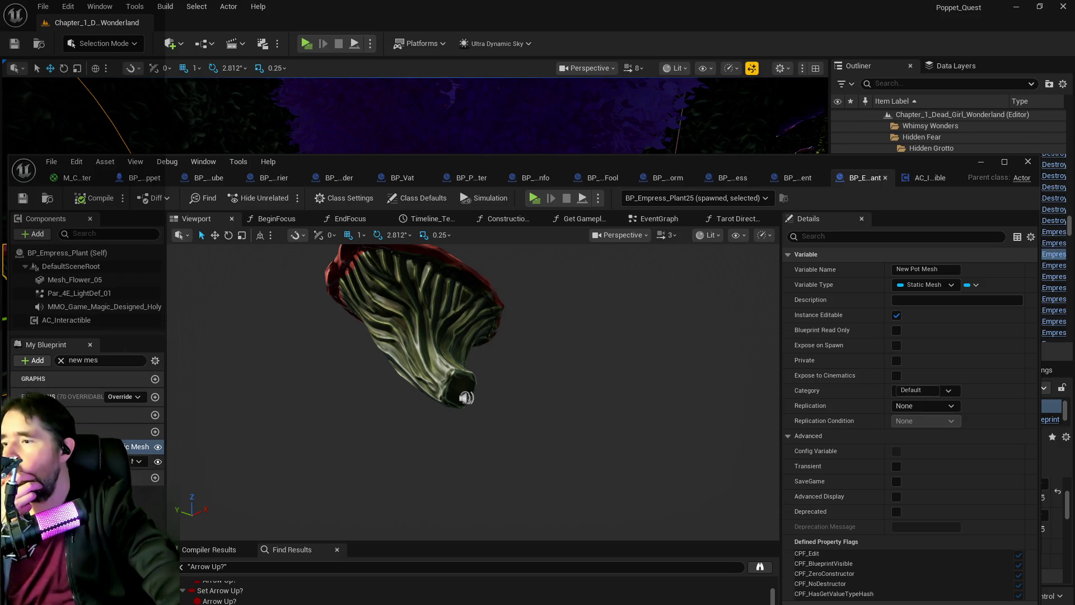
Step: Open SM_mushroom_base_01 from New Flower Mesh's default in the static mesh editor
left_click(140, 461)
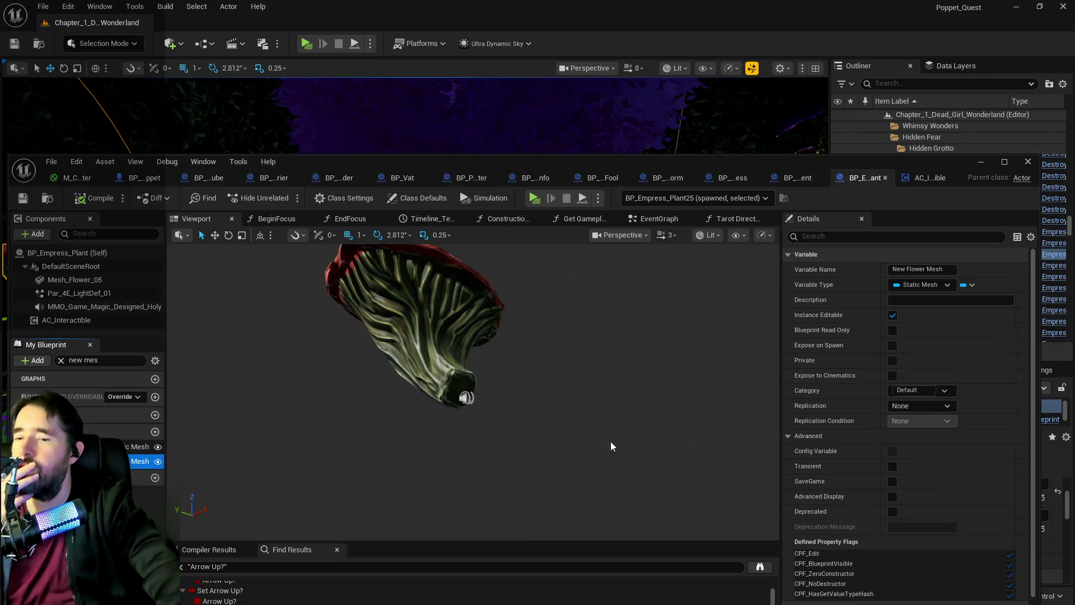
scroll(832, 439, "down", 2)
left_click_drag(829, 162, 829, 103)
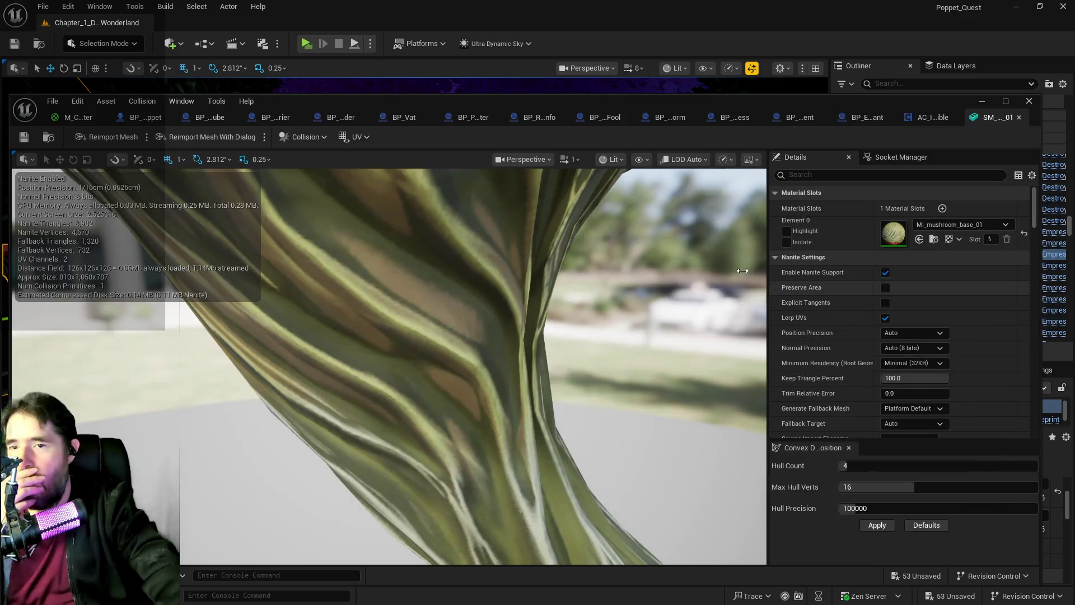
Step: Filter the mushroom mesh details by 'col' and maximize the static mesh editor
left_click(874, 175)
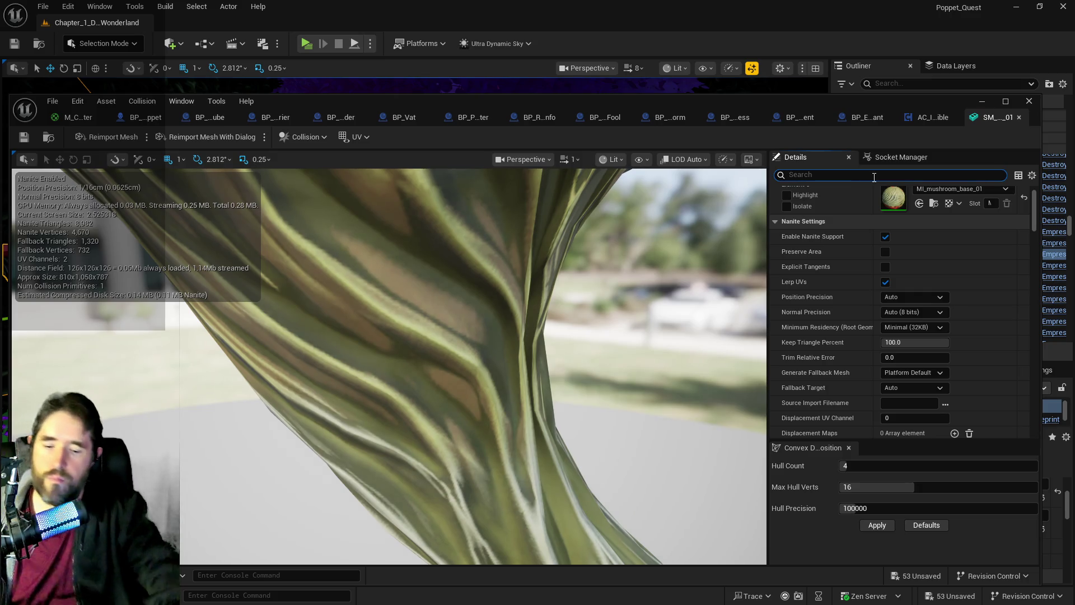
type("col")
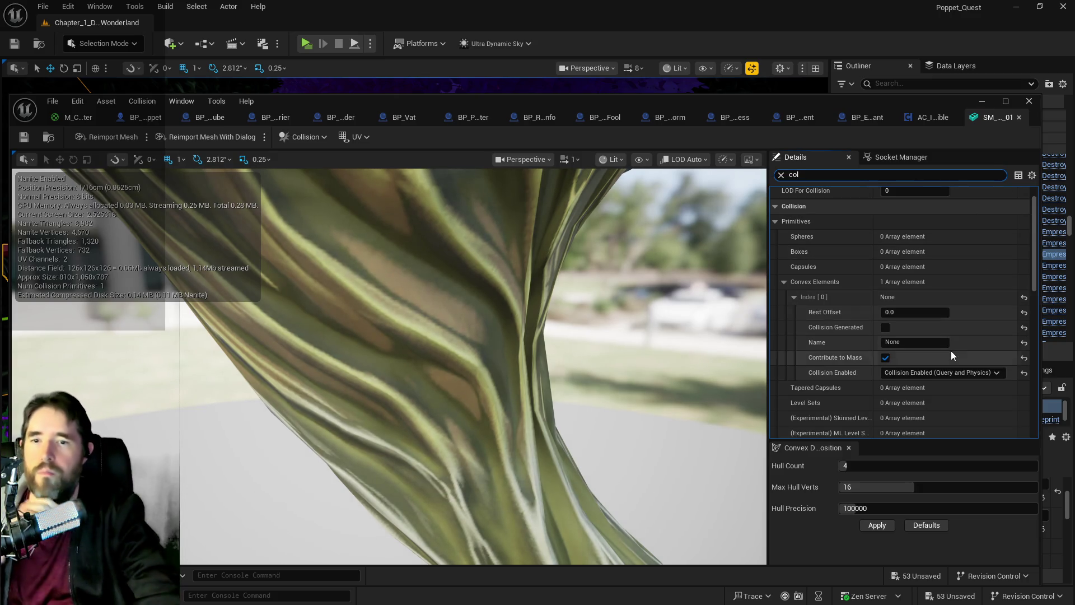
scroll(953, 345, "down", 5)
scroll(953, 347, "down", 10)
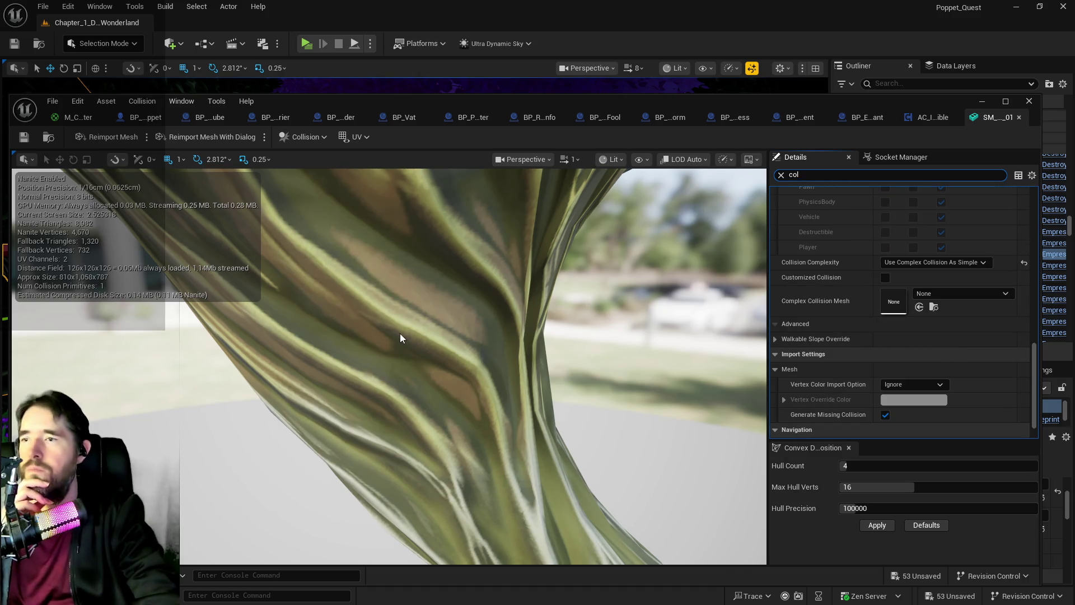
scroll(492, 233, "down", 3)
double_click(571, 99)
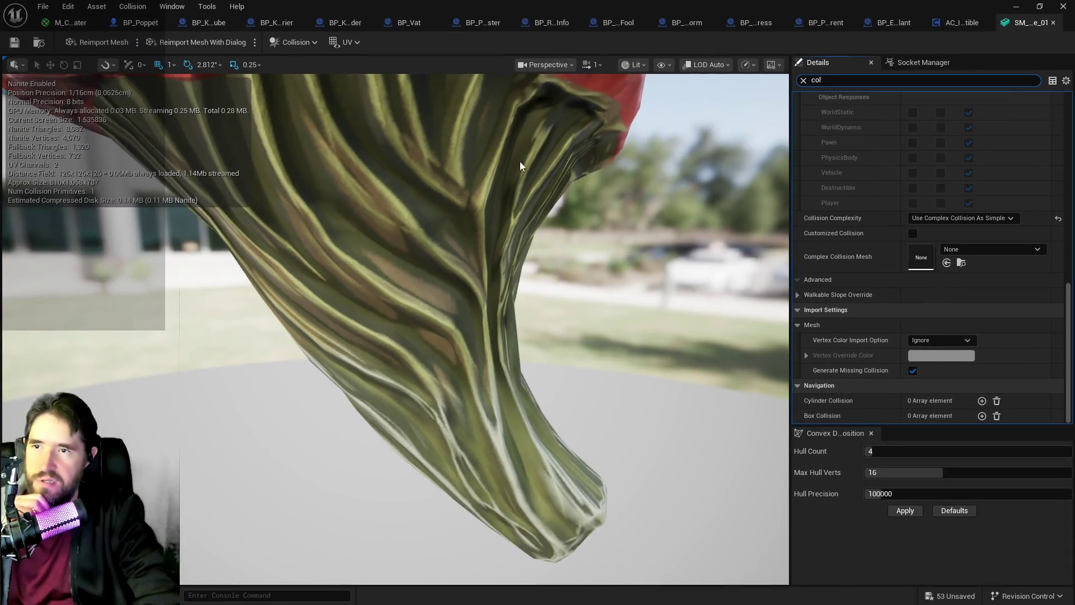
scroll(510, 185, "down", 3)
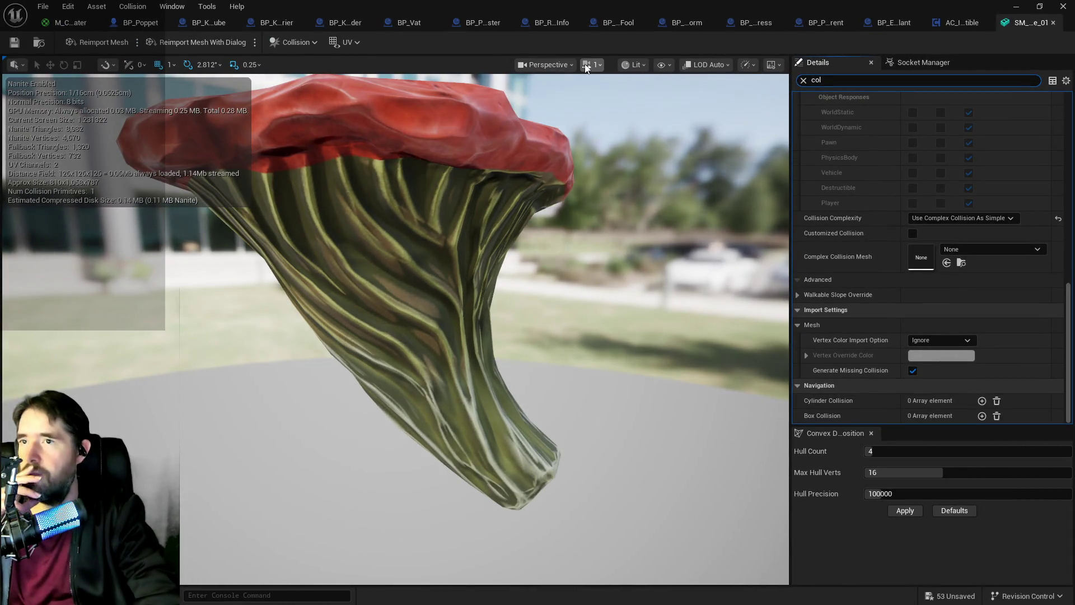
Step: Display the mushroom's simple and complex collision in the preview
left_click(637, 64)
left_click(662, 64)
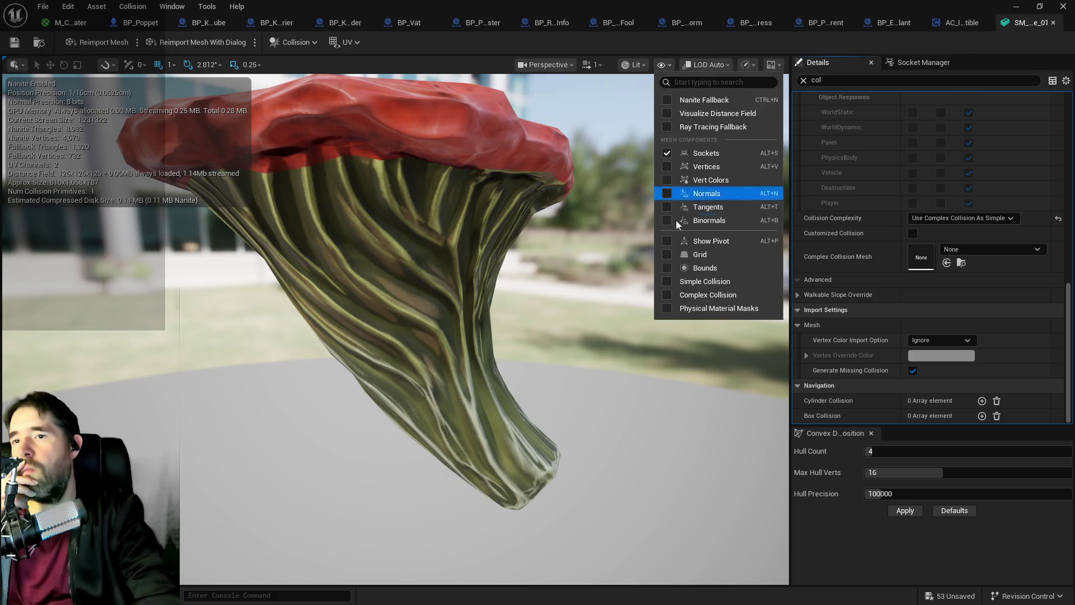
left_click(666, 294)
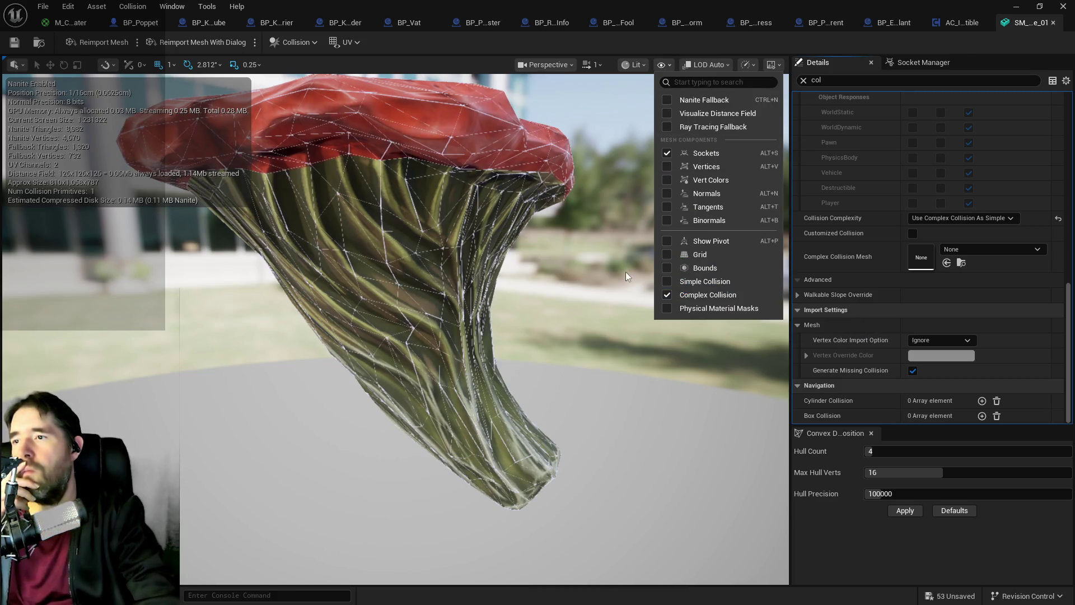
left_click(666, 281)
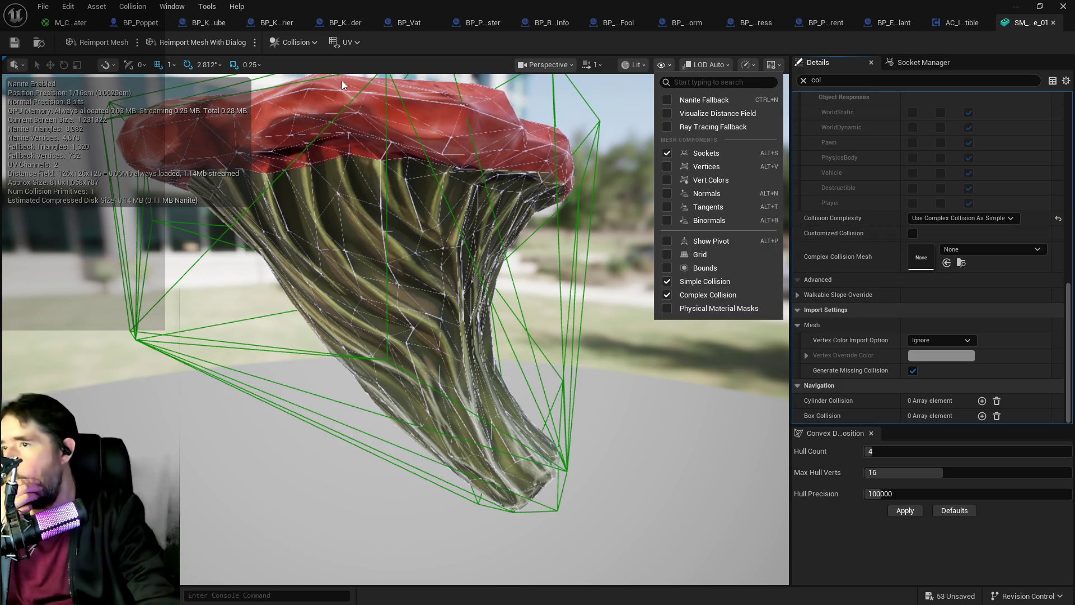
Step: Generate convex decomposition collision with 64 hulls, 32 max hull verts and precision 1000000
left_click_drag(896, 451, 975, 451)
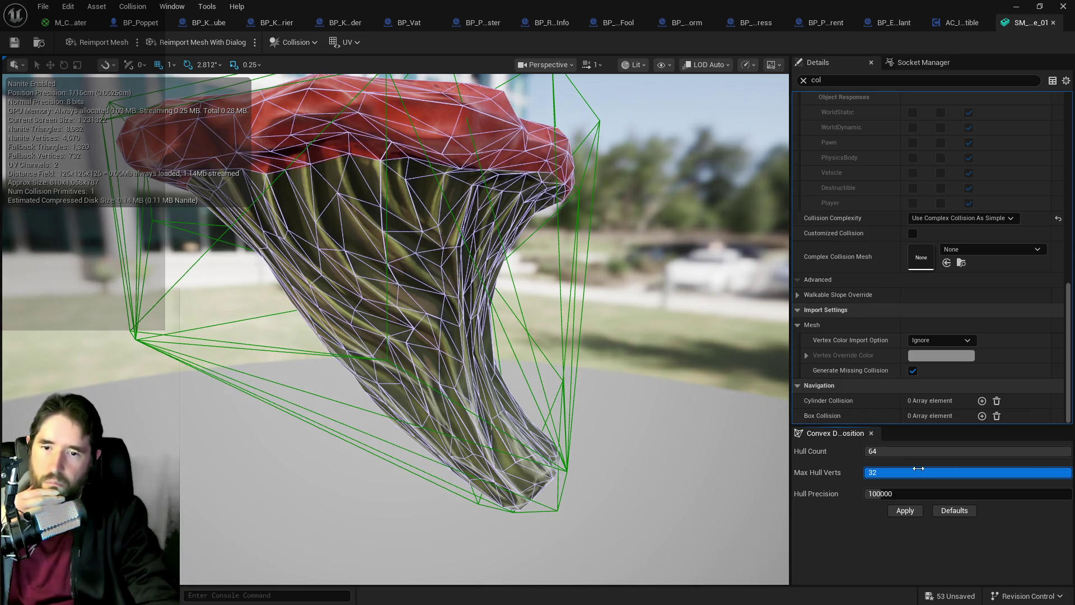
type("0")
left_click(900, 512)
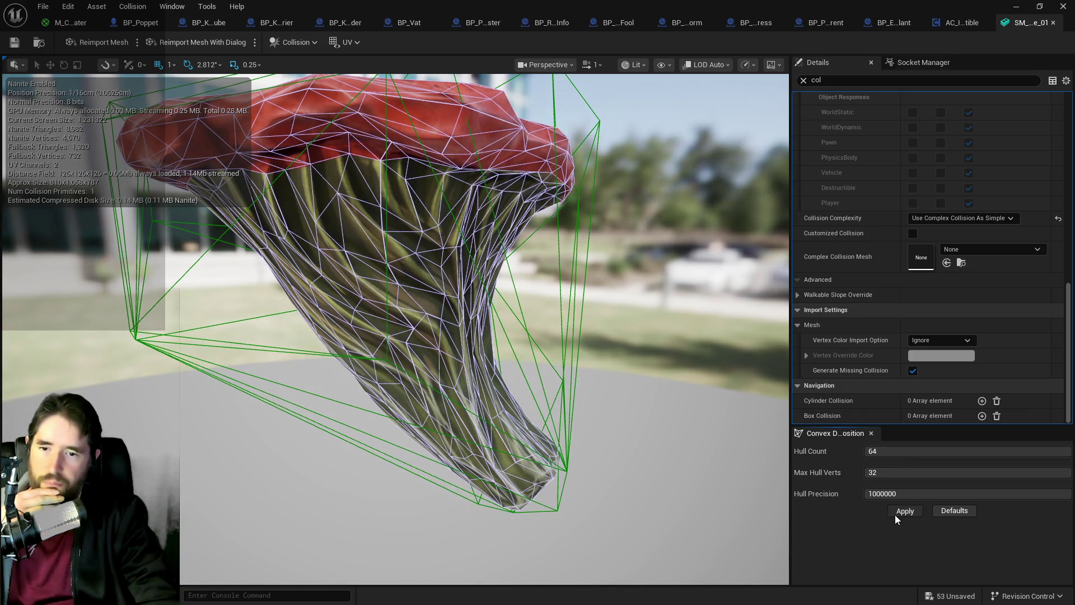
left_click(895, 514)
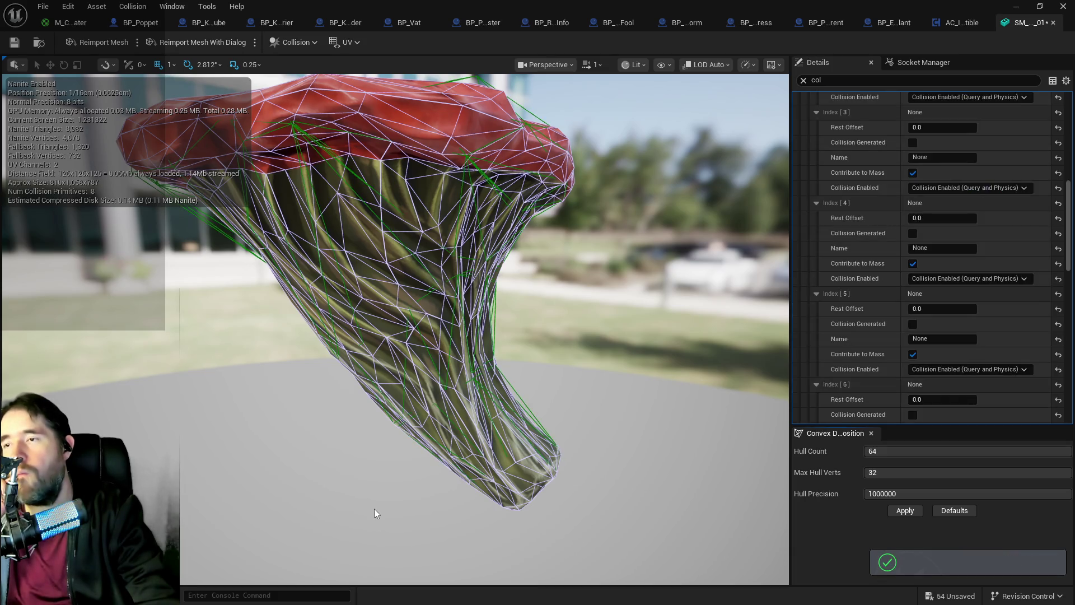
Step: Inspect the new collision and keep Collision Complexity at Use Complex Collision As Simple
mouse_move(292, 426)
left_mouse_down()
mouse_move(309, 493)
mouse_move(347, 459)
mouse_move(325, 482)
mouse_move(313, 448)
mouse_move(329, 399)
mouse_move(347, 399)
mouse_move(280, 378)
mouse_move(732, 428)
left_mouse_up()
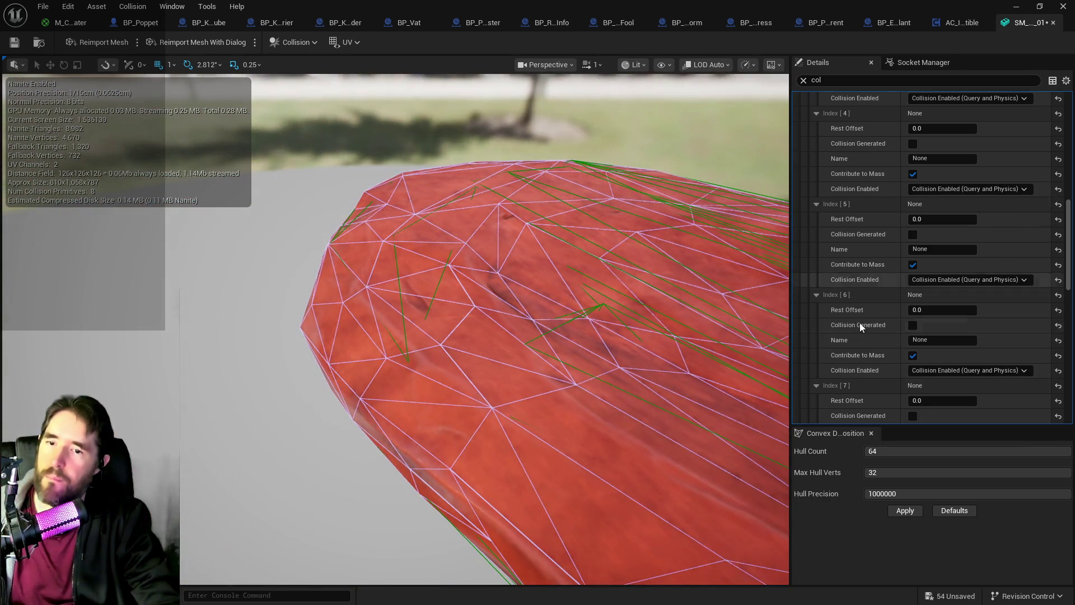
scroll(862, 324, "down", 5)
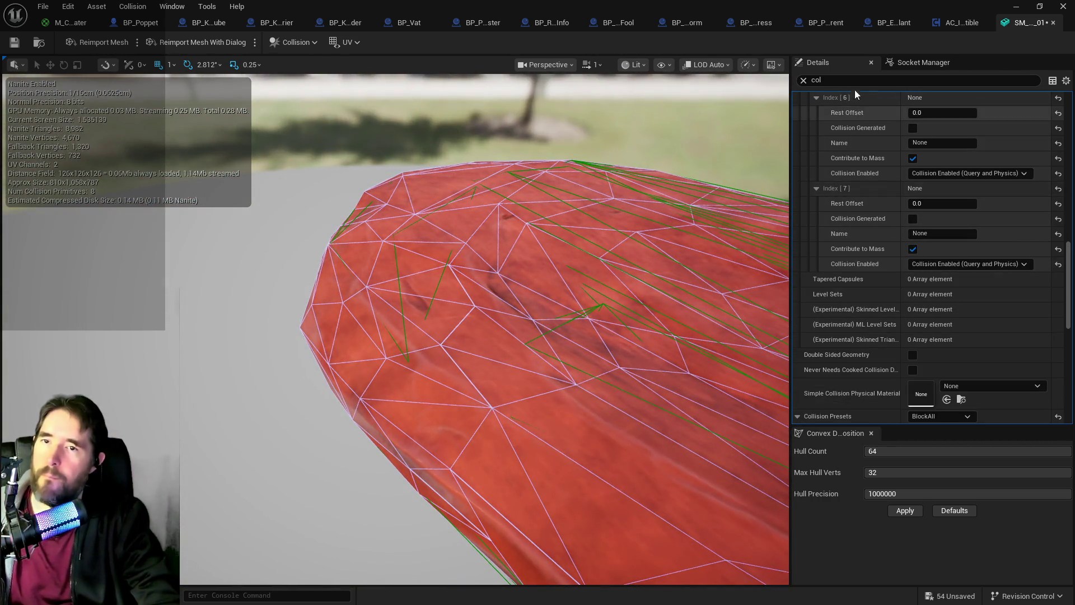
type("m")
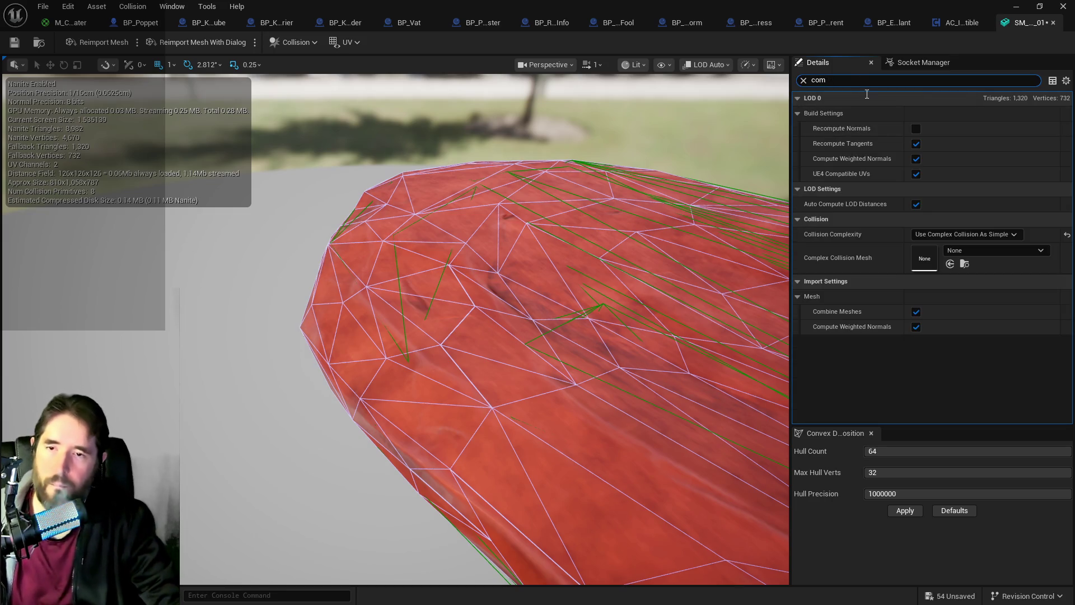
left_click(966, 234)
left_click(711, 254)
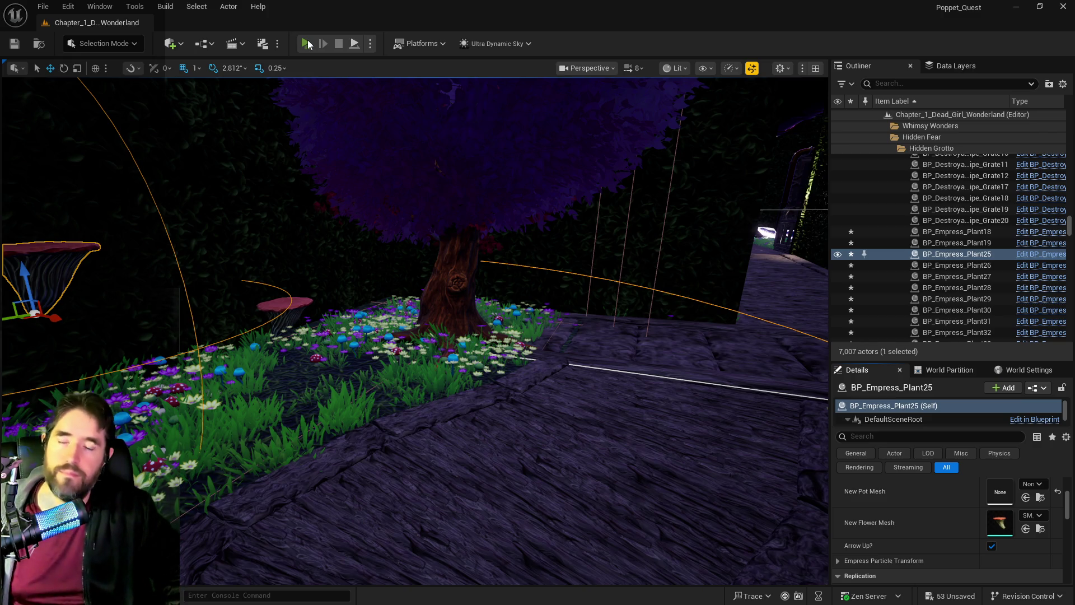
Step: Start Play, toggle the inventory, and walk into the garden casting spells with 1 and 2
left_click(307, 44)
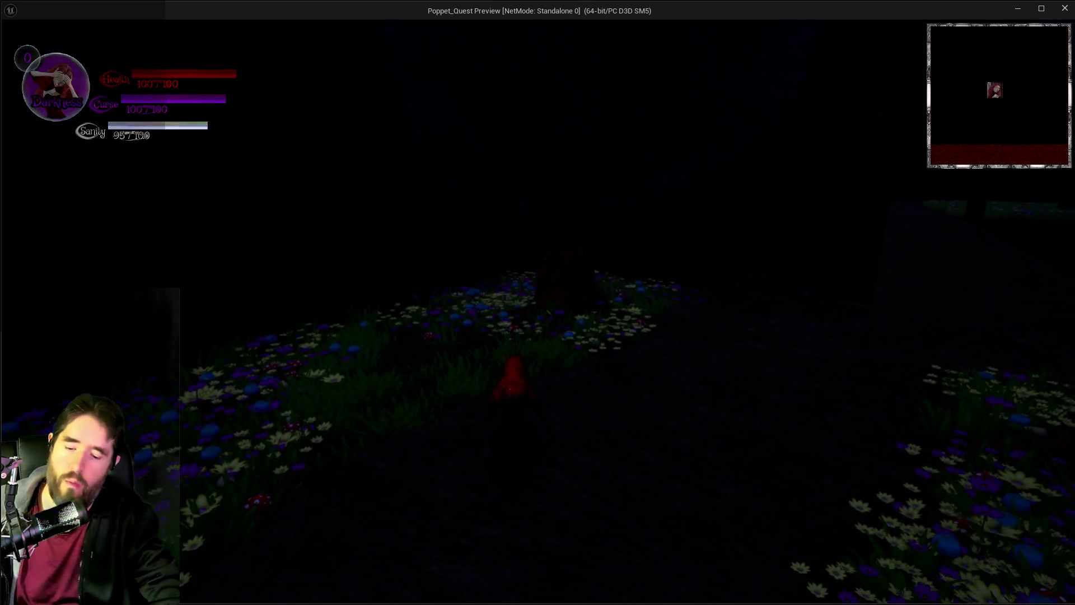
key("i")
key("i")
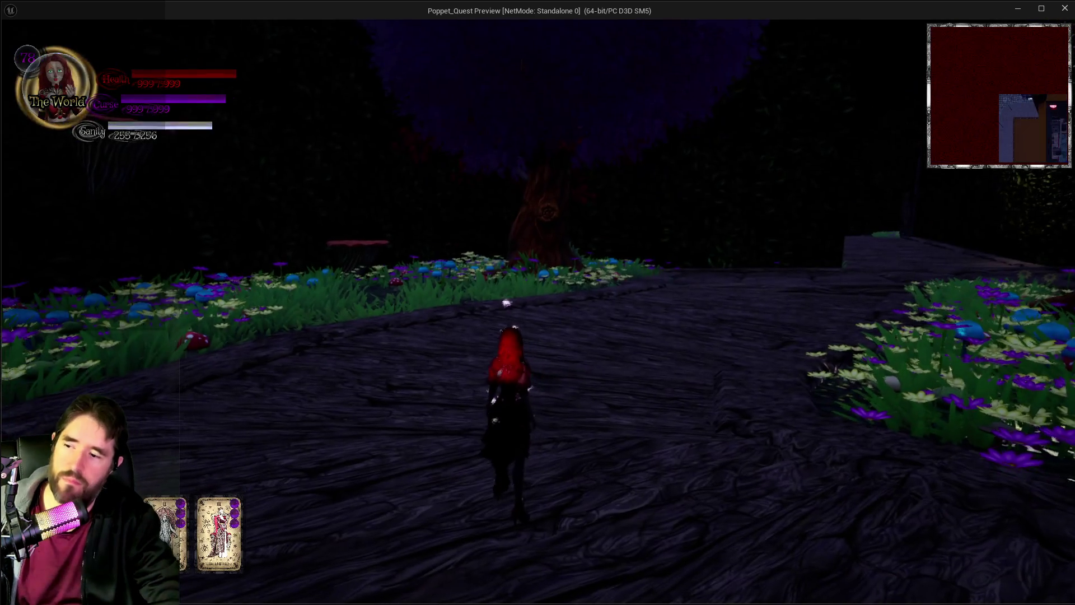
key("w")
key("a")
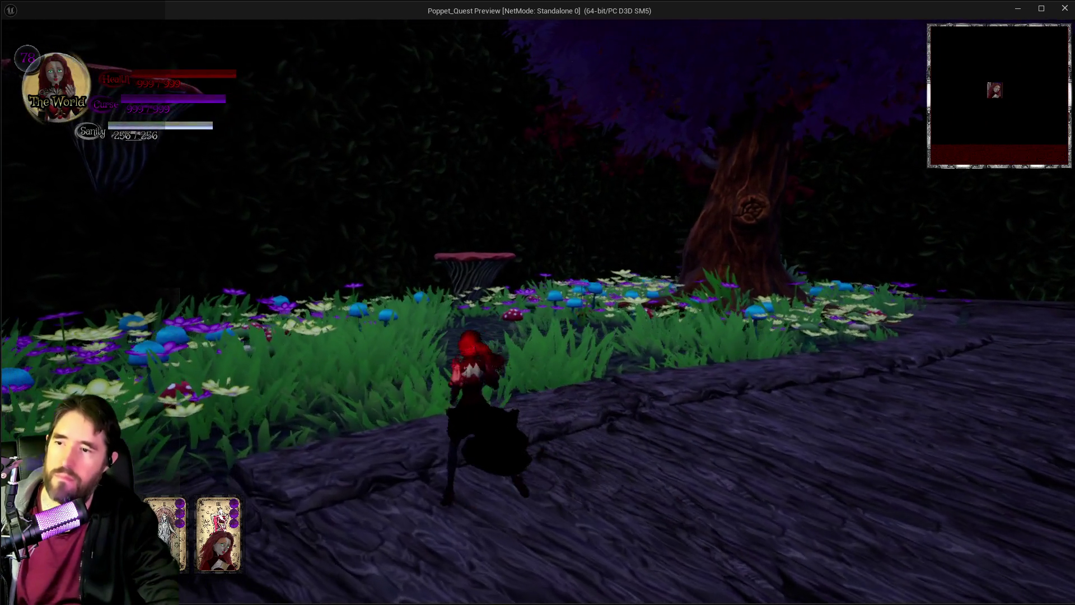
key("1")
key("w")
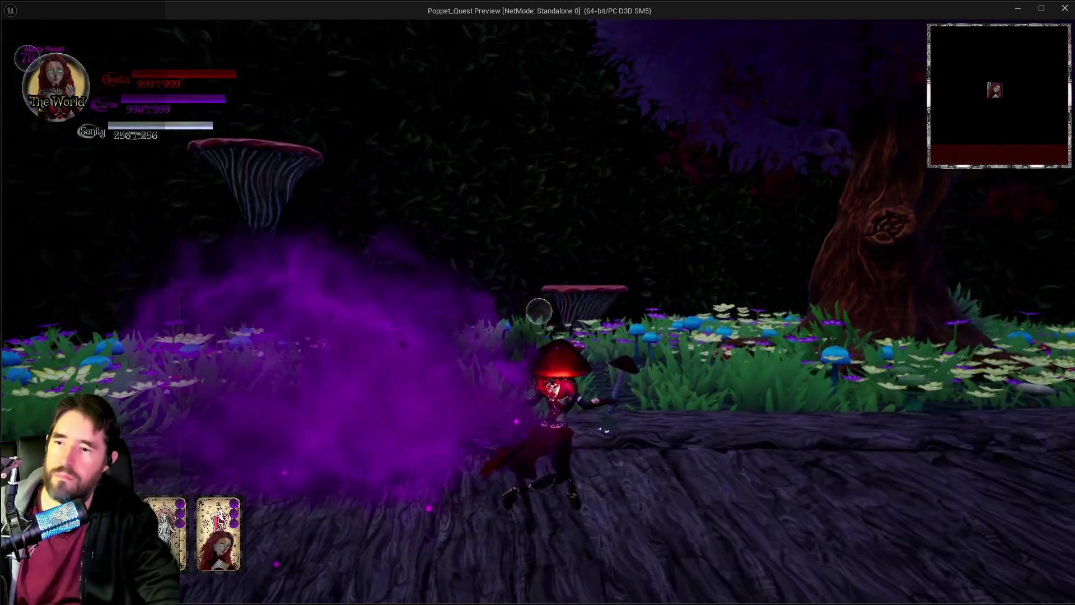
key("2")
key("w")
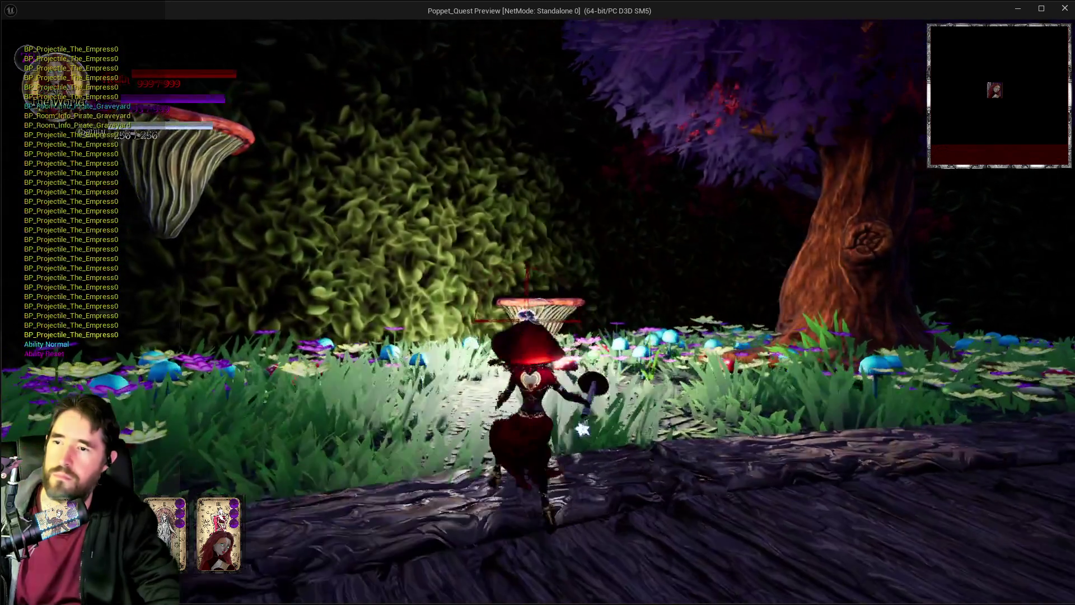
key("2")
key("w")
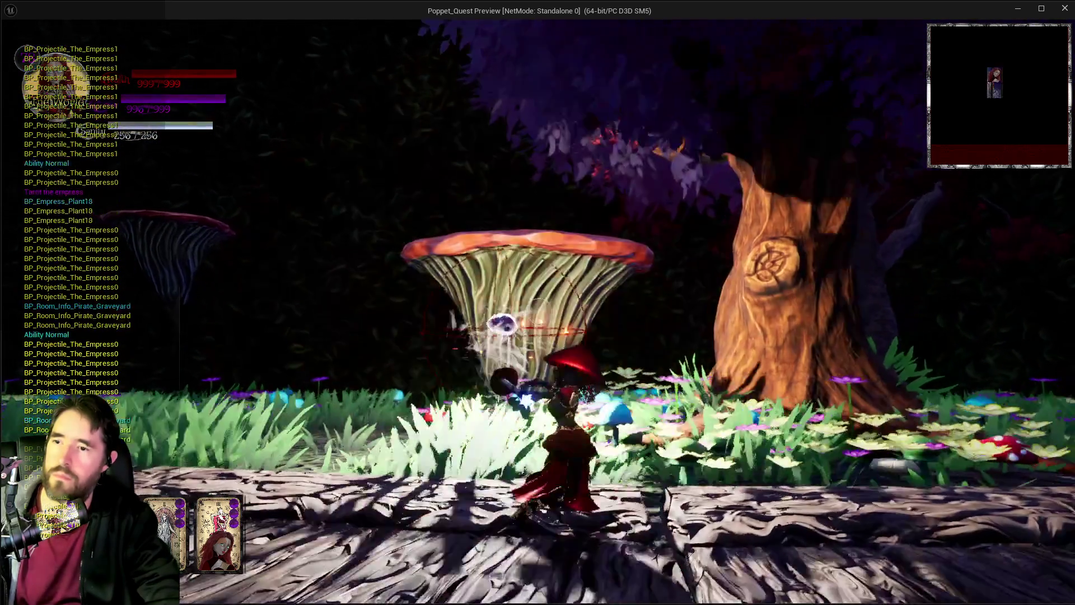
key("2")
key("w")
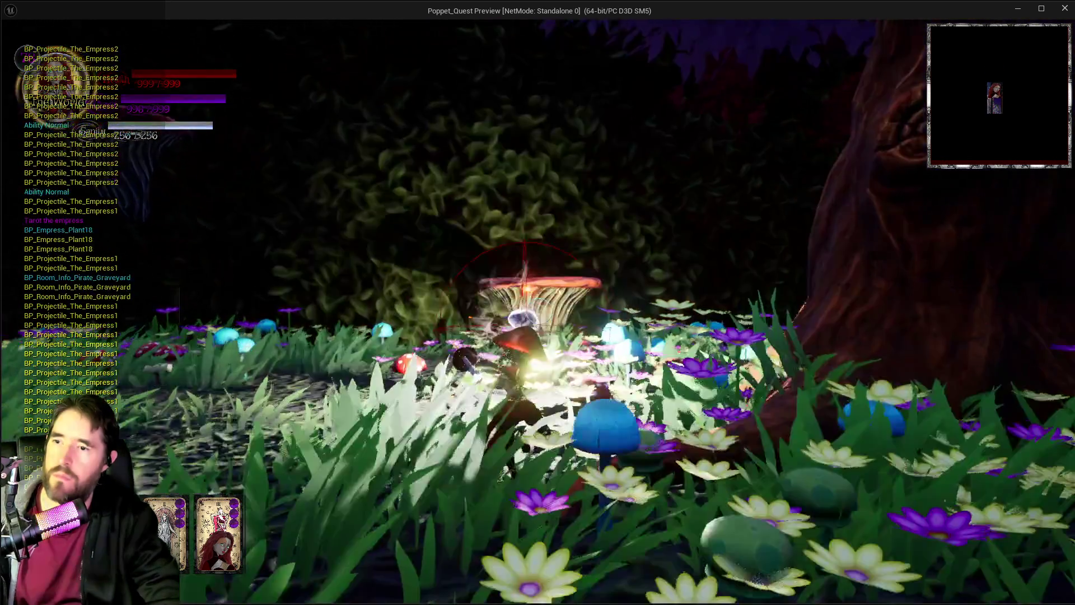
key("2")
key("w")
key("2")
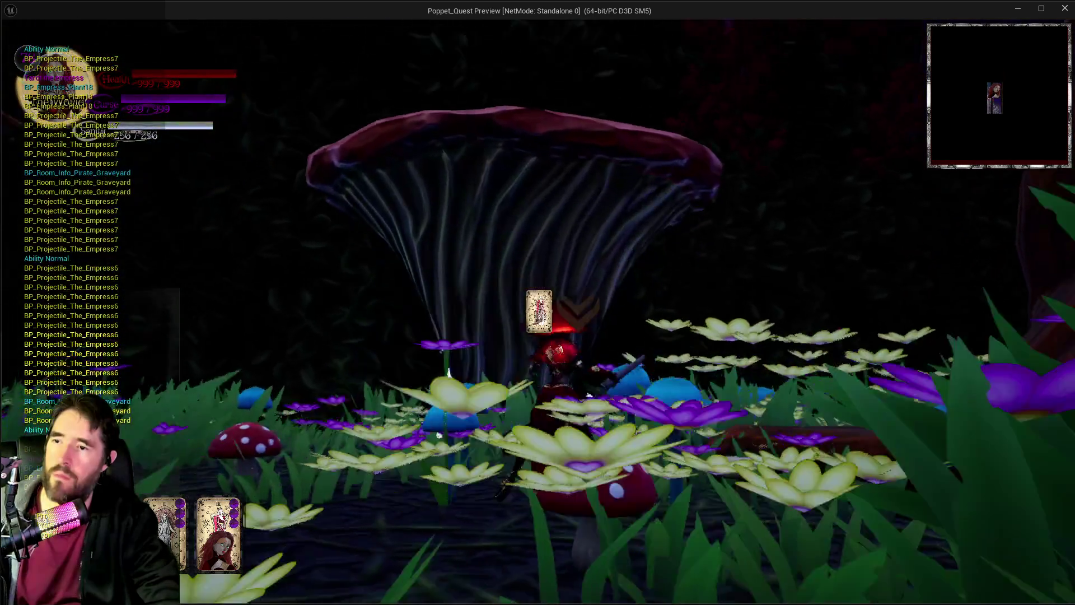
Step: Aim the Empress weapon and fire projectiles and abilities from the red rock
right_click(539, 311)
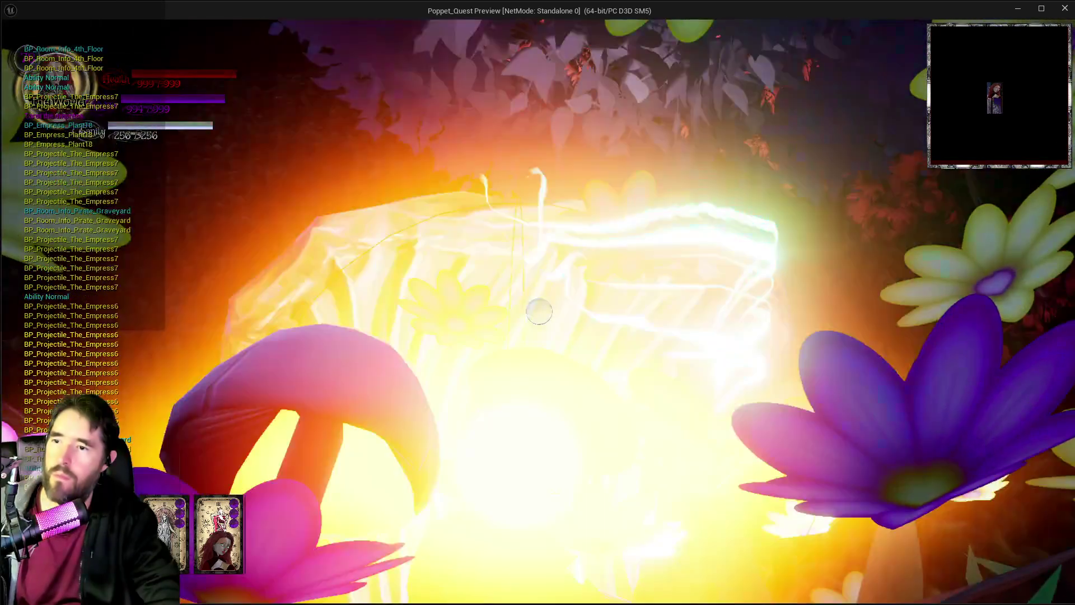
left_click(539, 311)
left_click(539, 311)
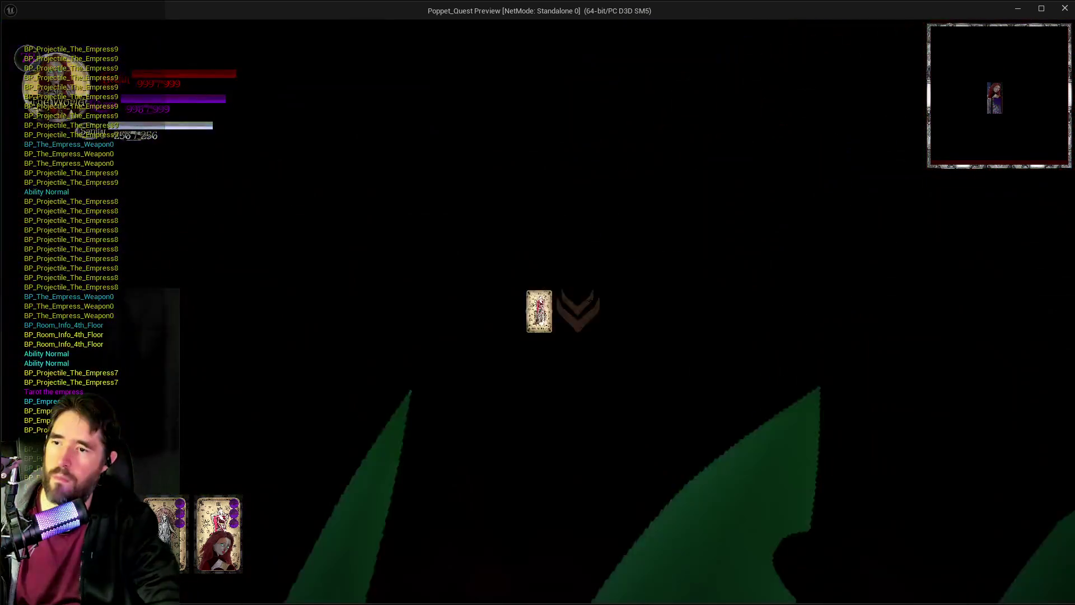
left_click(539, 311)
right_click(539, 311)
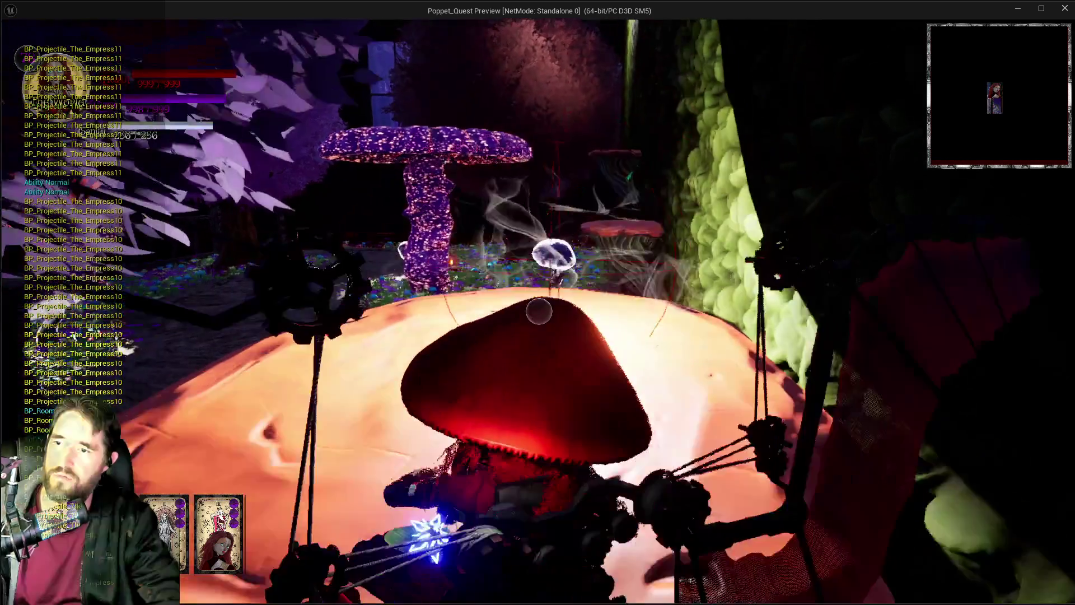
left_click(539, 311)
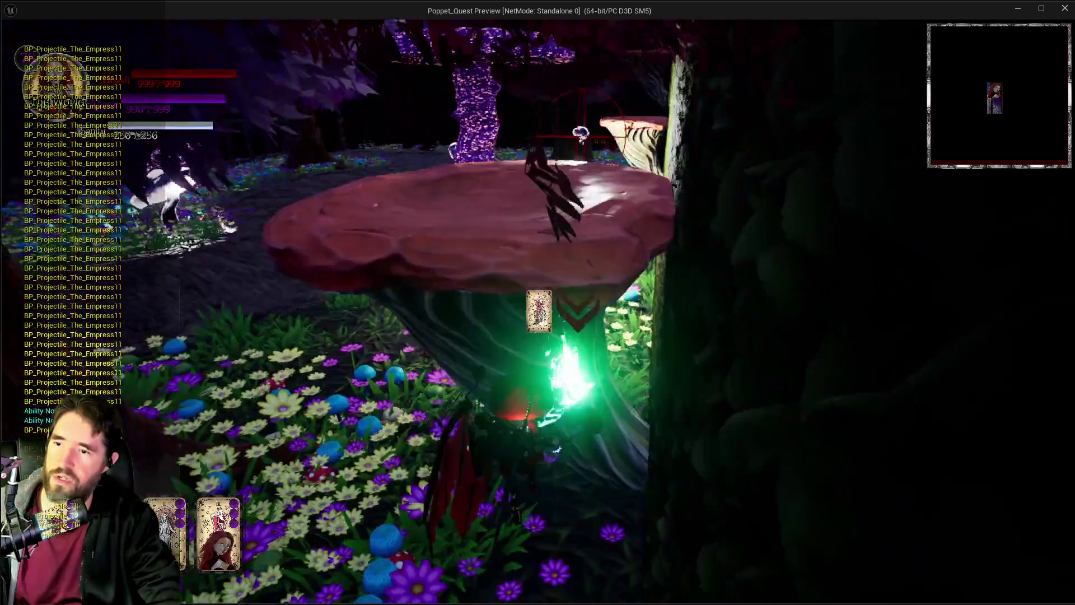
right_click(539, 311)
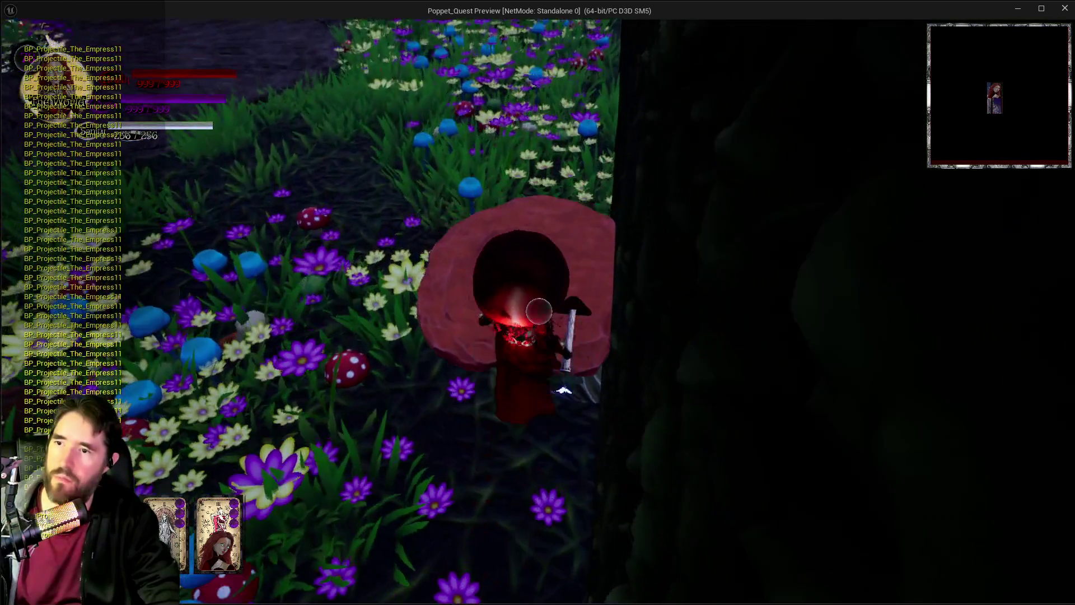
left_click(539, 311)
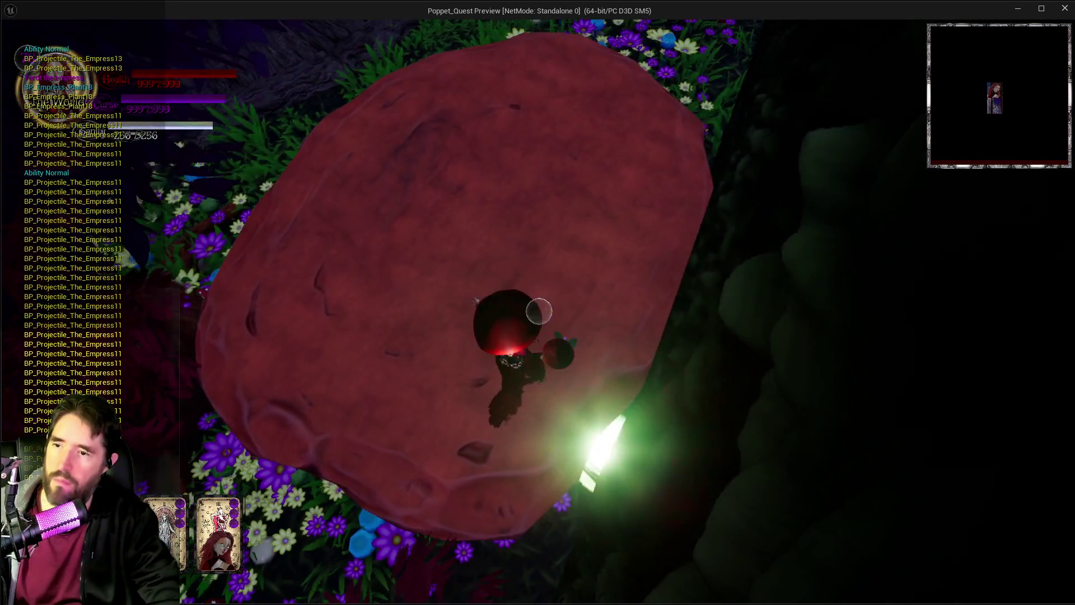
left_click(539, 311)
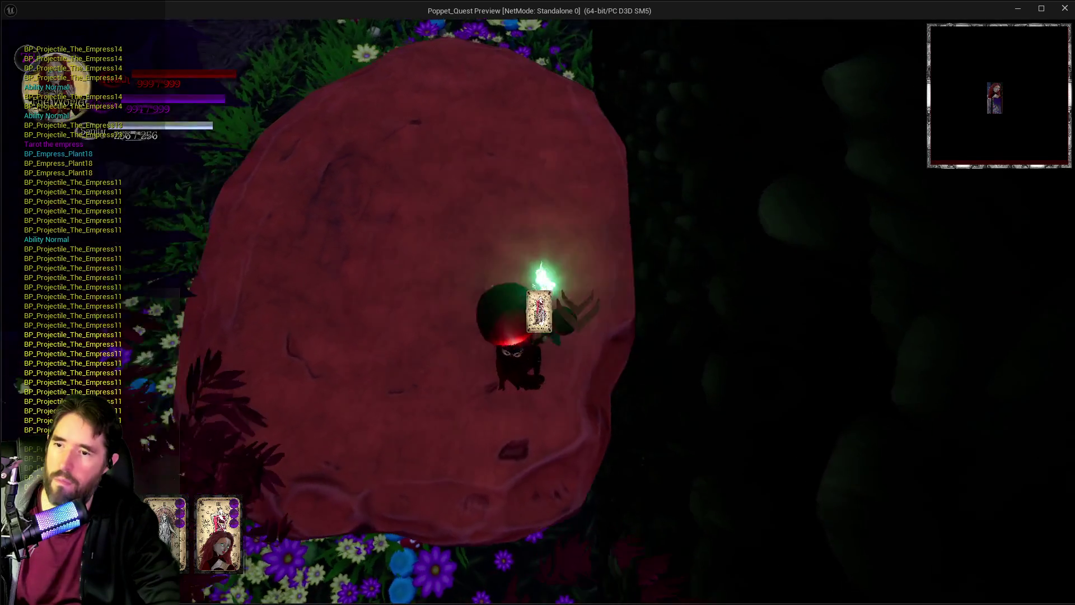
left_click(539, 311)
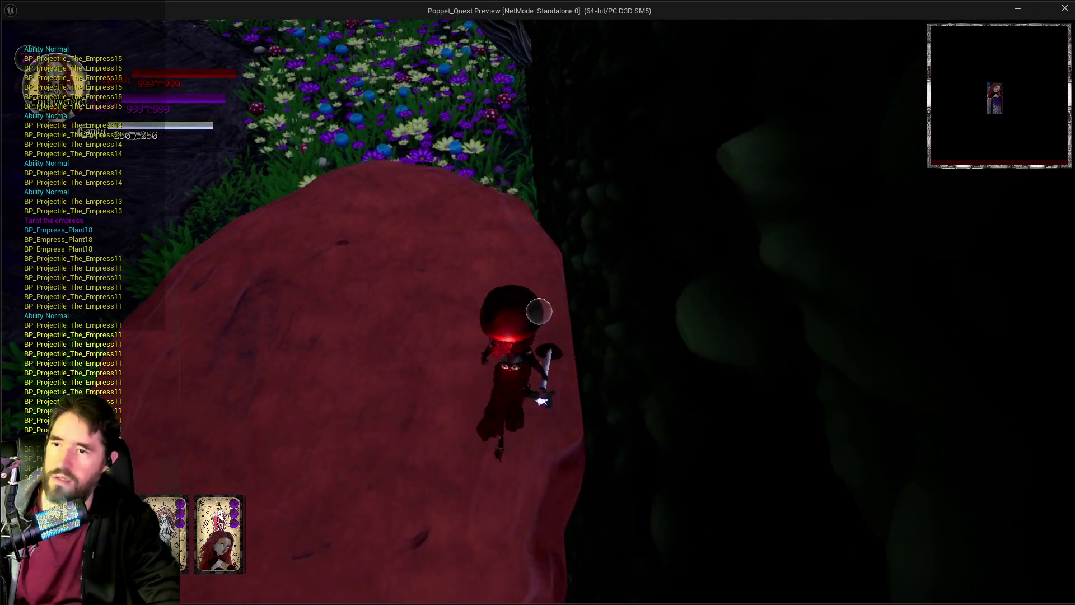
left_click(539, 310)
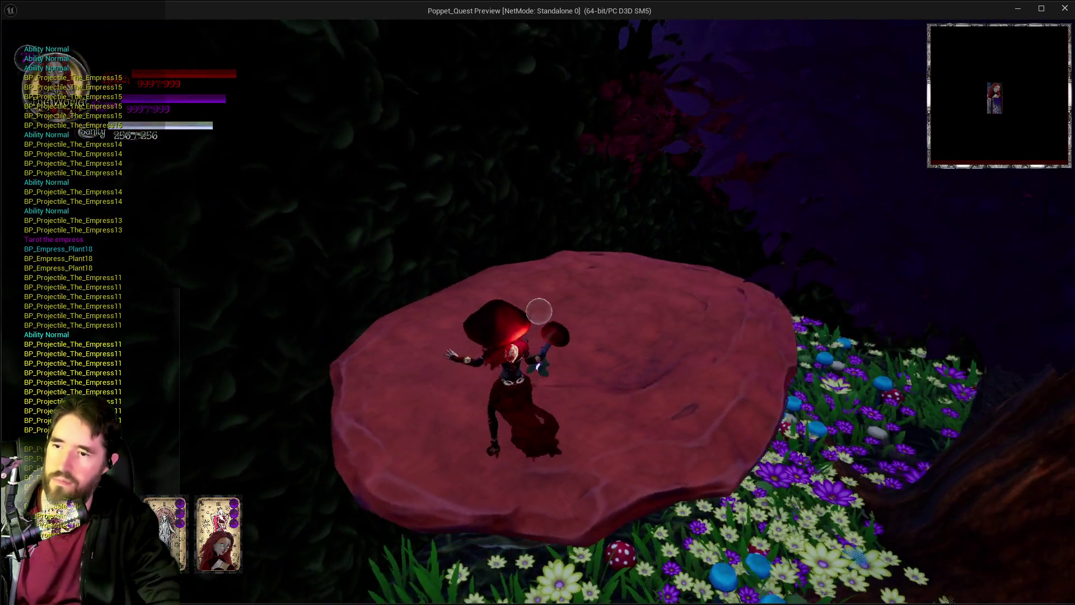
Step: Move off the red rock and keep firing Empress attacks along the mushroom path
key("w")
left_click(539, 311)
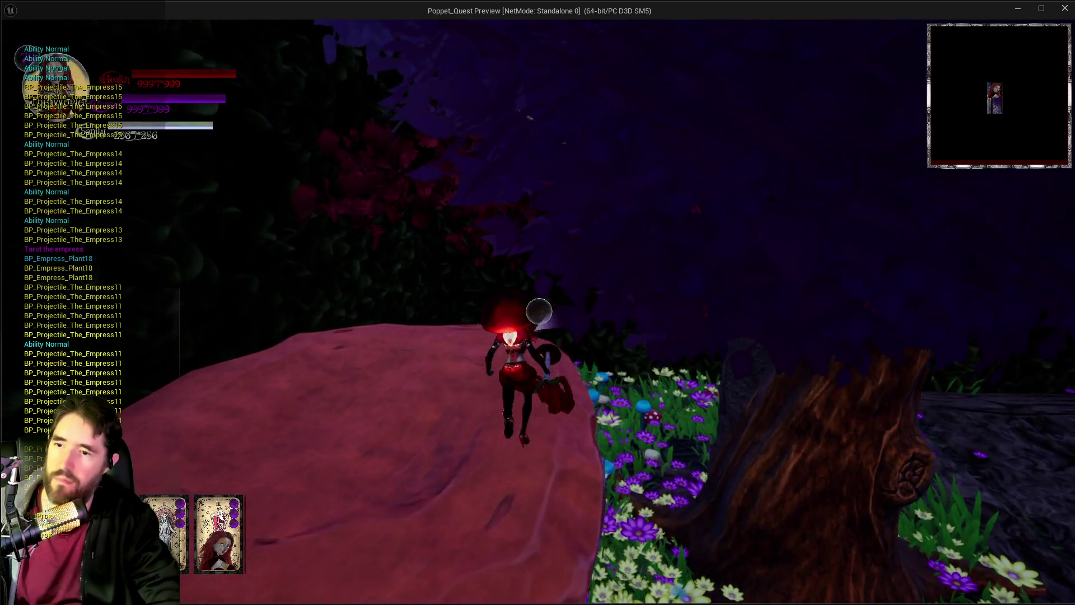
left_click(538, 311)
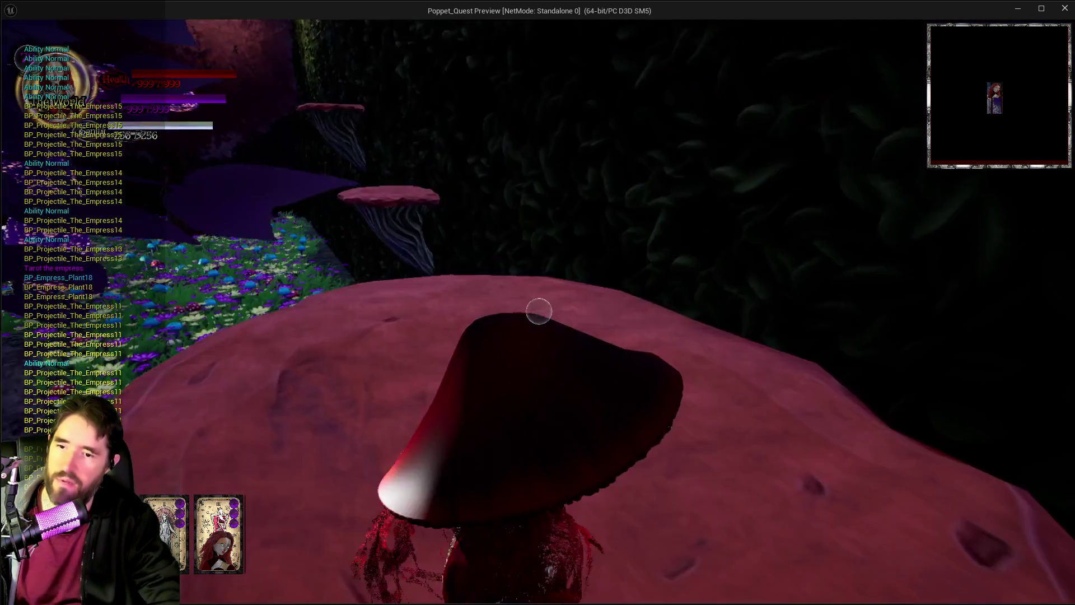
left_click(539, 311)
left_click(539, 311)
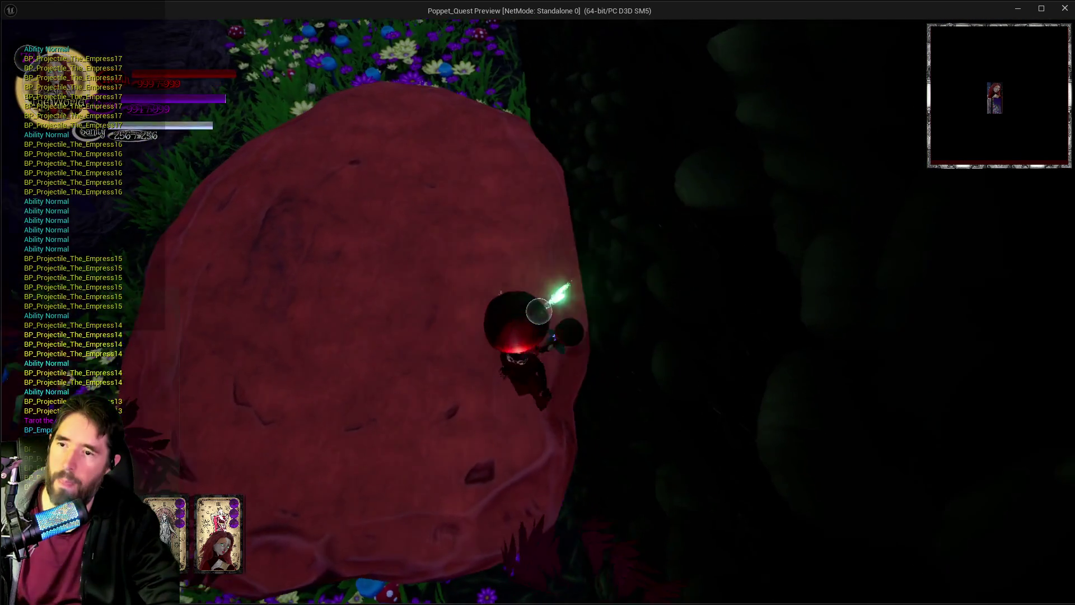
left_click(539, 311)
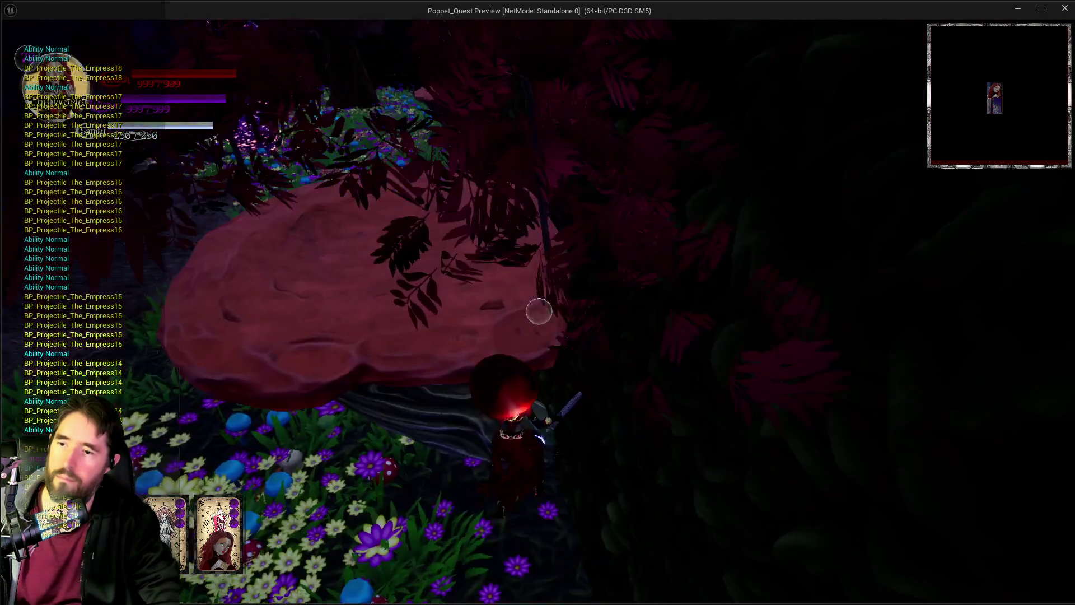
left_click(539, 310)
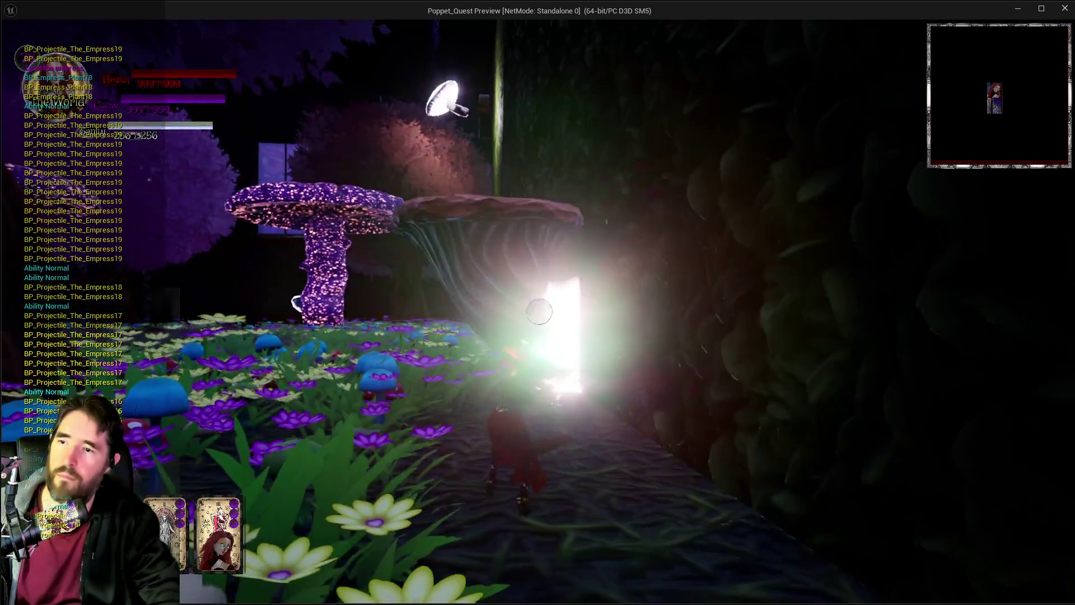
left_click(539, 309)
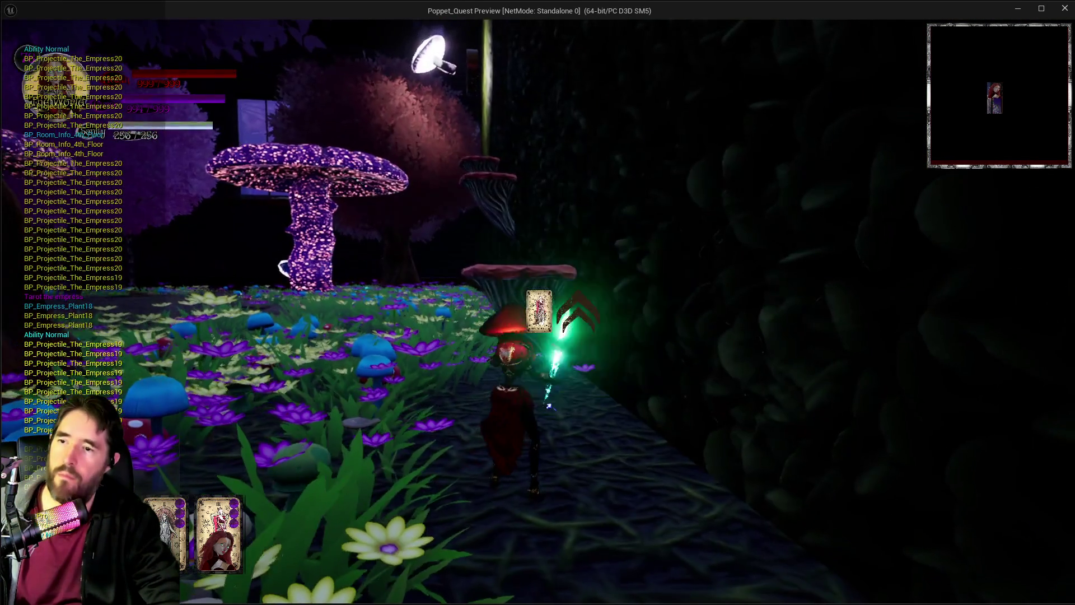
left_click(539, 311)
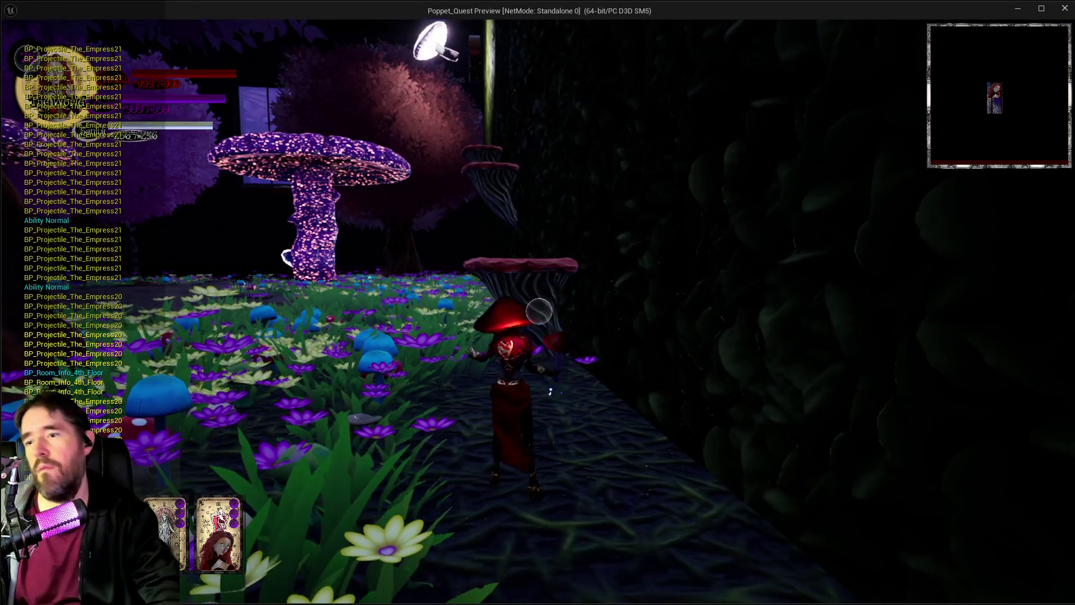
left_click(539, 311)
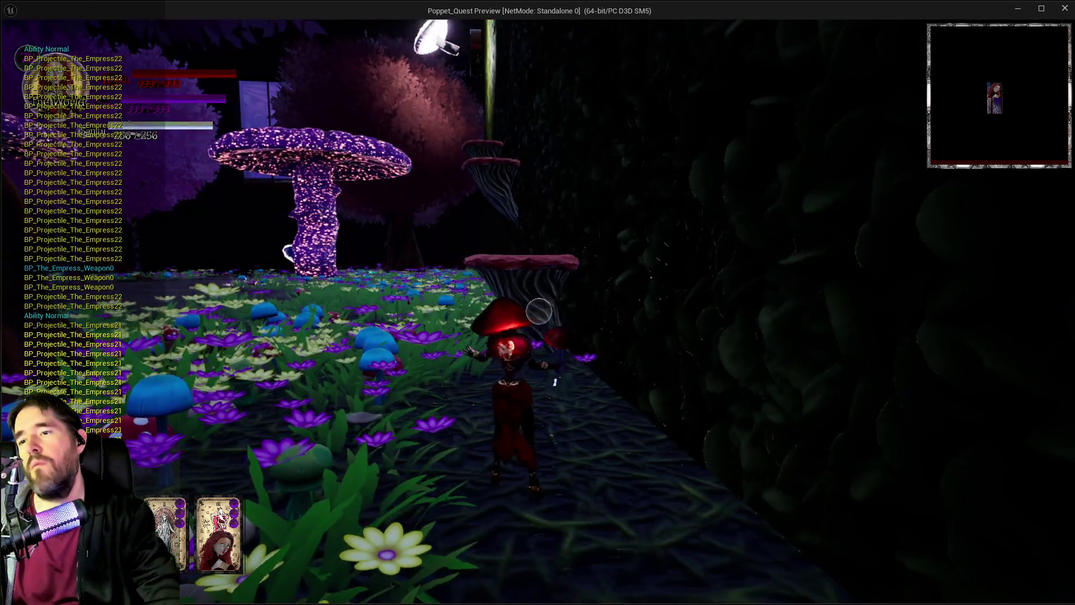
left_click(538, 311)
left_click(539, 310)
left_click(539, 311)
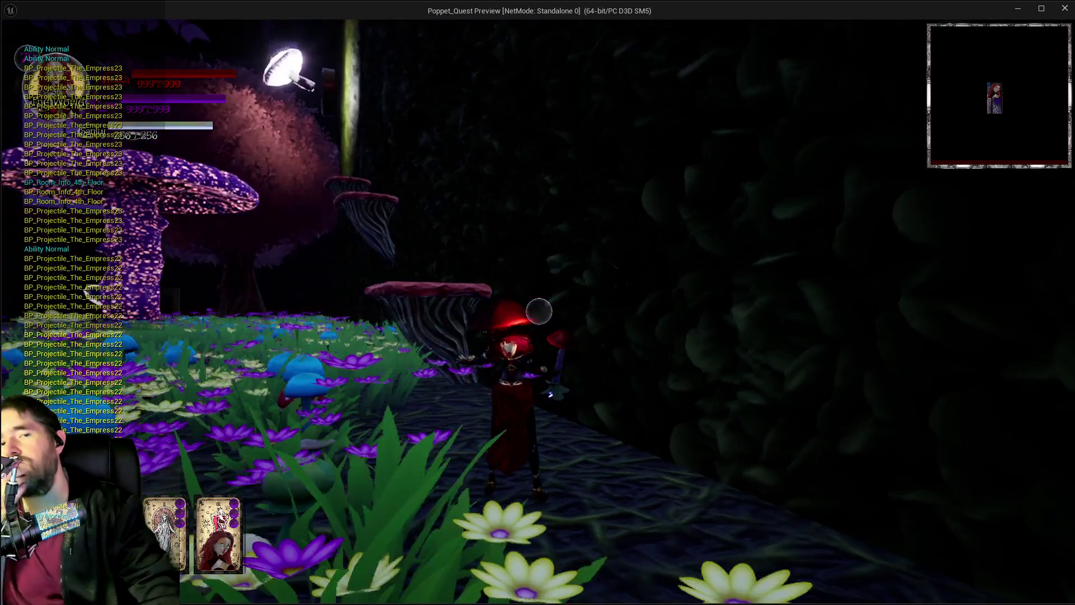
Step: Stop the play session, close the mushroom mesh editor, and enlarge the blueprint editor
key("alt+Tab")
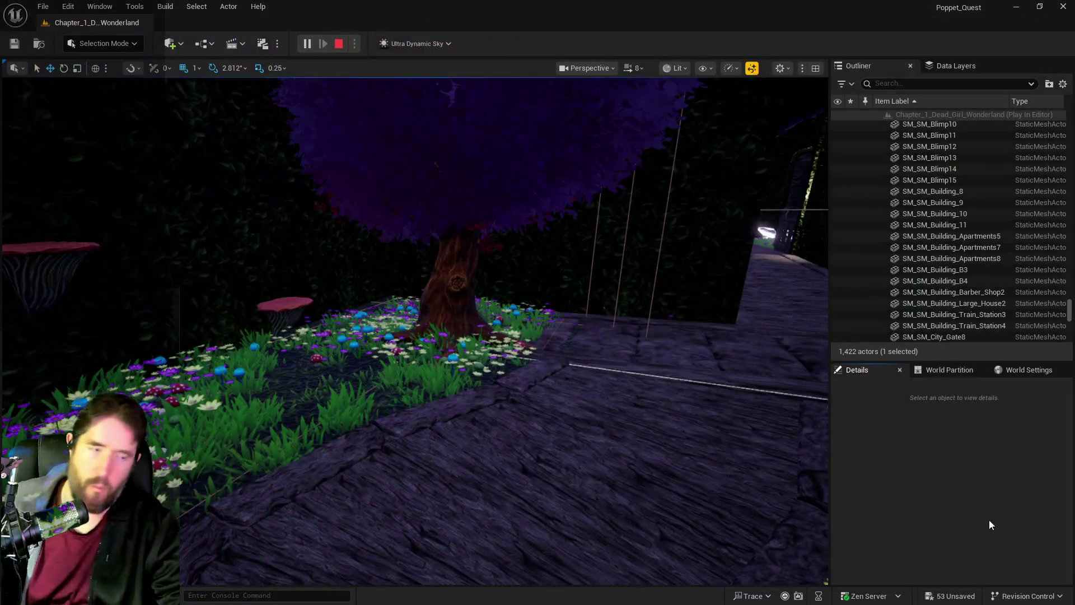
key("Escape")
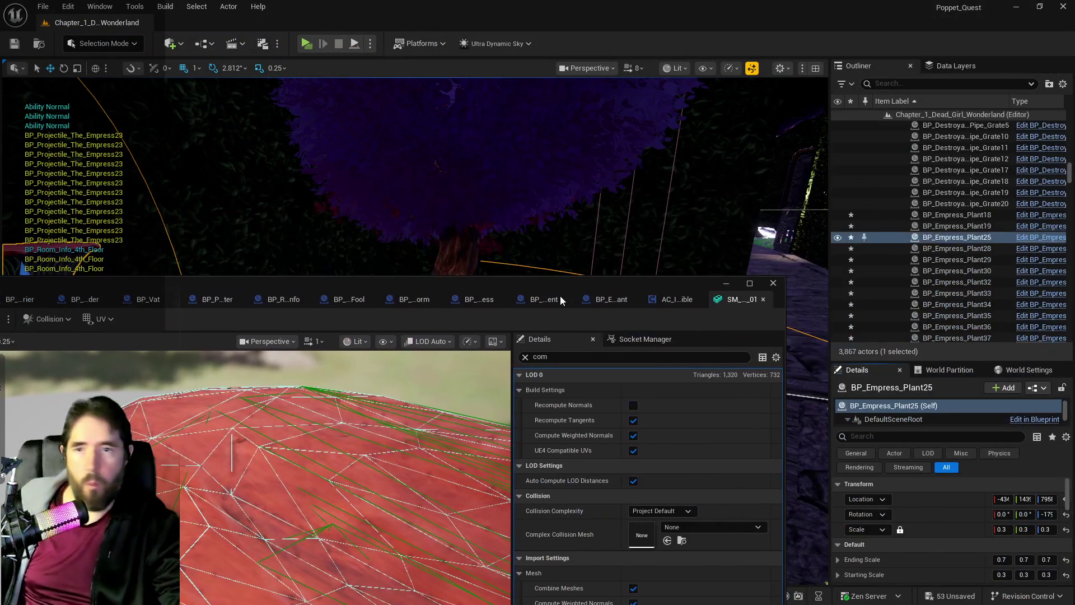
middle_click(718, 303)
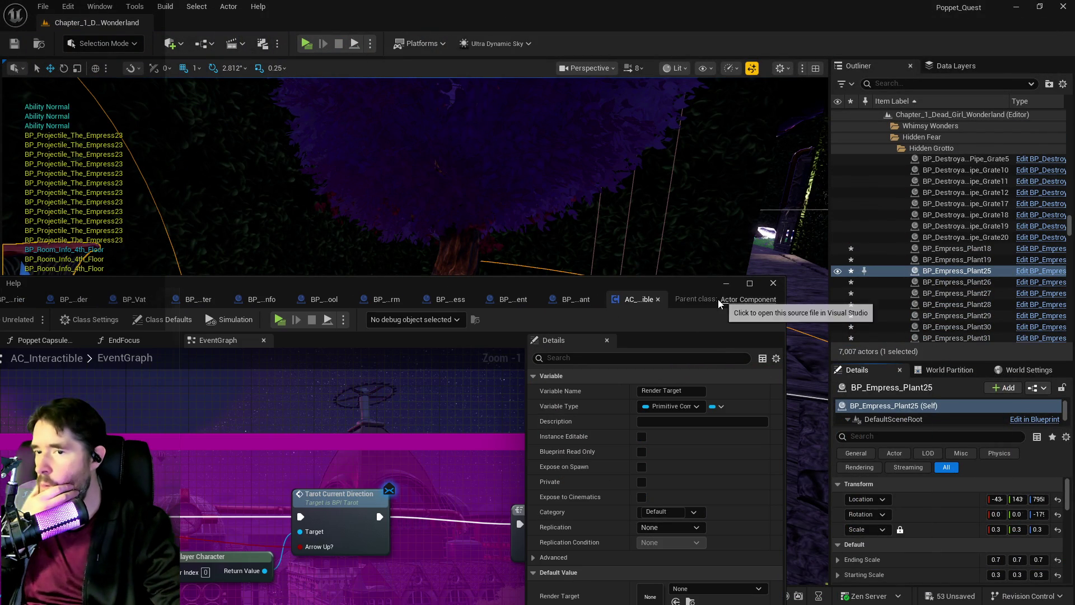
left_click(748, 283)
left_click_drag(745, 28, 747, 5)
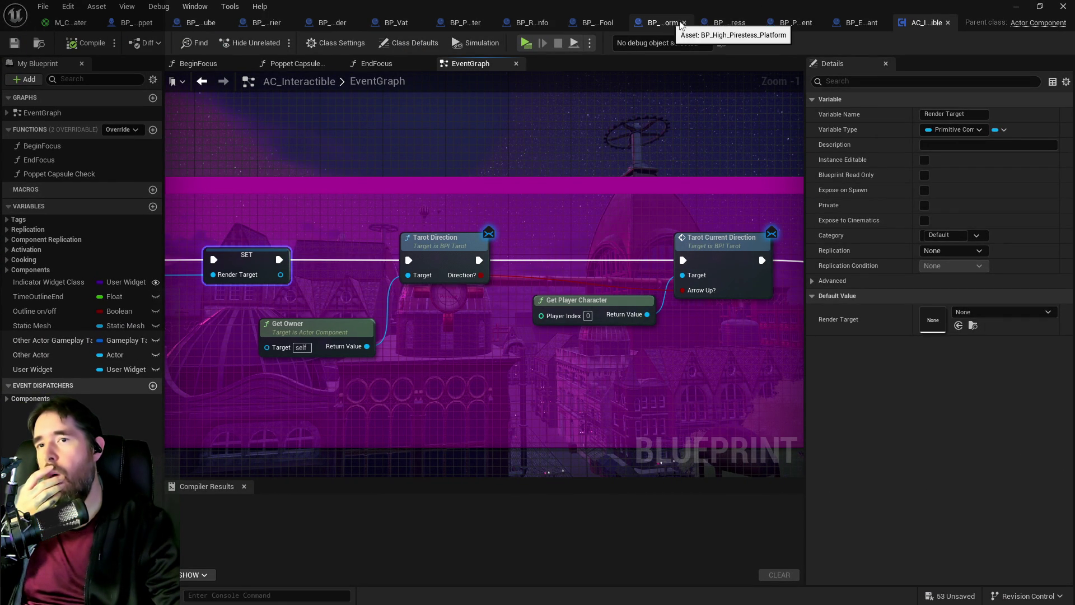
Step: Switch to BP_Projectile_Parent and pan to the For Each Loop, Is Valid and Print String nodes
left_click(792, 21)
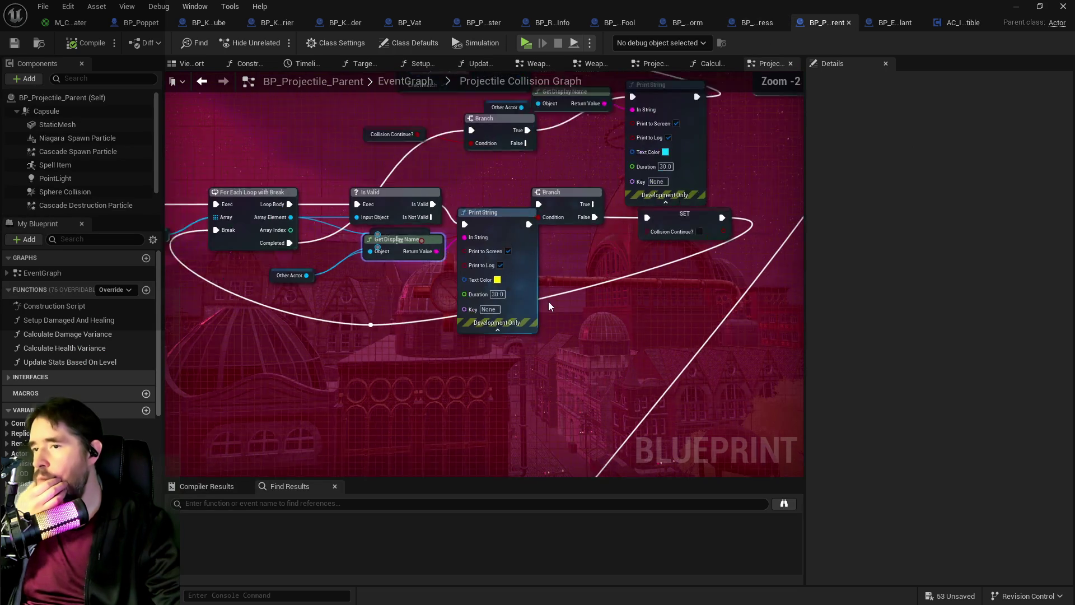
mouse_move(592, 247)
left_mouse_down()
mouse_move(519, 287)
mouse_move(564, 290)
mouse_move(589, 273)
mouse_move(533, 295)
left_mouse_up()
scroll(516, 254, "up", 2)
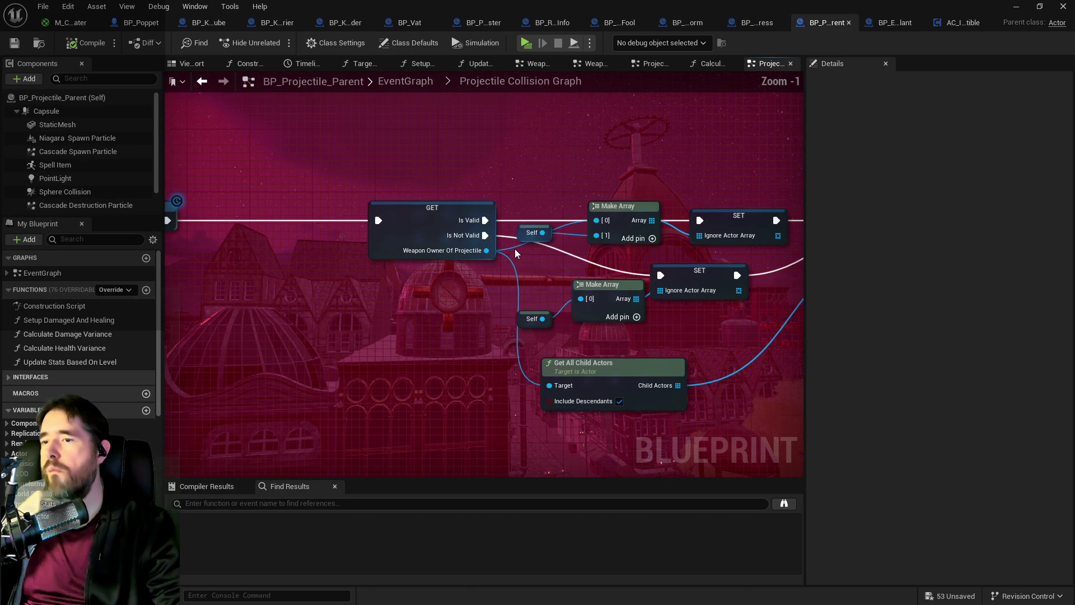
mouse_move(516, 260)
left_mouse_down()
mouse_move(428, 248)
mouse_move(313, 294)
left_mouse_up()
left_click_drag(530, 311, 387, 312)
left_click_drag(511, 304, 374, 318)
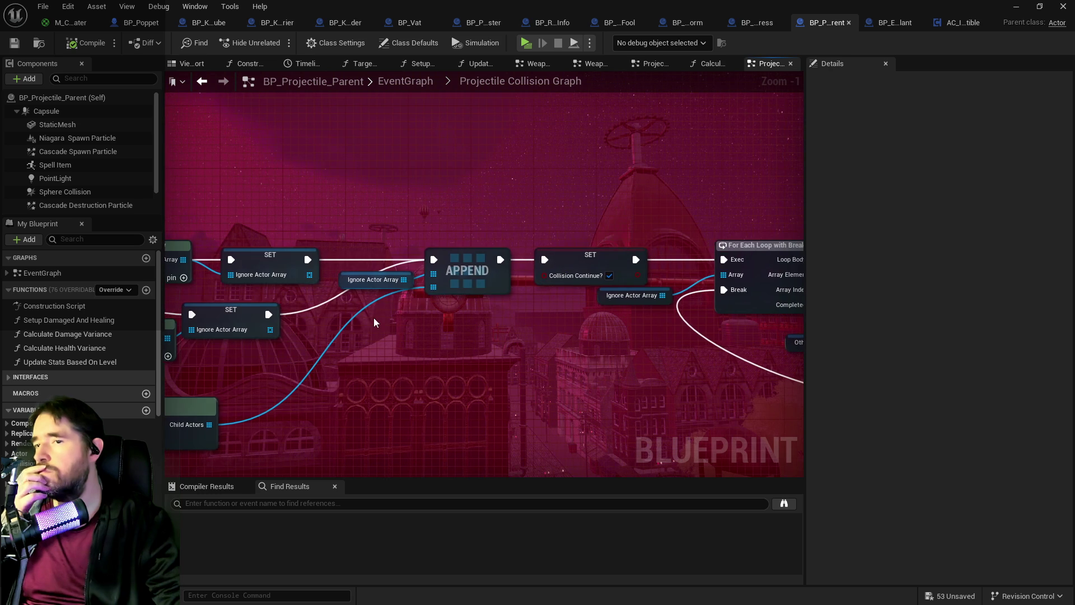
left_click_drag(510, 315, 210, 323)
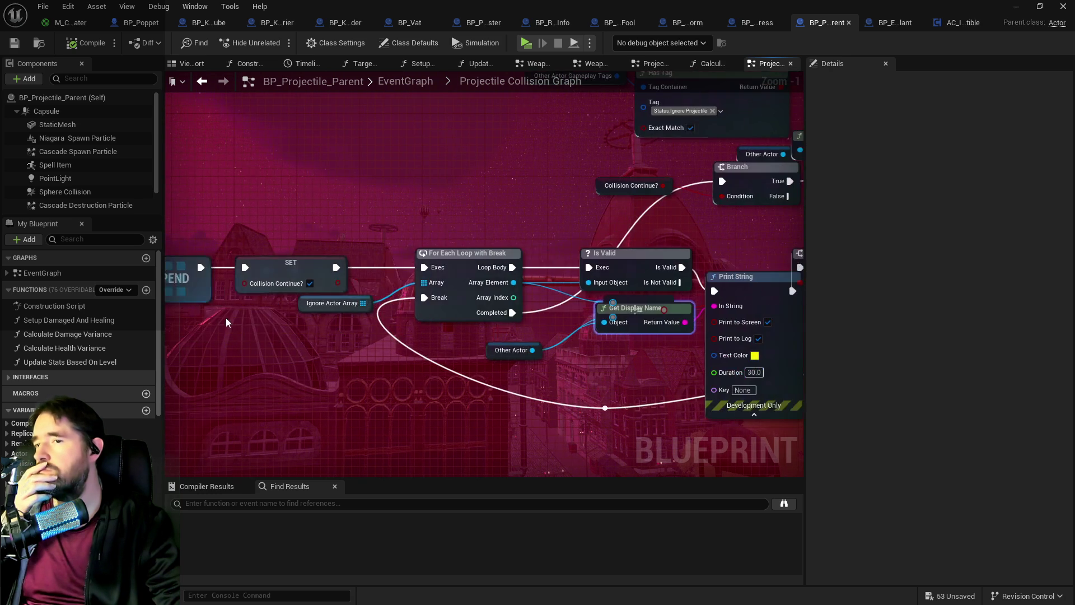
left_click_drag(563, 324, 337, 322)
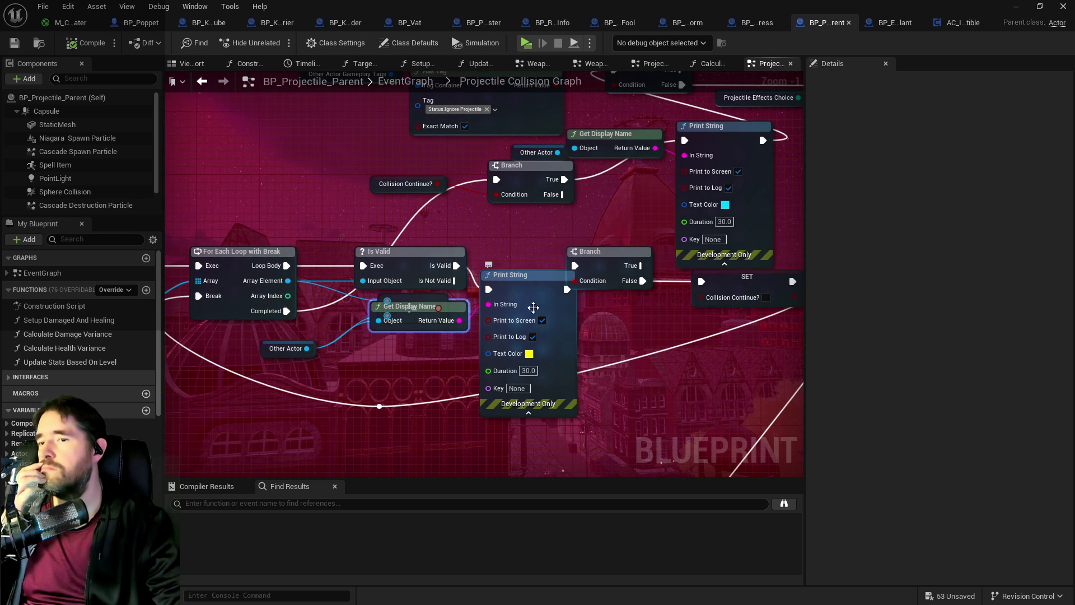
Step: Move Print String up beside Is Valid, discard a pasted test Print String, and save
left_click_drag(434, 338, 472, 347)
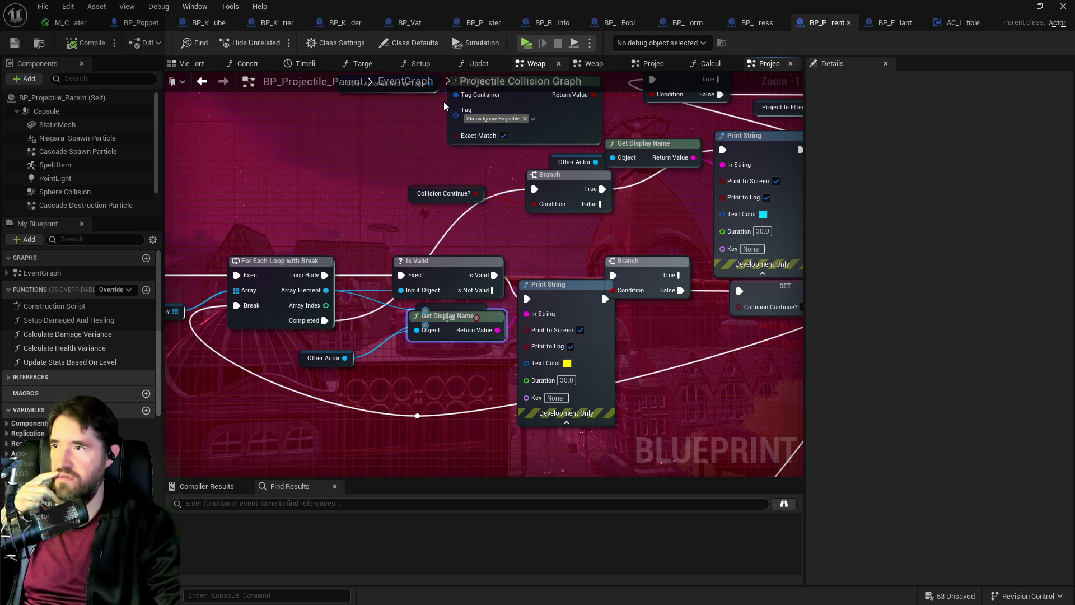
left_click_drag(577, 294, 559, 266)
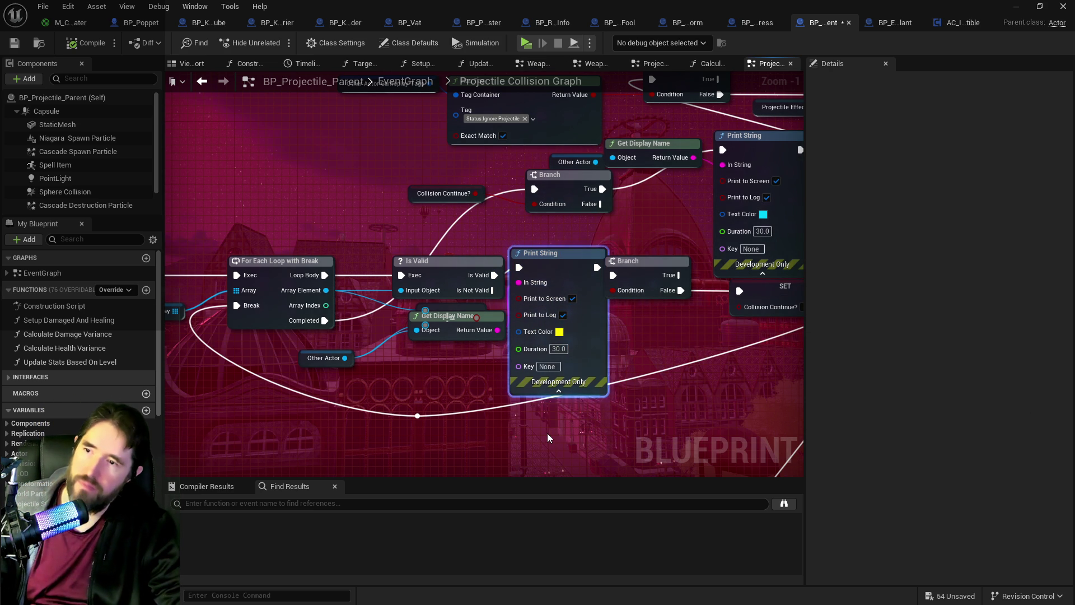
key("ctrl+v")
mouse_move(470, 433)
left_mouse_down()
mouse_move(636, 395)
mouse_move(618, 385)
left_mouse_up()
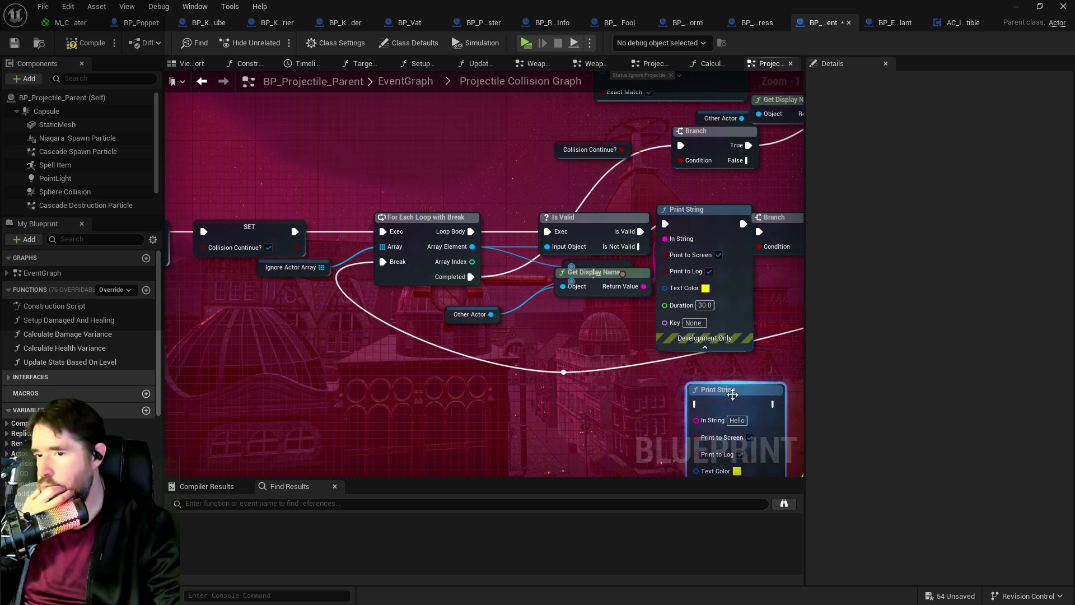
key("Delete")
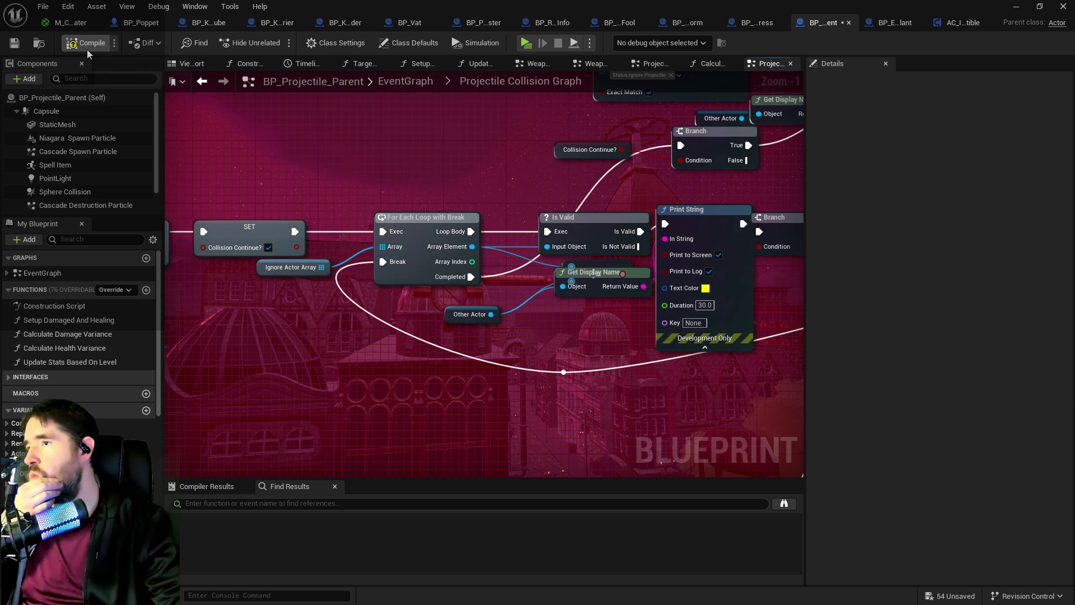
left_click(13, 44)
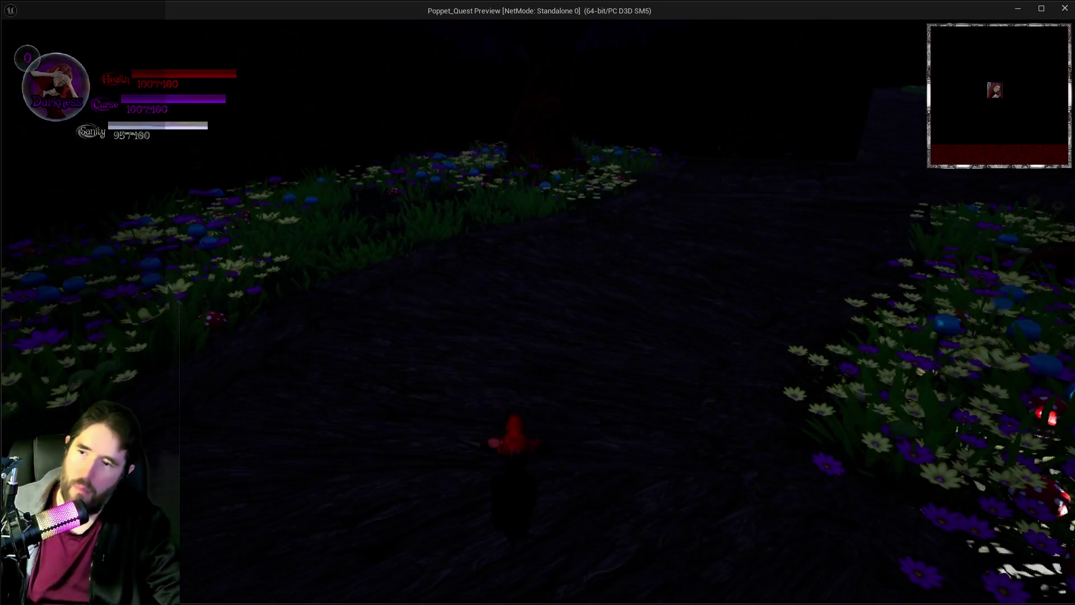
Step: Open and close the inventory, run to the mushroom, and transform into the Empress
key("i")
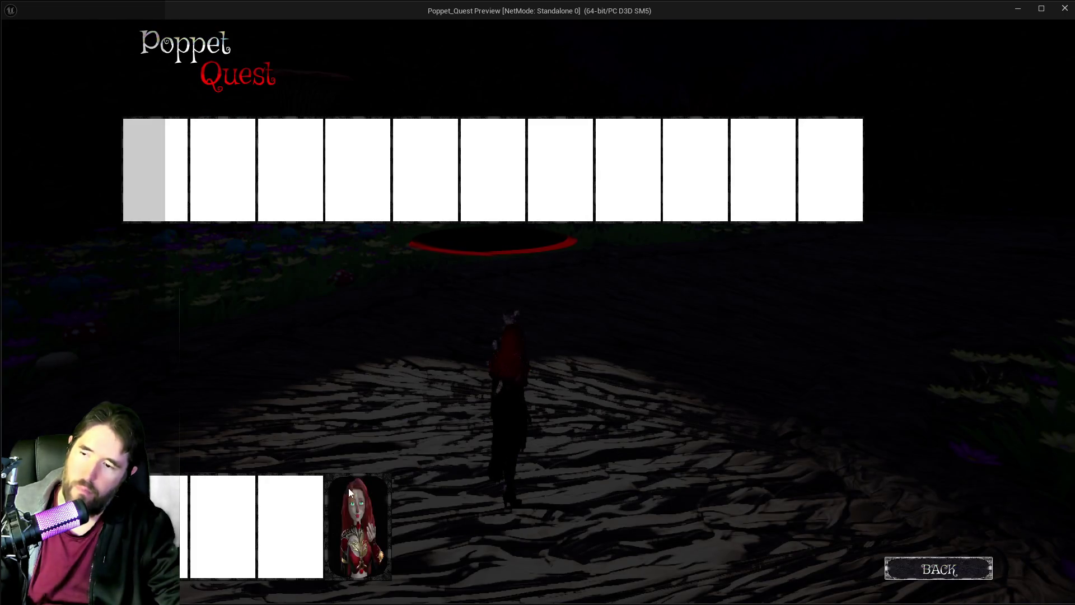
key("i")
key("w")
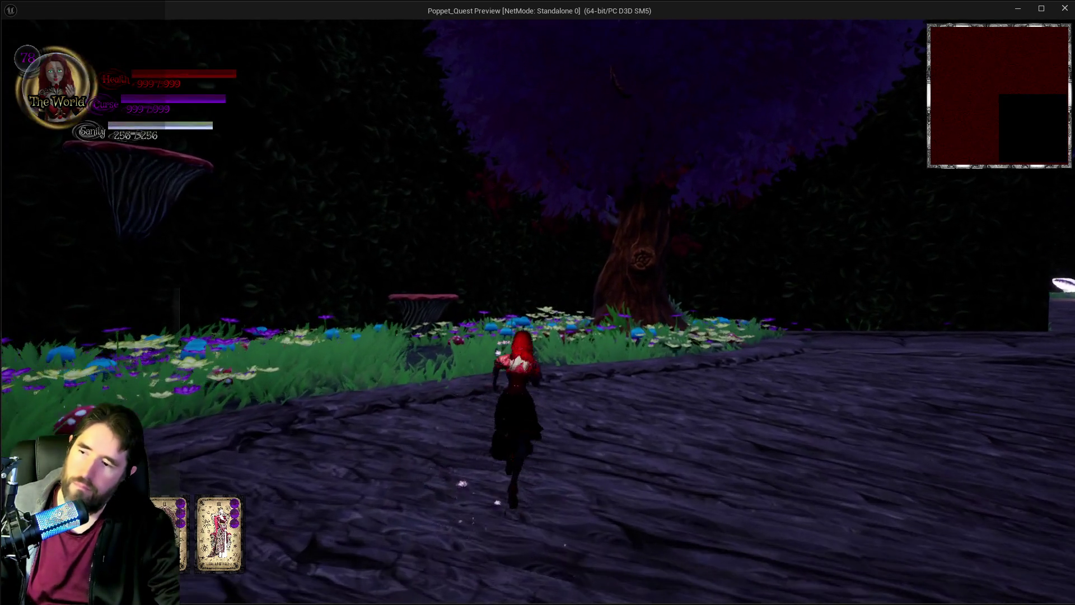
key("w")
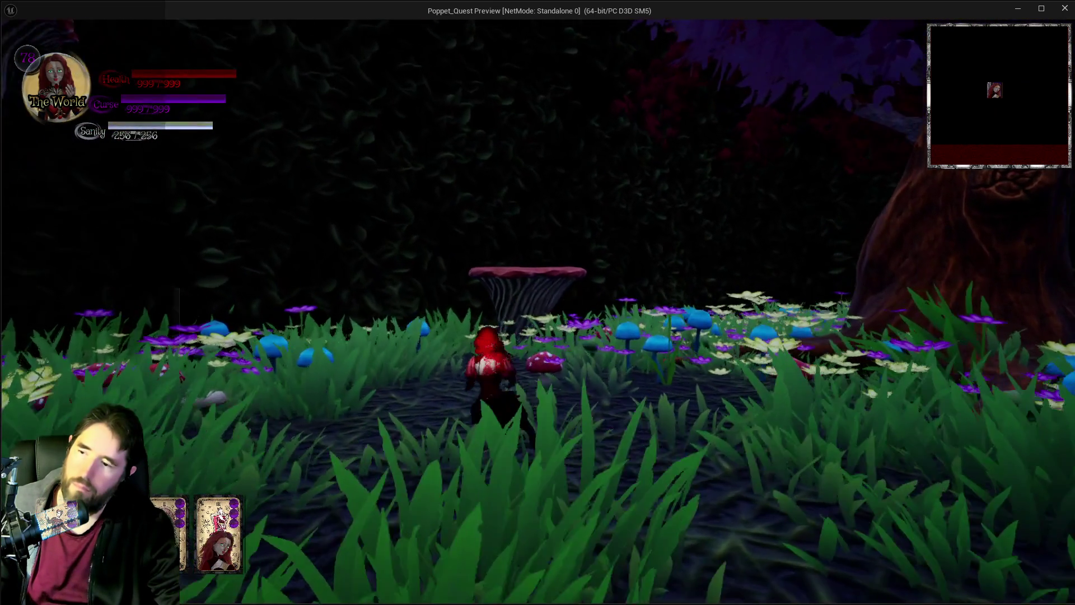
key("q")
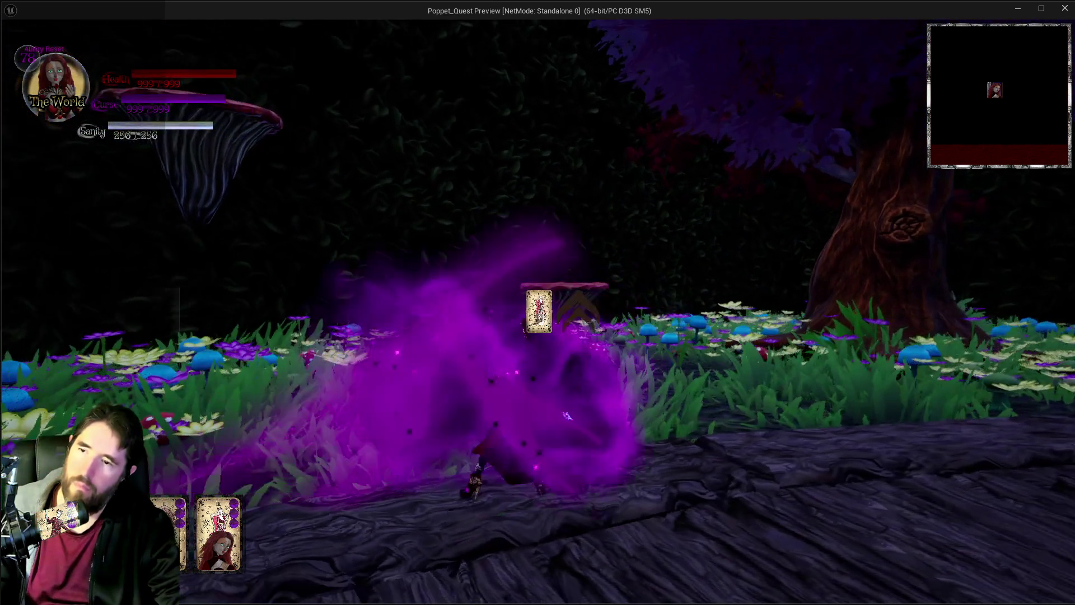
key("e")
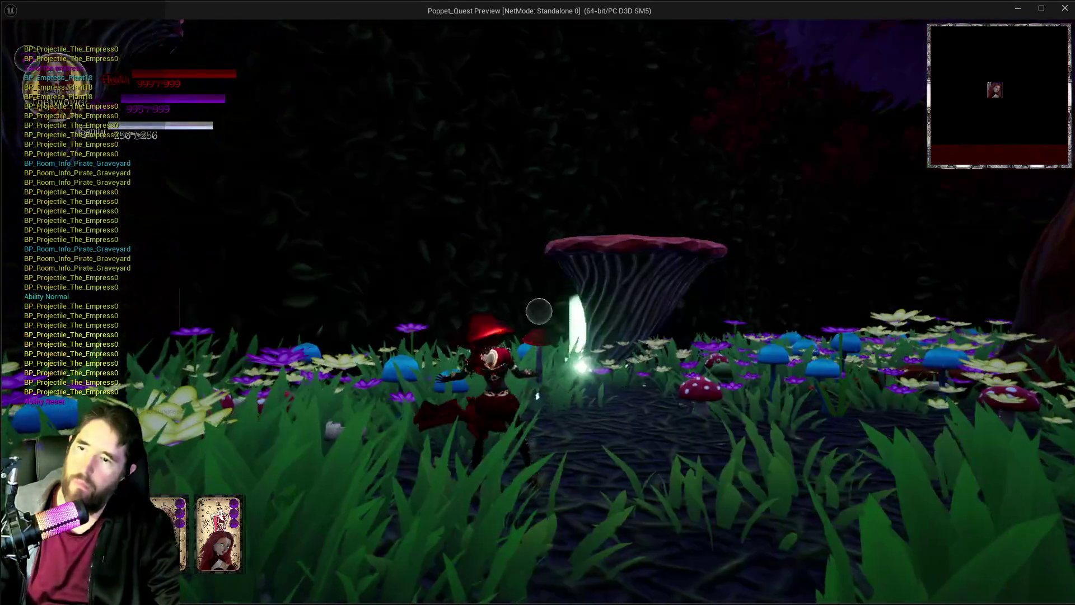
Step: Fire Empress projectiles at the mushroom and leafy plant, then pause the game
left_click(539, 311)
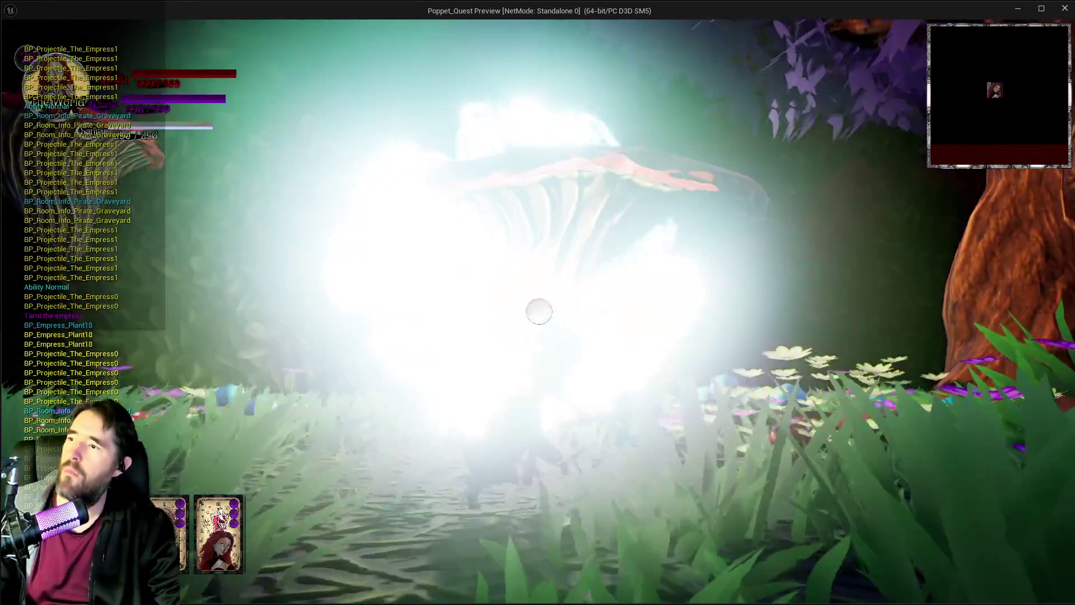
left_click(539, 311)
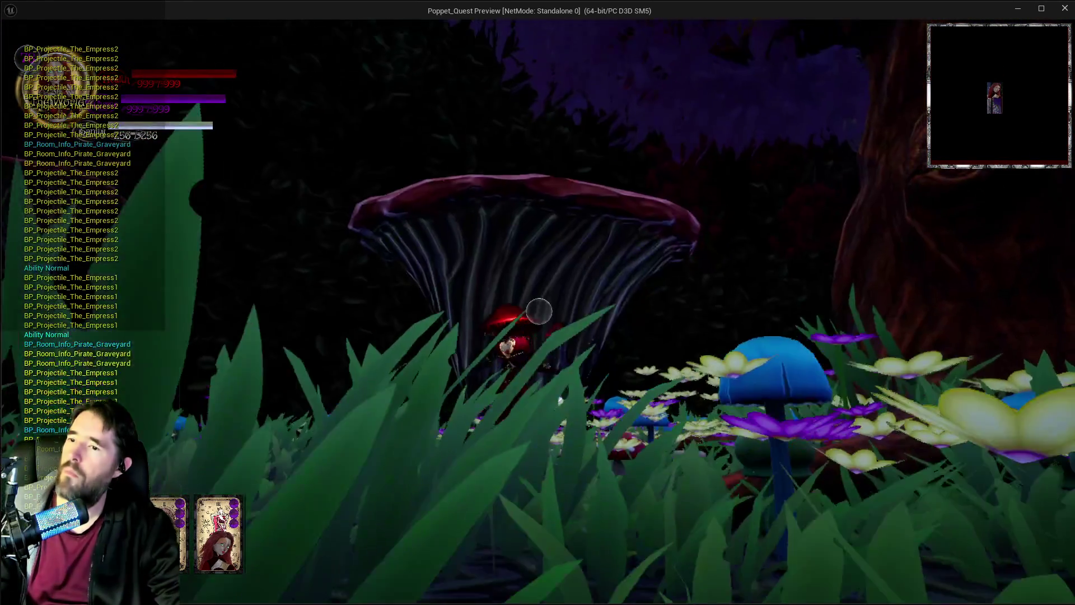
left_click(539, 312)
left_click(539, 312)
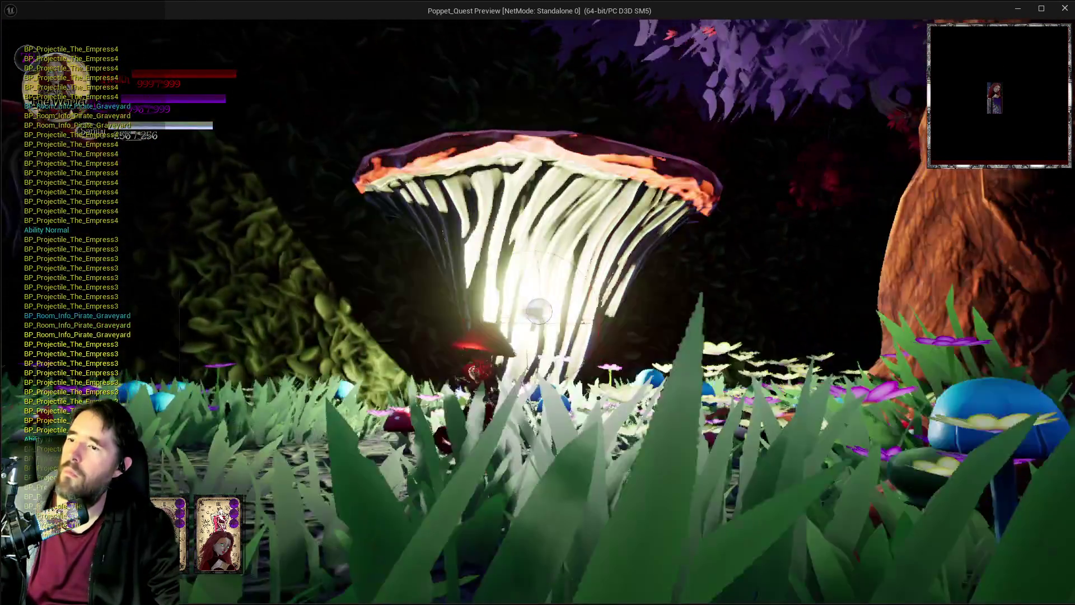
left_click(539, 312)
left_click(538, 312)
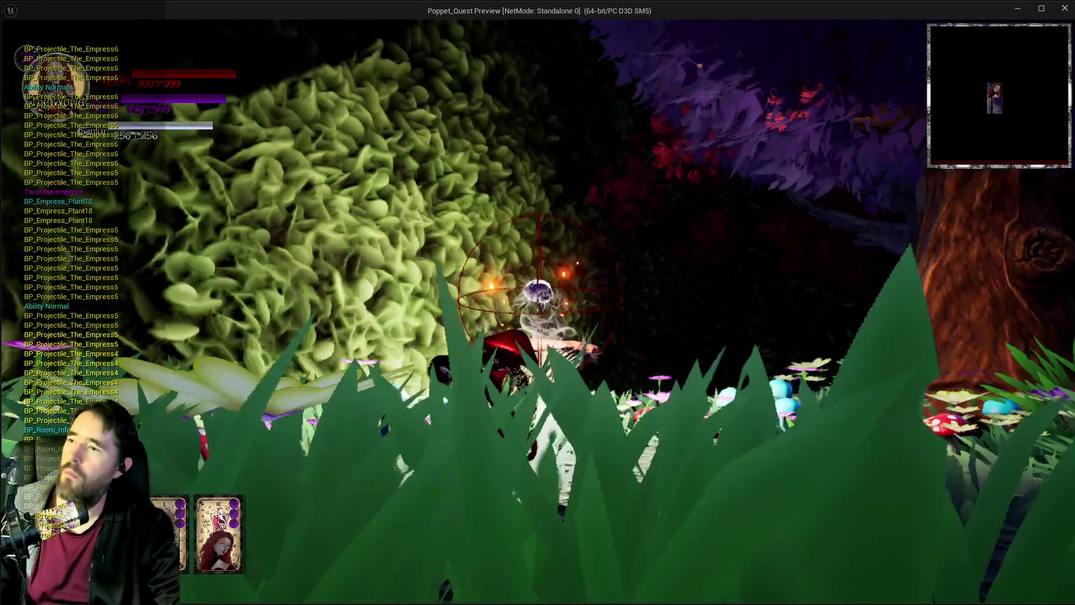
left_click(538, 311)
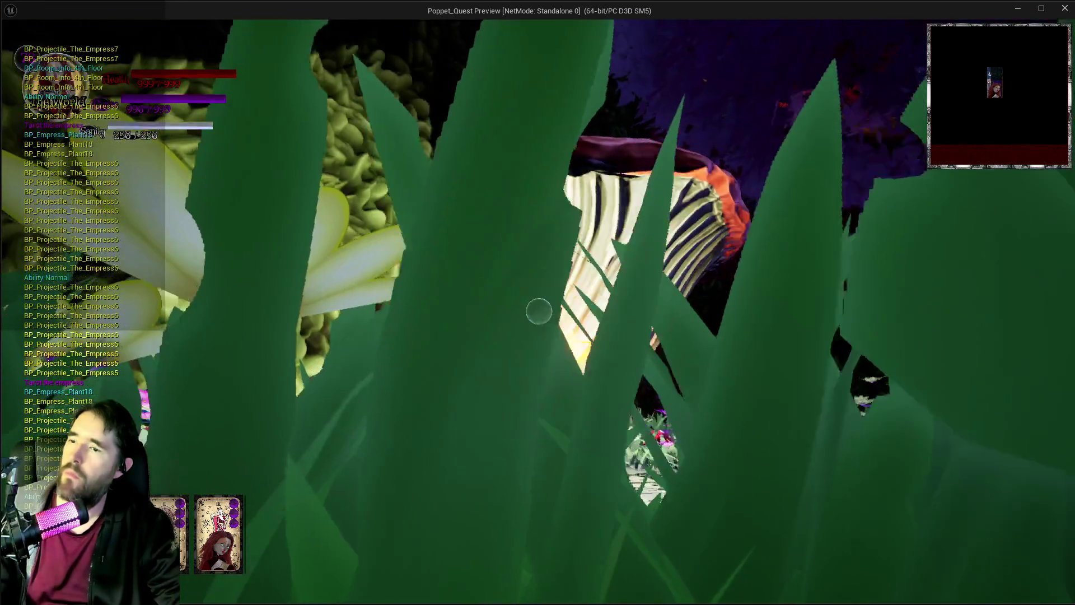
left_click(539, 312)
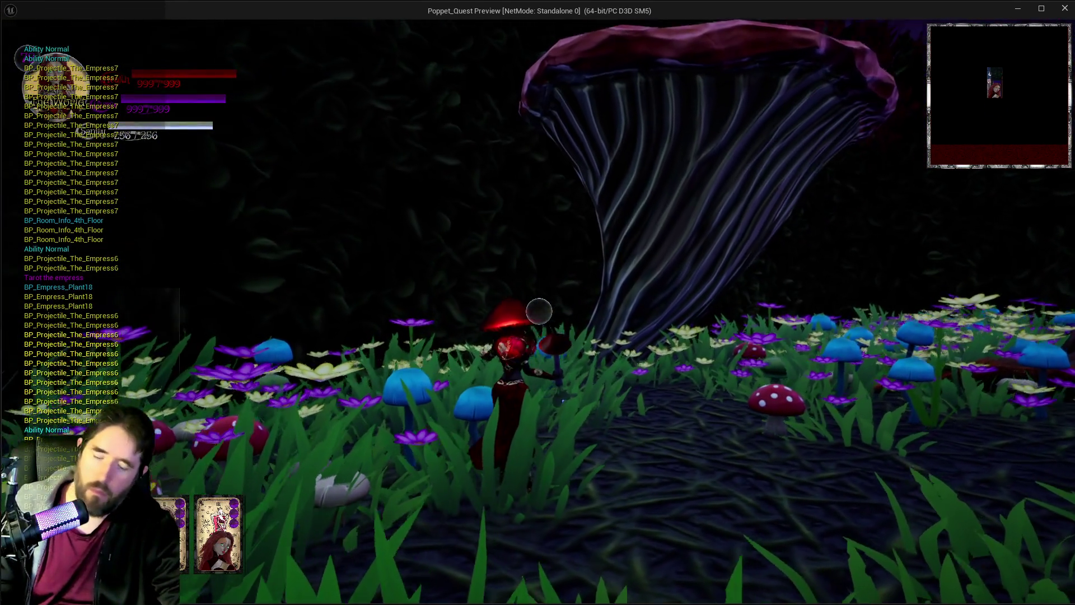
key("Escape")
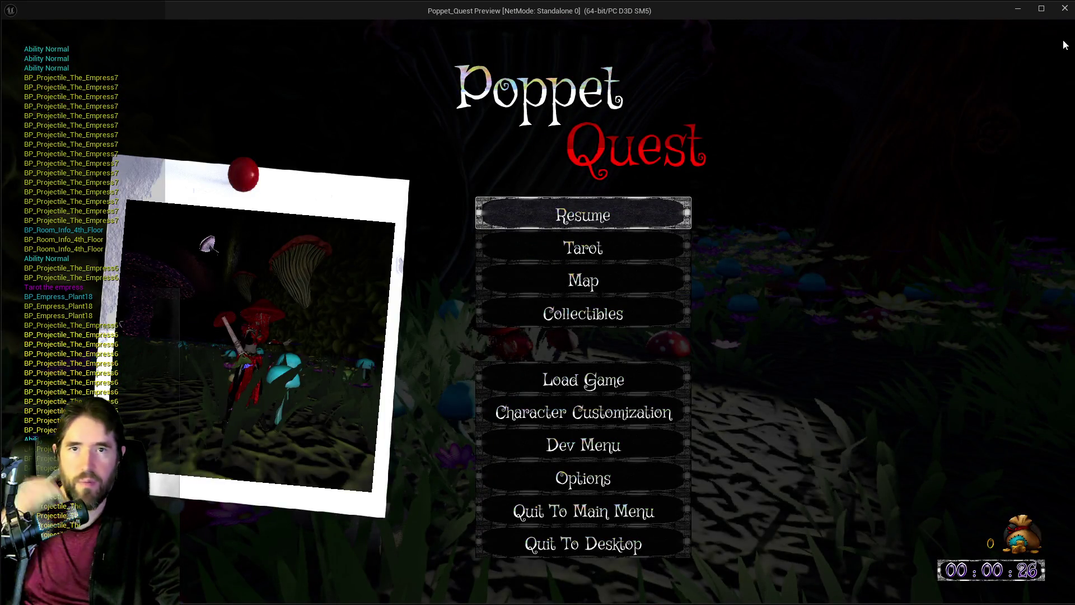
Step: Close the preview, set the Print String text colour to purple 8E00FF, and save BP_Projectile_Parent
left_click(1064, 11)
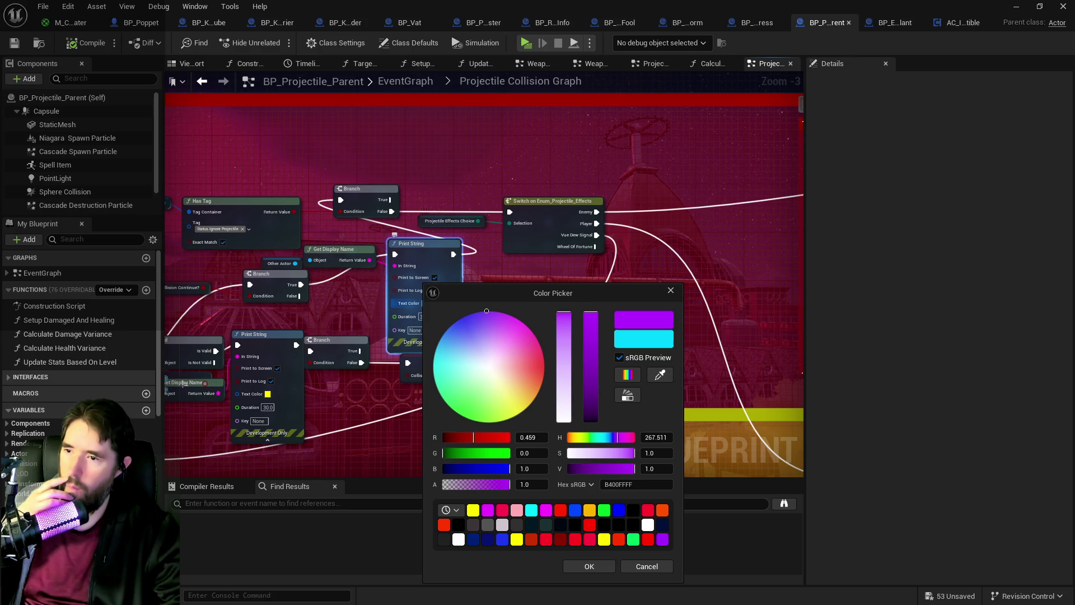
left_click(577, 568)
left_click(70, 23)
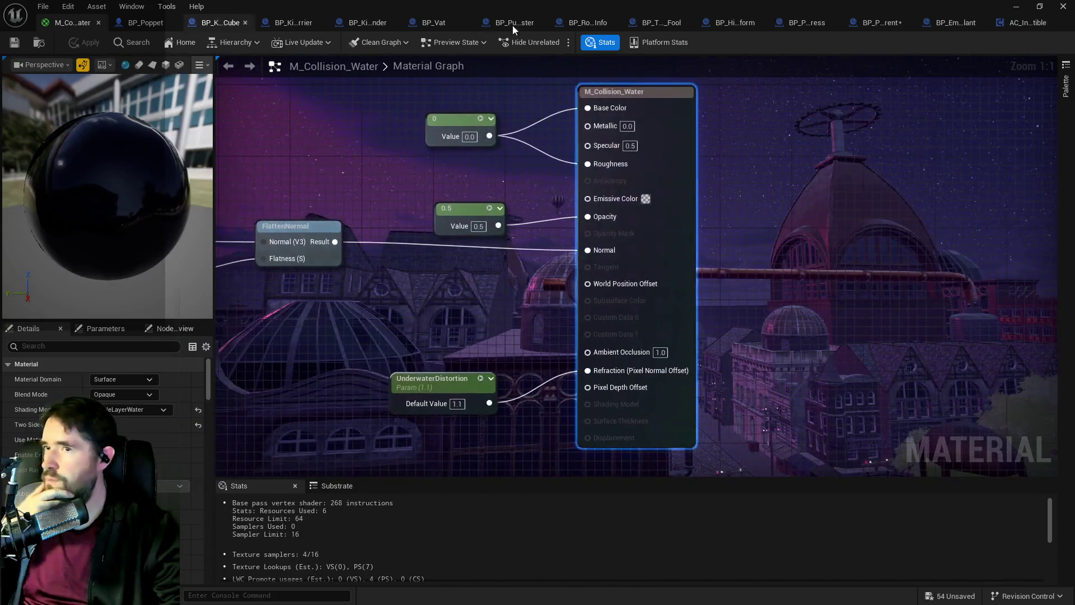
left_click(879, 22)
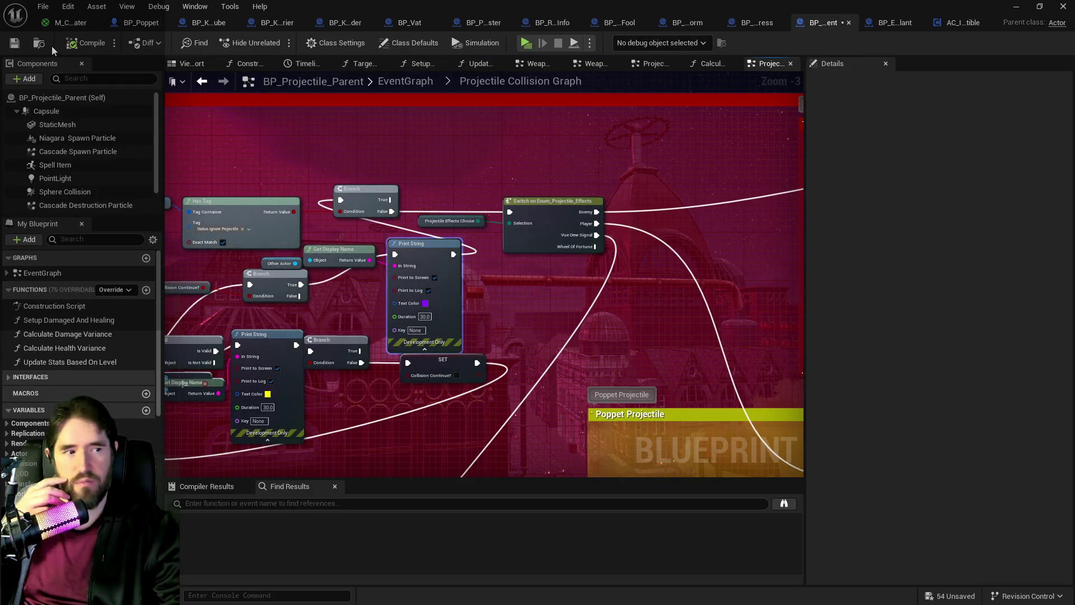
left_click(14, 44)
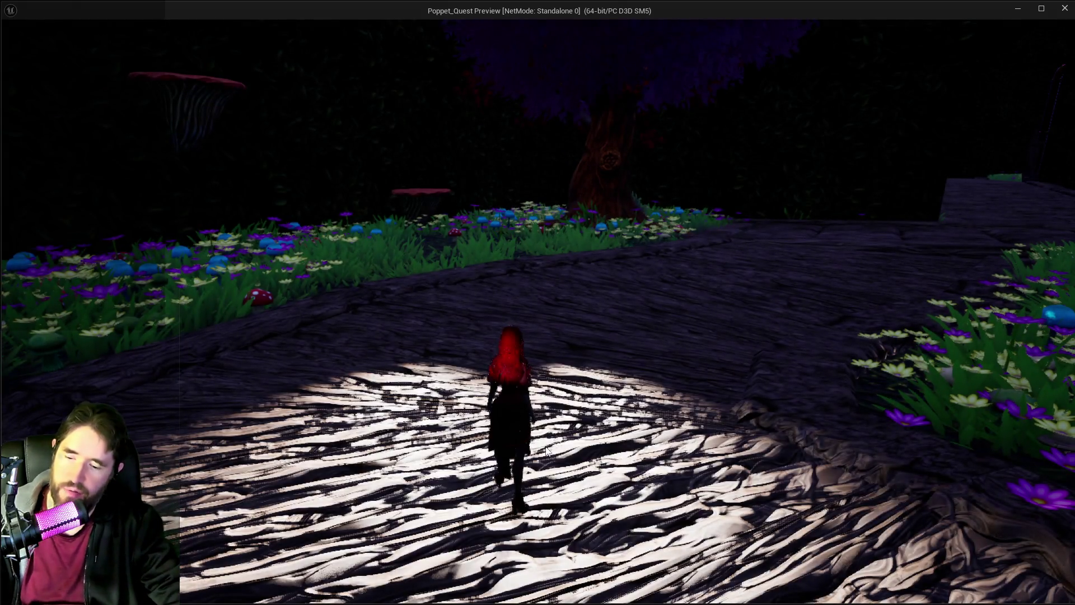
Step: Leave the inventory, run toward the tree, and fire Empress bursts at the foliage
key("Escape")
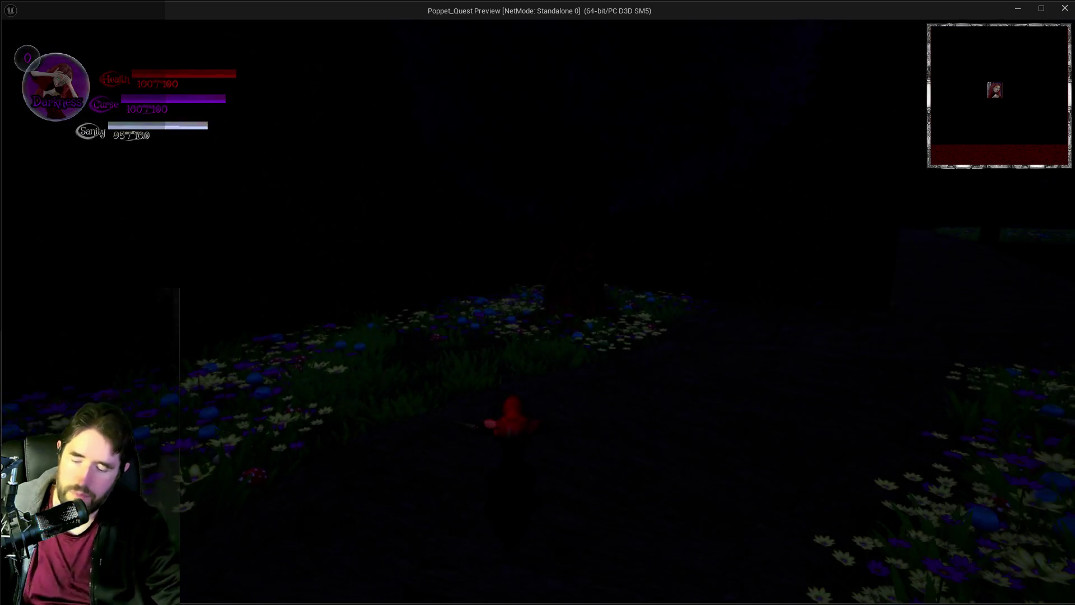
key("i")
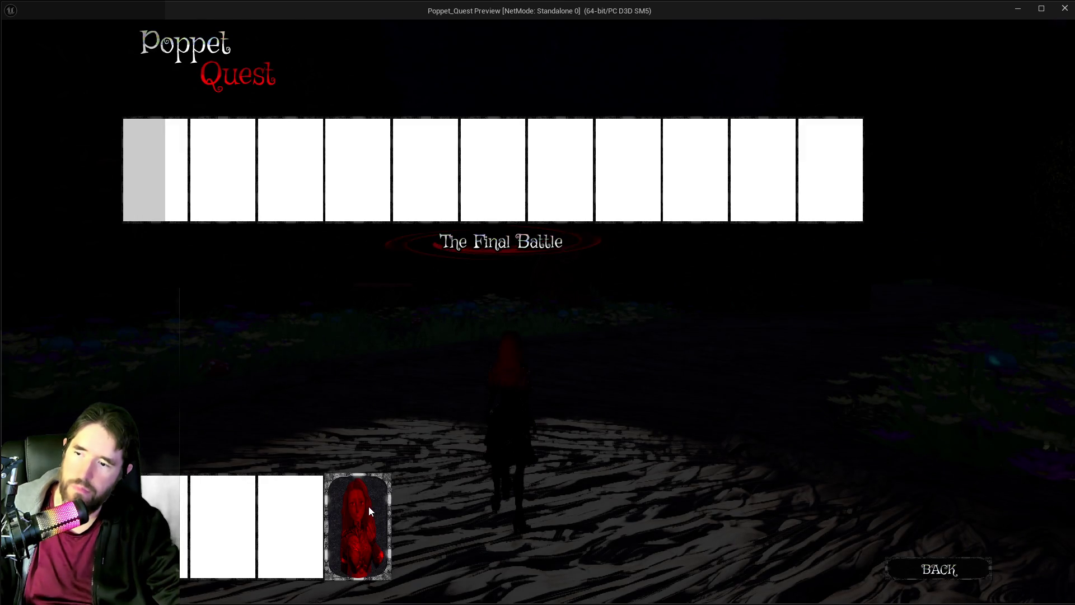
left_click(369, 505)
key("w")
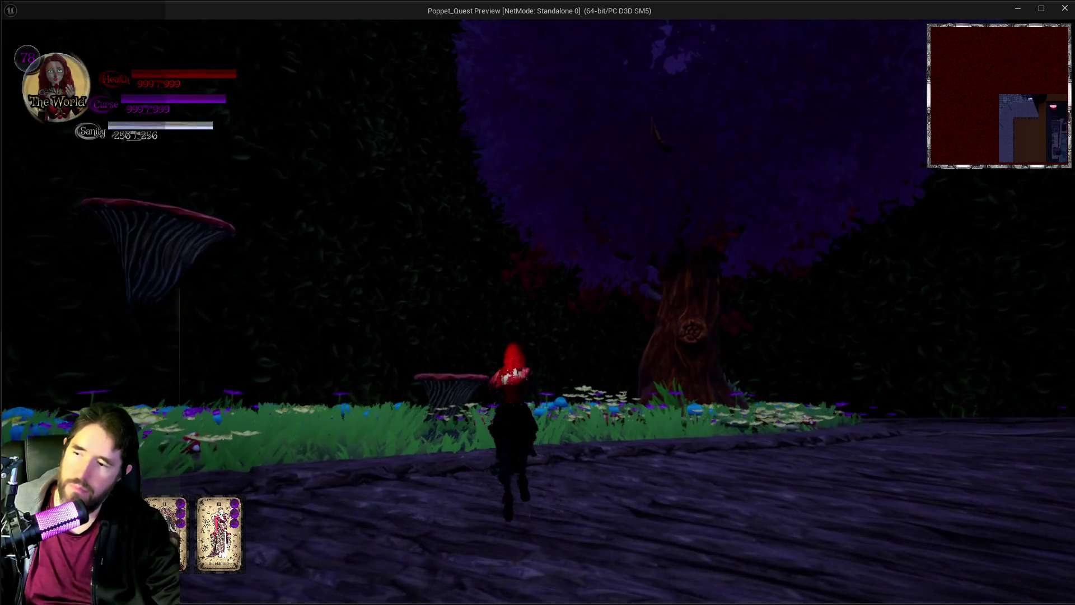
key("w")
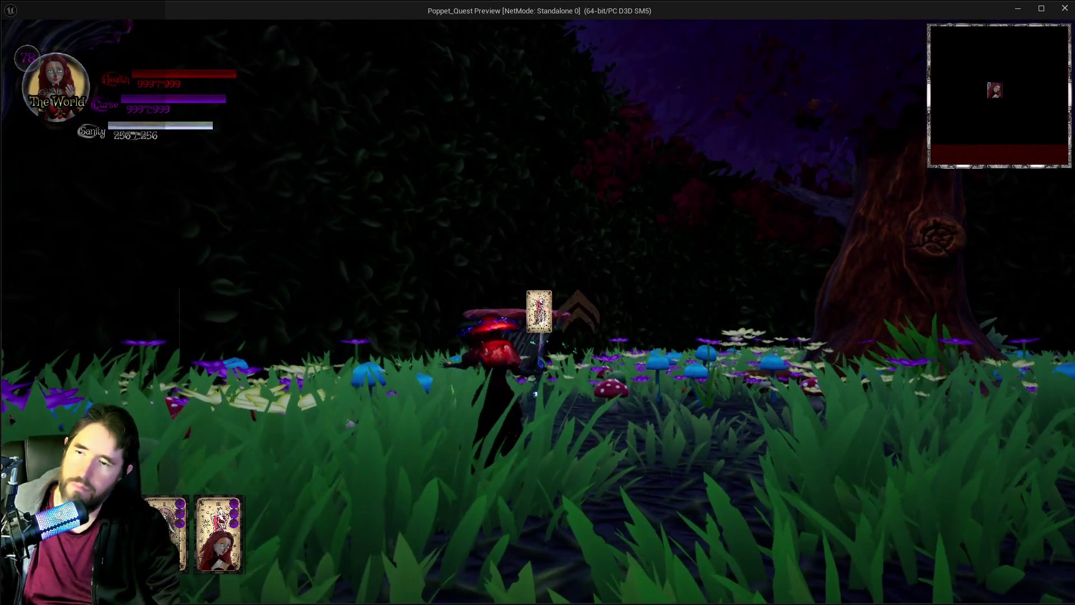
left_click(539, 312)
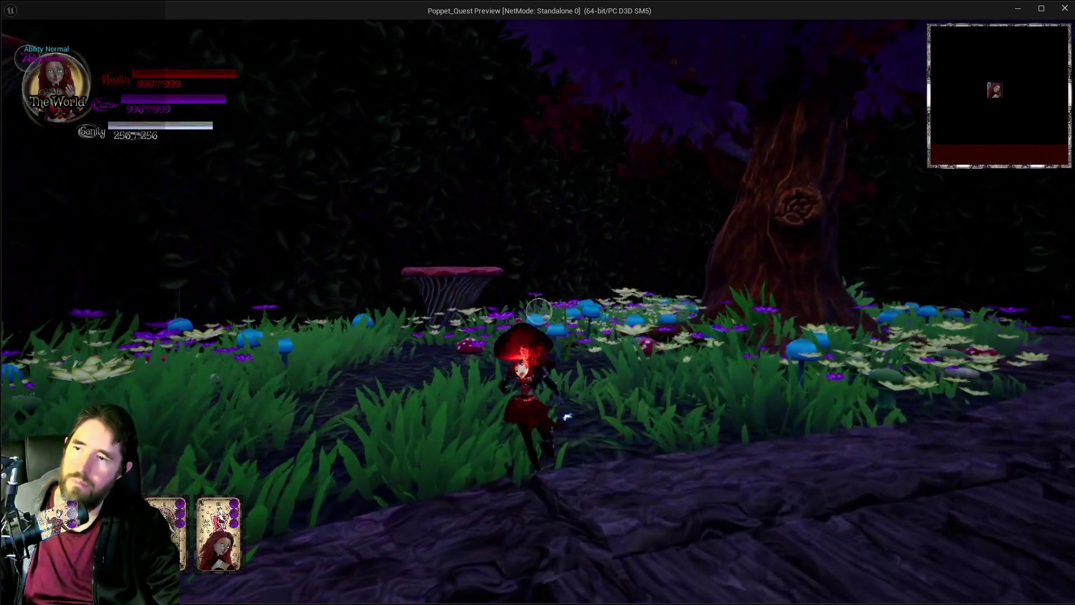
left_click(539, 312)
key("w")
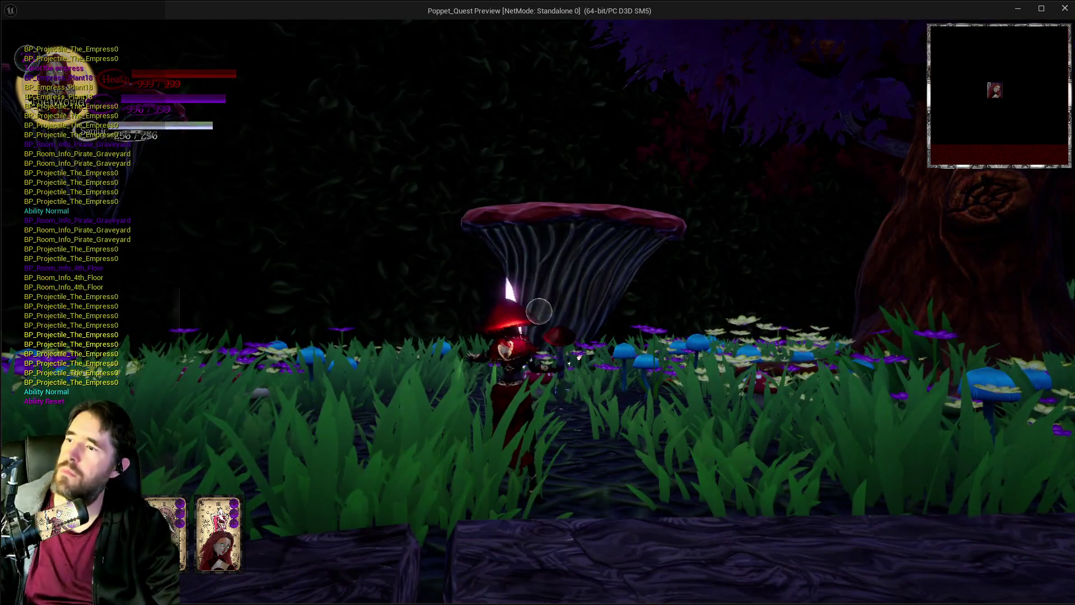
left_click(538, 311)
key("w")
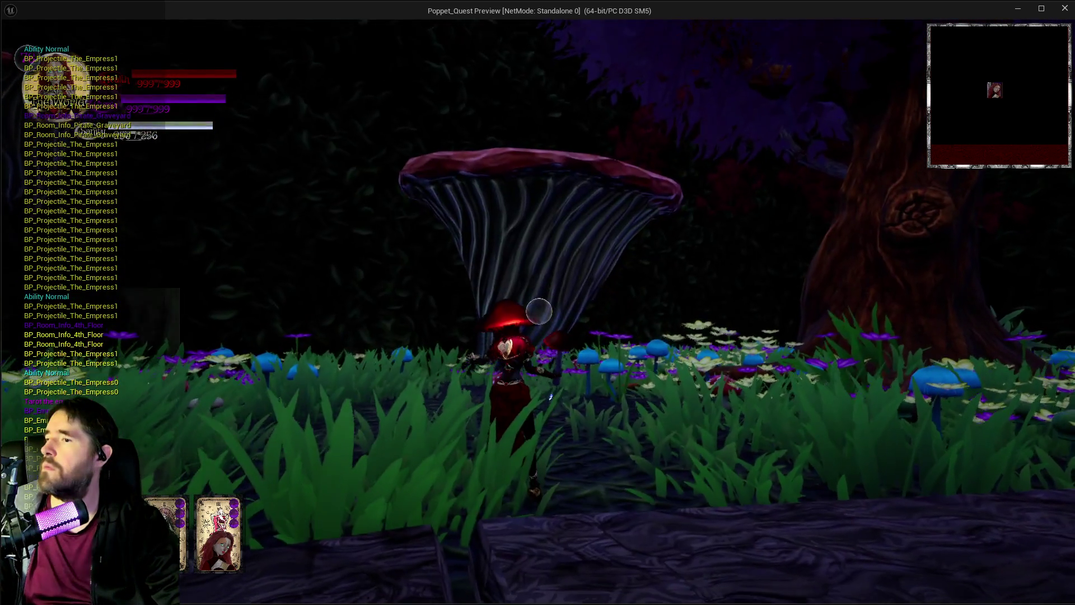
left_click(538, 312)
left_click(539, 312)
Step: Keep firing Empress projectiles around the big mushroom to add more log entries
key("s")
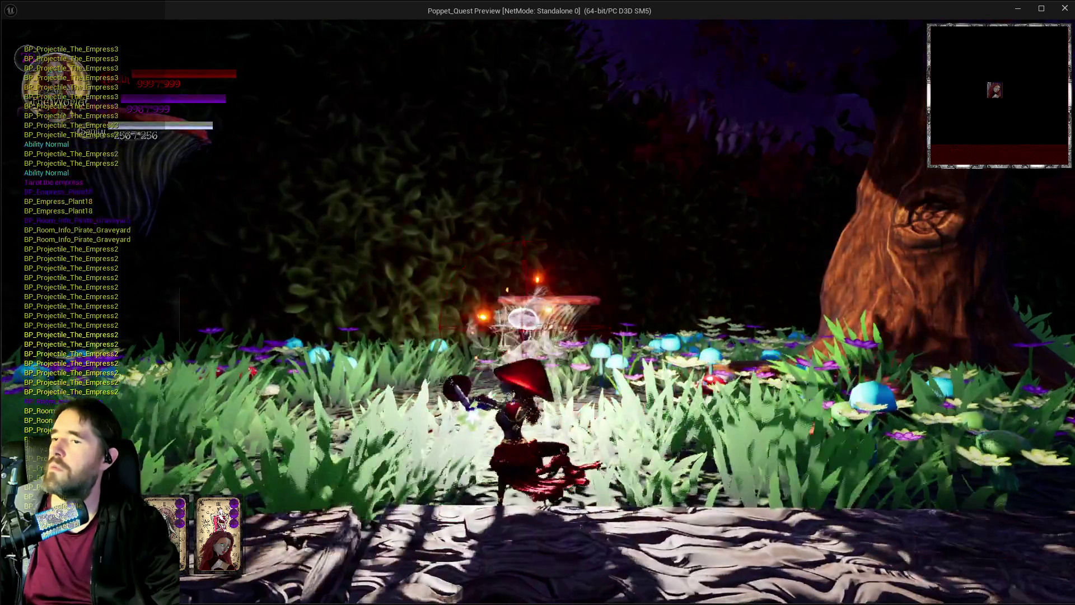
left_click(539, 311)
key("w")
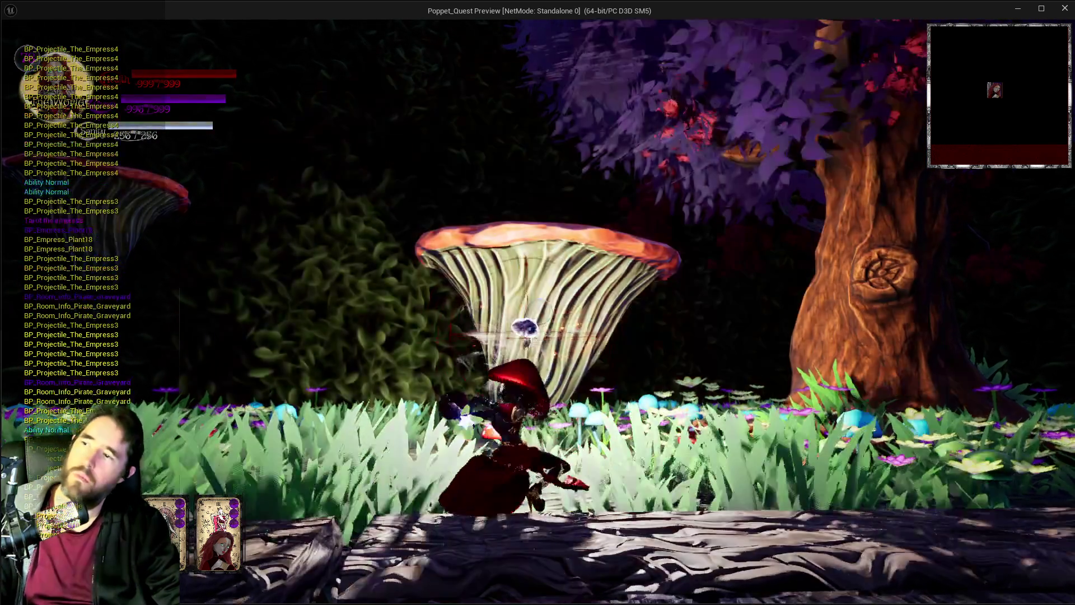
left_click(539, 311)
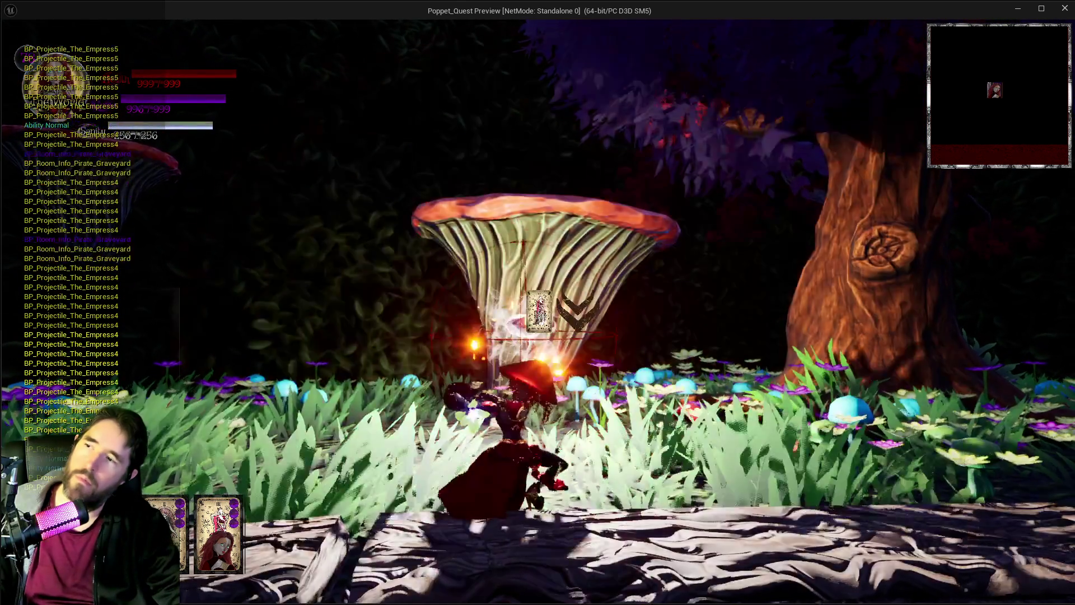
left_click(539, 311)
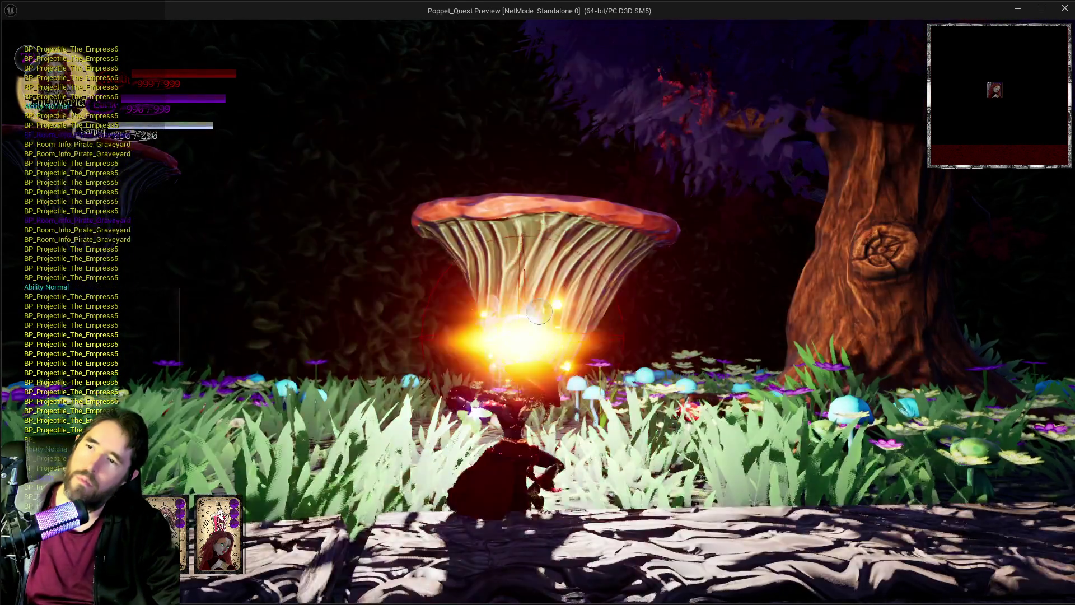
left_click(539, 312)
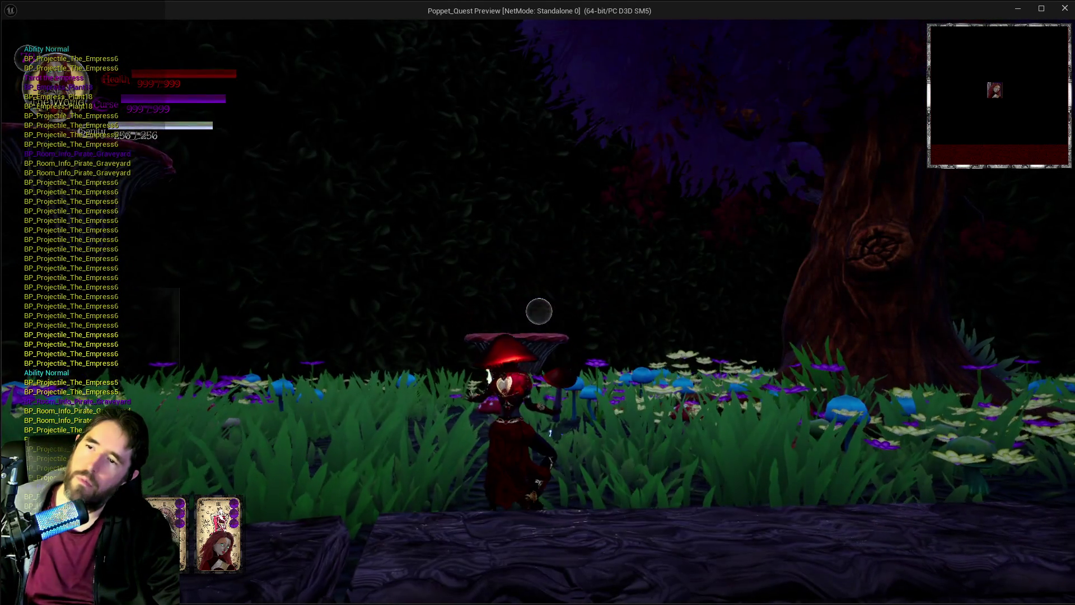
key("w")
left_click(538, 312)
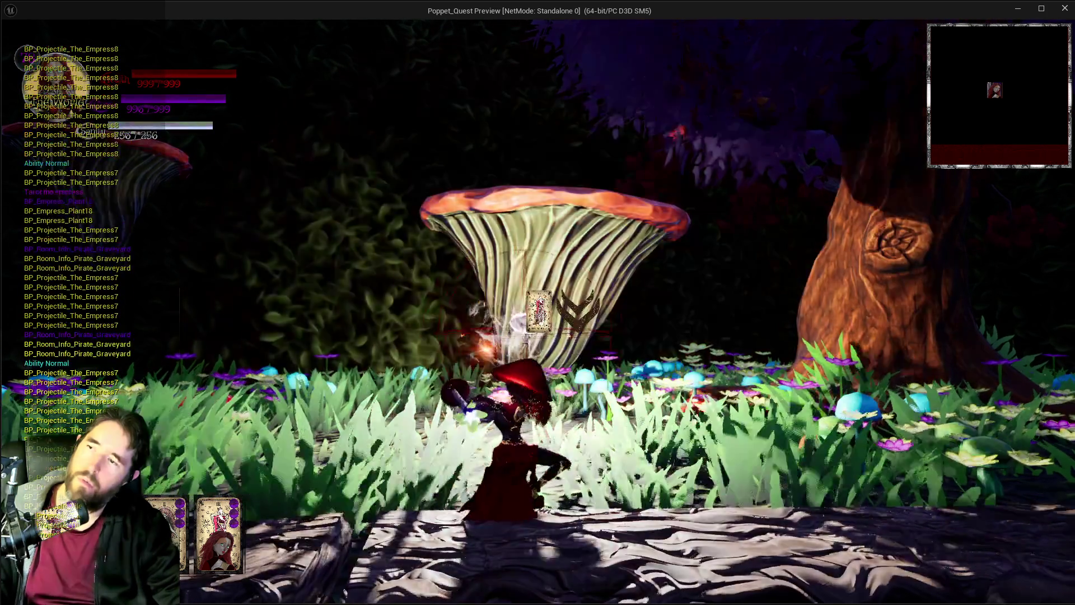
left_click(538, 311)
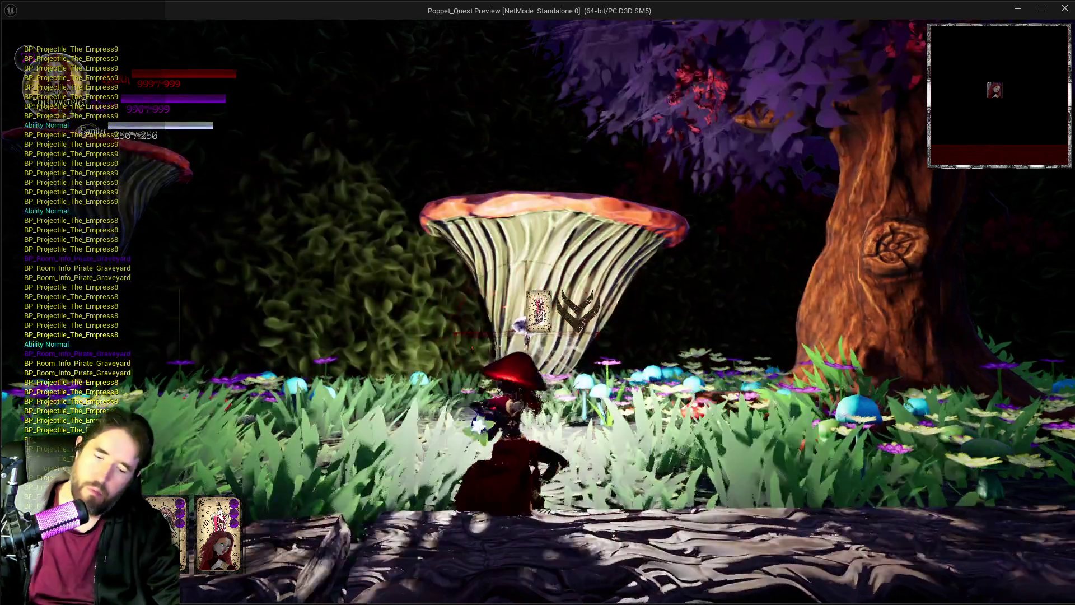
left_click(539, 312)
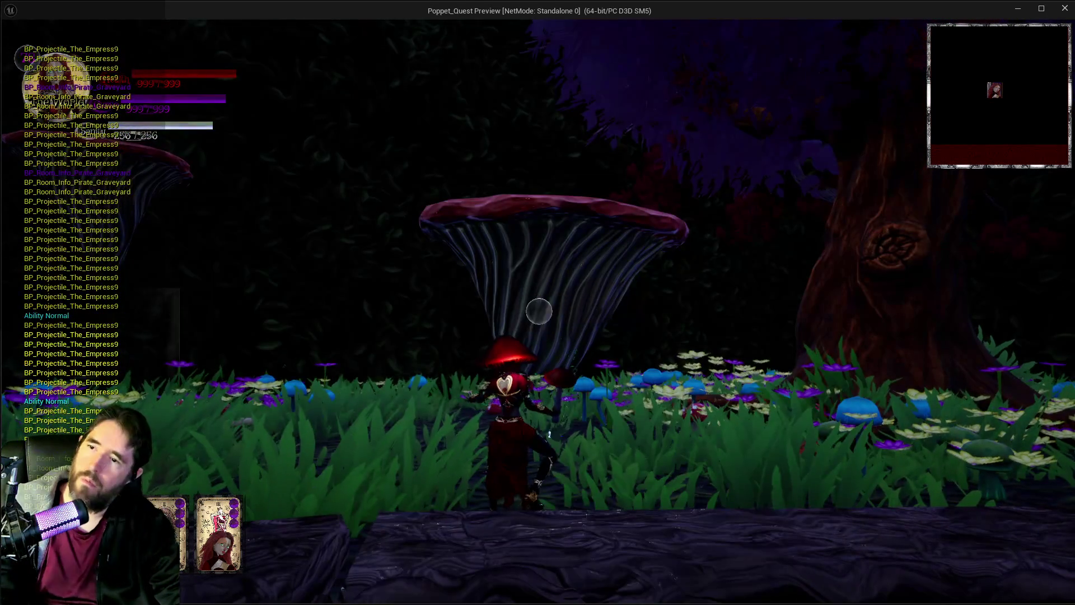
left_click(539, 311)
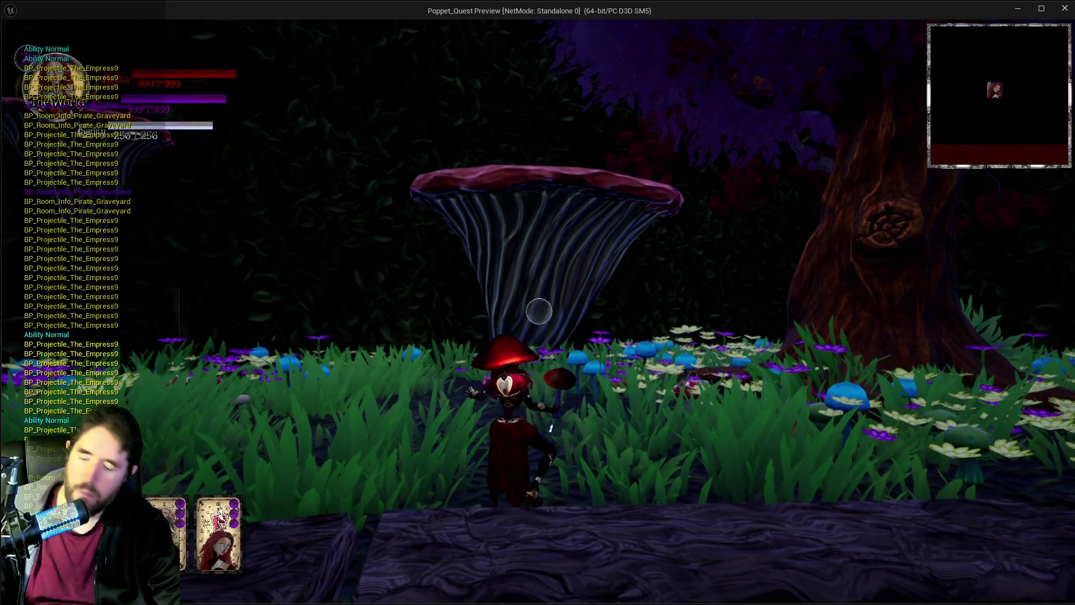
Step: Pause, compare the log against the earlier Krita screenshot, then resume play
key("Escape")
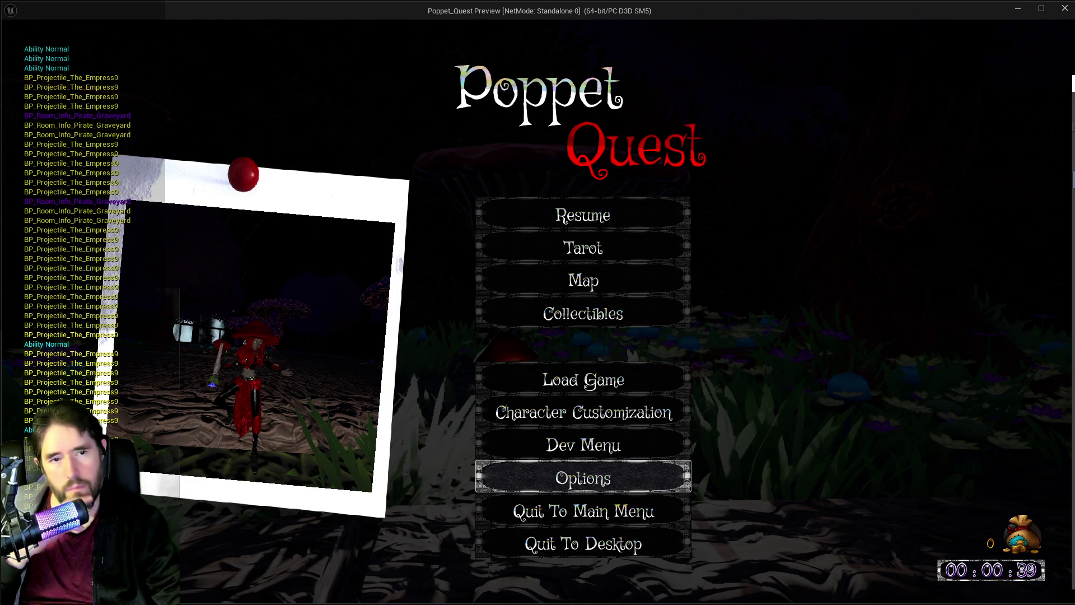
key("alt+Tab")
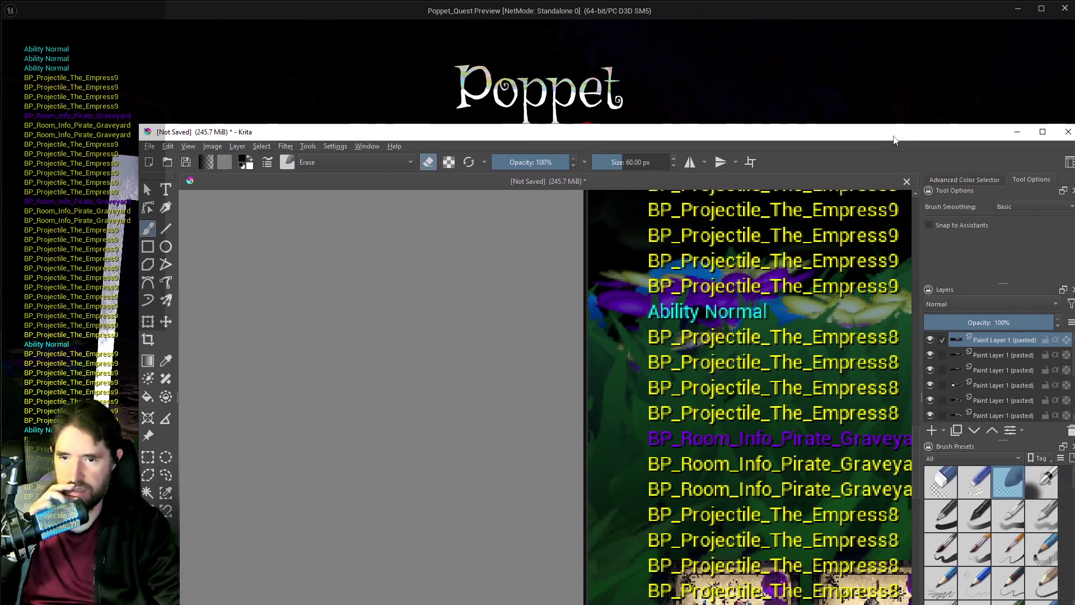
scroll(830, 366, "down", 2)
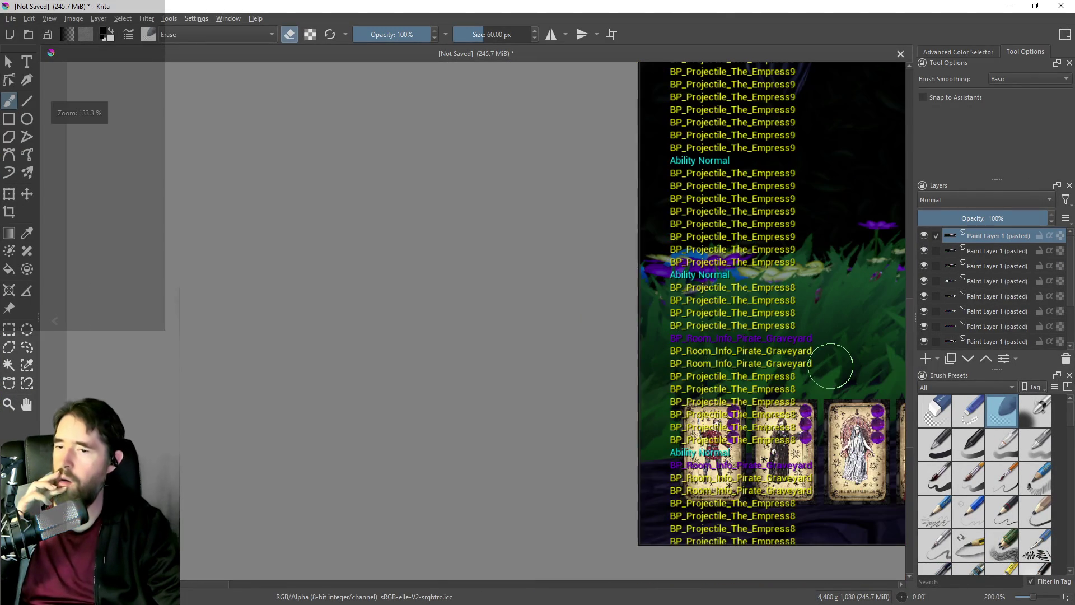
key("alt+Tab")
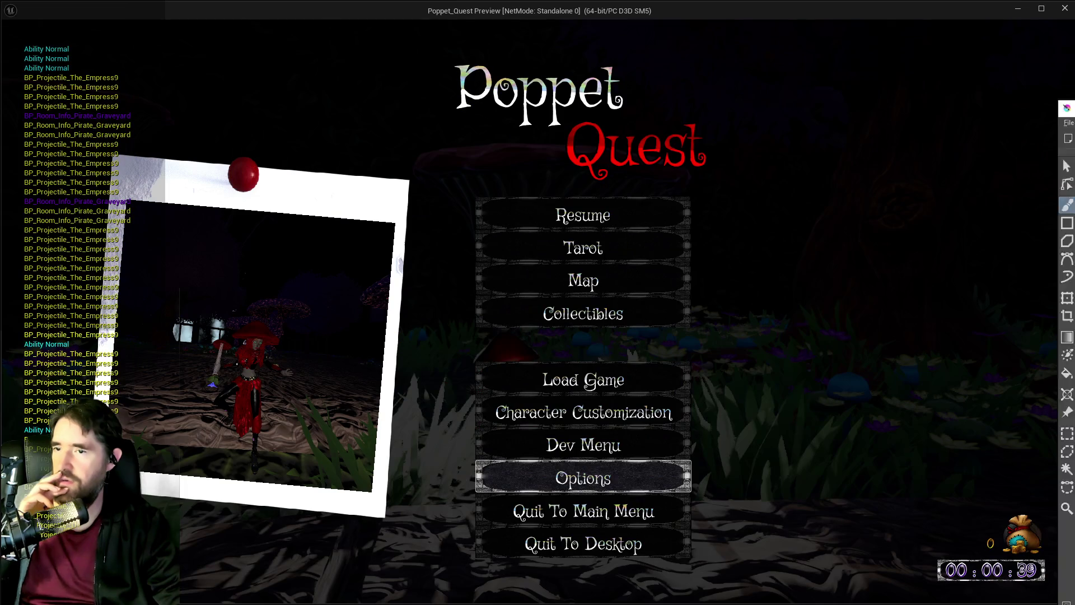
left_click(647, 211)
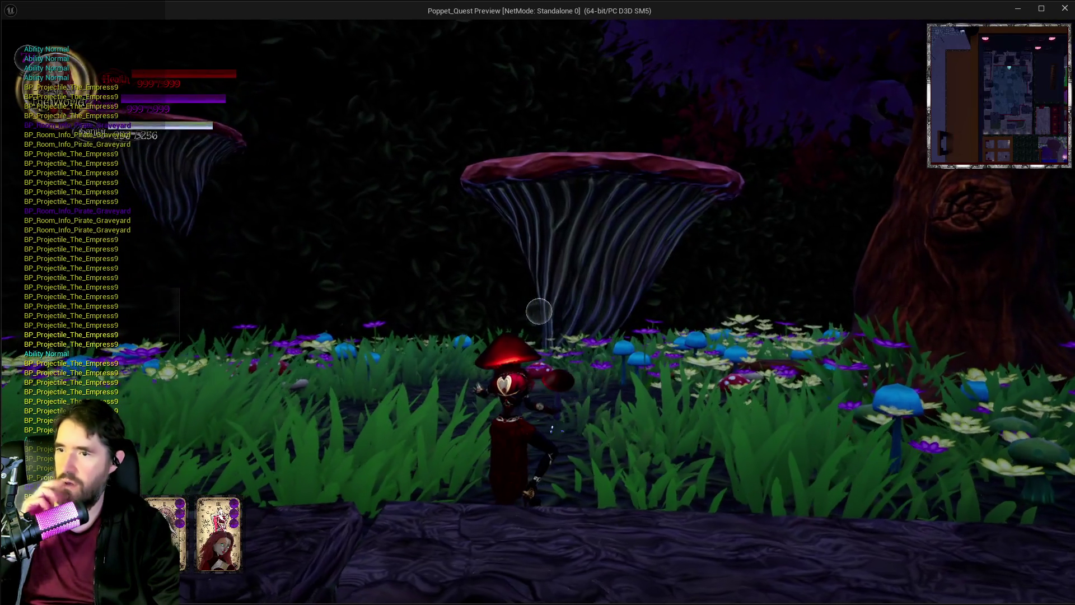
Step: Exit the preview, check the Empress tab, then center BP_Projectile_Parent's Print String nodes
key("Escape")
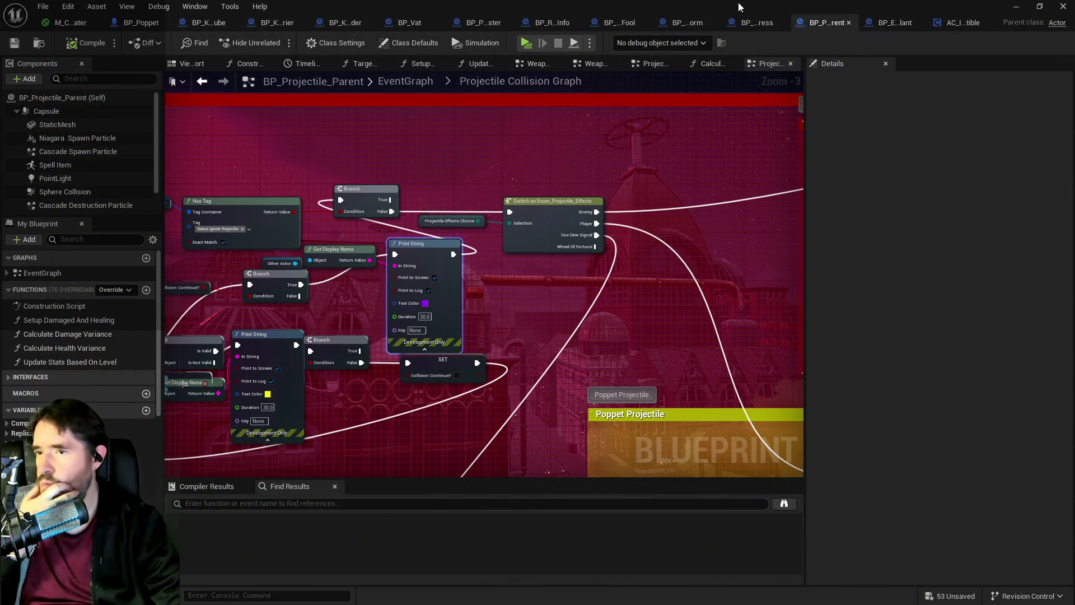
scroll(703, 282, "down", 2)
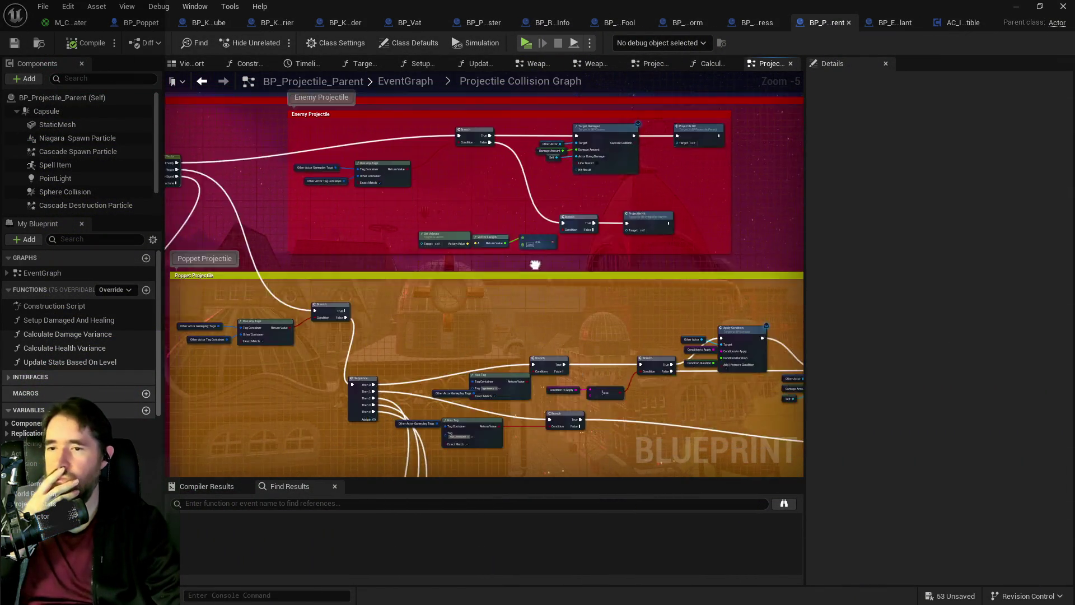
mouse_move(497, 217)
left_mouse_down()
mouse_move(529, 179)
mouse_move(455, 181)
mouse_move(442, 168)
mouse_move(539, 206)
mouse_move(611, 212)
mouse_move(661, 310)
left_mouse_up()
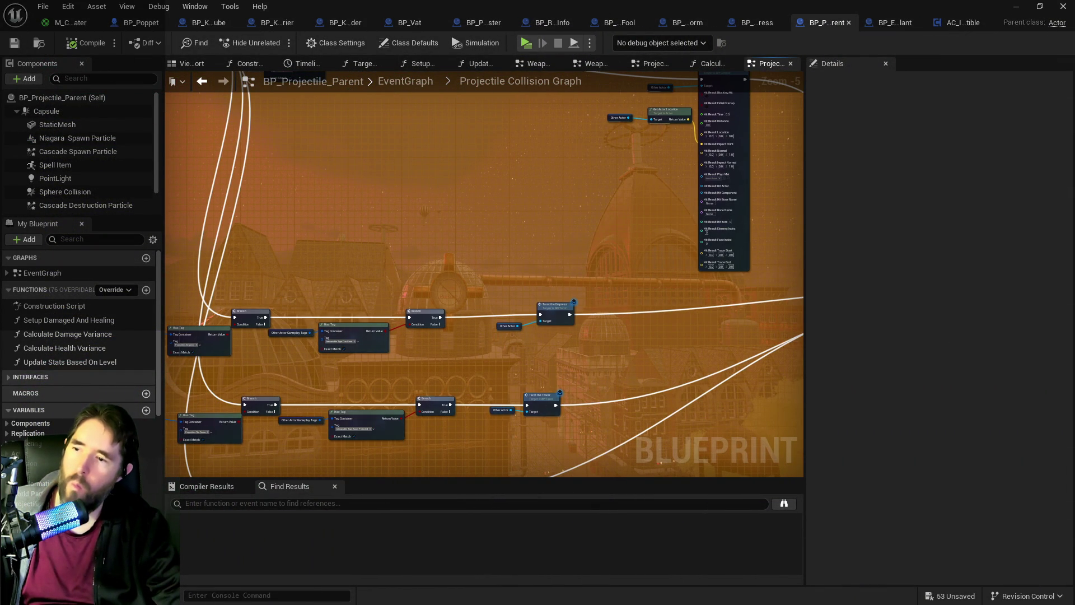
left_click_drag(589, 224, 534, 290)
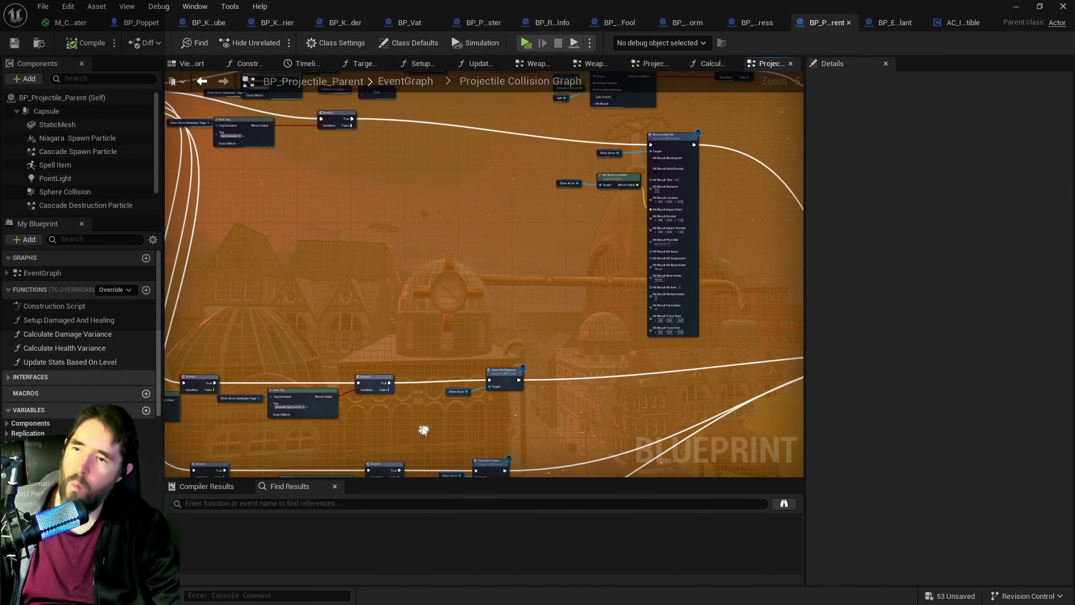
left_click(749, 26)
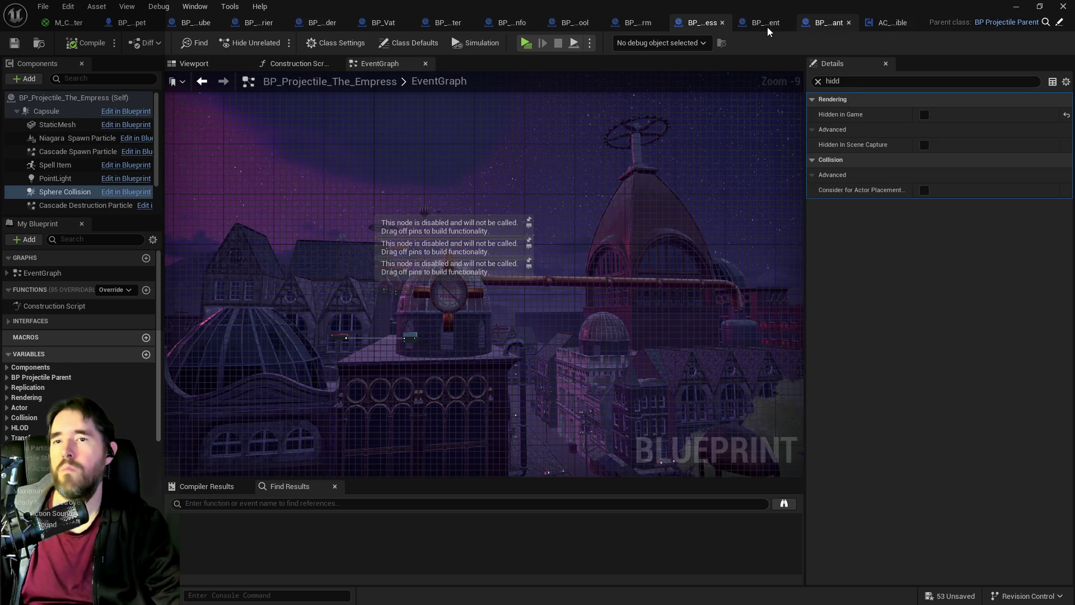
left_click(766, 26)
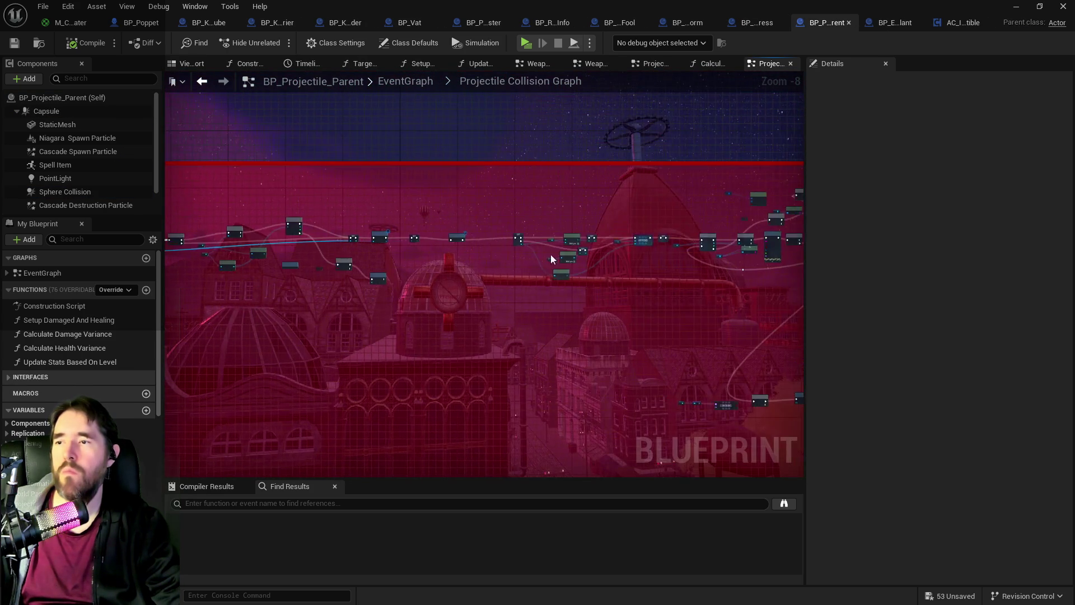
scroll(550, 255, "up", 5)
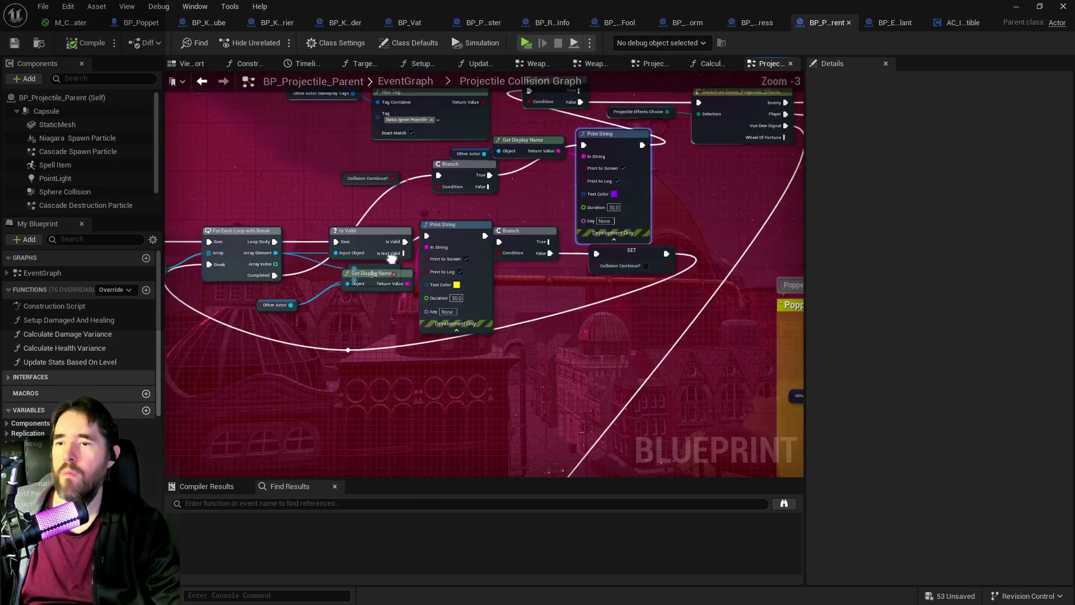
left_click_drag(560, 252, 517, 251)
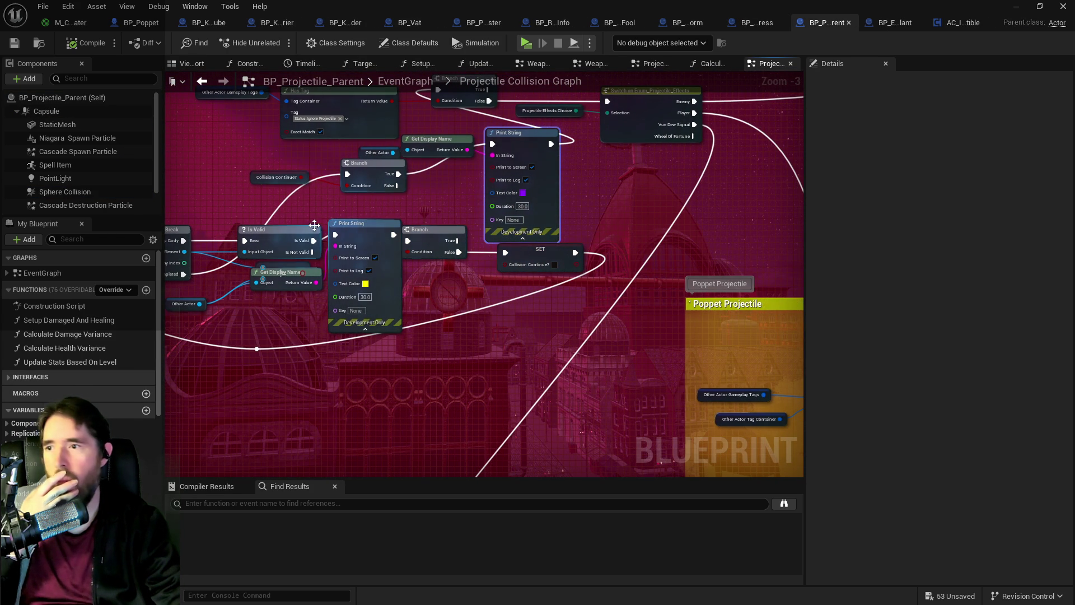
left_click_drag(314, 241, 335, 234)
left_click(363, 230)
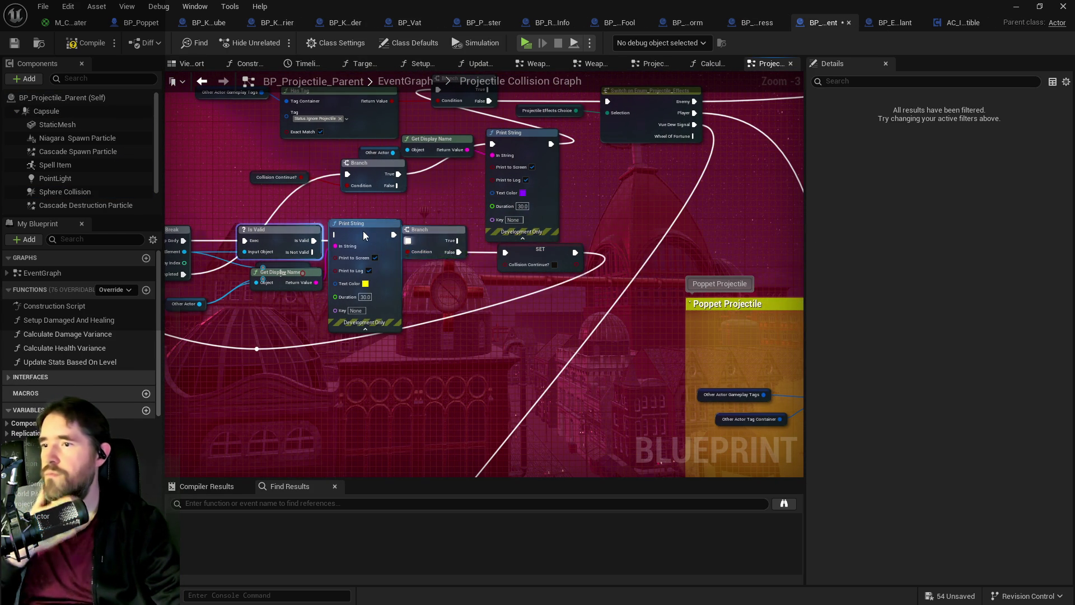
key("ctrl+z")
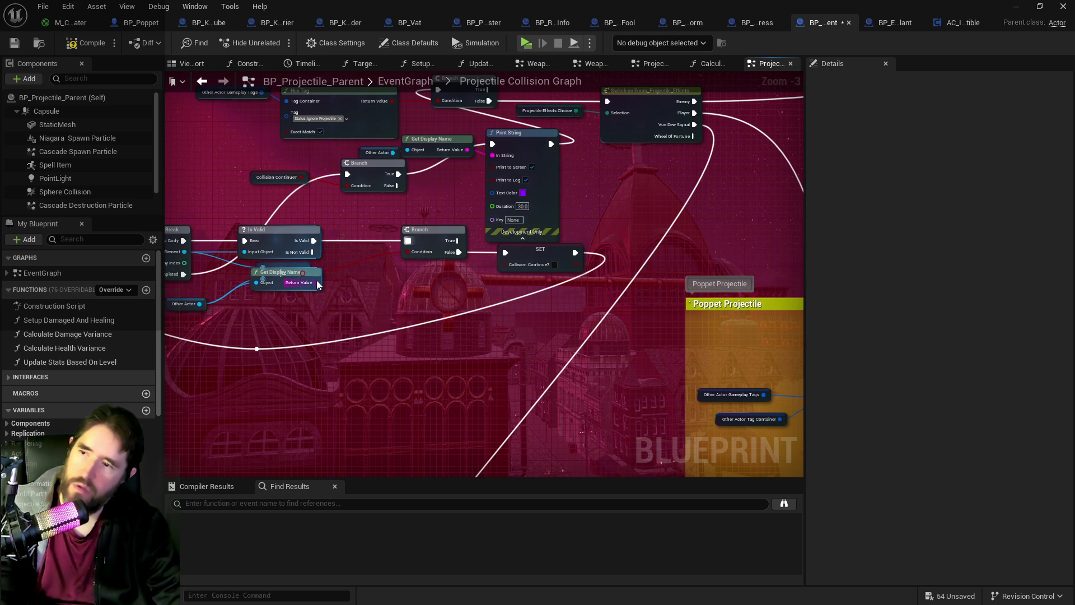
left_click_drag(524, 247, 371, 224)
scroll(524, 247, "down", 1)
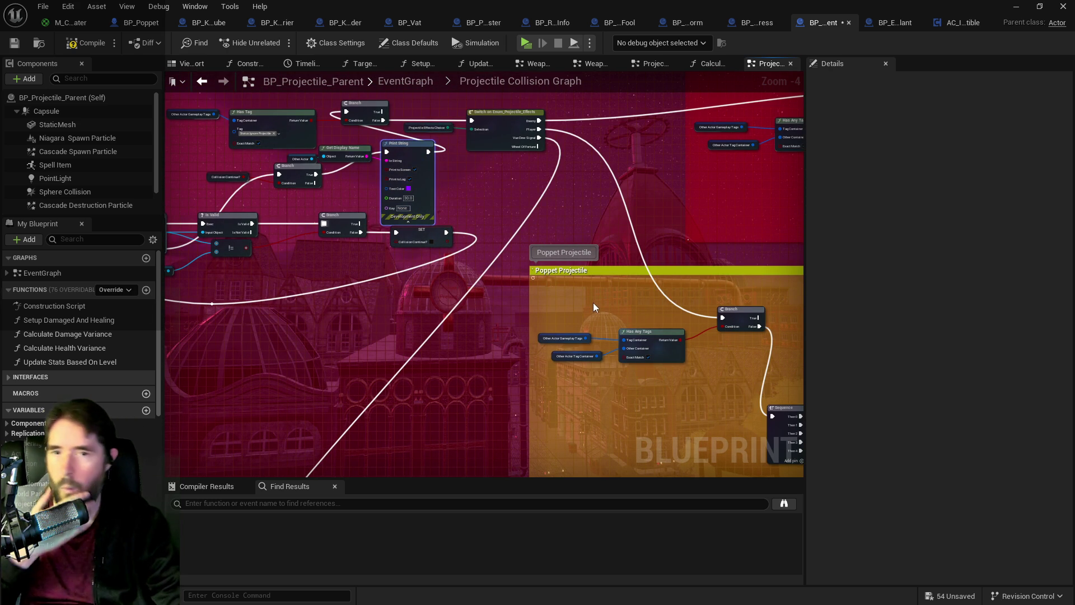
left_click_drag(596, 320, 520, 229)
left_click_drag(511, 292, 622, 387)
mouse_move(683, 310)
left_mouse_down()
mouse_move(670, 331)
mouse_move(801, 317)
mouse_move(544, 310)
left_mouse_up()
mouse_move(341, 242)
left_mouse_down()
mouse_move(493, 240)
mouse_move(469, 254)
left_mouse_up()
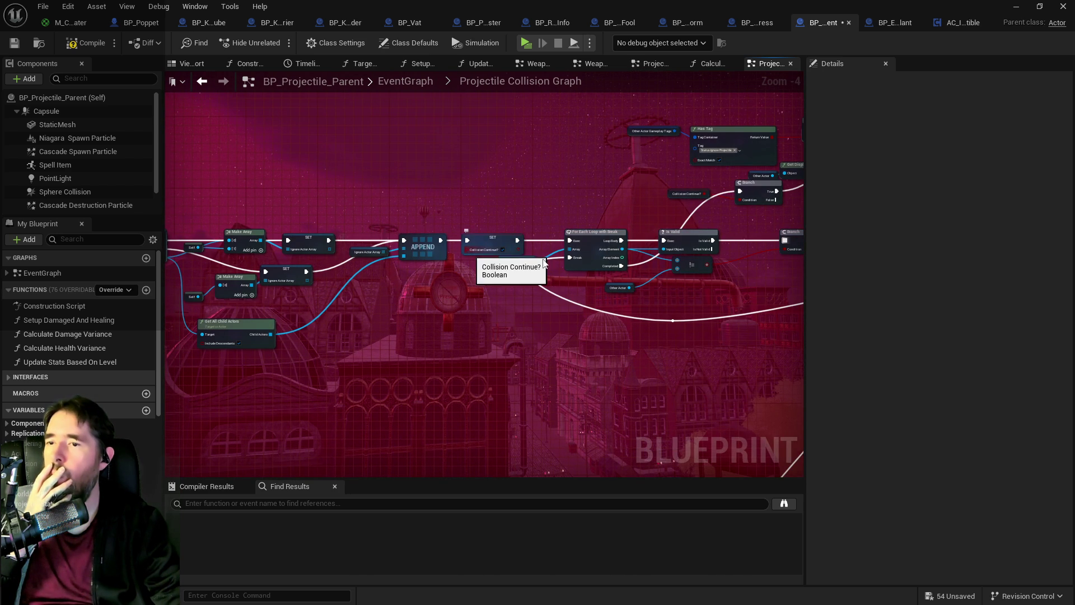
scroll(640, 271, "up", 1)
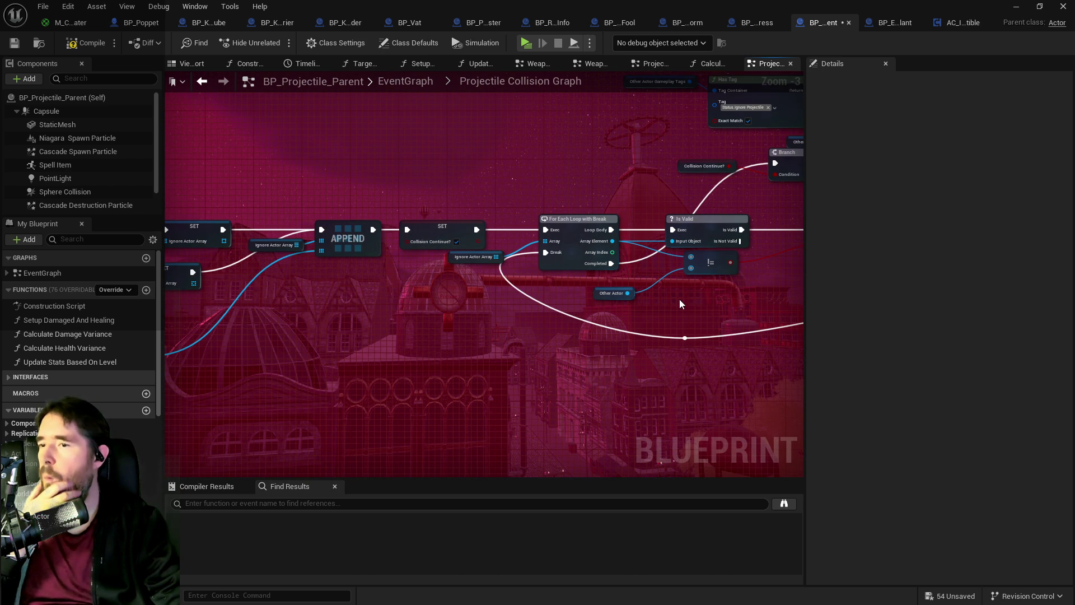
scroll(606, 314, "down", 1)
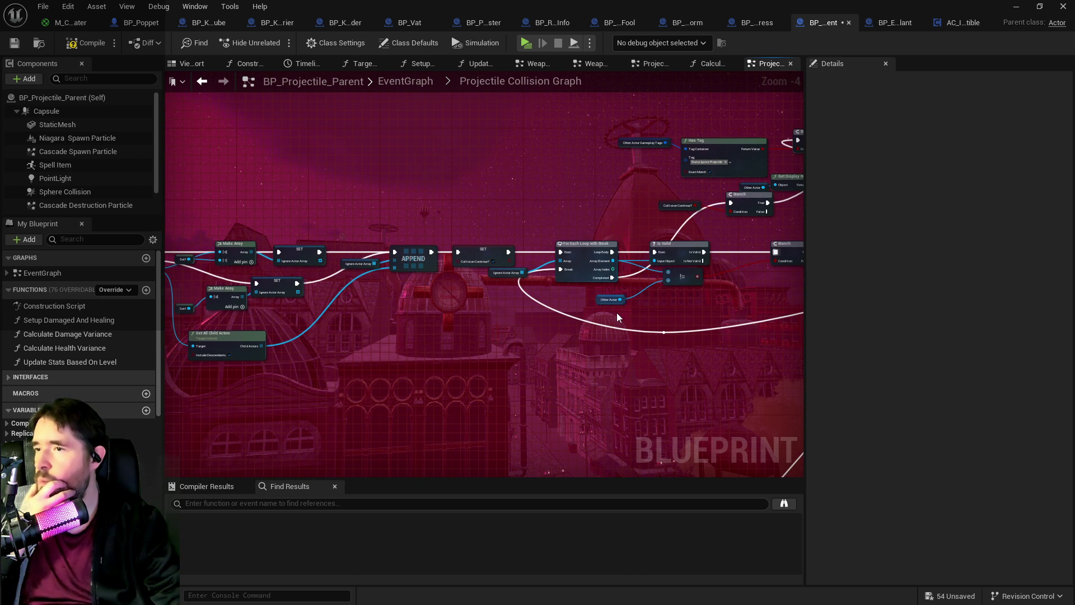
left_click_drag(617, 312, 443, 284)
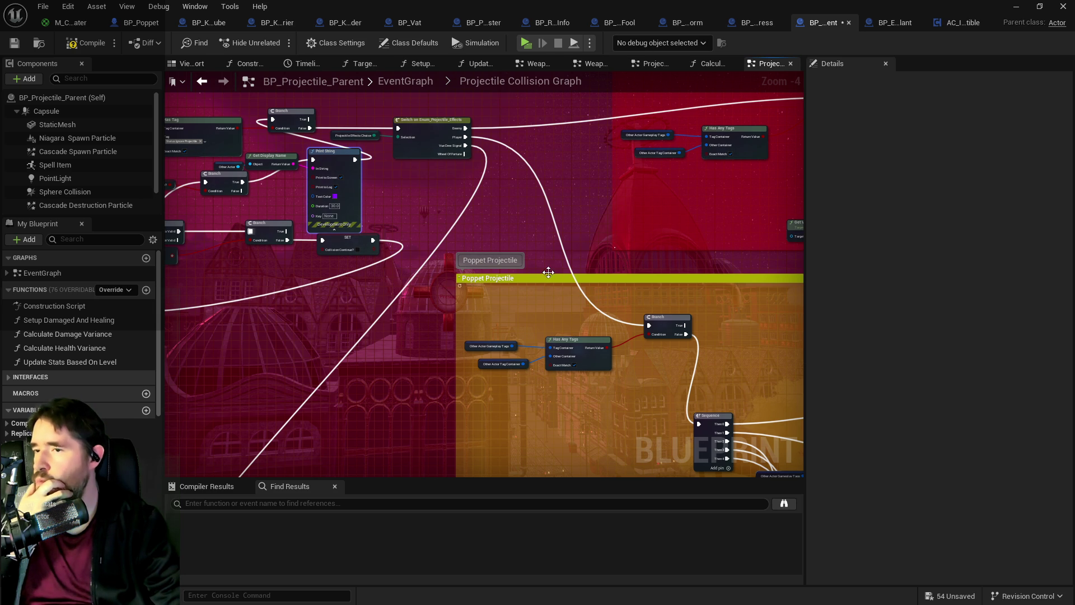
left_click_drag(568, 281, 241, 96)
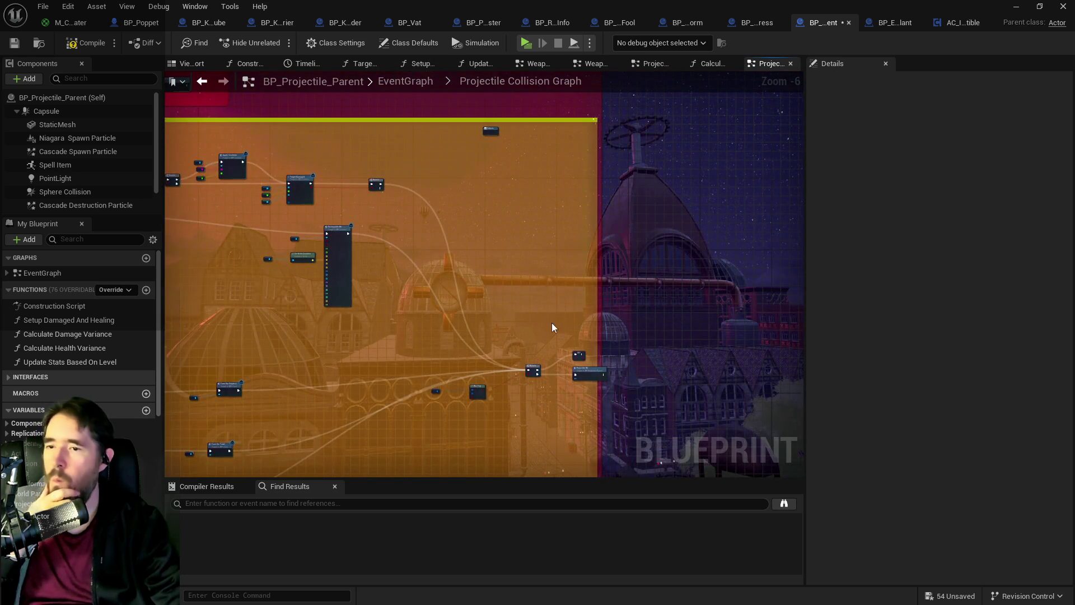
scroll(618, 416, "up", 1)
left_click_drag(618, 416, 721, 219)
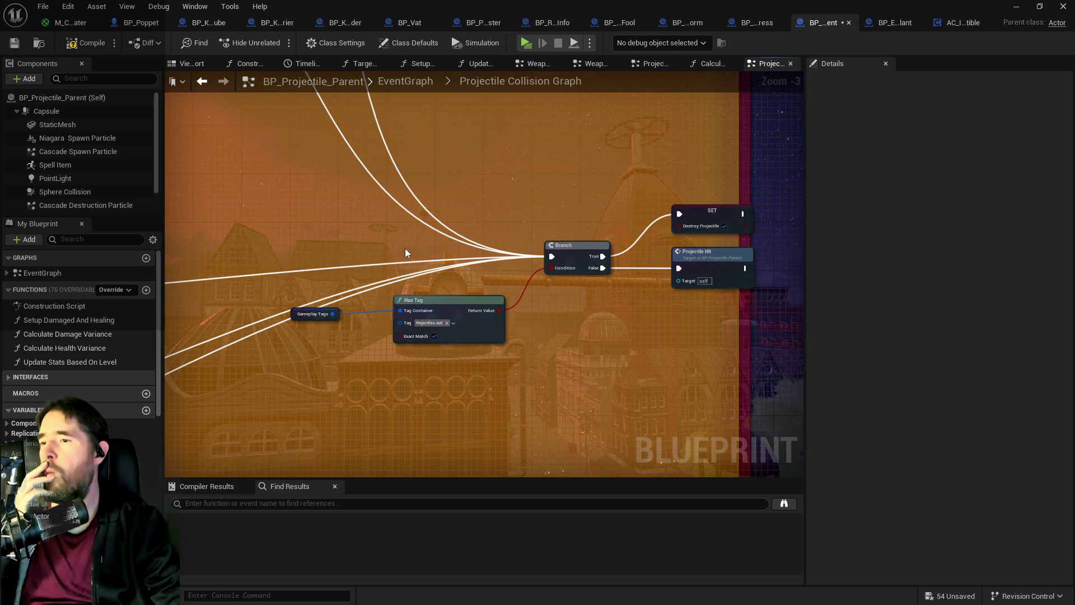
scroll(405, 247, "down", 1)
mouse_move(405, 247)
left_mouse_down()
mouse_move(428, 267)
mouse_move(498, 269)
left_mouse_up()
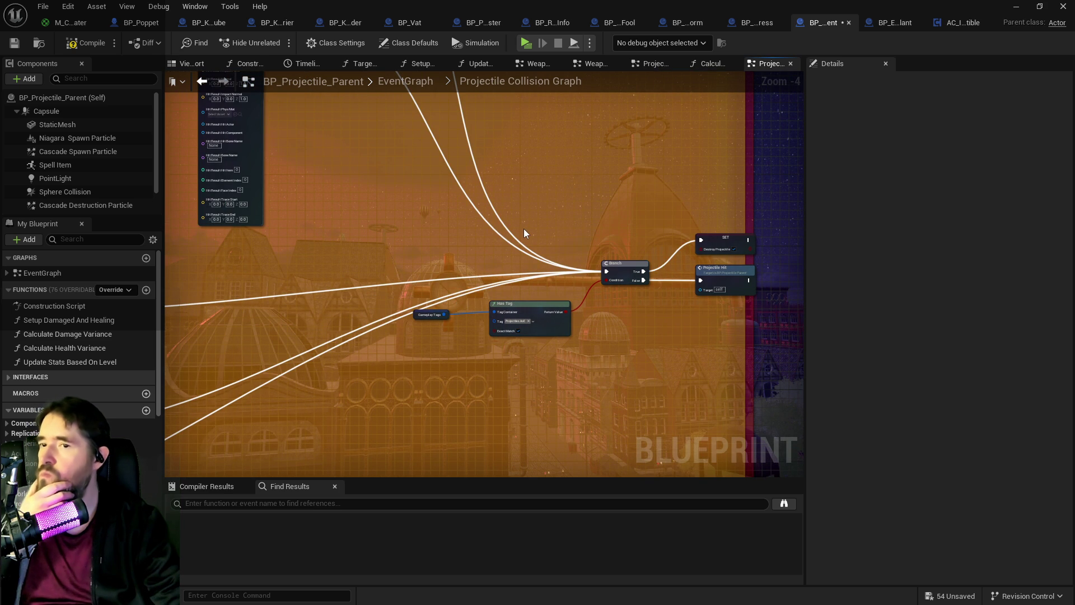
scroll(728, 268, "up", 2)
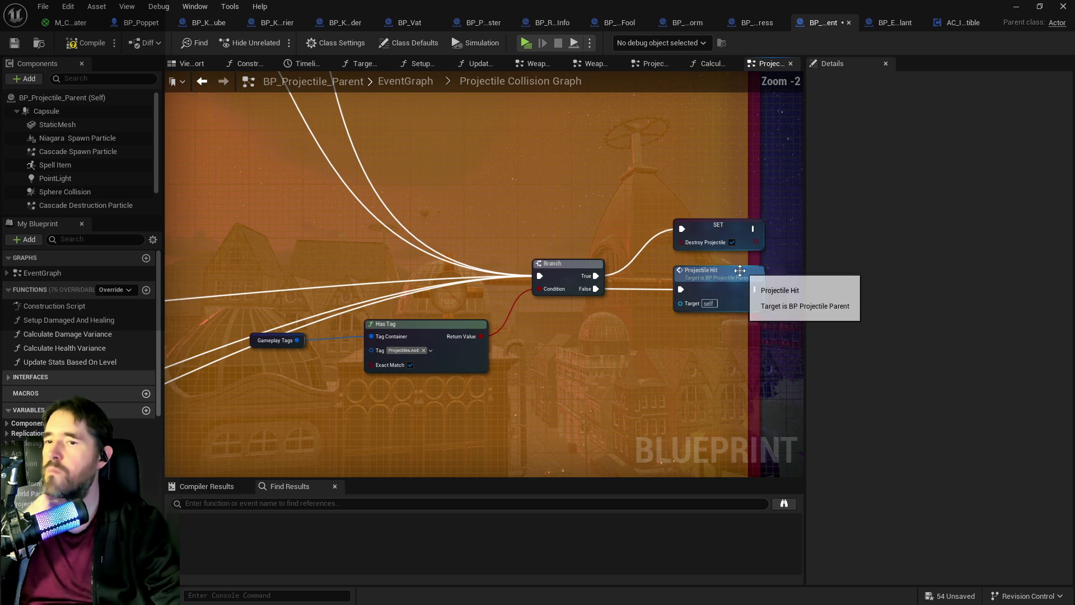
Step: Check the SET Destroy Projectile node's actions, then move Projectile Hit up-right
left_click(705, 233)
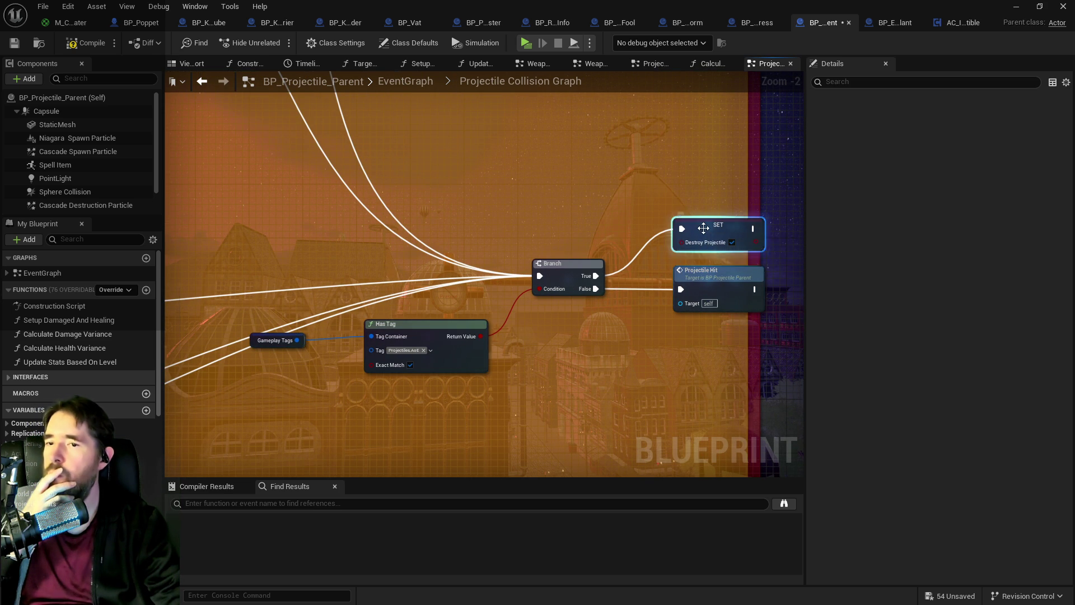
right_click(706, 233)
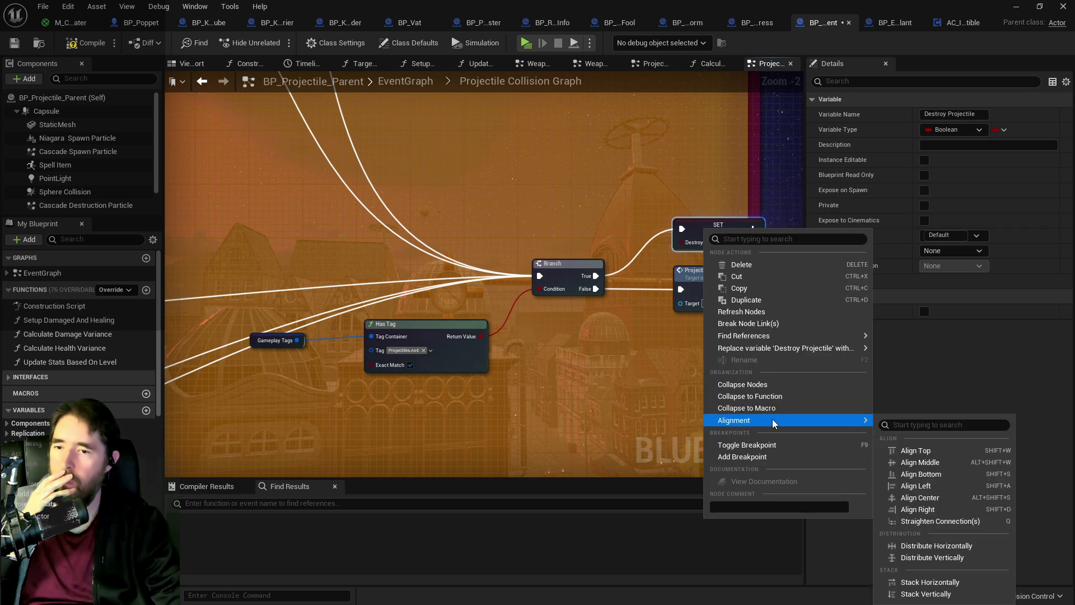
mouse_move(814, 348)
scroll(456, 339, "down", 4)
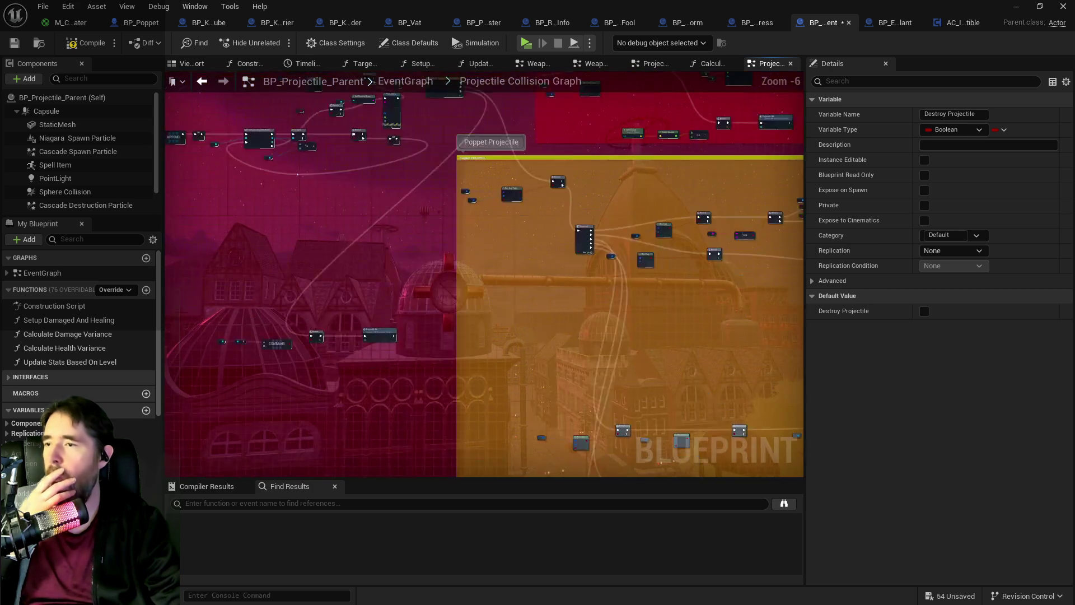
mouse_move(439, 236)
left_mouse_down()
mouse_move(775, 285)
mouse_move(311, 251)
mouse_move(591, 283)
left_mouse_up()
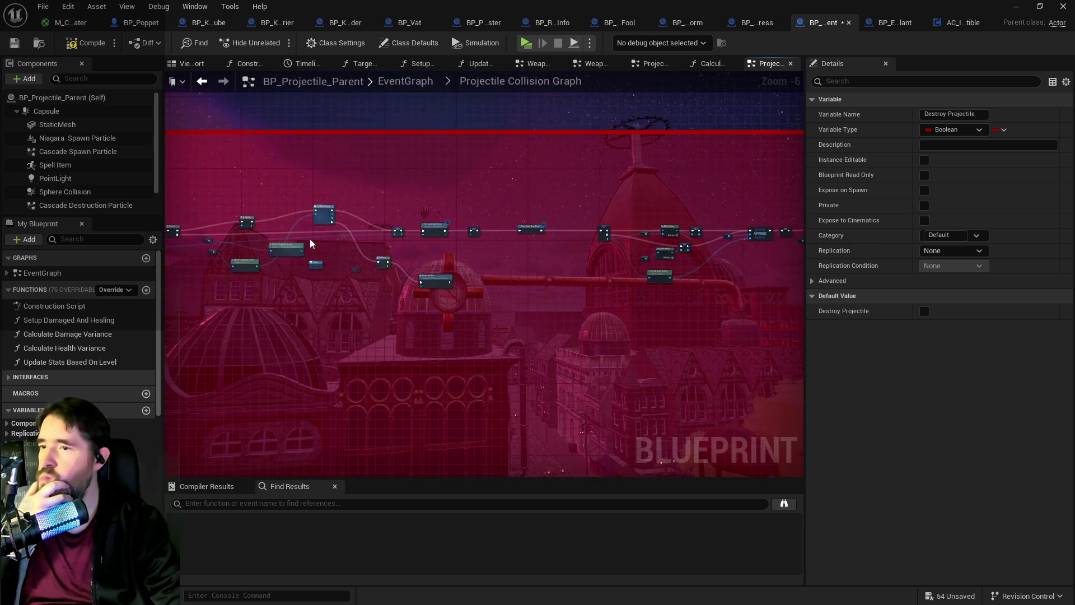
scroll(463, 314, "up", 5)
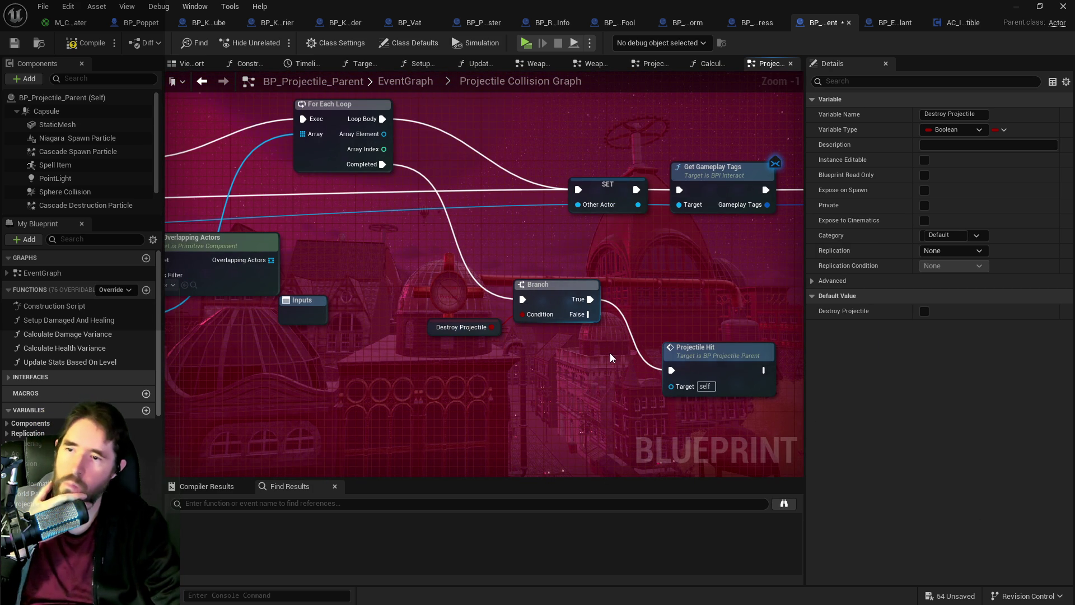
left_click_drag(665, 359, 704, 335)
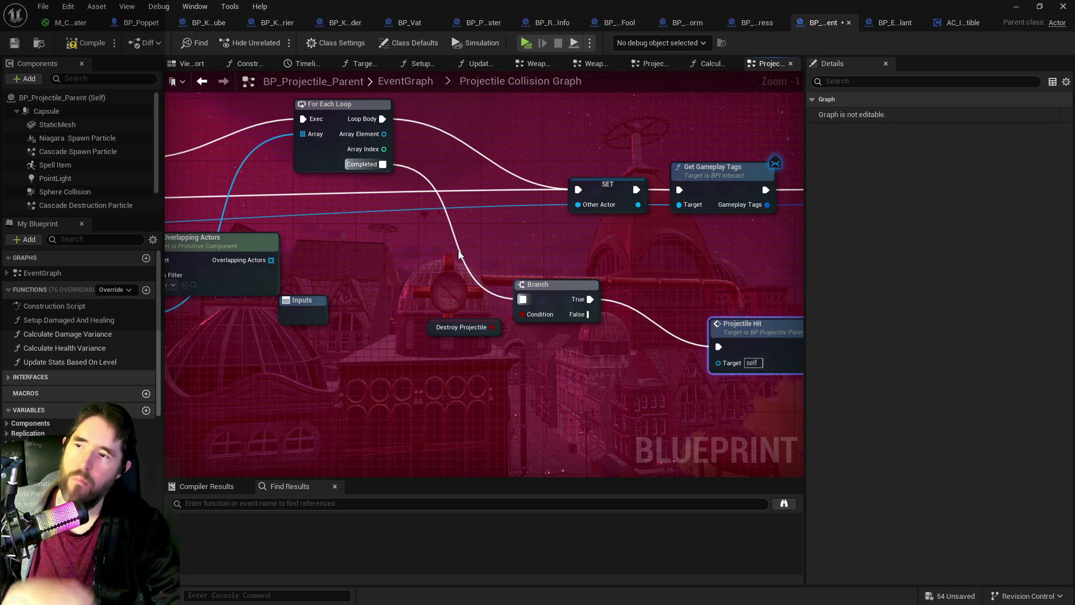
Step: Paste a Print String before the Branch and wire Other Actor's display name into it
left_click(394, 249)
key("ctrl+v")
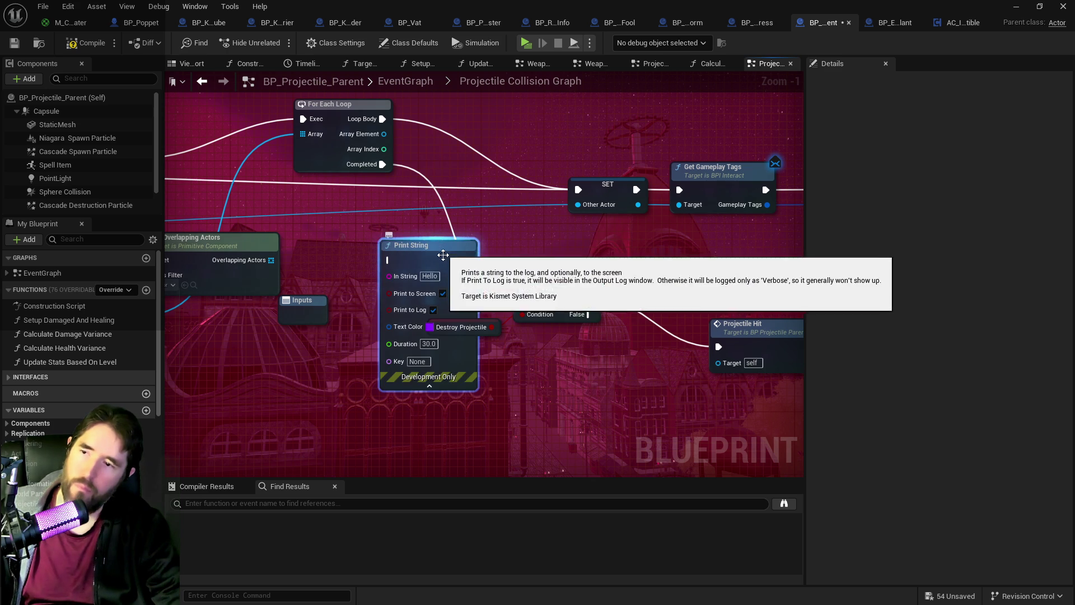
mouse_move(418, 273)
left_mouse_down()
mouse_move(439, 213)
mouse_move(428, 222)
left_mouse_up()
right_click(335, 255)
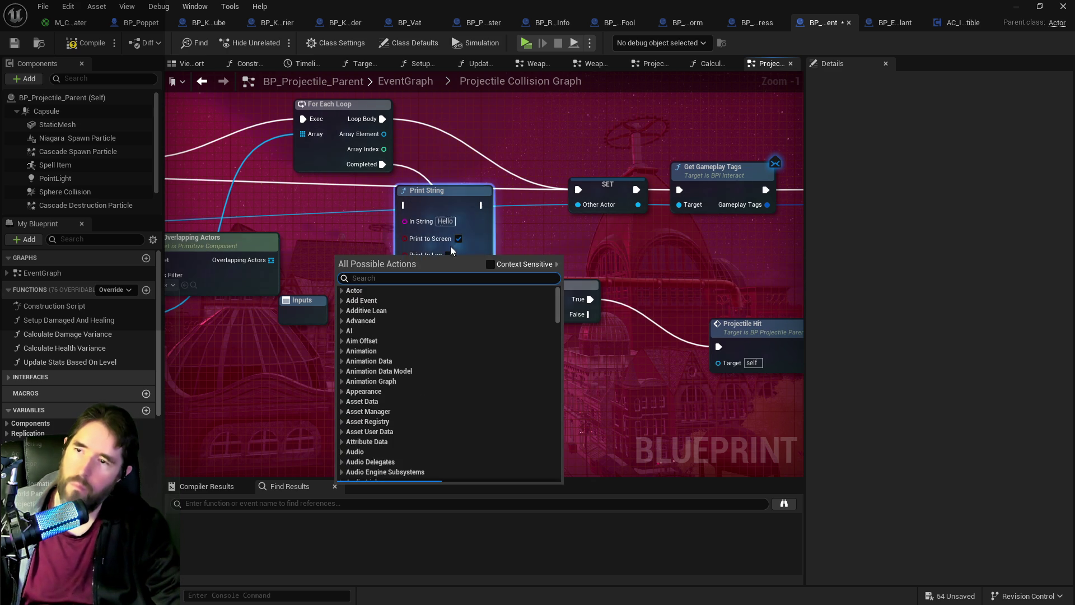
type("get")
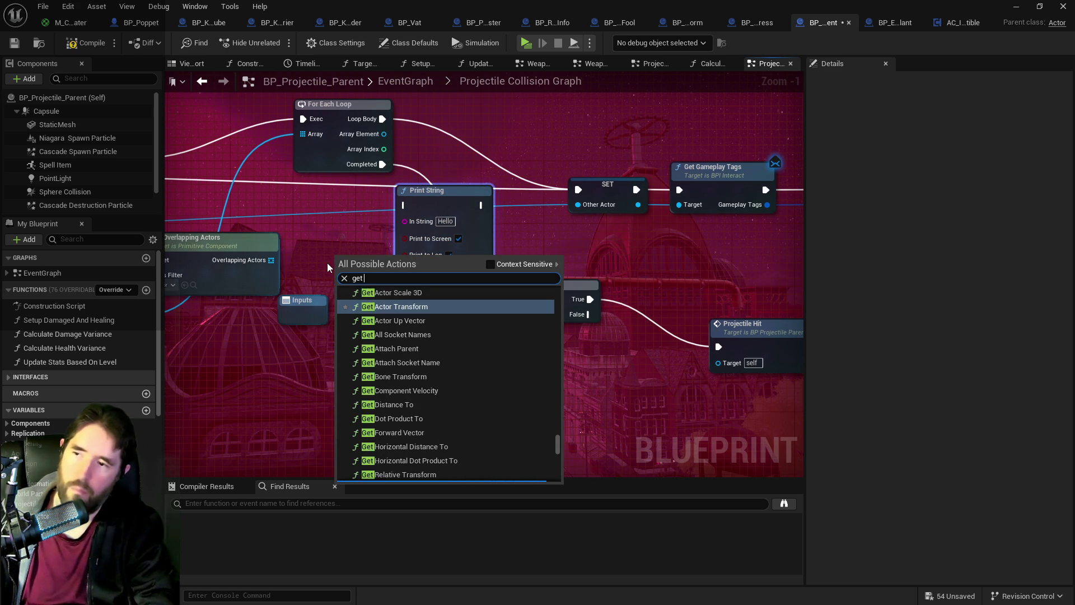
type(" other actor")
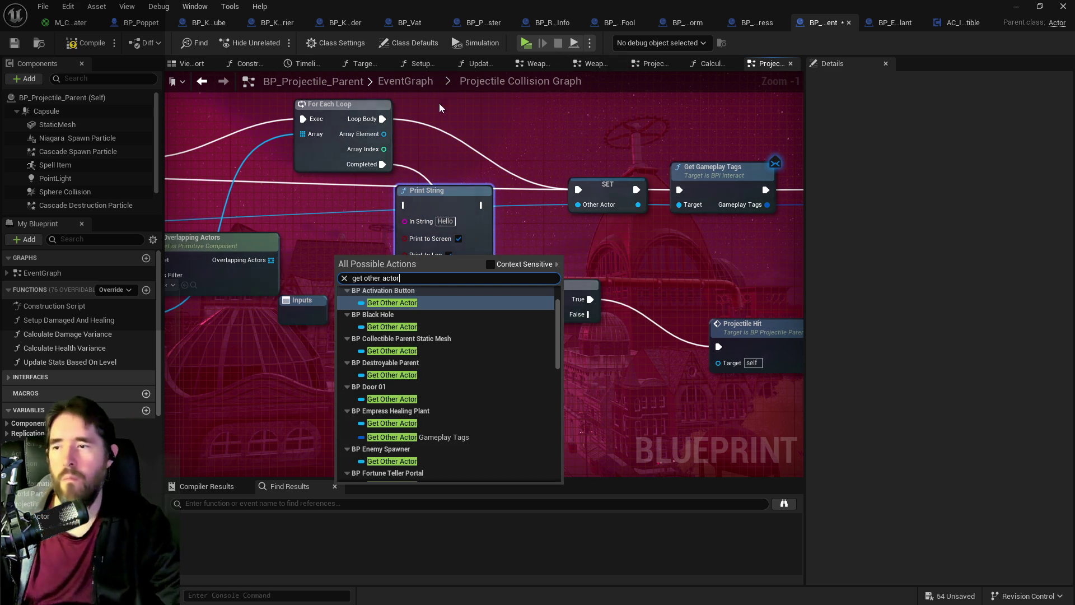
scroll(409, 322, "down", 5)
scroll(410, 322, "down", 5)
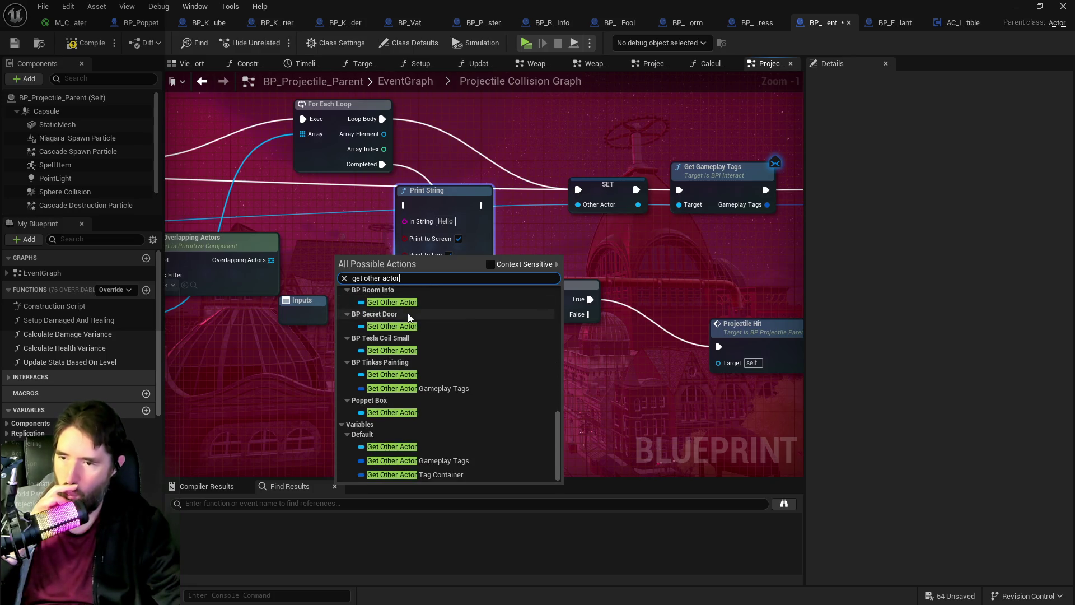
left_click(392, 446)
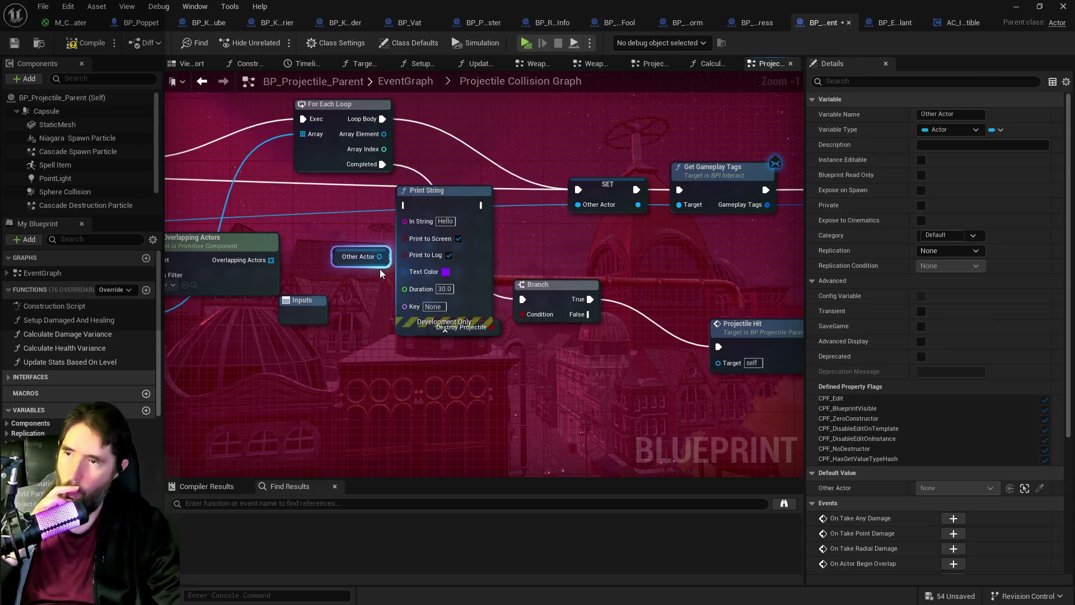
left_click_drag(379, 256, 403, 222)
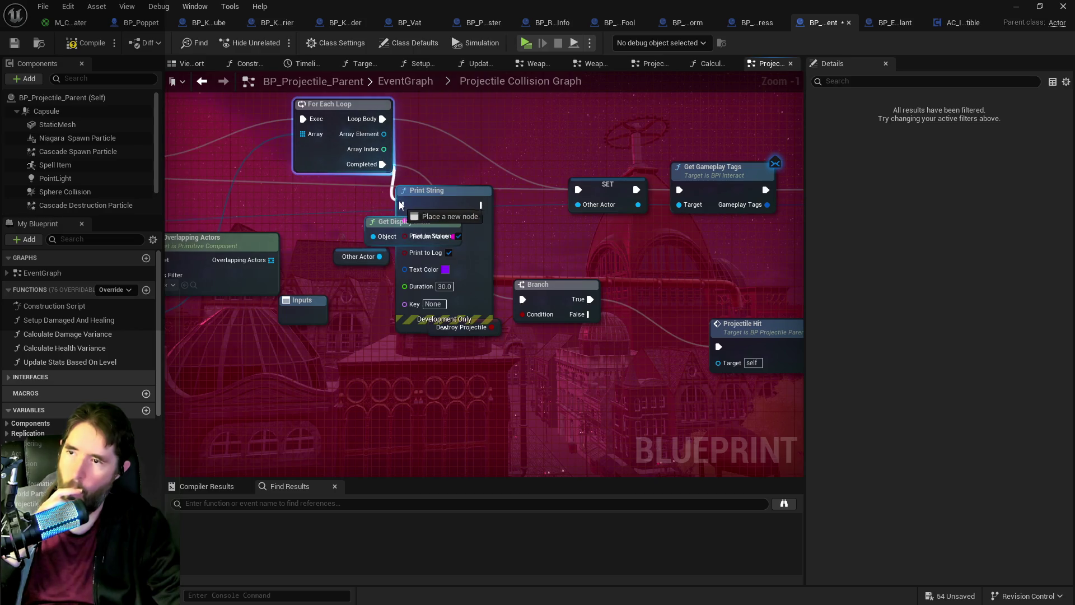
mouse_move(475, 216)
left_mouse_down()
mouse_move(511, 307)
mouse_move(521, 255)
left_mouse_up()
Step: Change the Print String's text colour from purple to light green
left_click(476, 296)
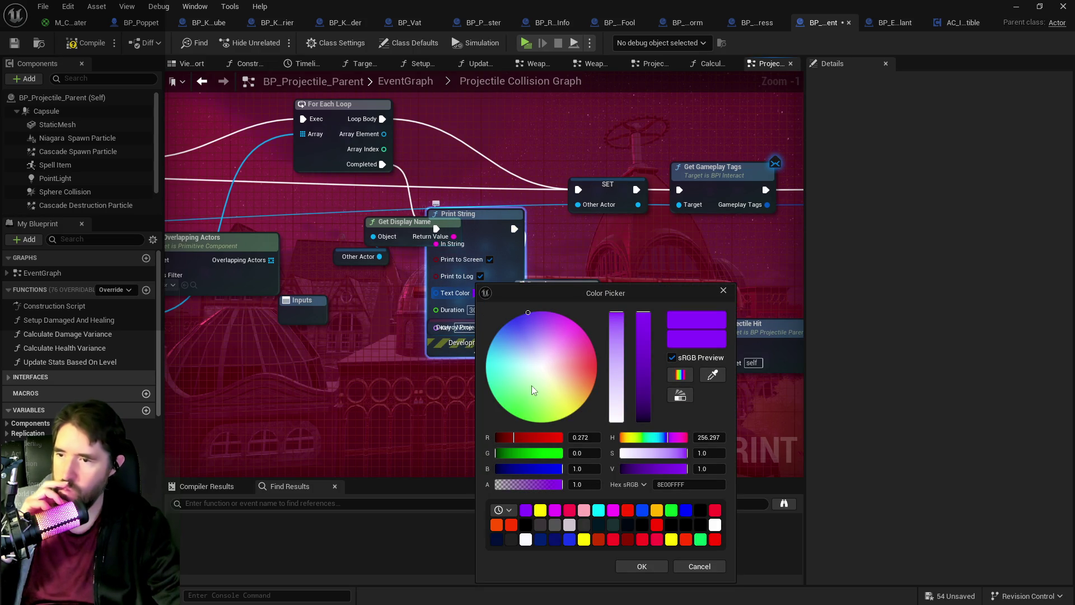
left_click_drag(530, 387, 522, 393)
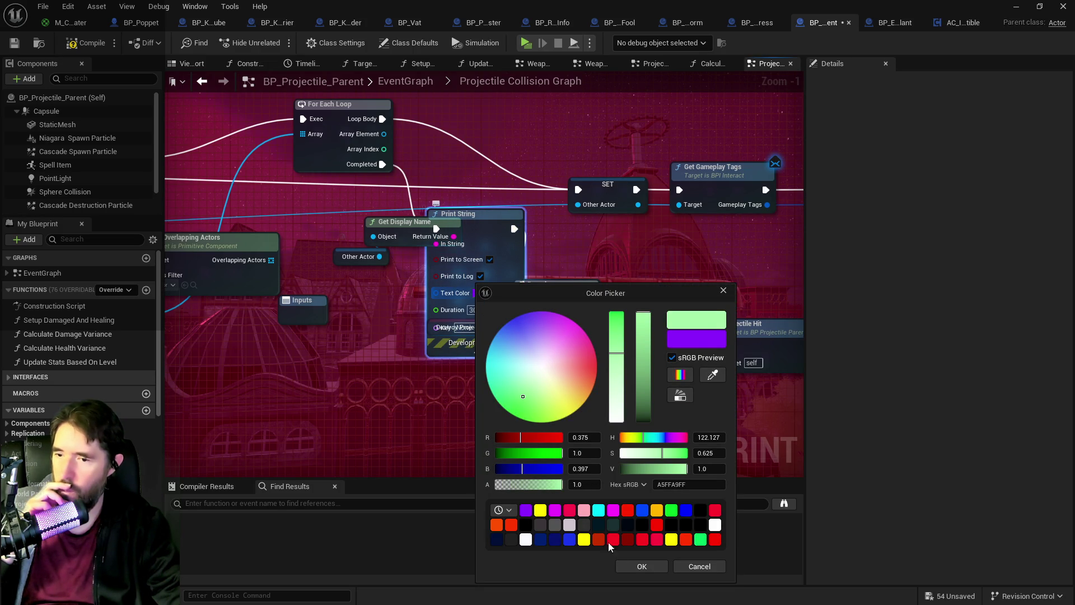
left_click(269, 227)
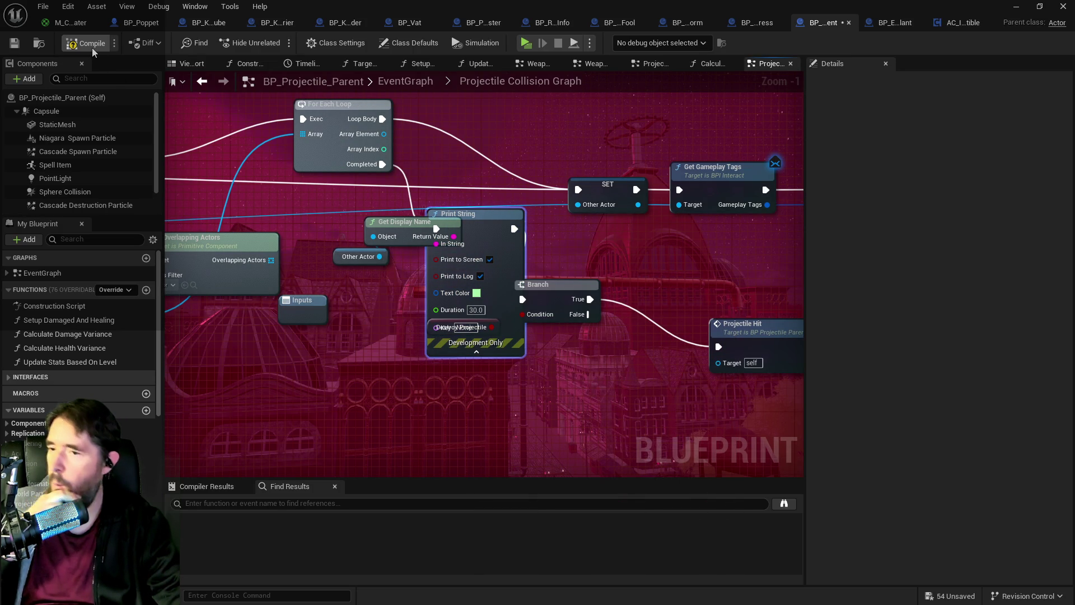
Step: Compile and save the blueprint, resume the game, and fire Empress projectiles at the mushroom field
left_click(16, 43)
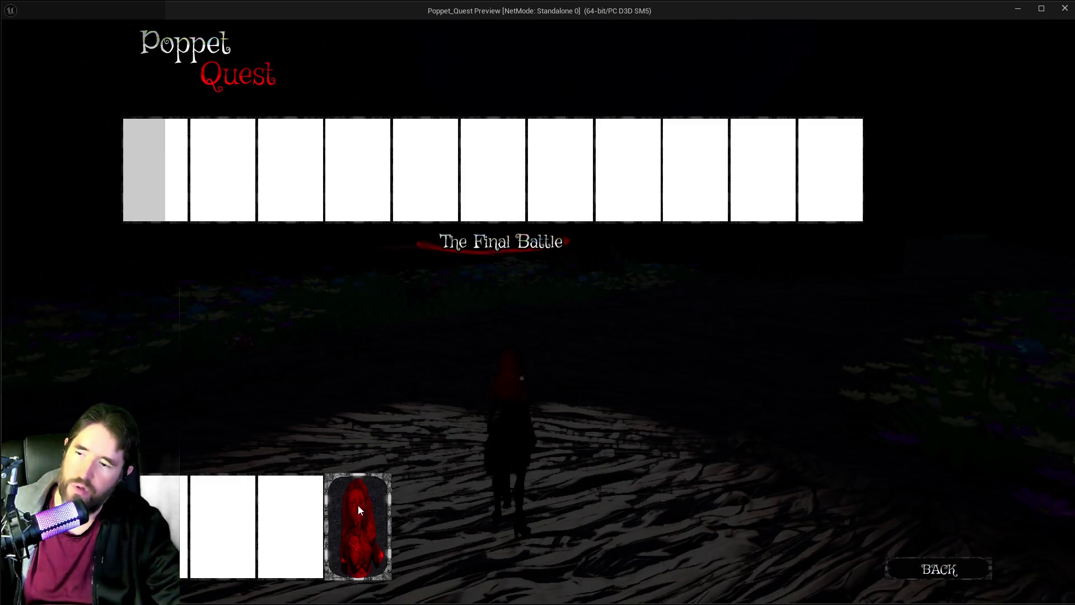
left_click(358, 506)
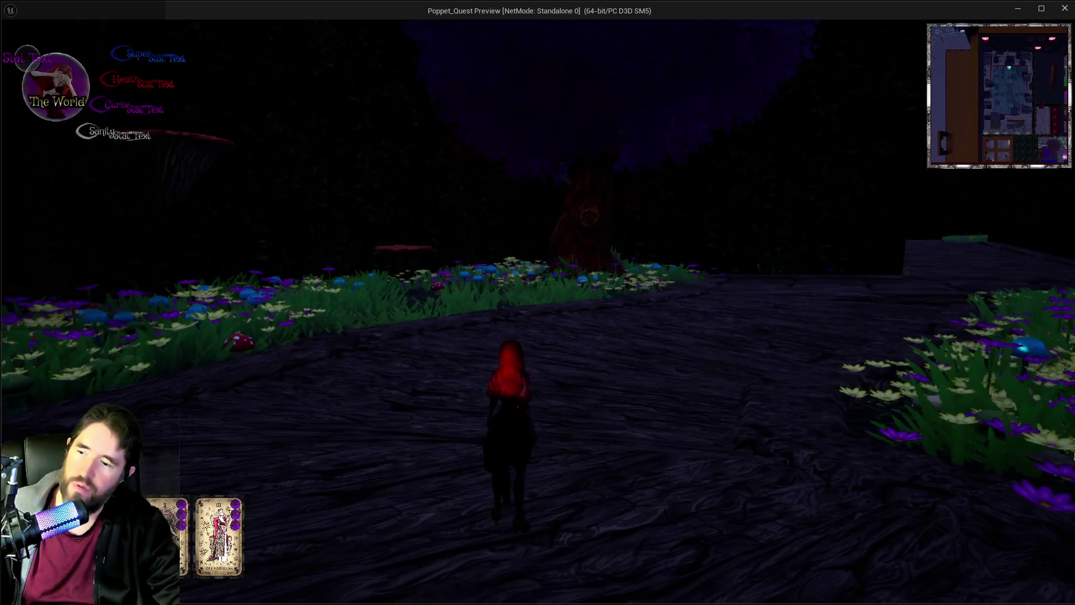
key("w")
key("w")
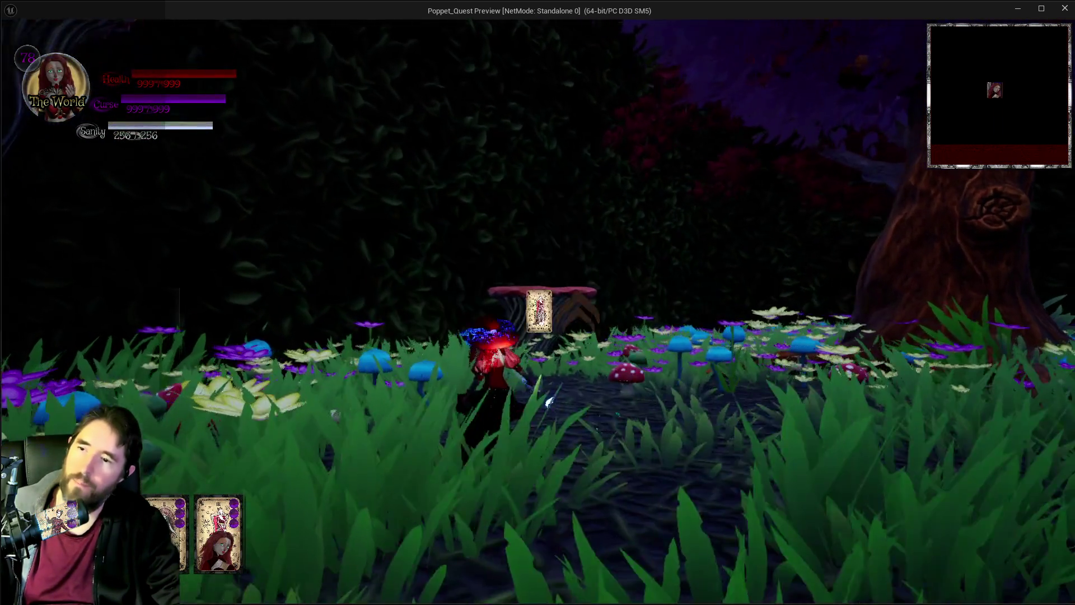
left_click(539, 311)
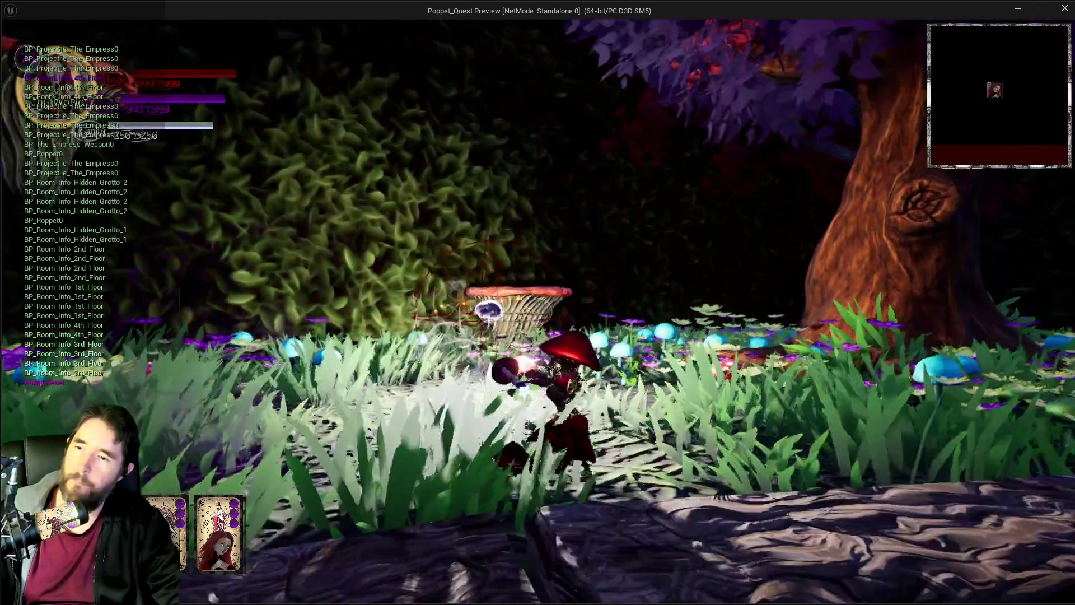
left_click(539, 311)
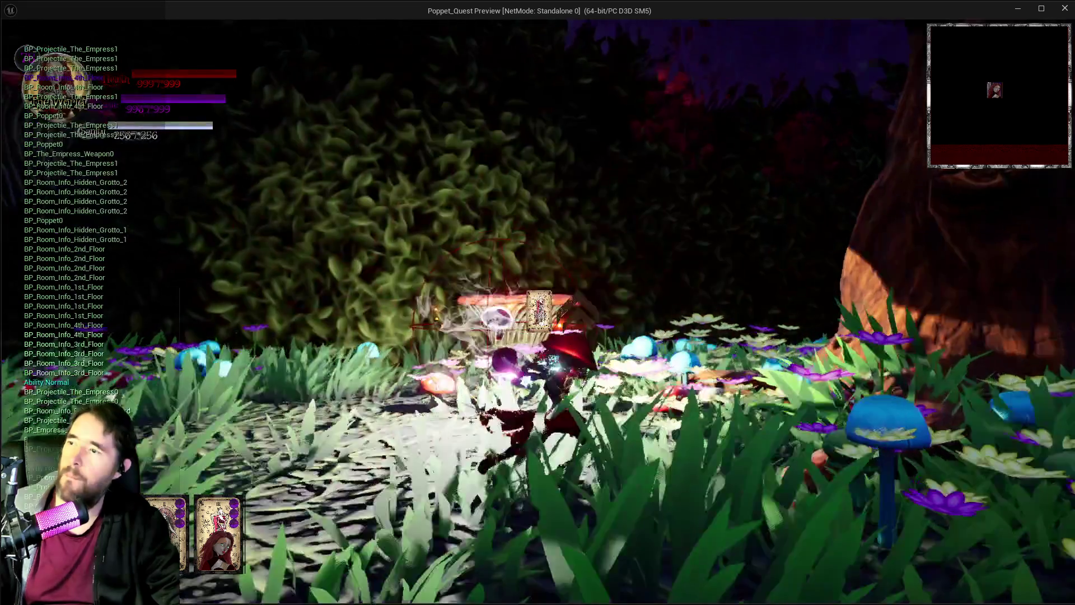
left_click(539, 311)
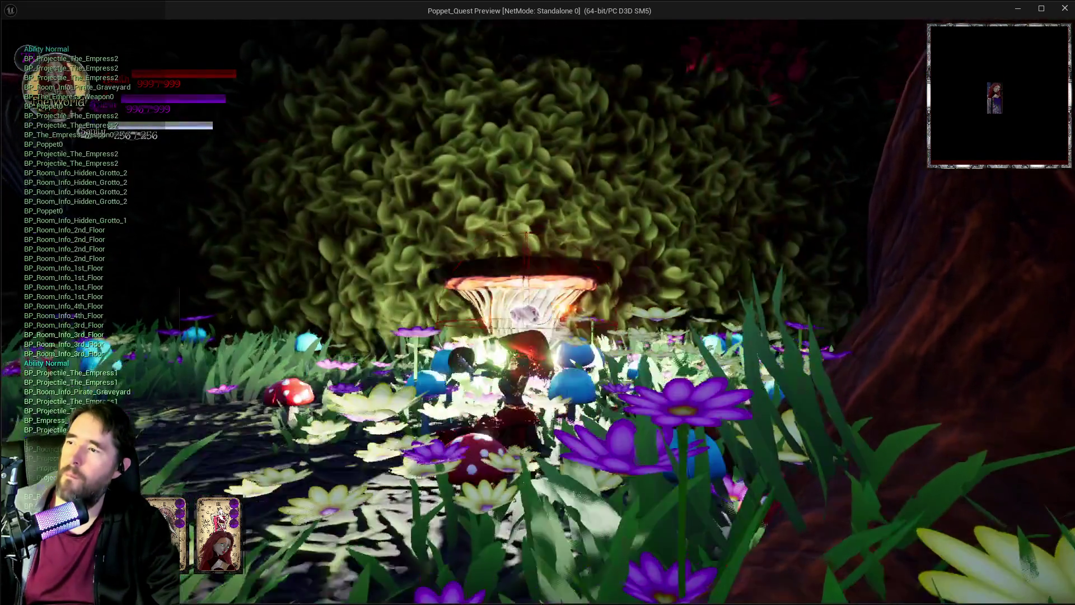
left_click(538, 311)
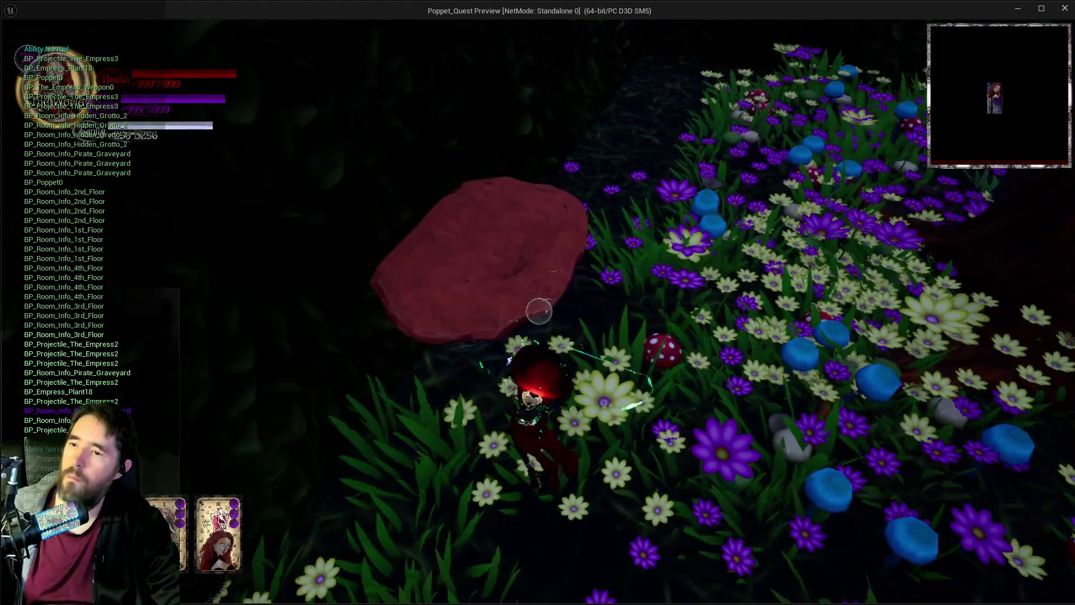
left_click(539, 312)
left_click(539, 311)
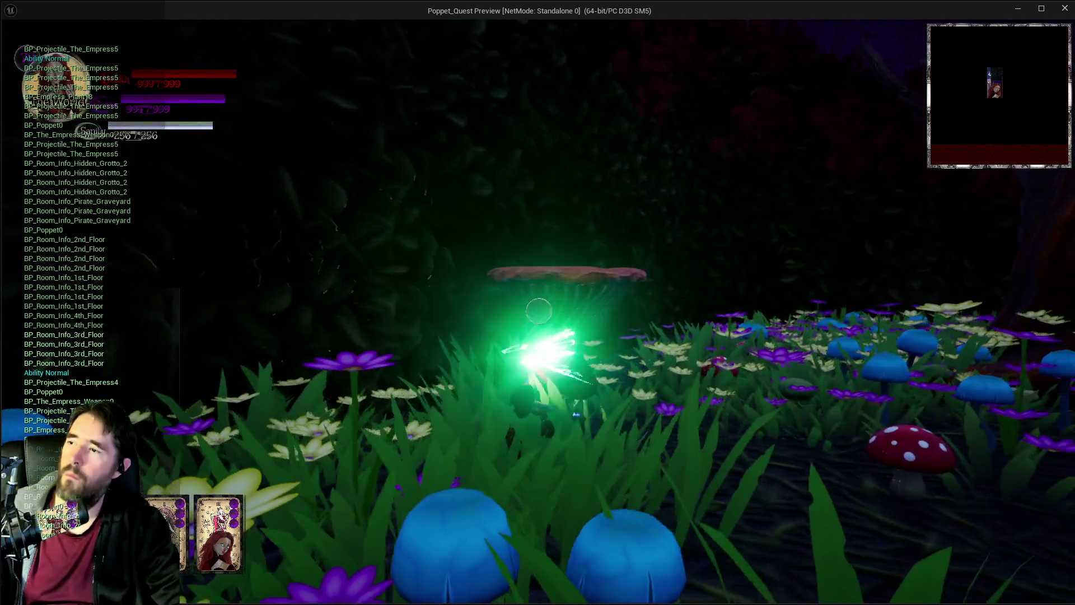
left_click(539, 311)
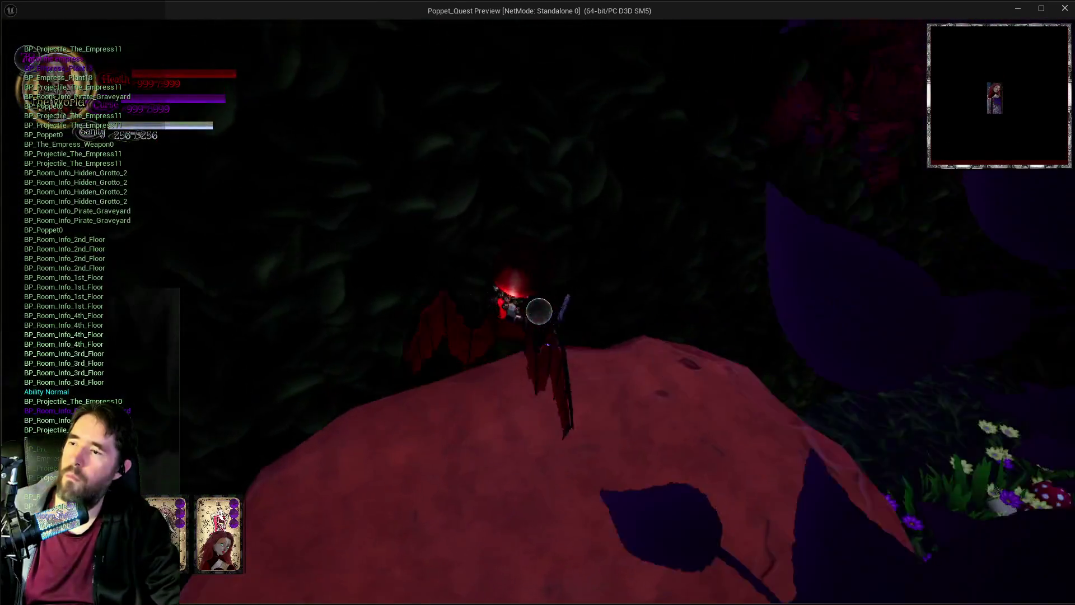
Step: Fire more Empress attacks from the red rock, then pause and quit the preview
left_click(539, 311)
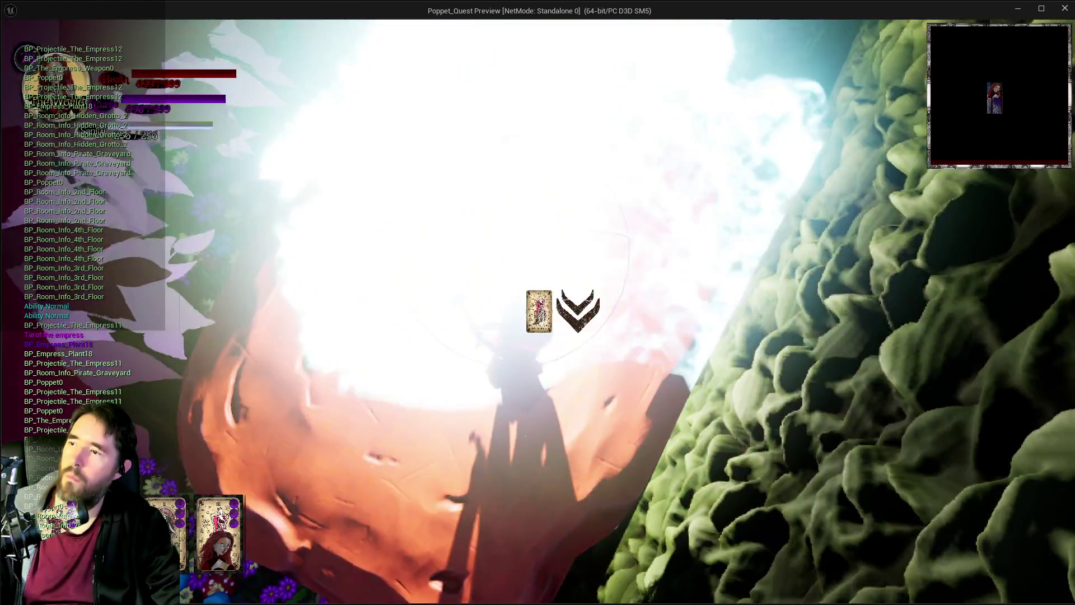
left_click(539, 311)
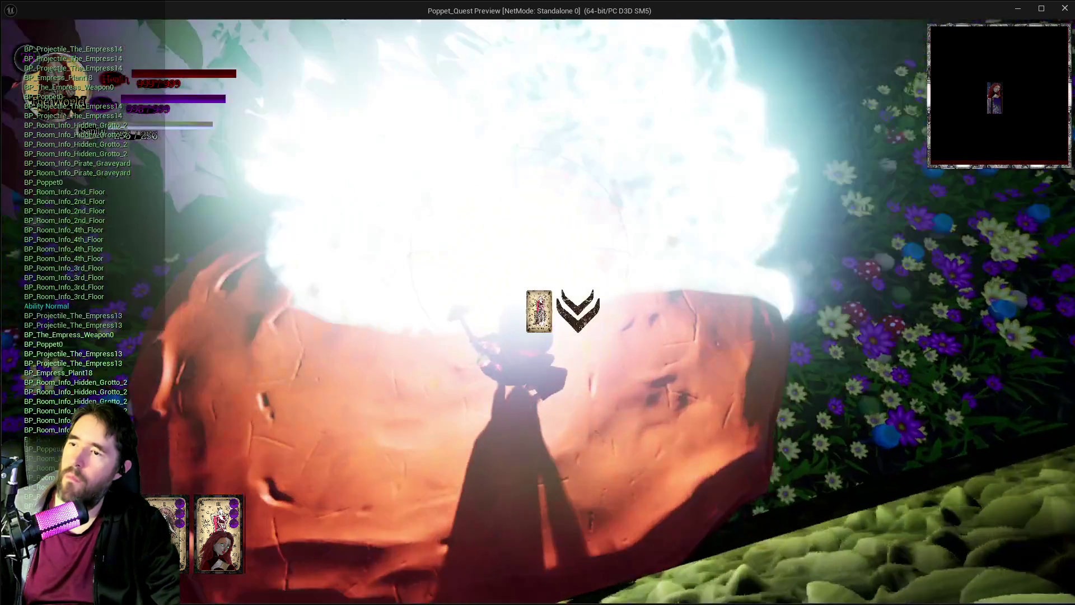
left_click(539, 311)
left_click(538, 311)
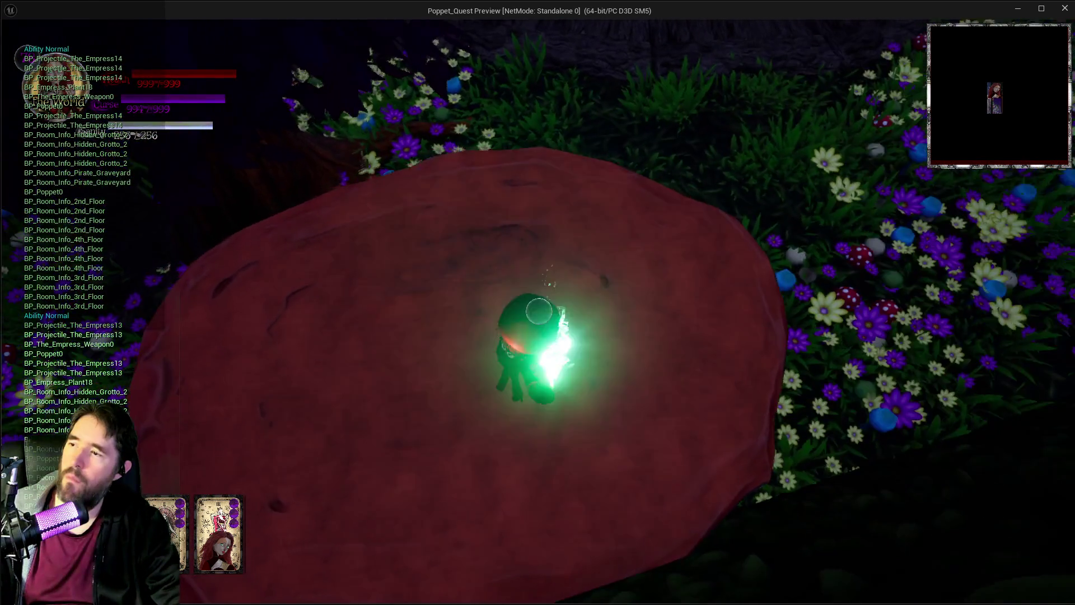
left_click(539, 312)
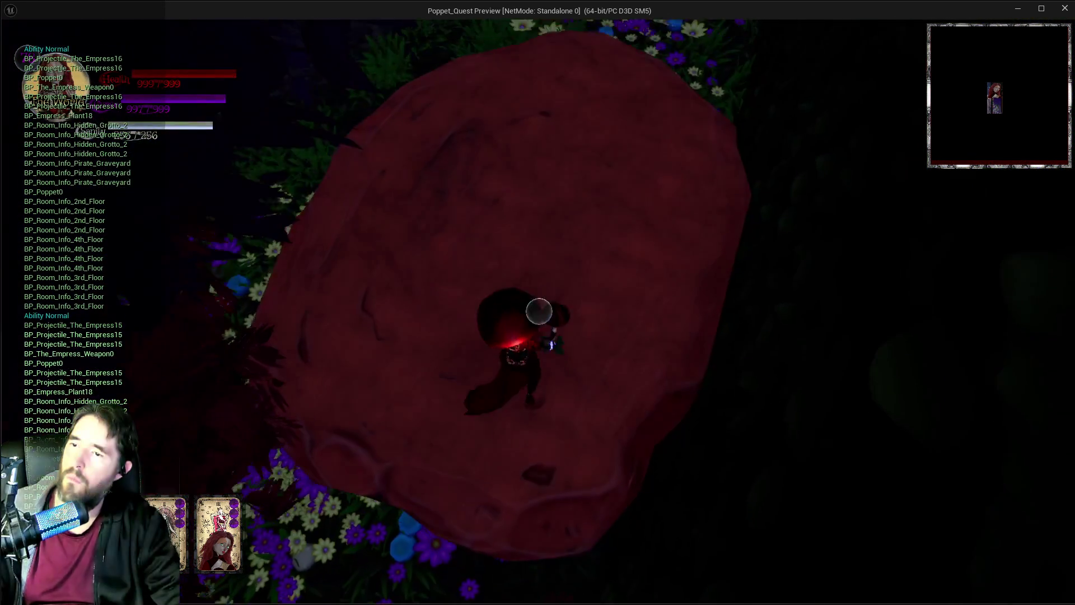
key("Escape")
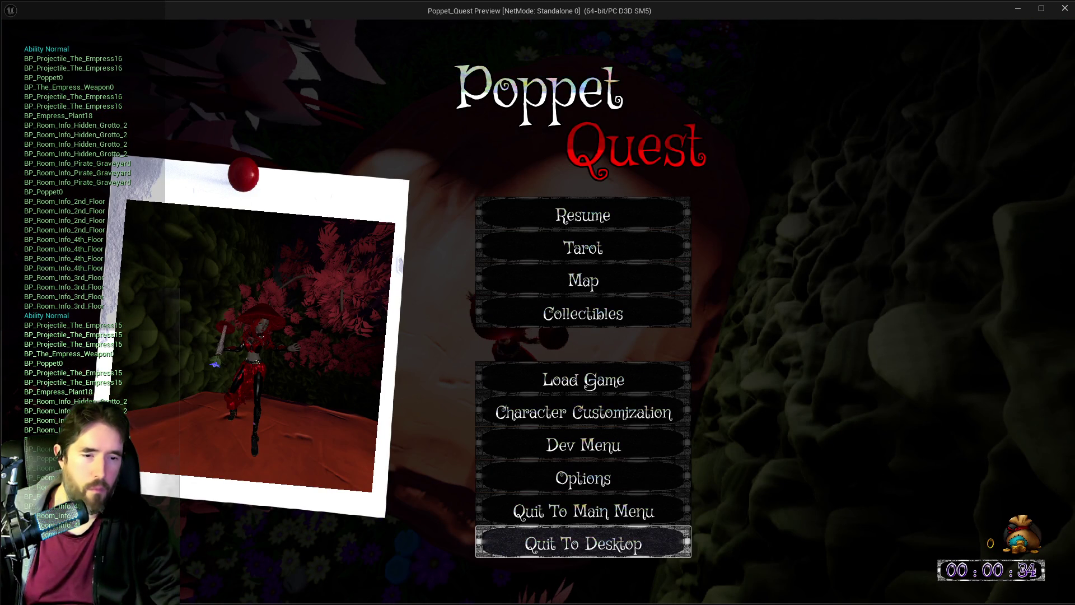
key("Return")
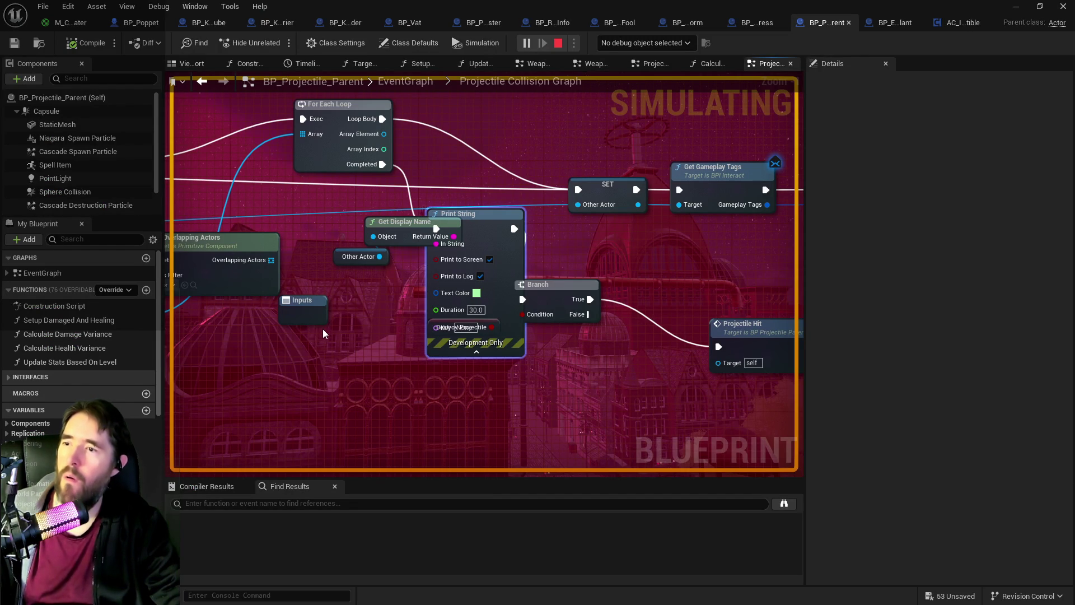
Step: Move the Branch node right, then go back to the paused preview and resume
mouse_move(377, 327)
left_mouse_down()
mouse_move(807, 290)
mouse_move(392, 314)
mouse_move(356, 305)
left_mouse_up()
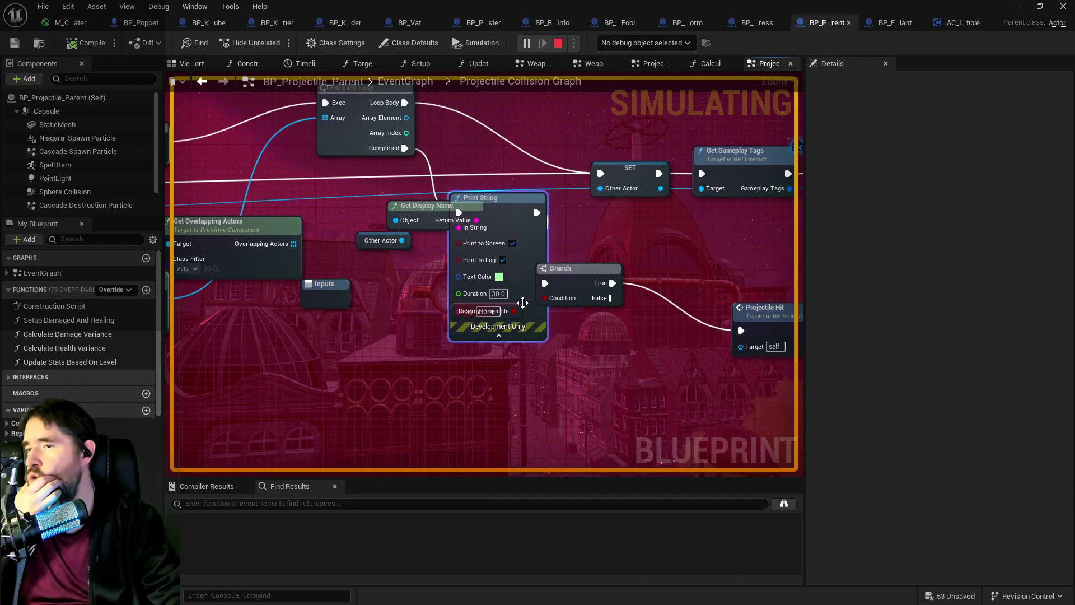
left_click_drag(583, 274, 635, 273)
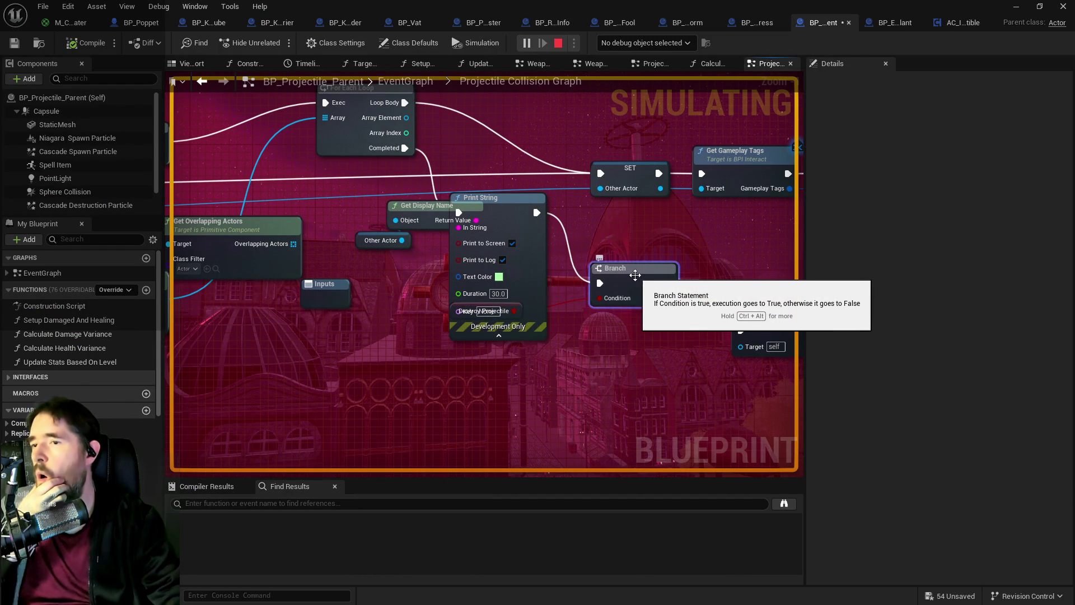
left_click_drag(863, 311, 826, 293)
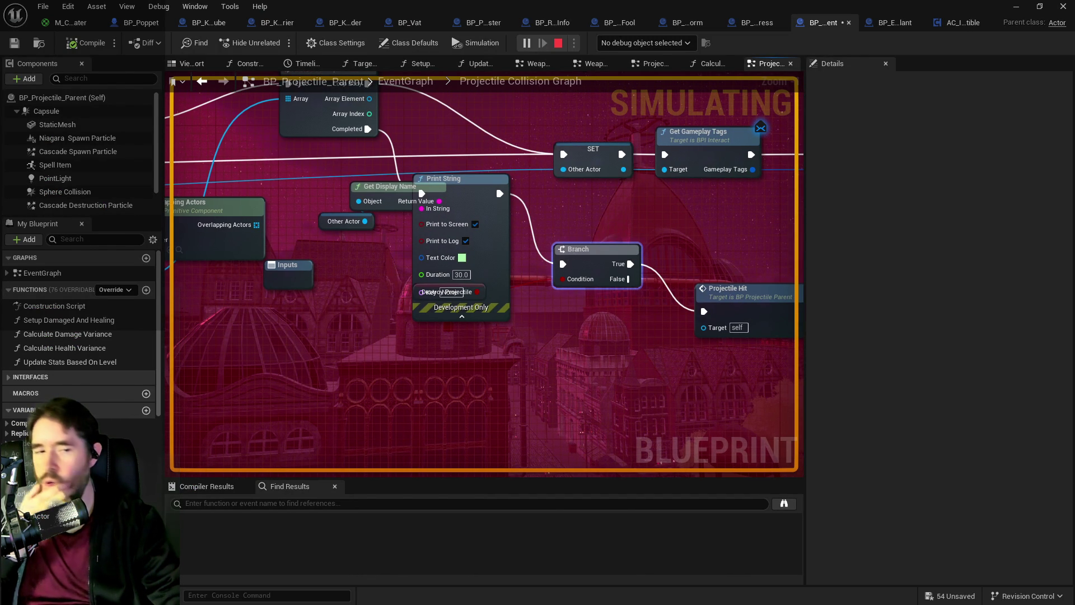
key("alt+Tab")
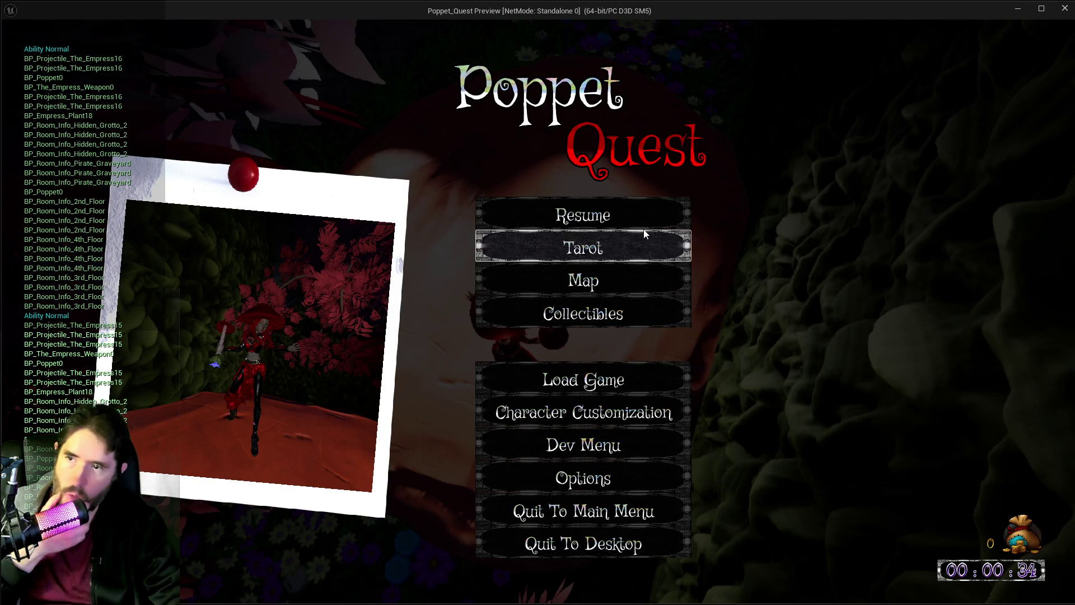
left_click(617, 215)
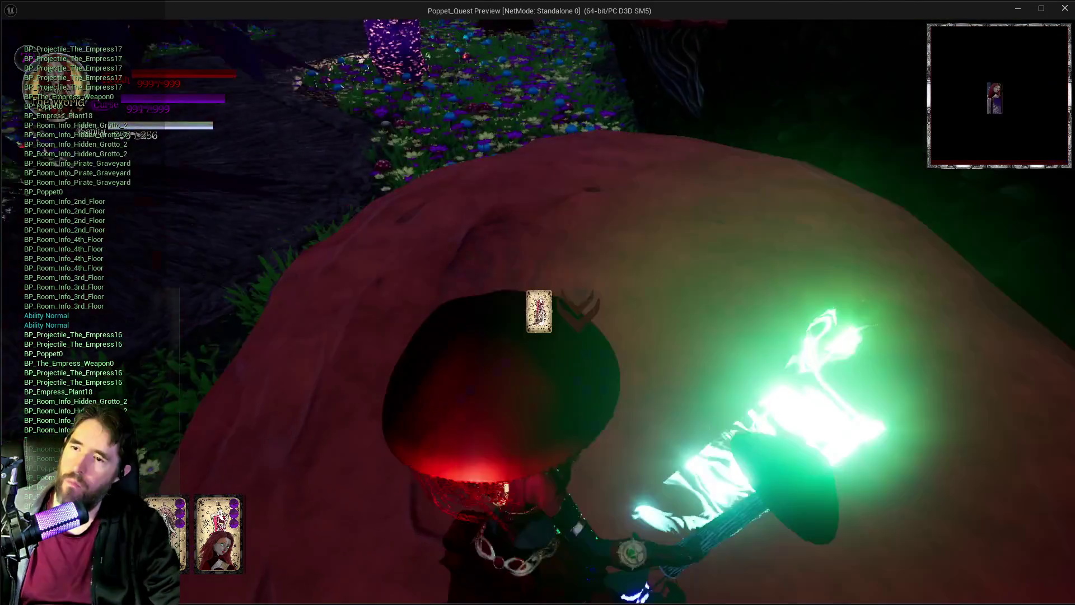
Step: Fire a long string of Empress attacks through the mushroom forest
left_click(539, 312)
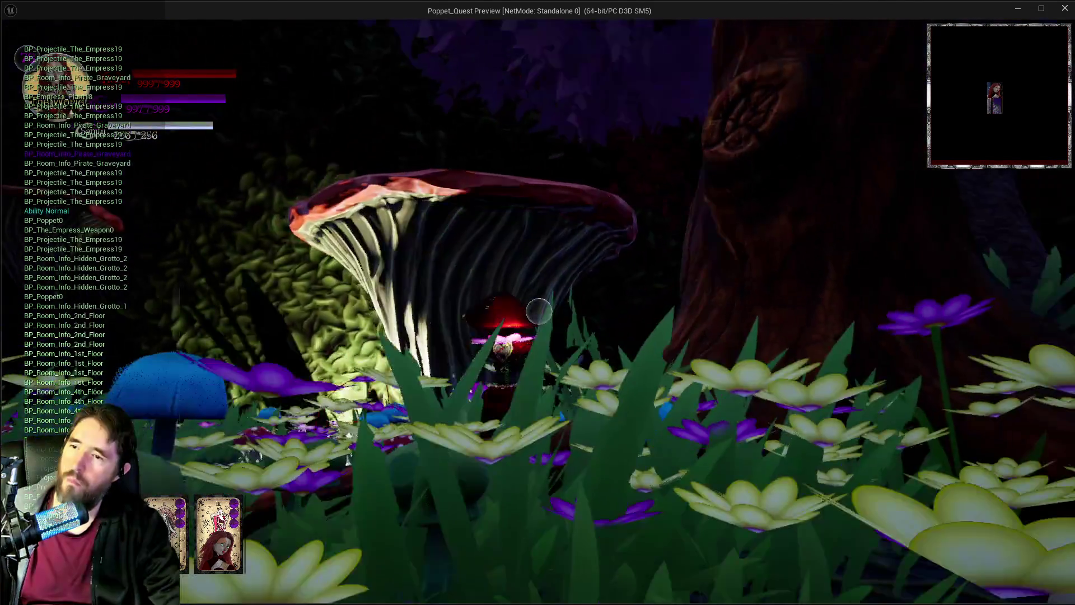
left_click(539, 312)
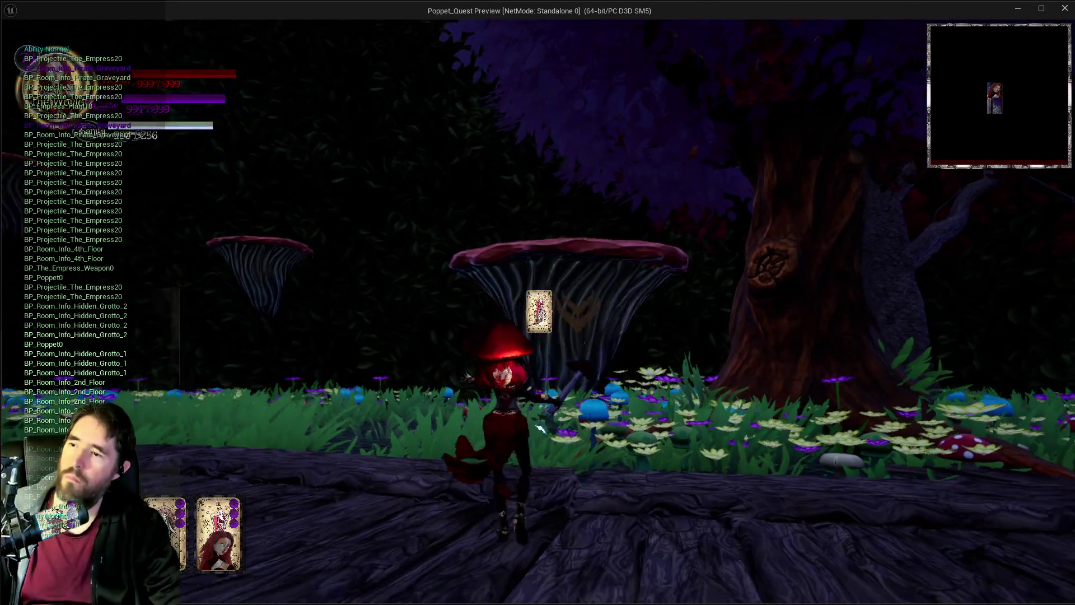
left_click(539, 311)
left_click(539, 311)
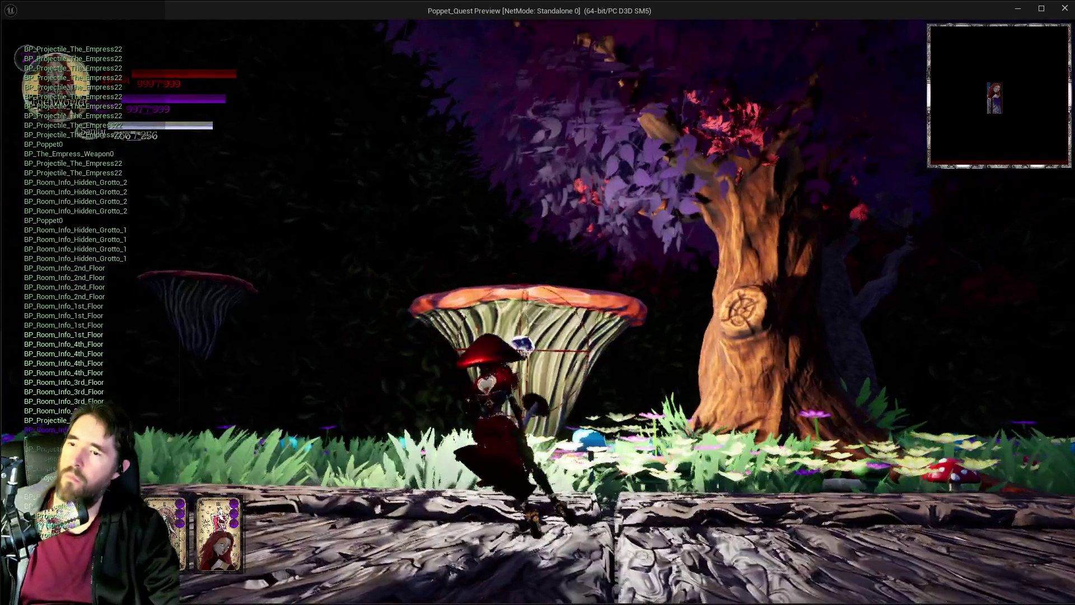
left_click(539, 311)
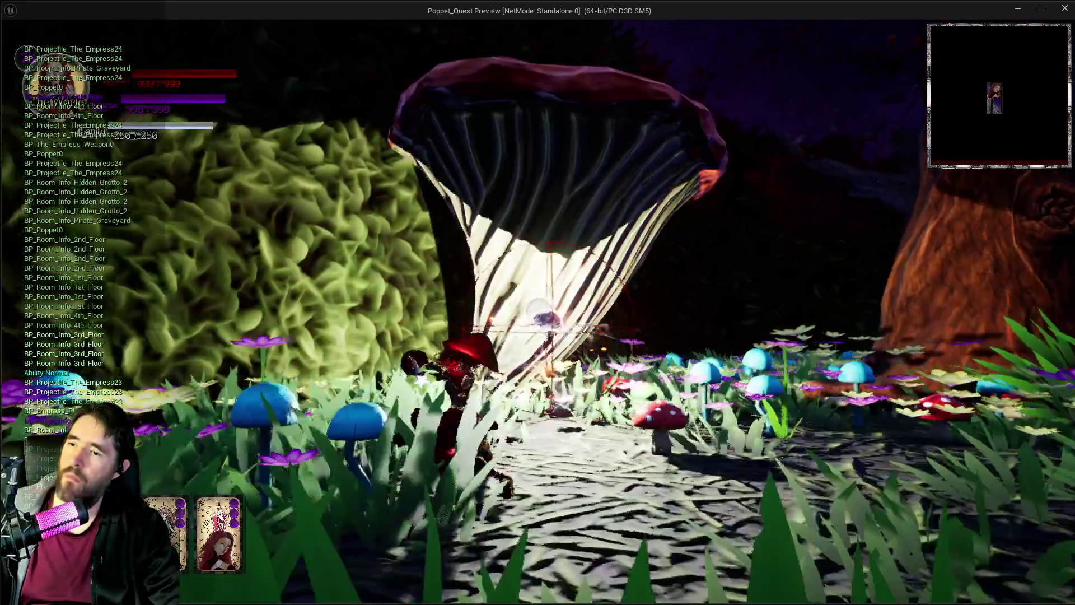
left_click(538, 311)
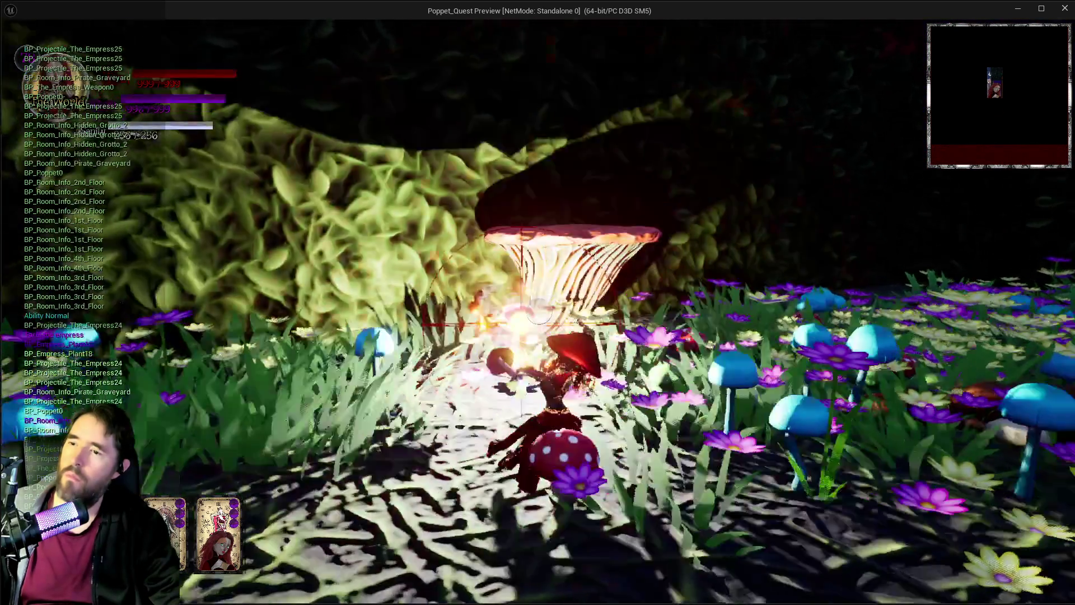
left_click(538, 312)
left_click(538, 311)
left_click(539, 311)
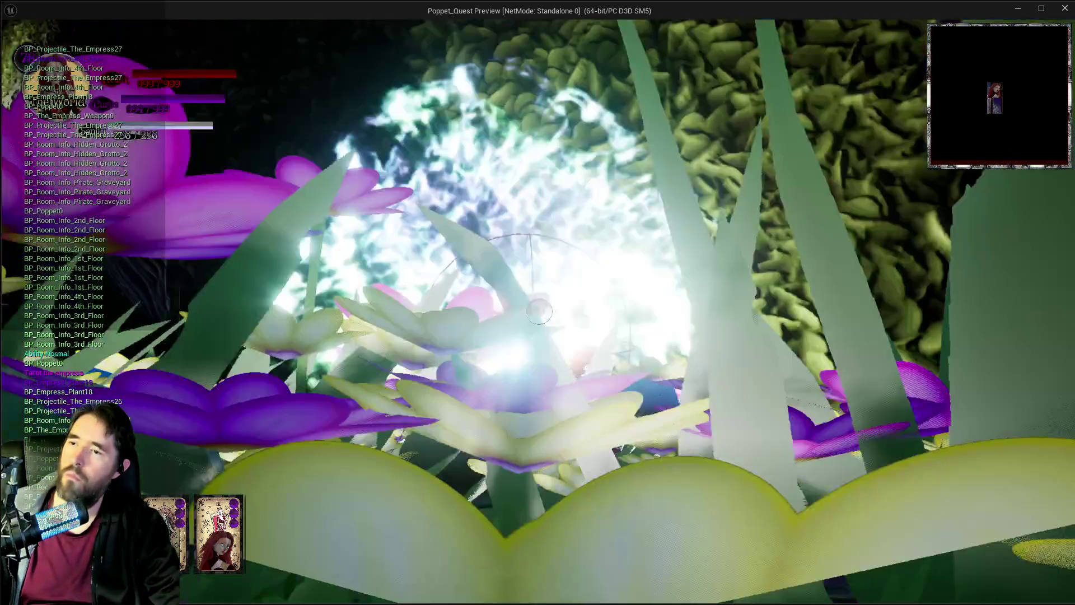
left_click(539, 311)
left_click(538, 311)
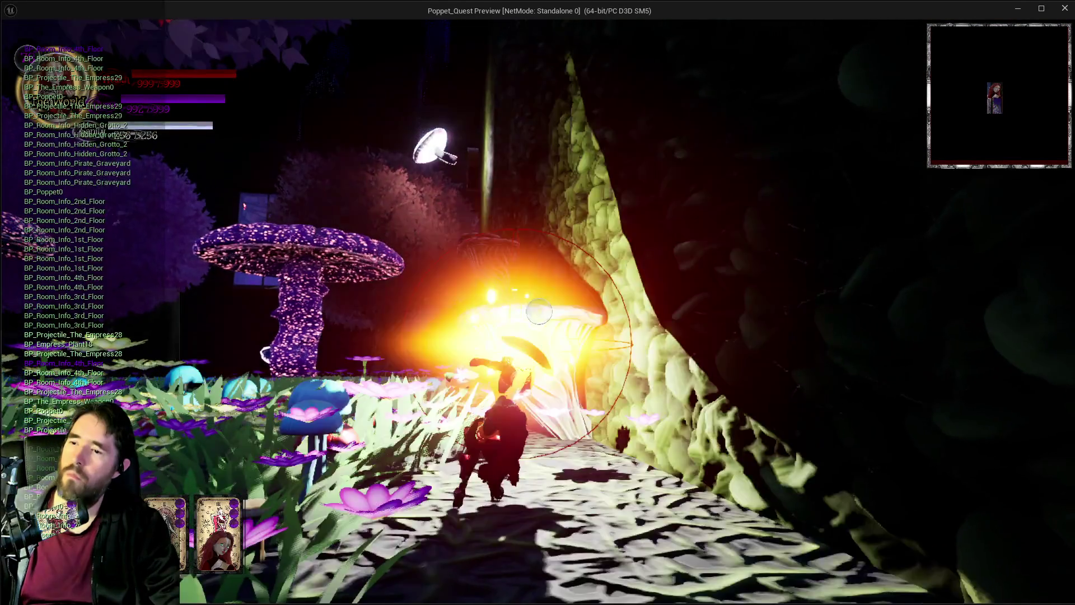
left_click(539, 311)
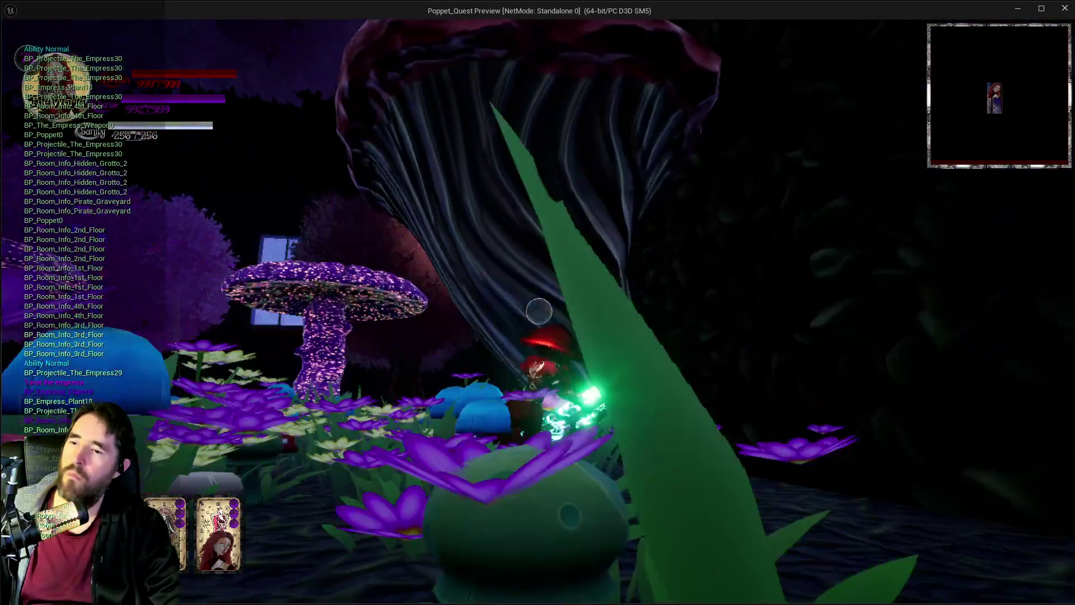
left_click(539, 311)
left_click(539, 311)
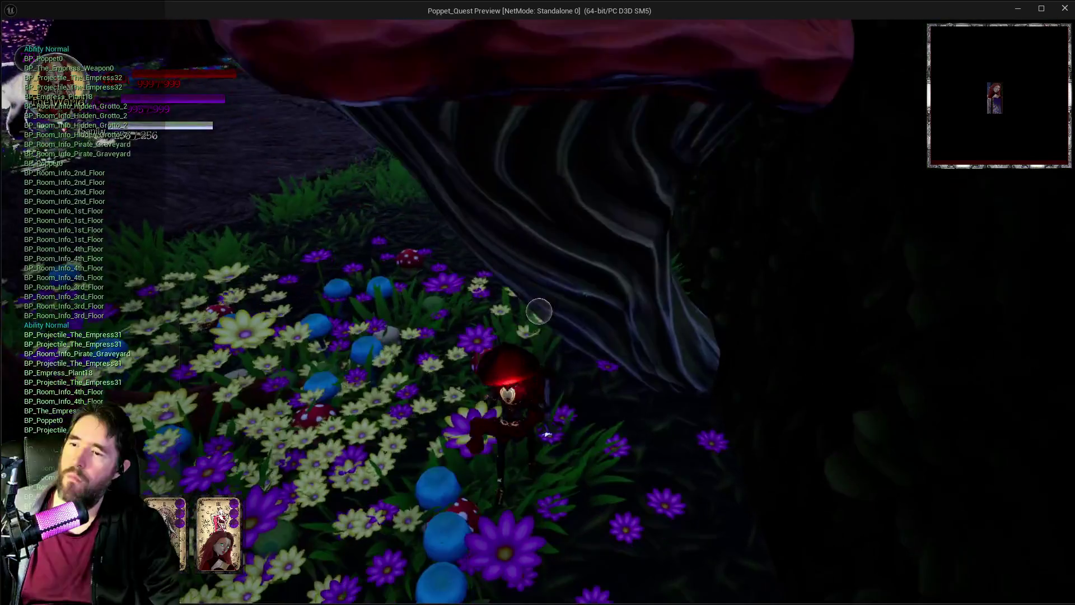
left_click(539, 312)
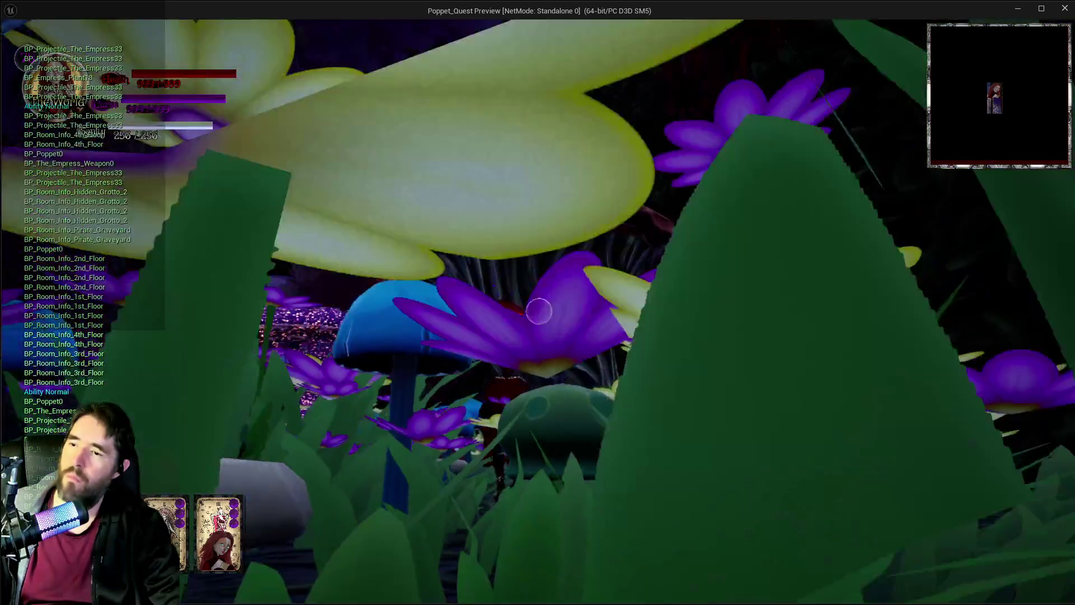
left_click(539, 311)
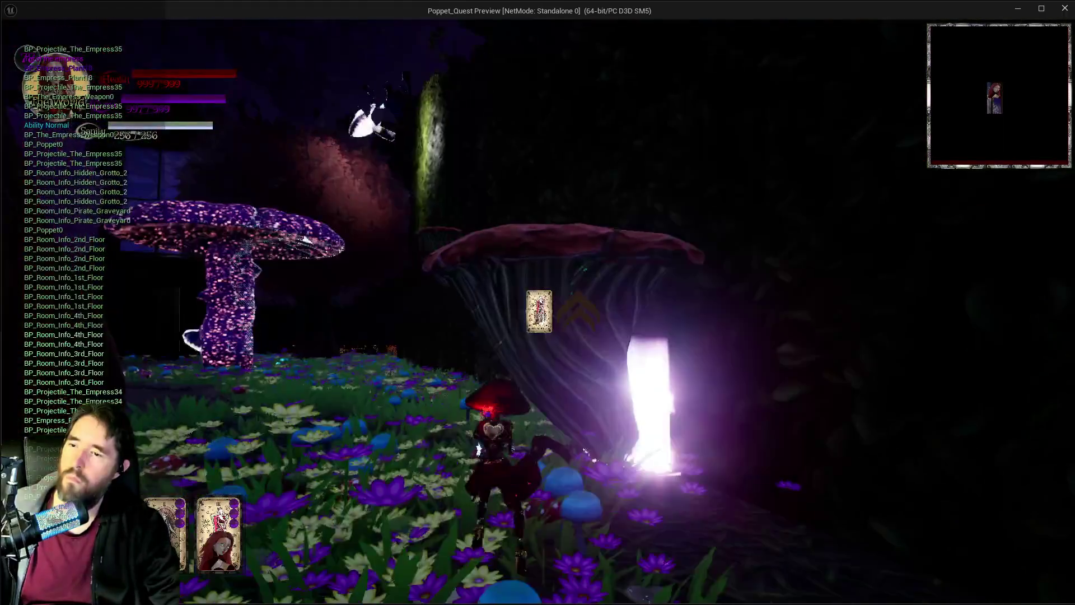
Step: Fire more attacks around the red mushroom and flowers, then pause the game
left_click(539, 311)
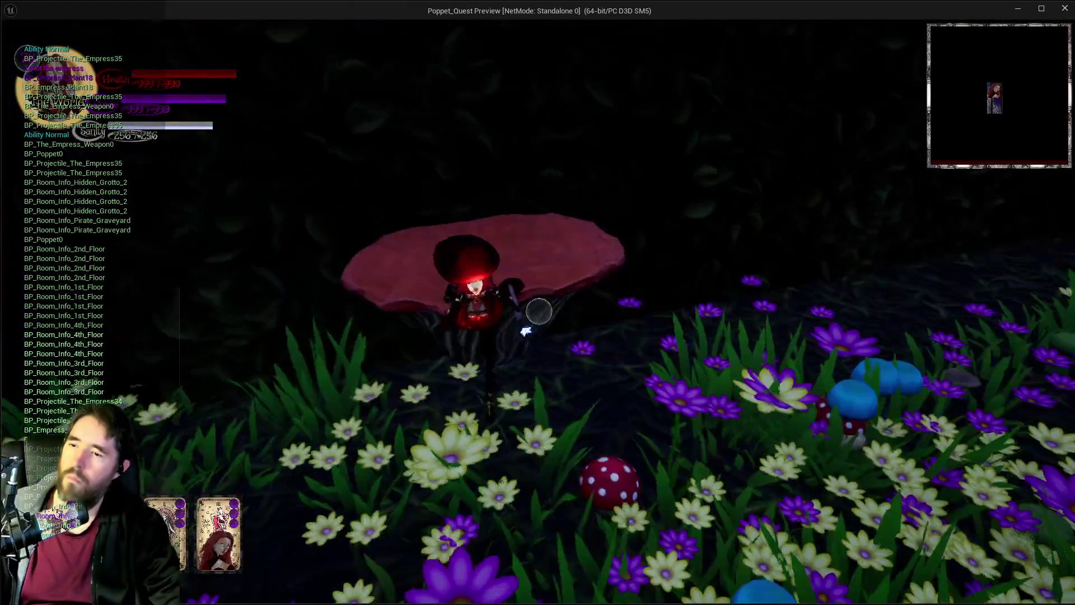
left_click(539, 312)
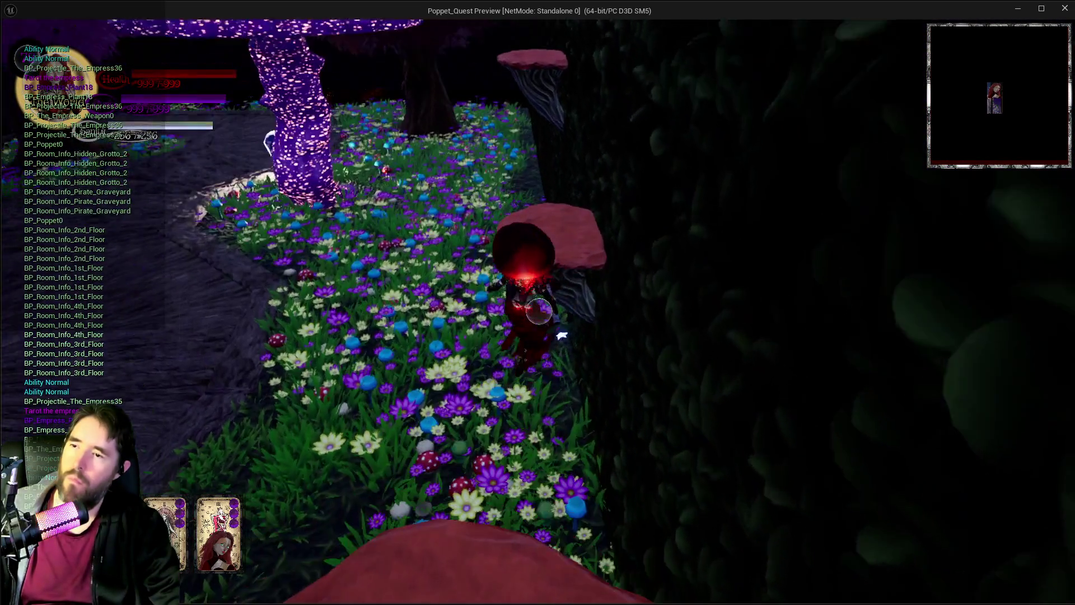
left_click(539, 311)
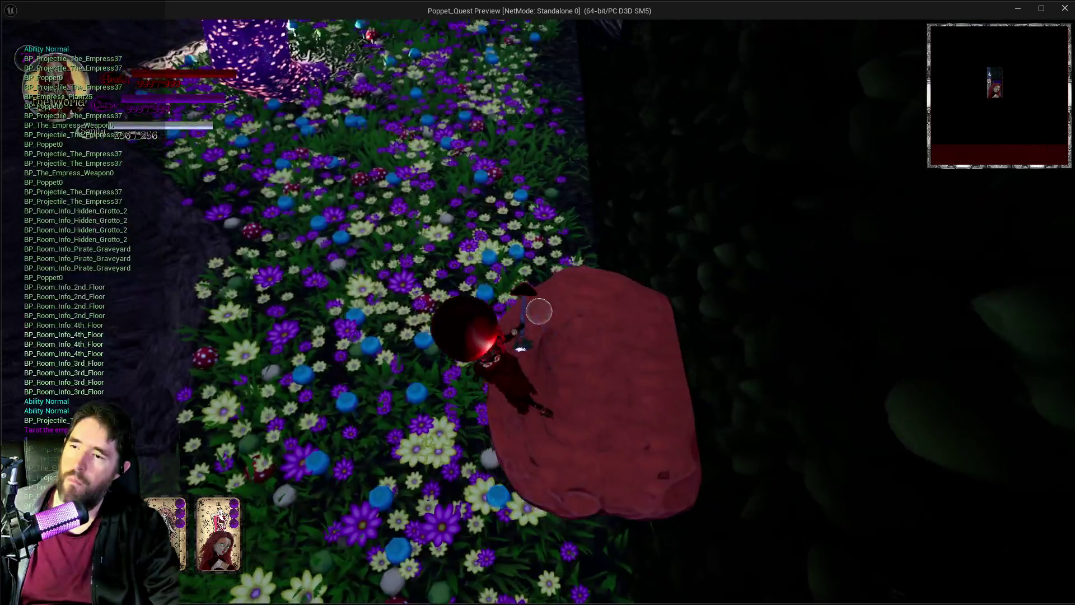
left_click(539, 311)
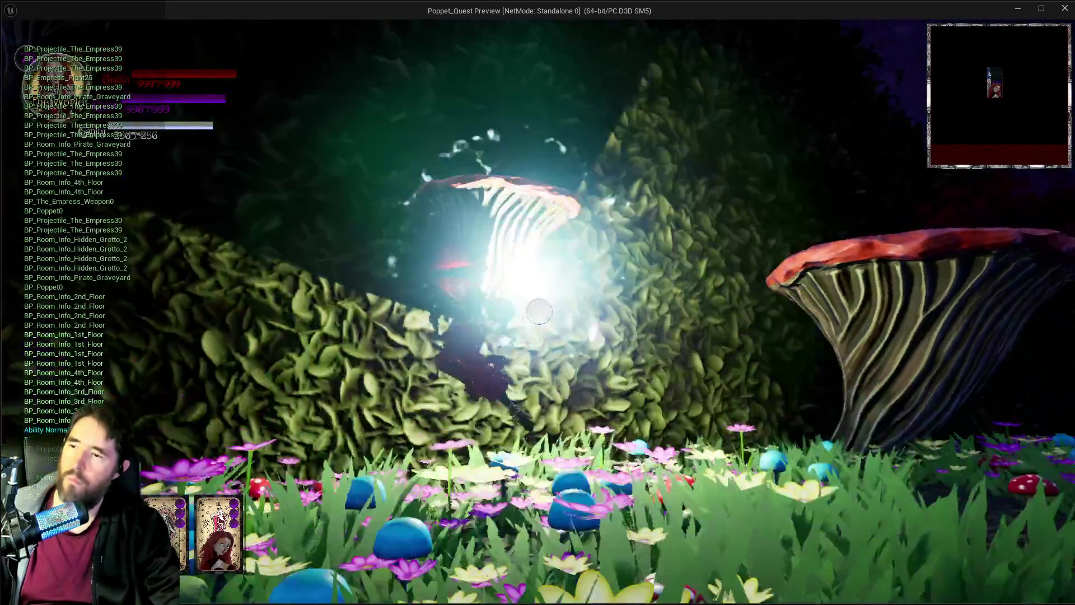
left_click(539, 312)
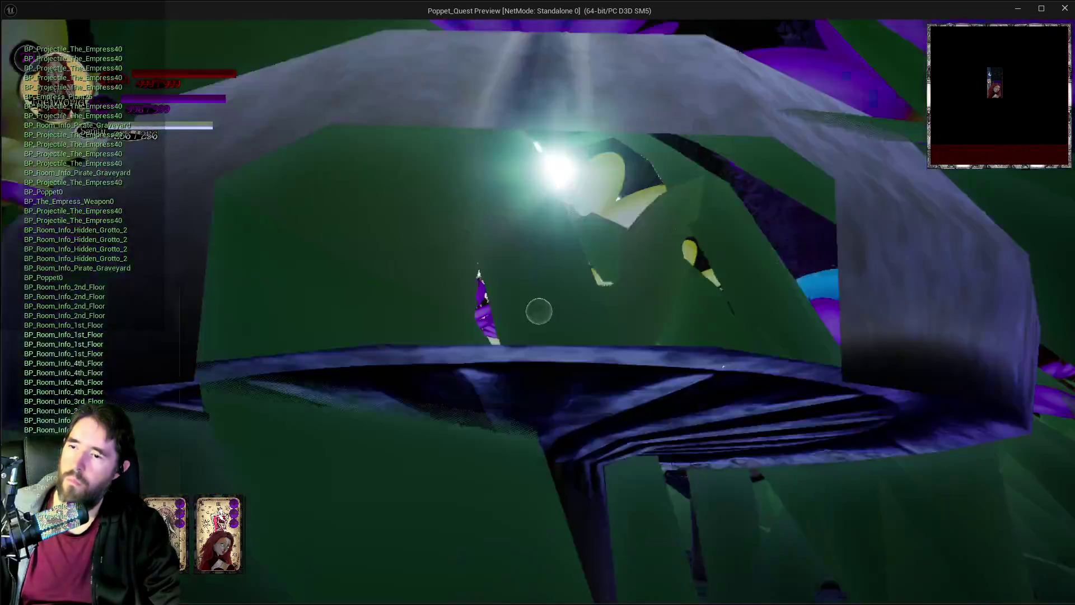
left_click(539, 311)
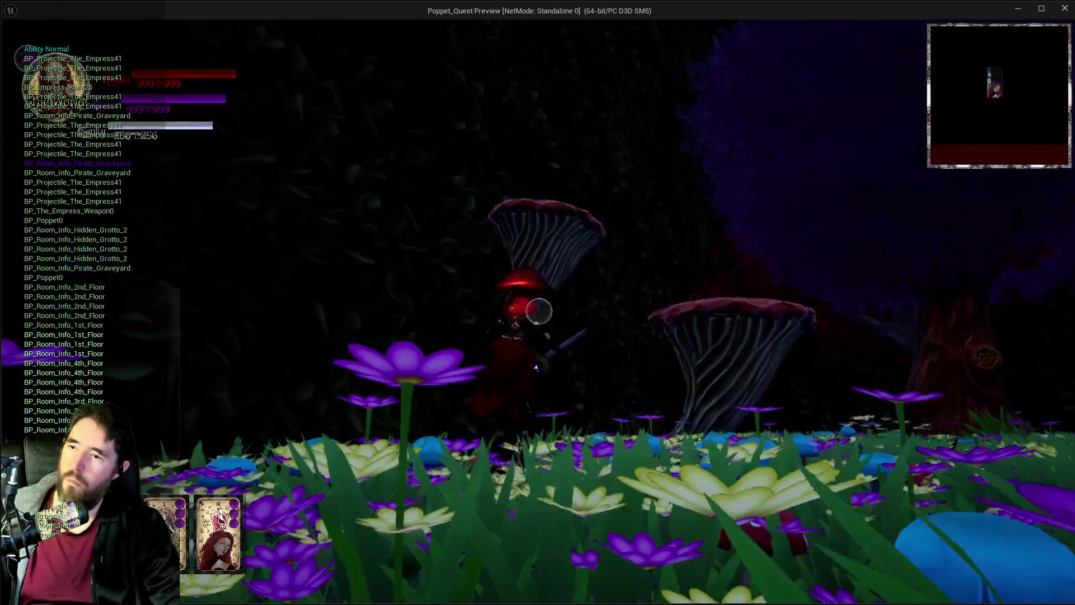
left_click(539, 311)
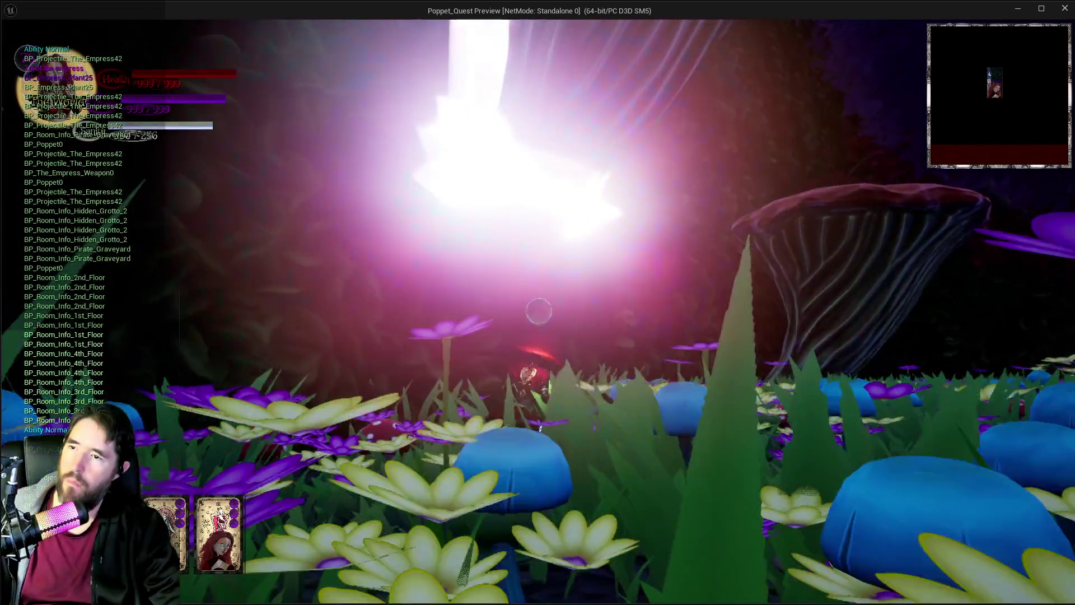
left_click(539, 311)
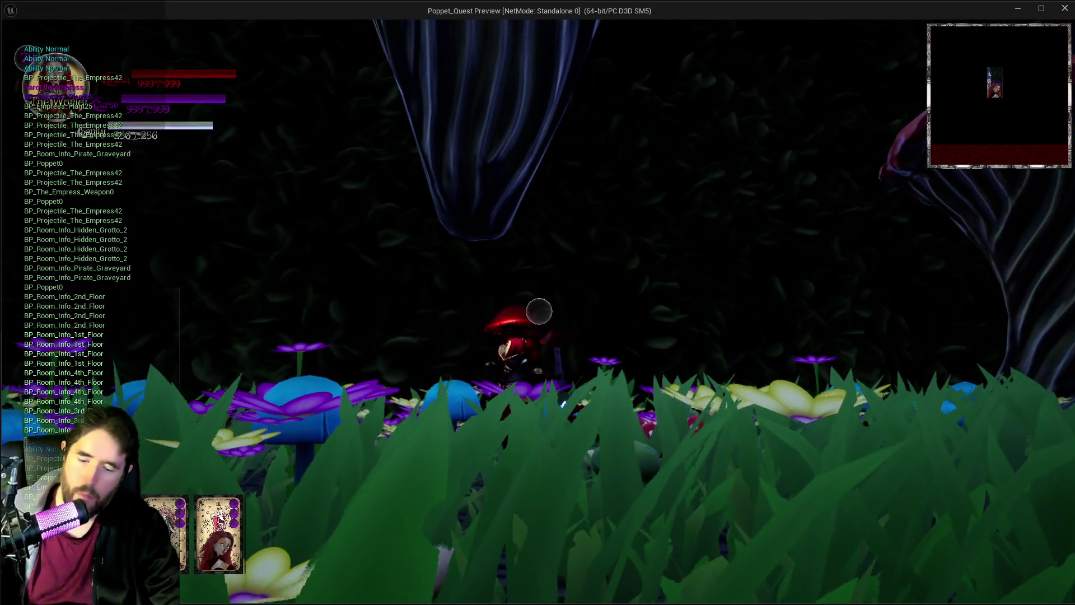
key("Escape")
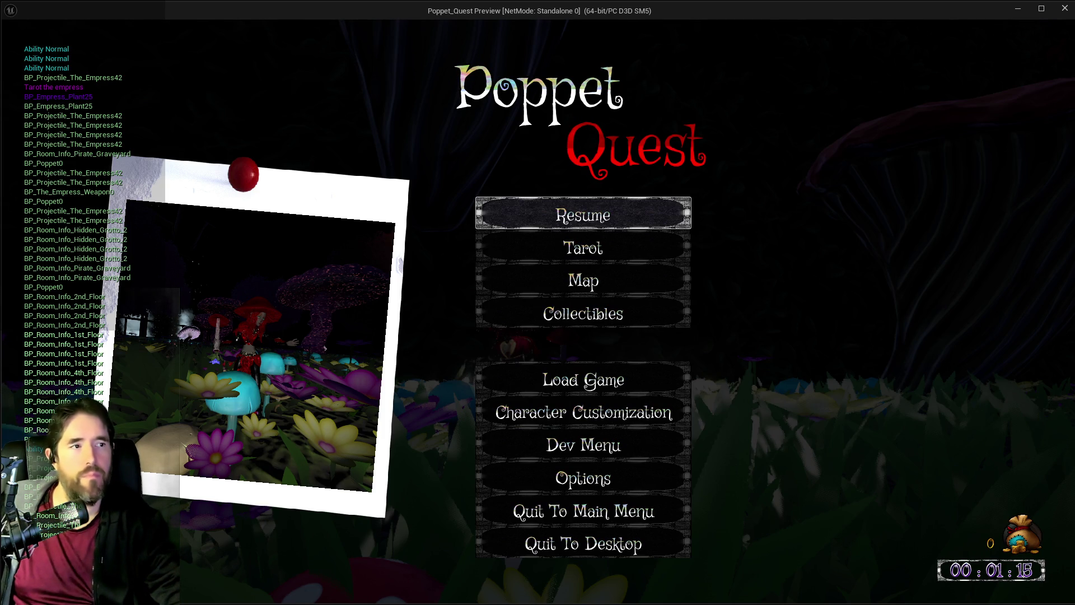
Step: Switch from the paused game to Krita's pasted debug-log screenshot
key("alt+Tab")
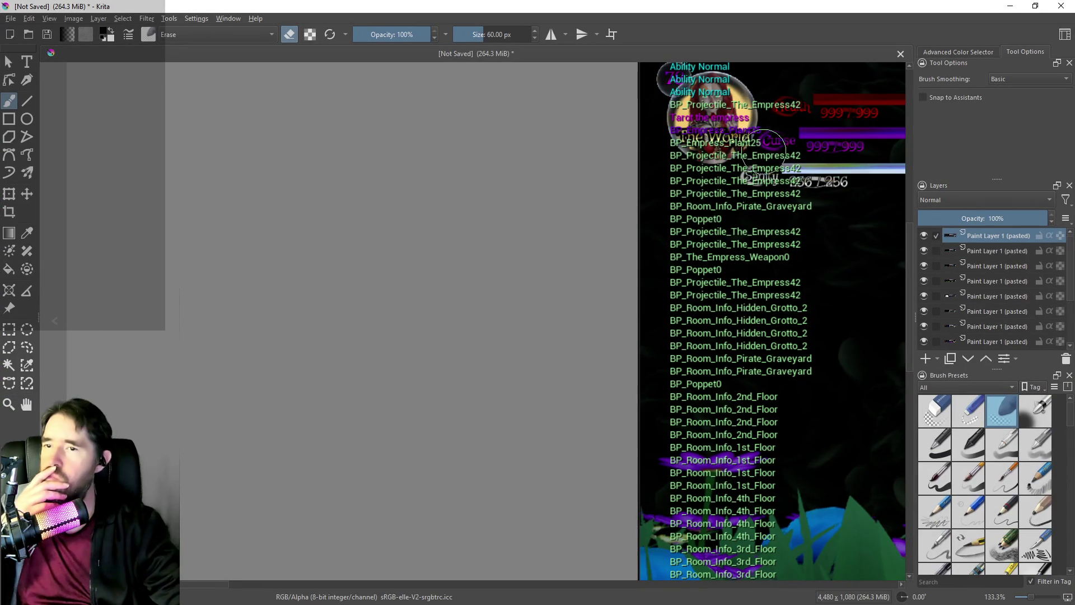
Step: Scroll around the Krita debug-log screenshot, then return to the paused game preview
scroll(902, 252, "up", 2)
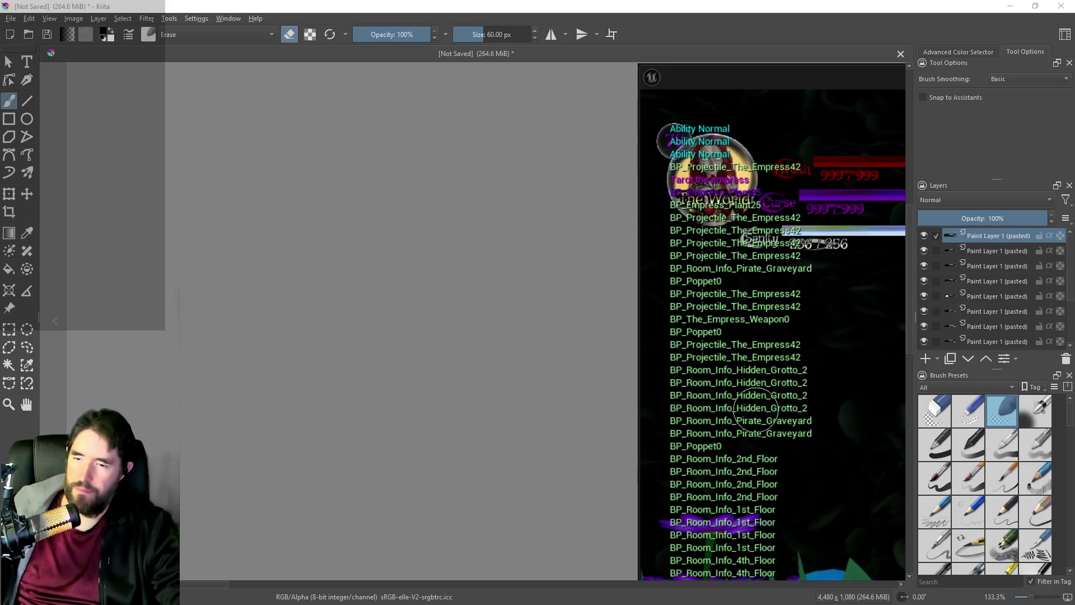
left_click_drag(757, 408, 579, 409)
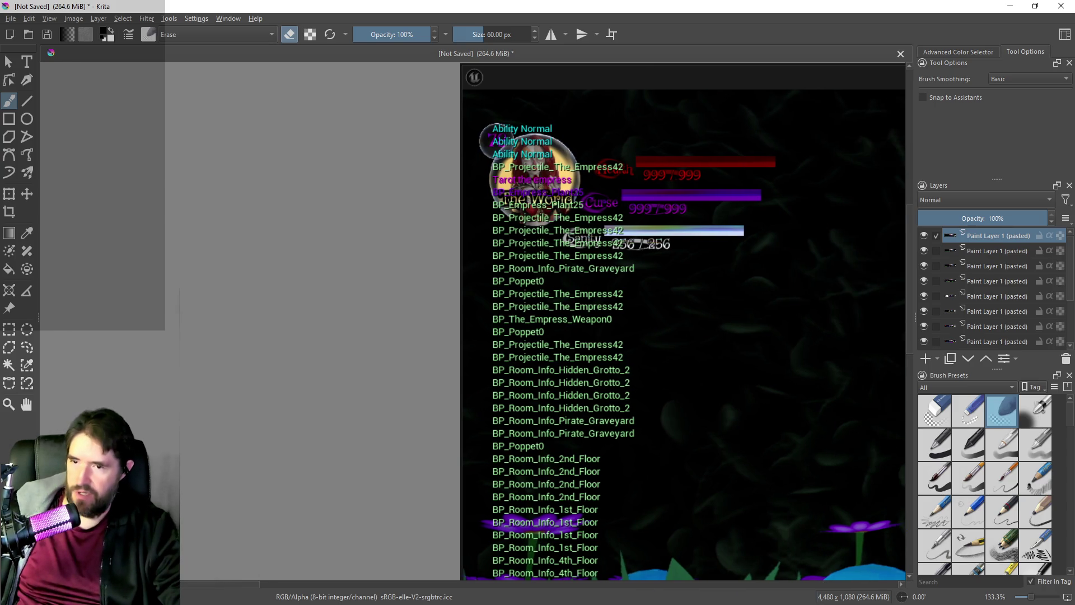
scroll(742, 410, "right", 2)
scroll(907, 297, "down", 5)
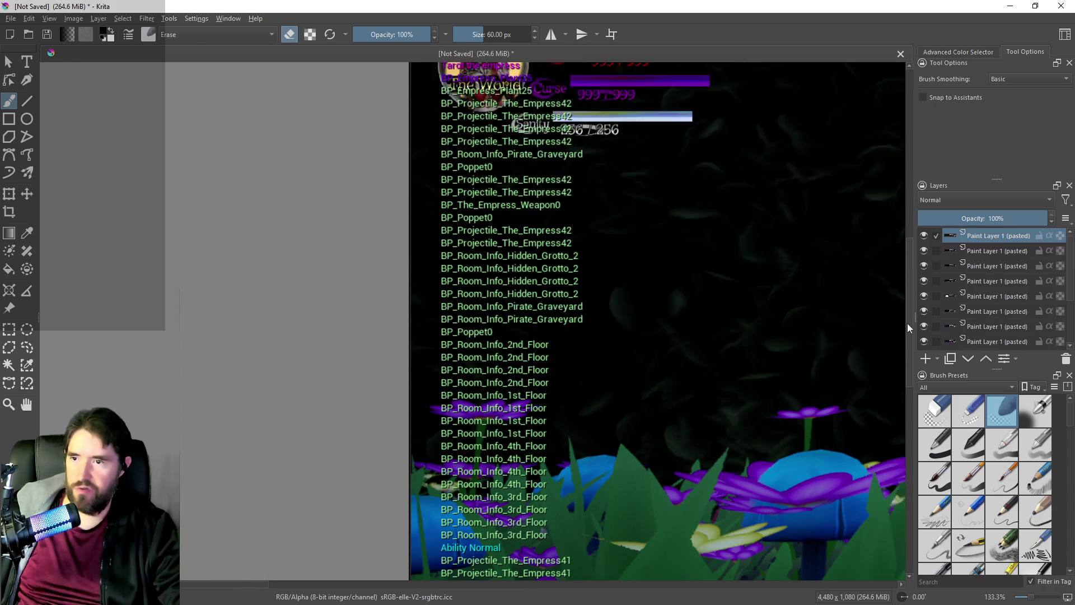
scroll(888, 341, "up", 1)
scroll(884, 358, "down", 5)
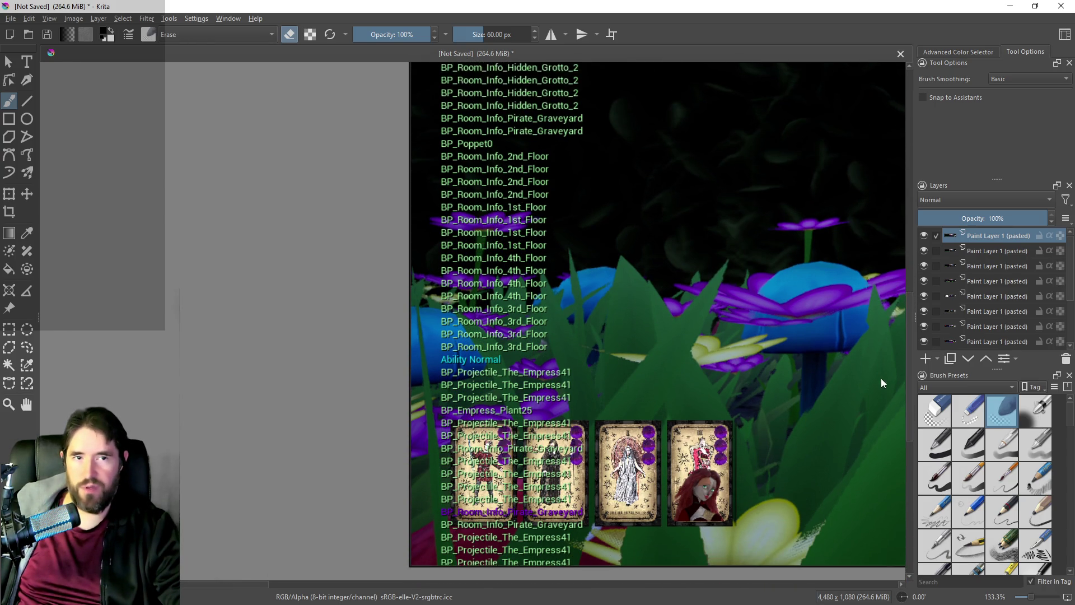
scroll(882, 387, "up", 5)
scroll(874, 319, "up", 4)
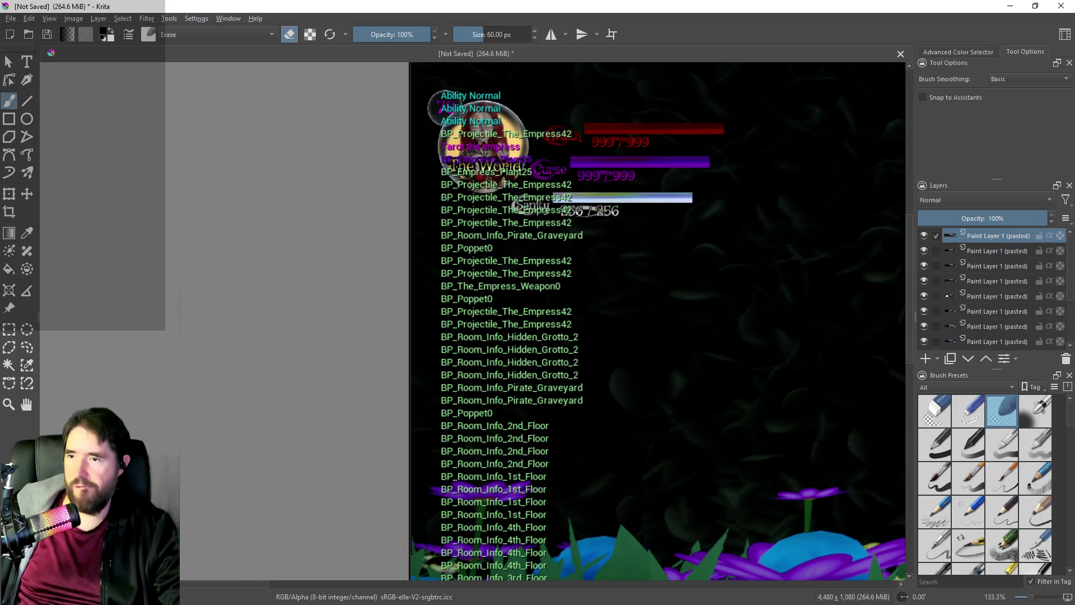
key("alt+Tab")
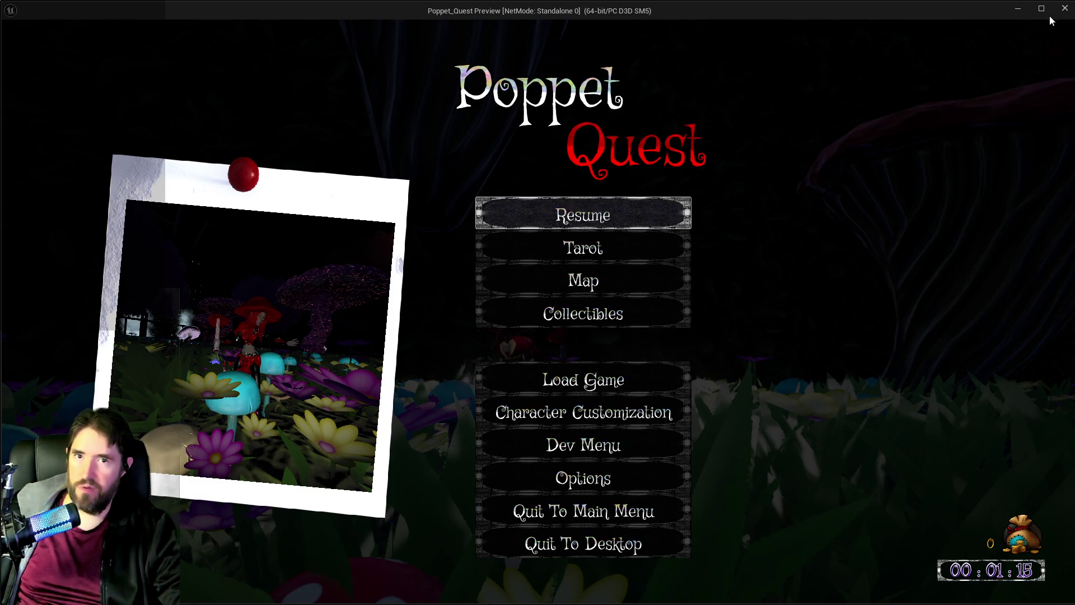
Step: Send the game preview to the background so Krita's debug screenshot comes forward
left_click(1050, 21)
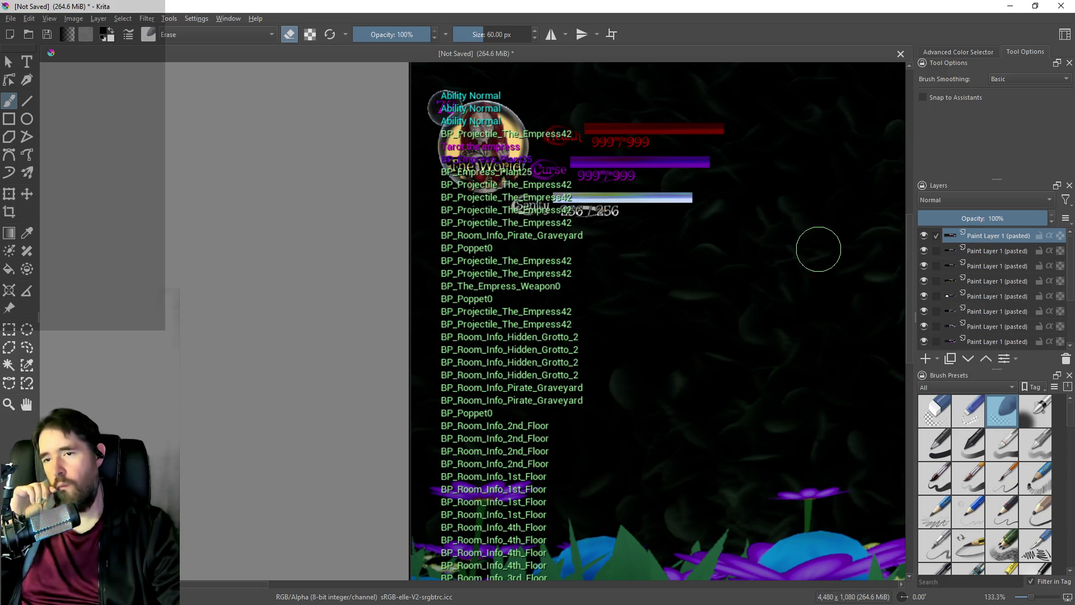
scroll(540, 315, "down", 1)
scroll(567, 330, "up", 1)
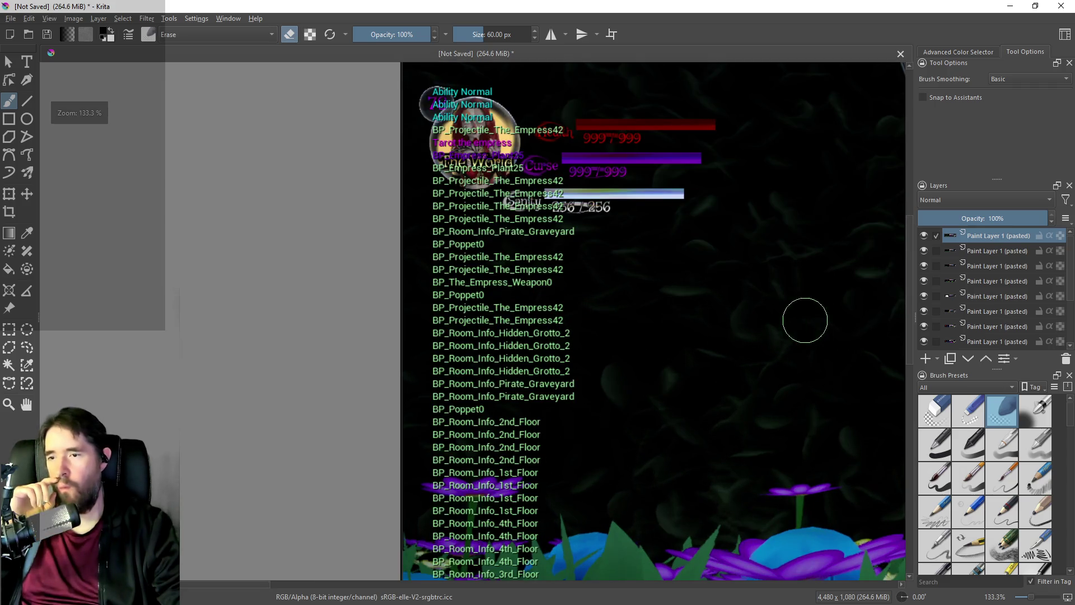
left_click_drag(908, 304, 908, 387)
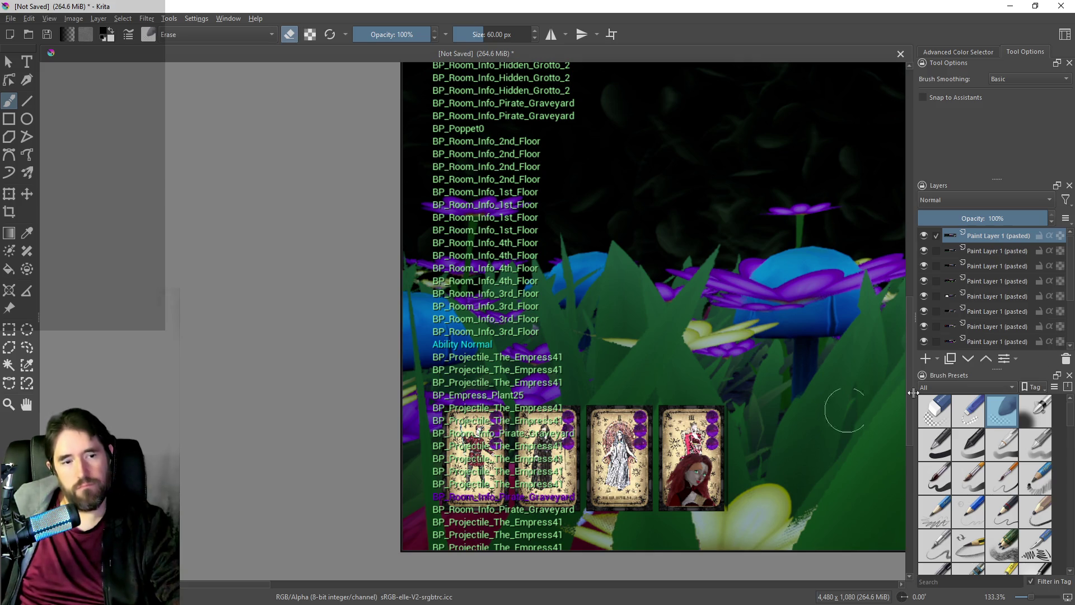
key("alt+Tab")
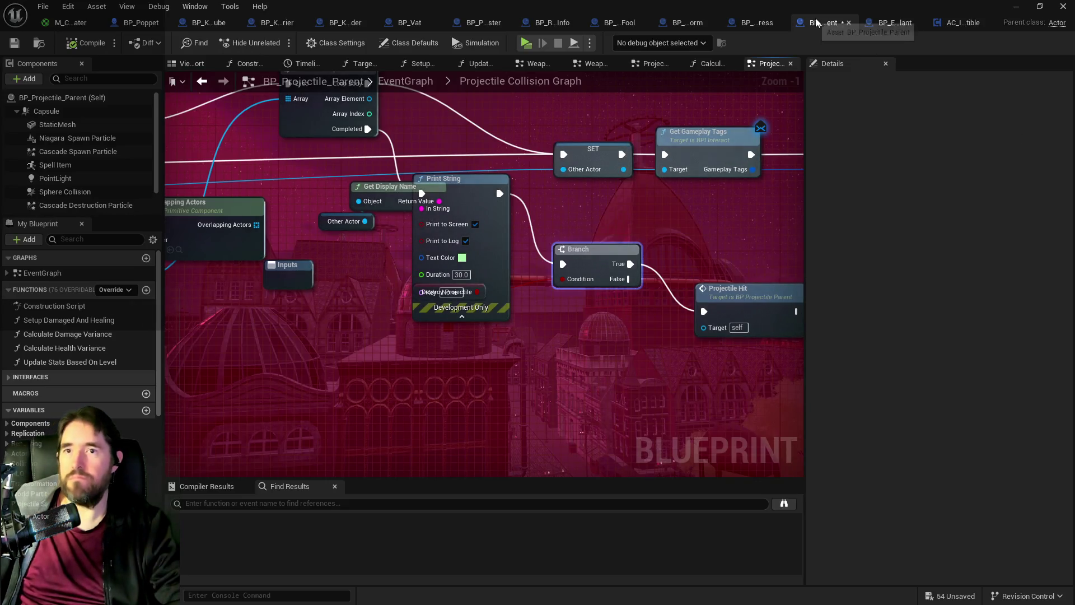
scroll(308, 247, "down", 1)
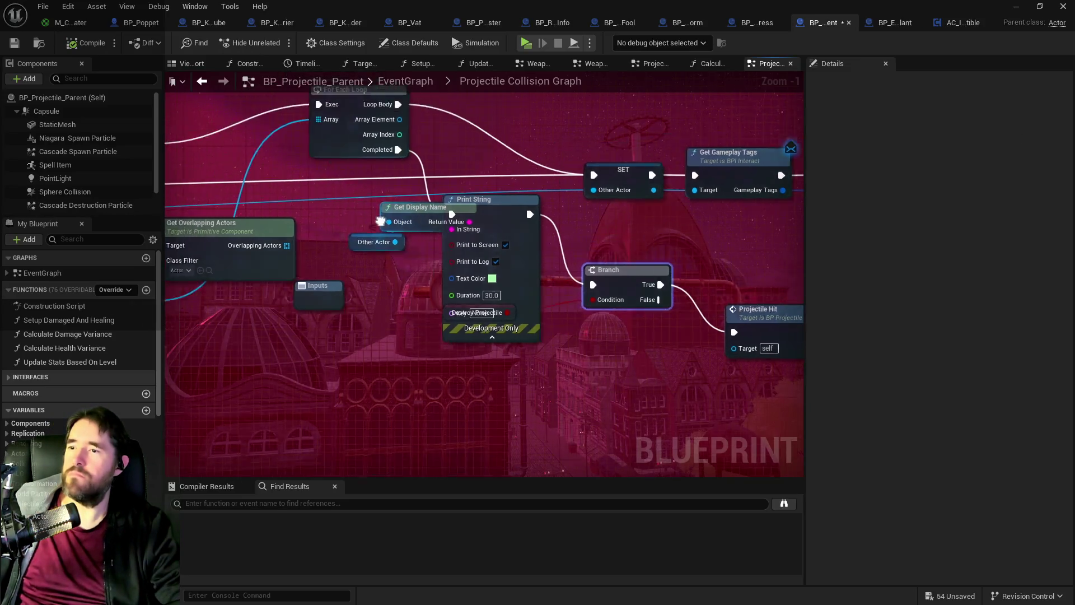
left_click_drag(334, 245, 952, 239)
scroll(600, 245, "down", 2)
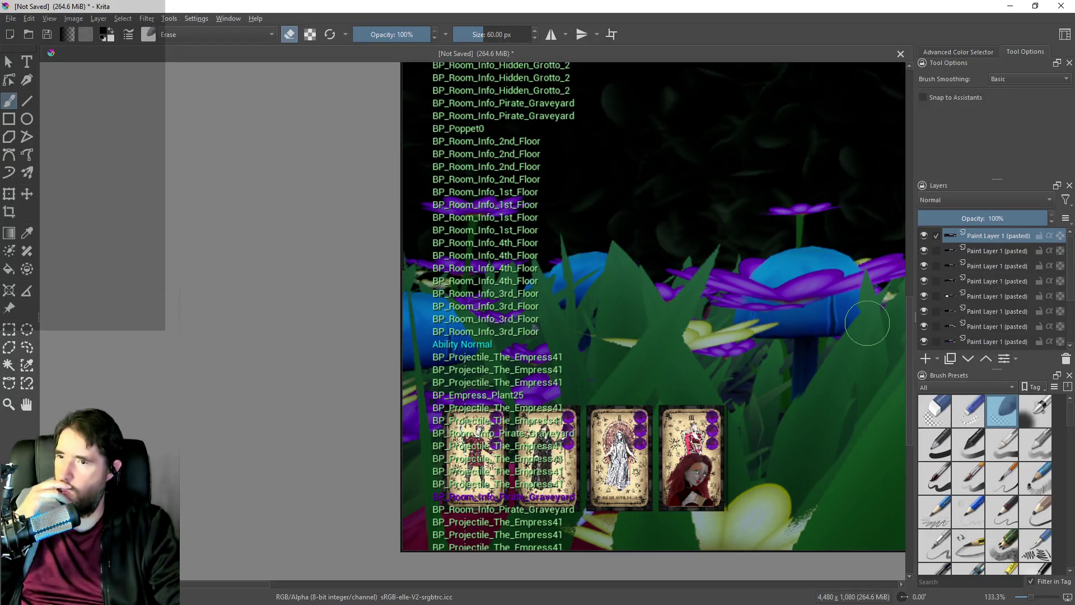
mouse_move(907, 345)
left_mouse_down()
mouse_move(909, 249)
mouse_move(915, 291)
left_mouse_up()
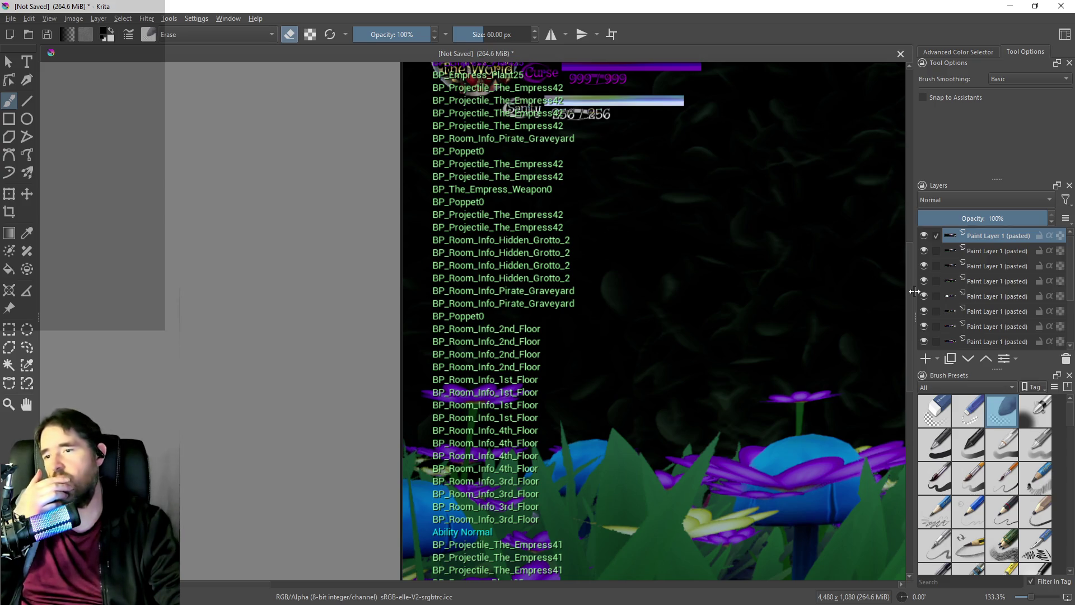
mouse_move(915, 292)
left_mouse_down()
mouse_move(904, 261)
mouse_move(900, 361)
left_mouse_up()
Step: Minimize Krita to reveal Unreal Editor, and scroll through the projectile graph
double_click(651, 12)
left_click(1009, 37)
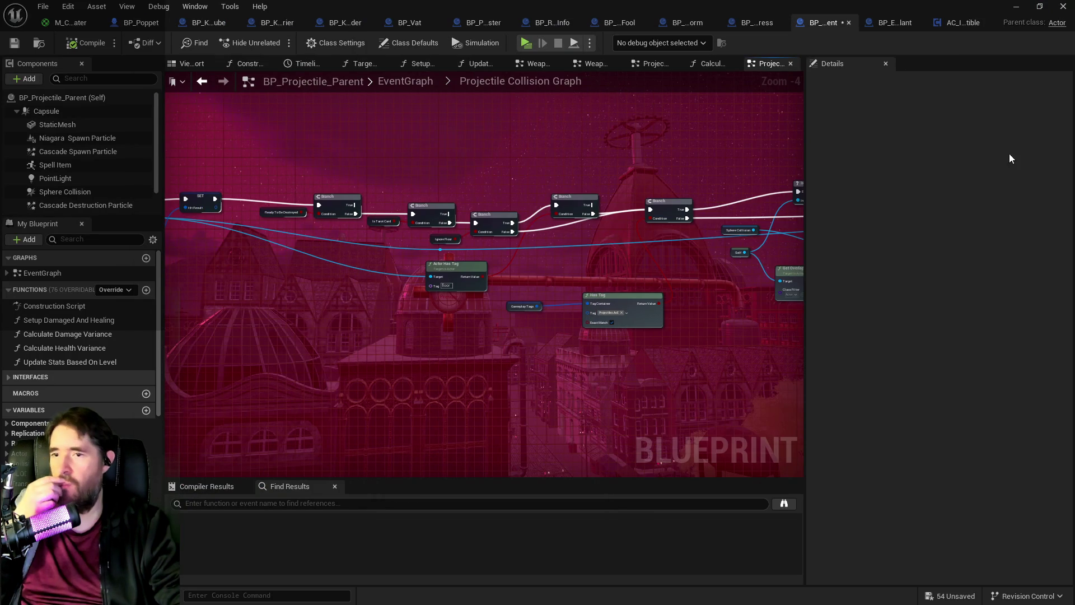
scroll(695, 278, "down", 2)
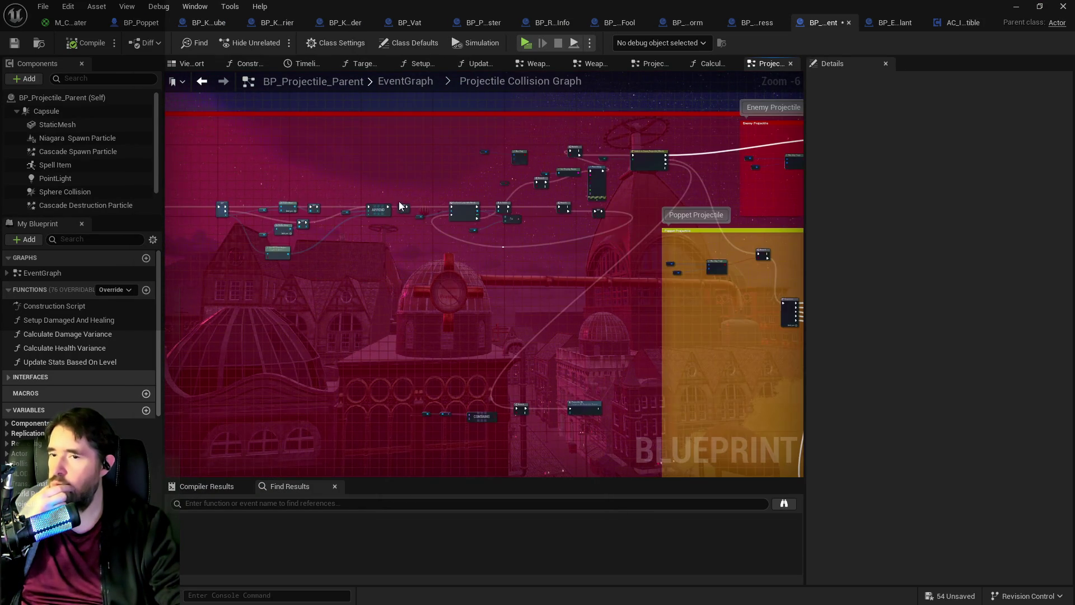
scroll(584, 148, "up", 2)
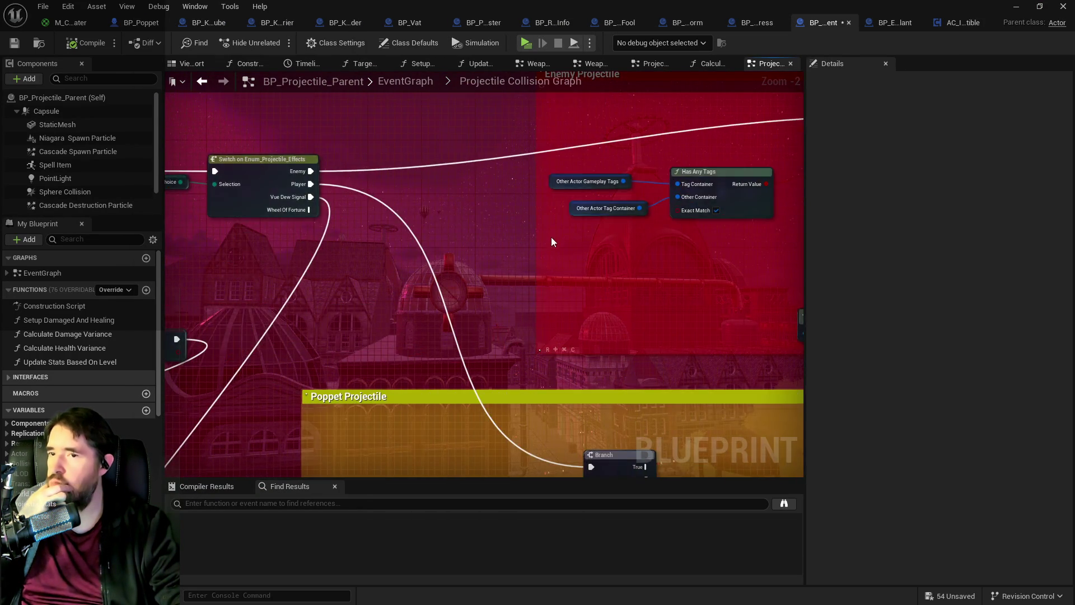
scroll(639, 281, "down", 2)
scroll(644, 292, "up", 3)
scroll(661, 308, "down", 1)
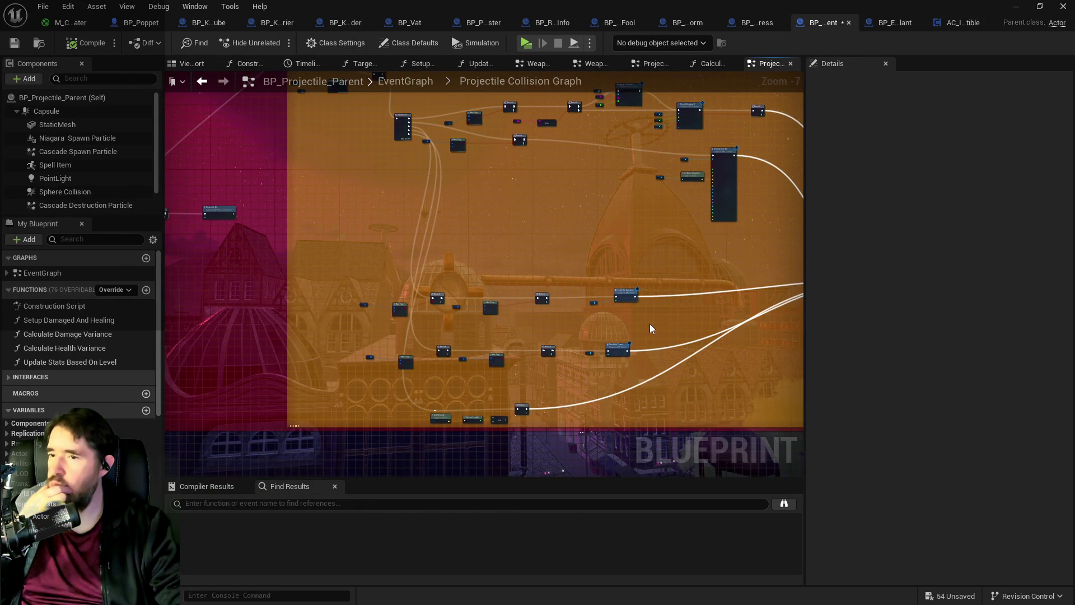
scroll(650, 329, "down", 1)
scroll(560, 324, "up", 1)
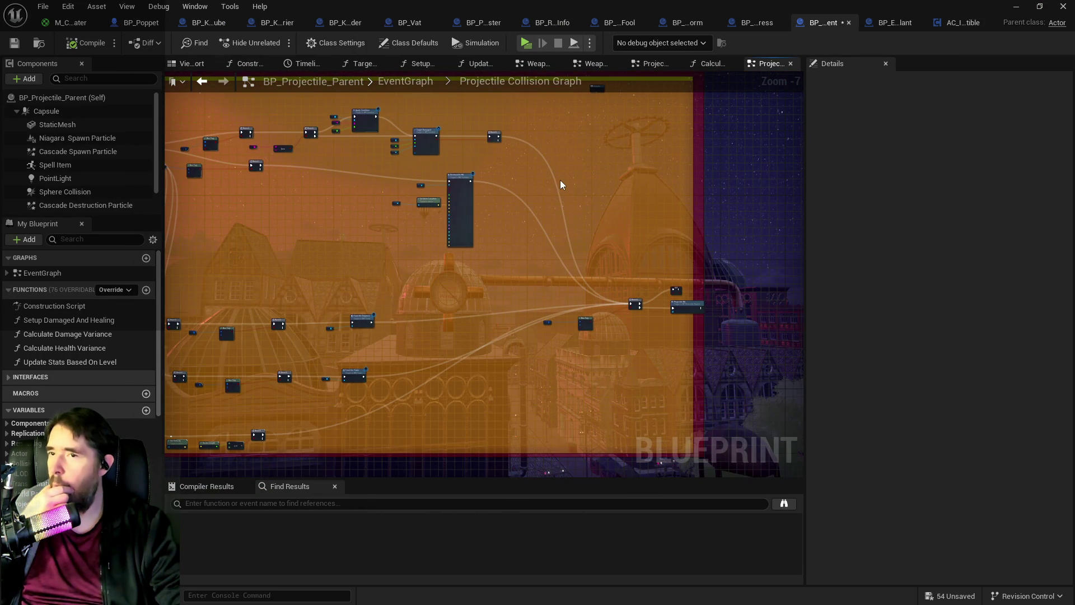
Step: Switch to the BP_Empress_Plant blueprint and select its mushroom flower mesh
left_click(890, 25)
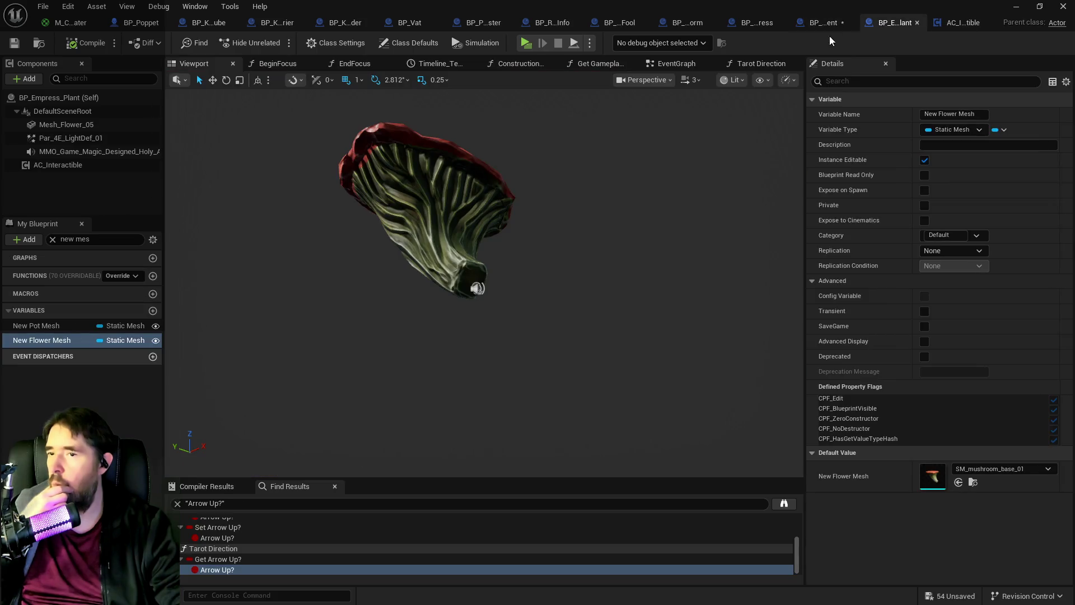
left_click(477, 170)
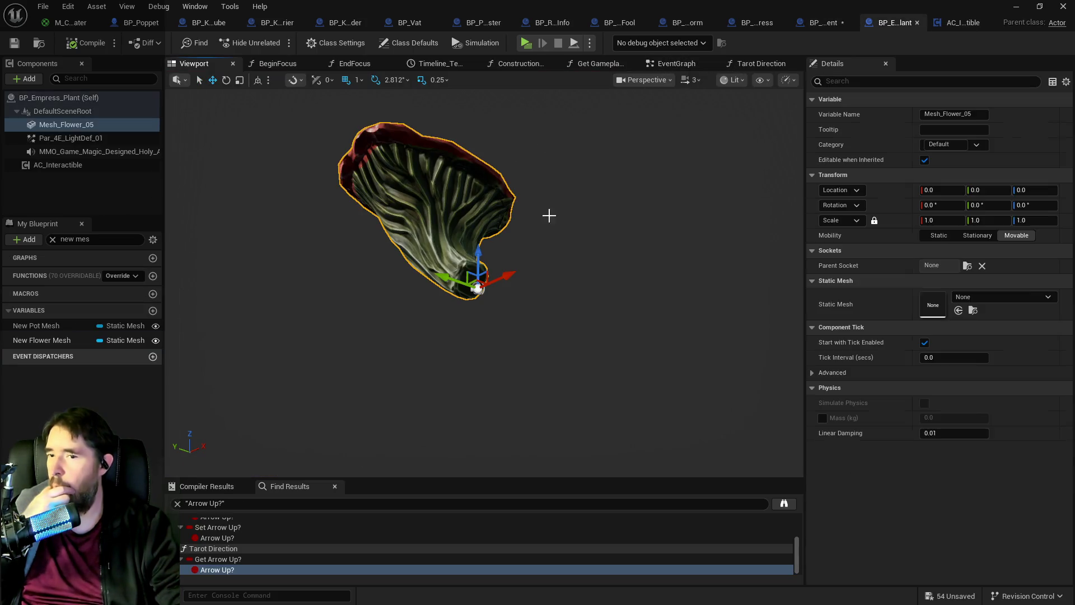
scroll(848, 392, "down", 3)
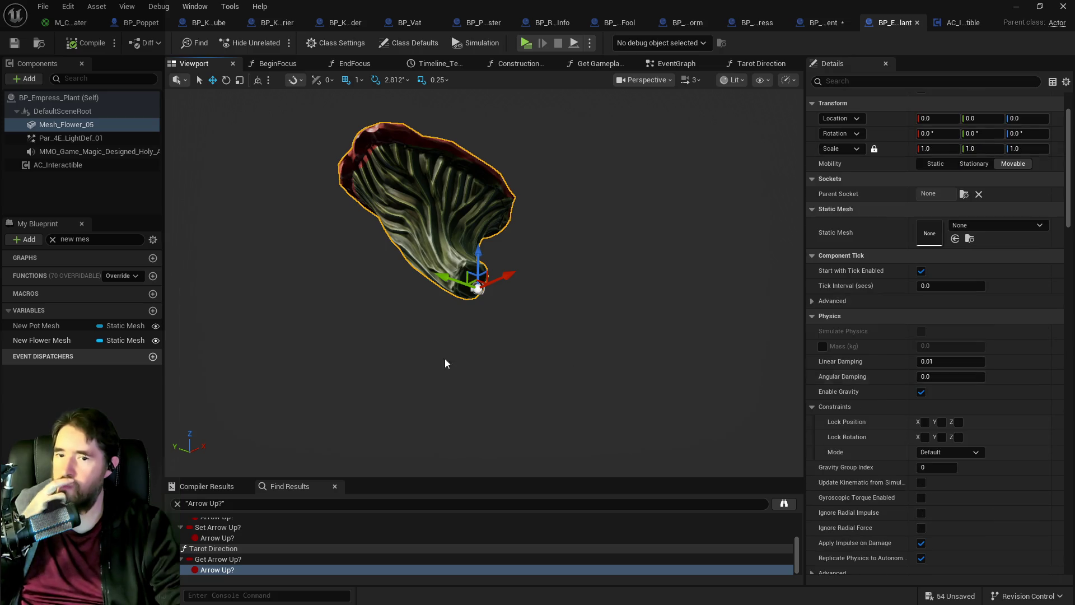
Step: Clear the New Flower Mesh default to None, then compile and save BP_Empress_Plant
left_click(42, 340)
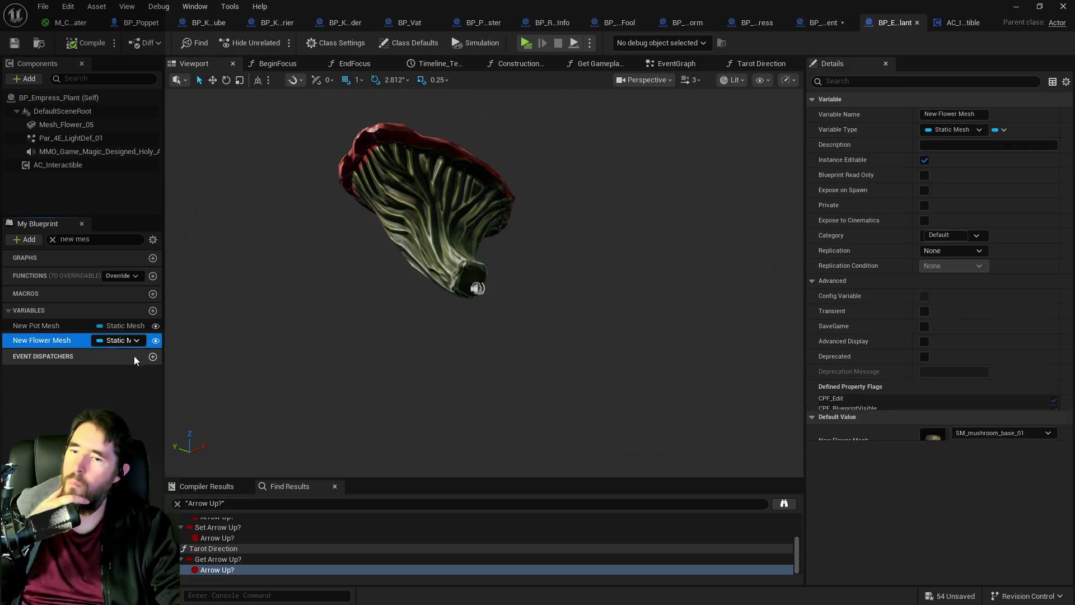
left_click(1005, 469)
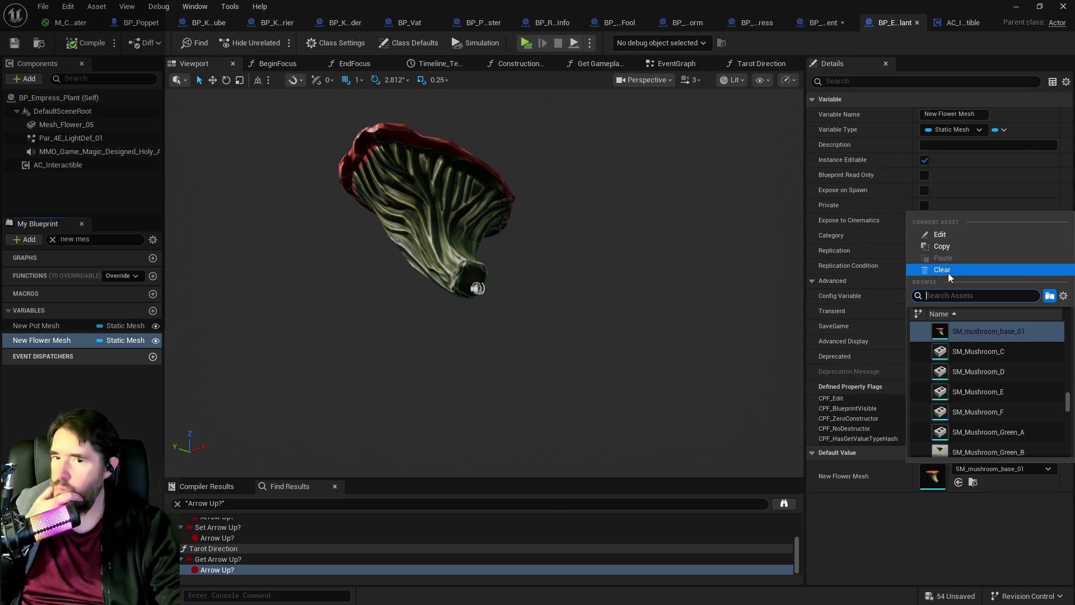
left_click(713, 263)
key("ctrl+z")
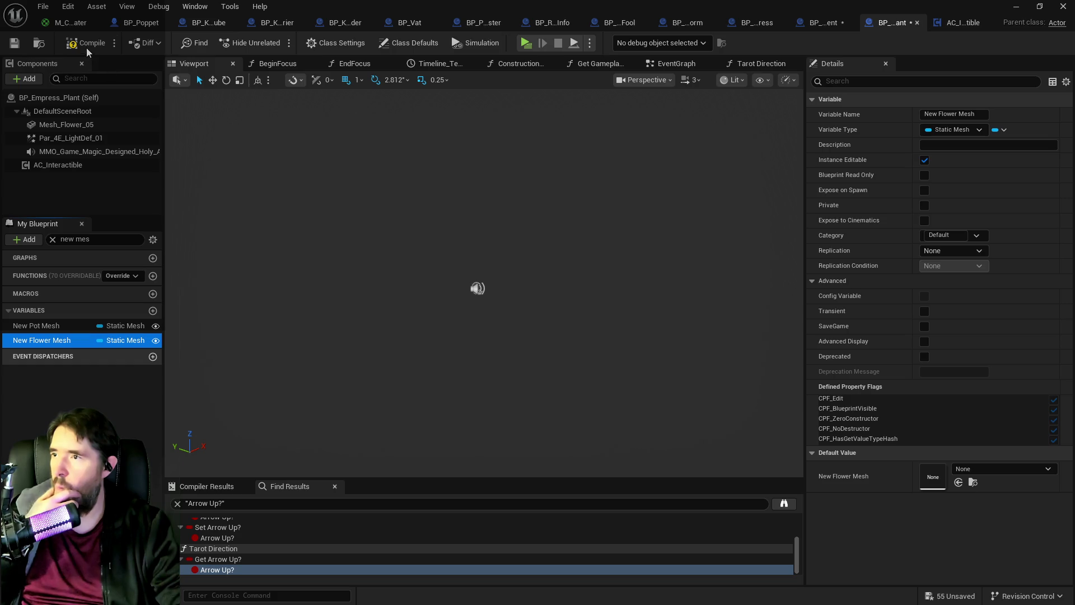
left_click(64, 45)
left_click(18, 45)
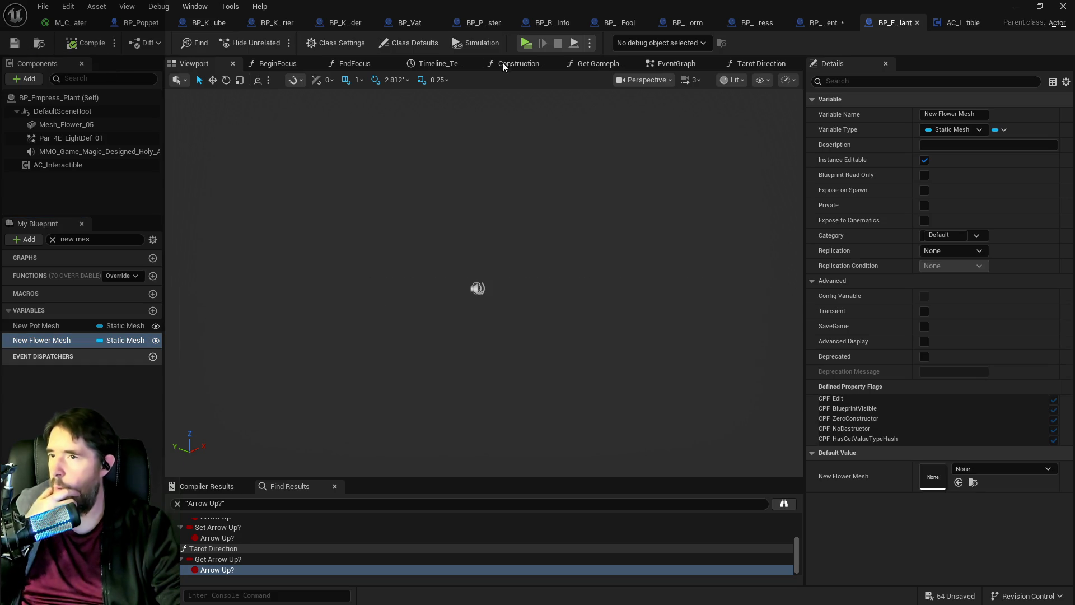
Step: In the EventGraph, wire the Empress event directly to Activate, delete Print String, and save
left_click(676, 63)
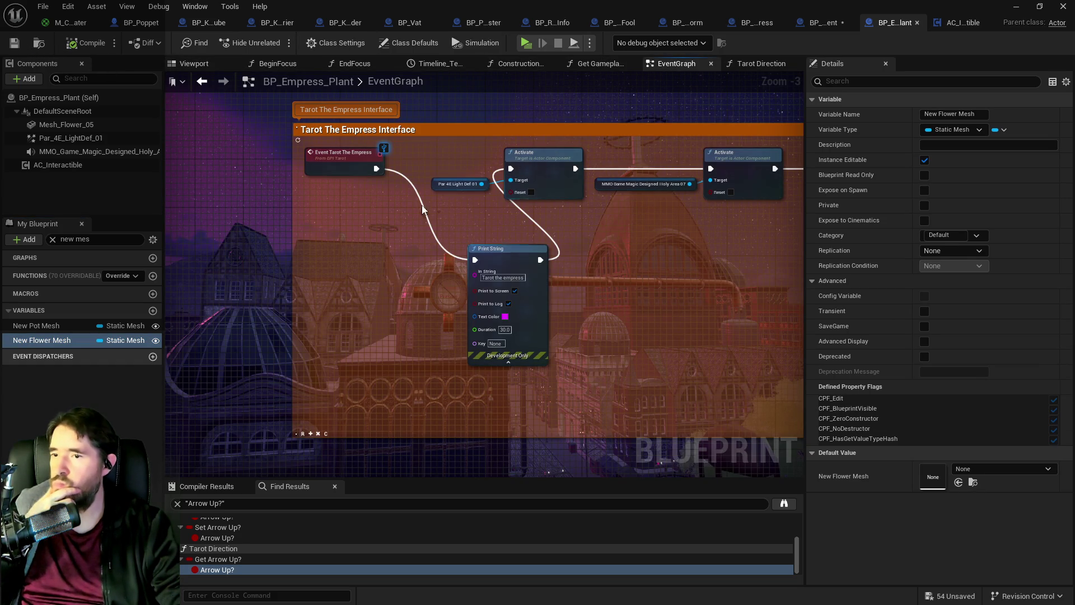
left_click_drag(376, 168, 512, 168)
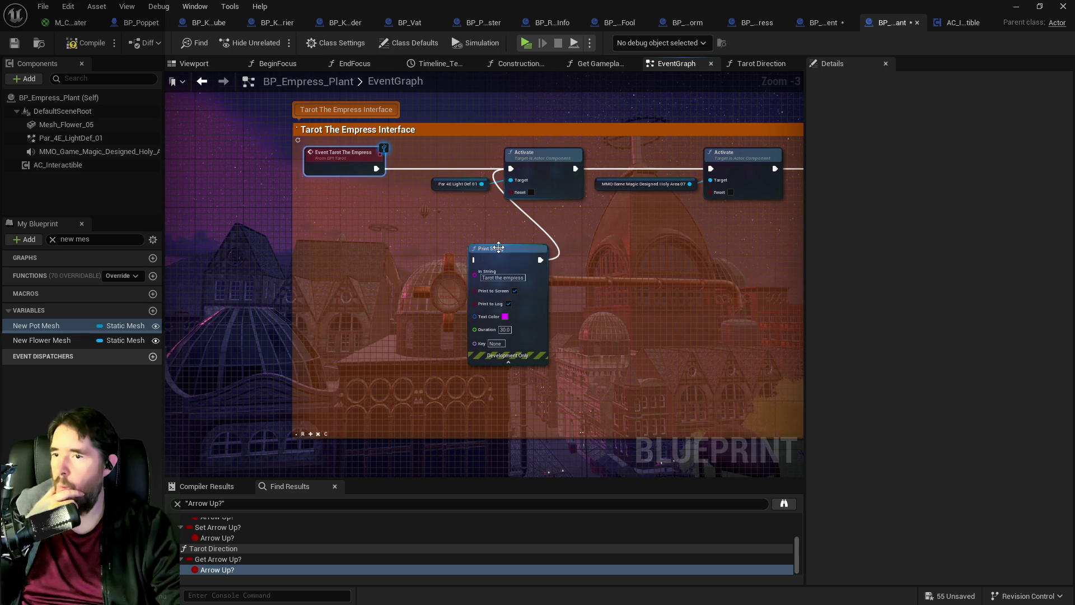
left_click(500, 250)
key("Delete")
mouse_move(687, 275)
left_mouse_down()
mouse_move(173, 245)
mouse_move(307, 245)
mouse_move(432, 292)
mouse_move(314, 267)
mouse_move(510, 247)
left_mouse_up()
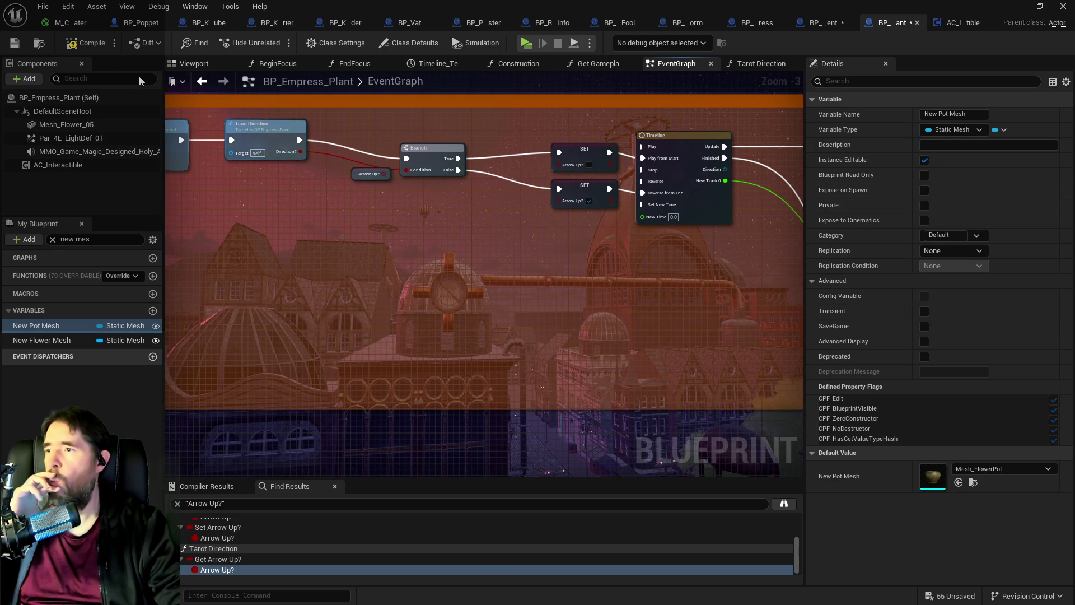
left_click(15, 49)
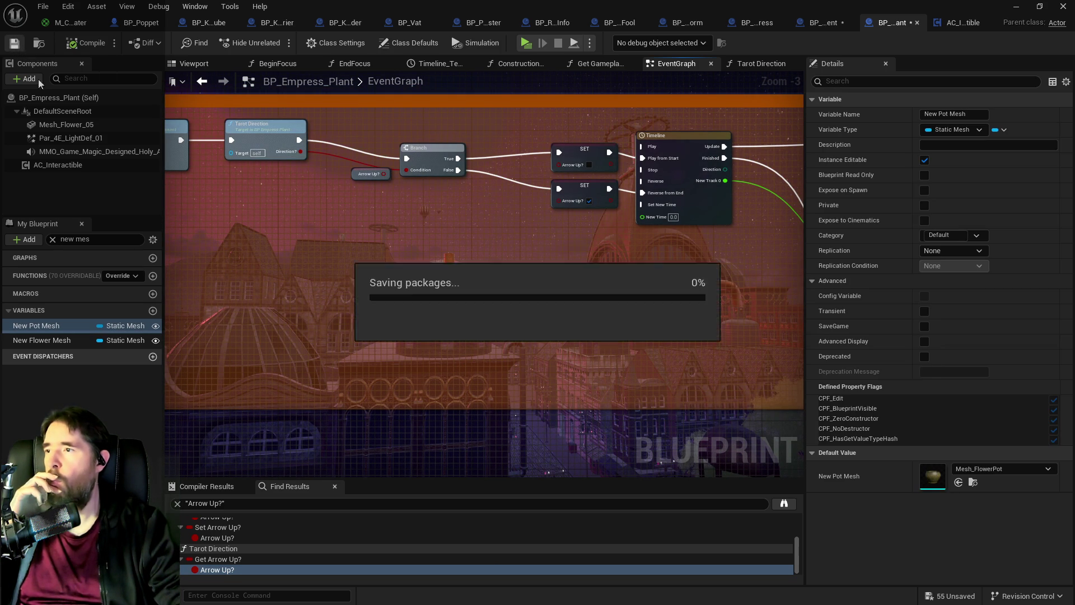
Step: Open the AC_Interactible component blueprint from the Components list
left_click(58, 166)
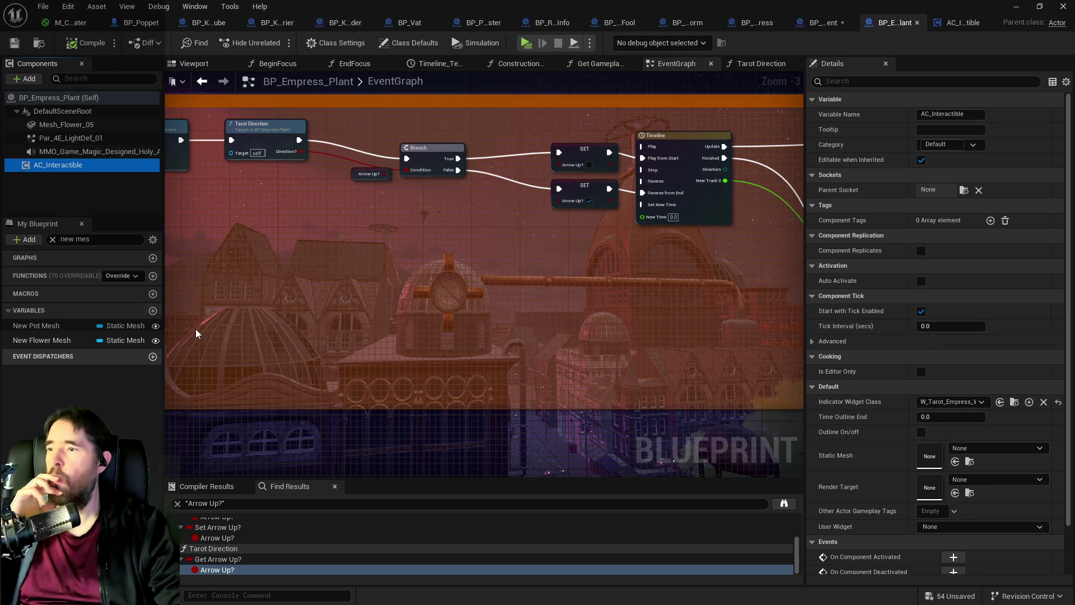
left_click(52, 239)
left_click(102, 155)
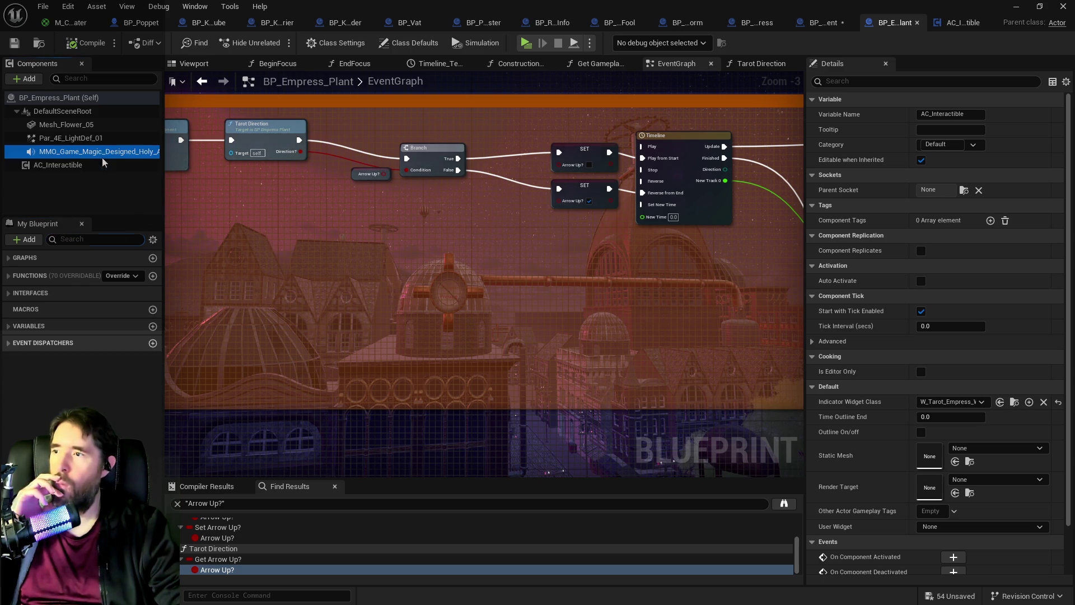
left_click(82, 165)
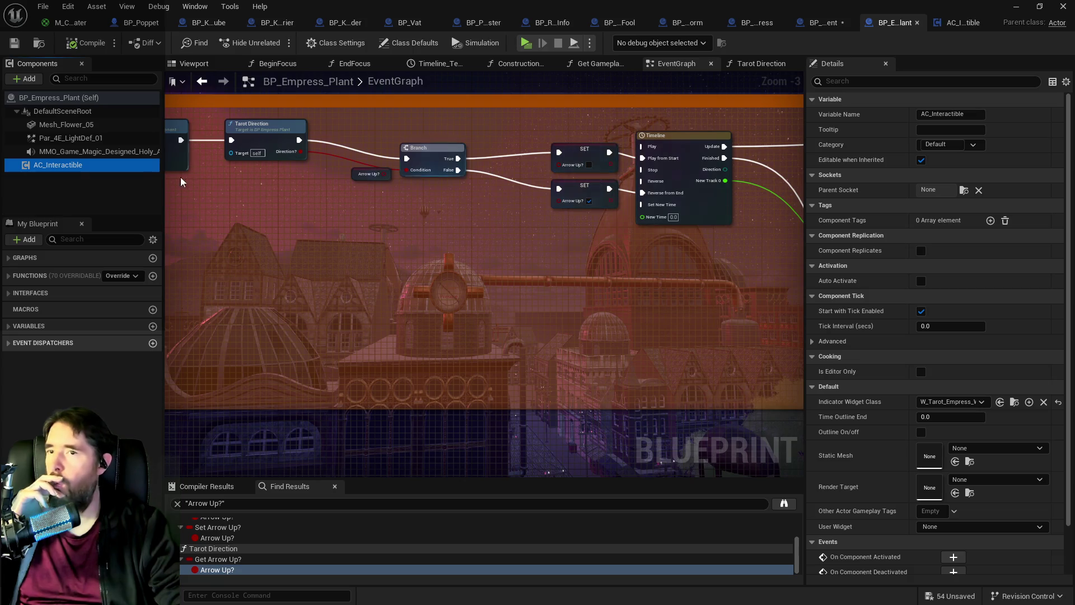
right_click(90, 165)
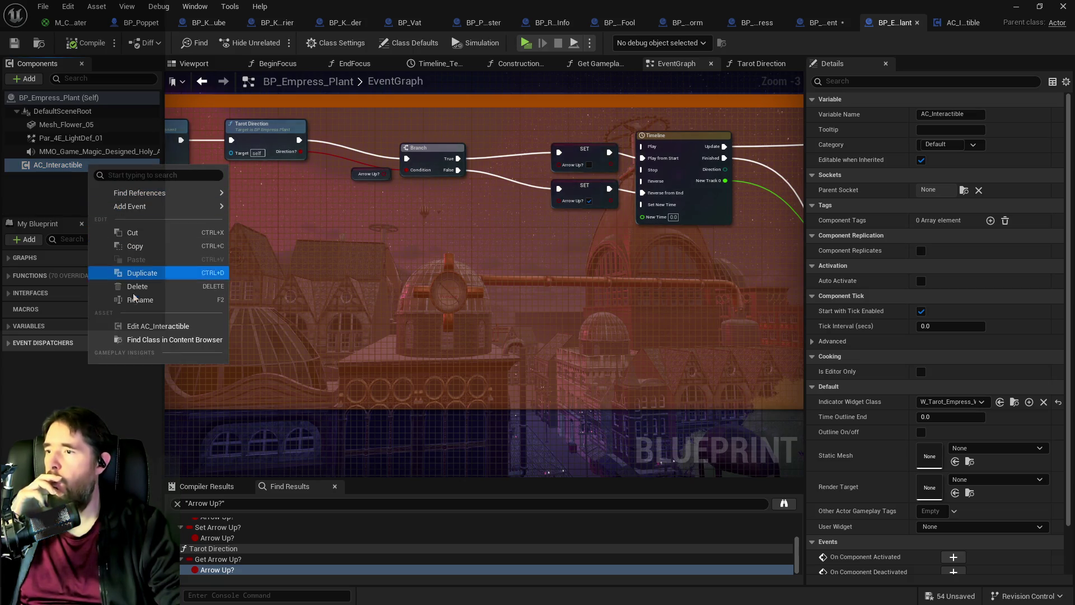
left_click(151, 326)
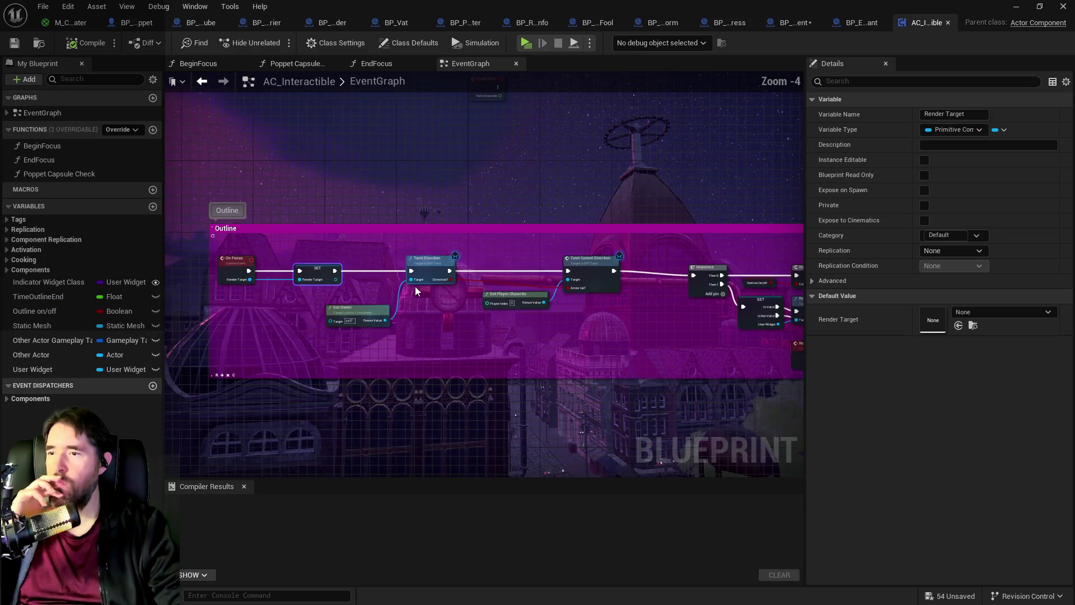
Step: Look over the AC_Interactible Outline nodes, then close that blueprint
mouse_move(415, 291)
left_mouse_down()
mouse_move(415, 250)
mouse_move(701, 283)
left_mouse_up()
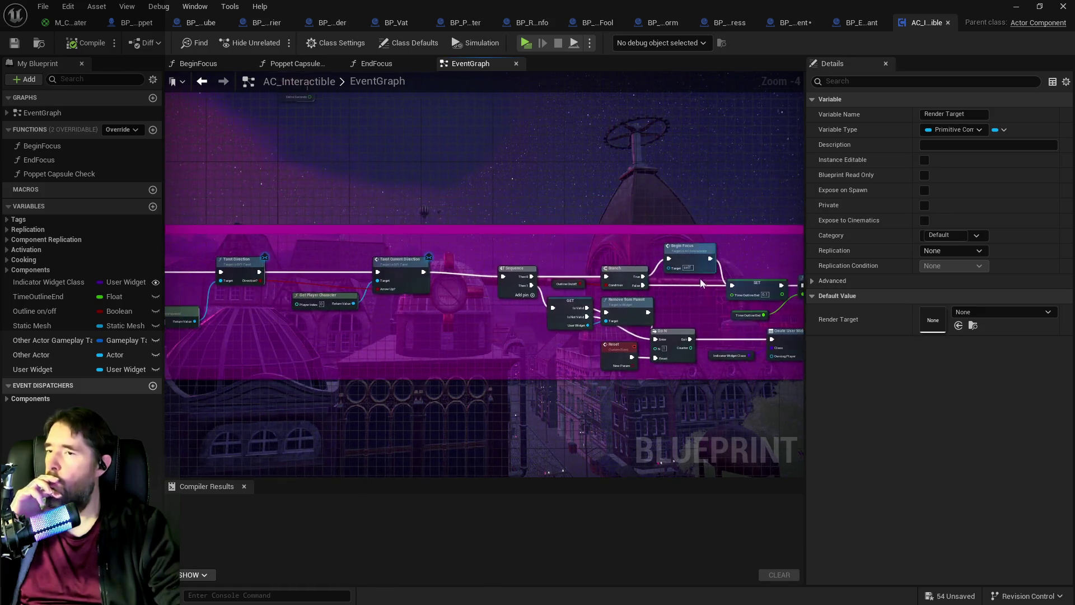
scroll(702, 282, "down", 4)
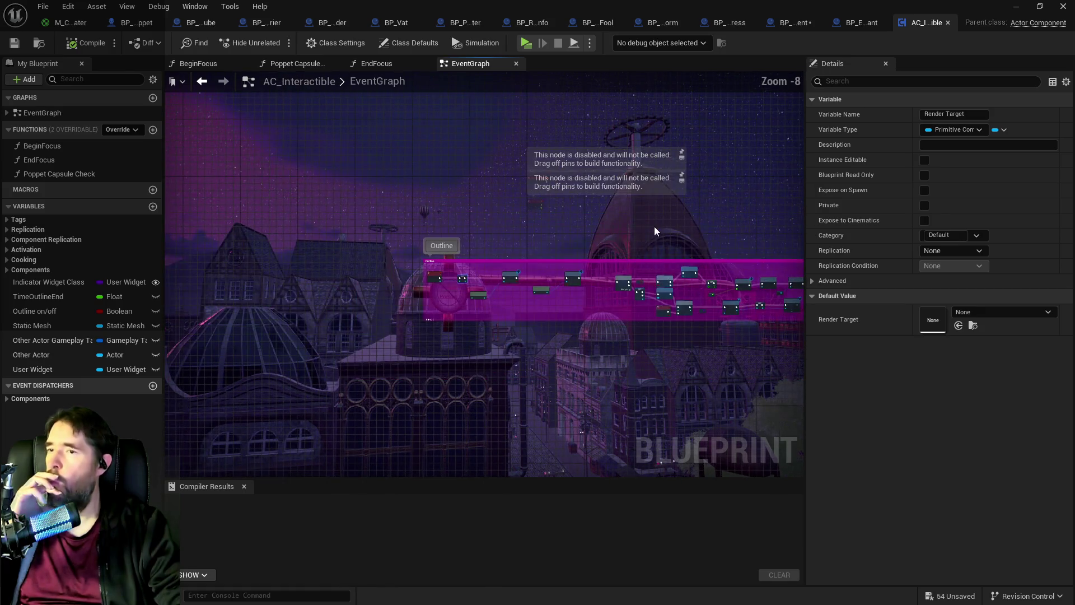
left_click(949, 22)
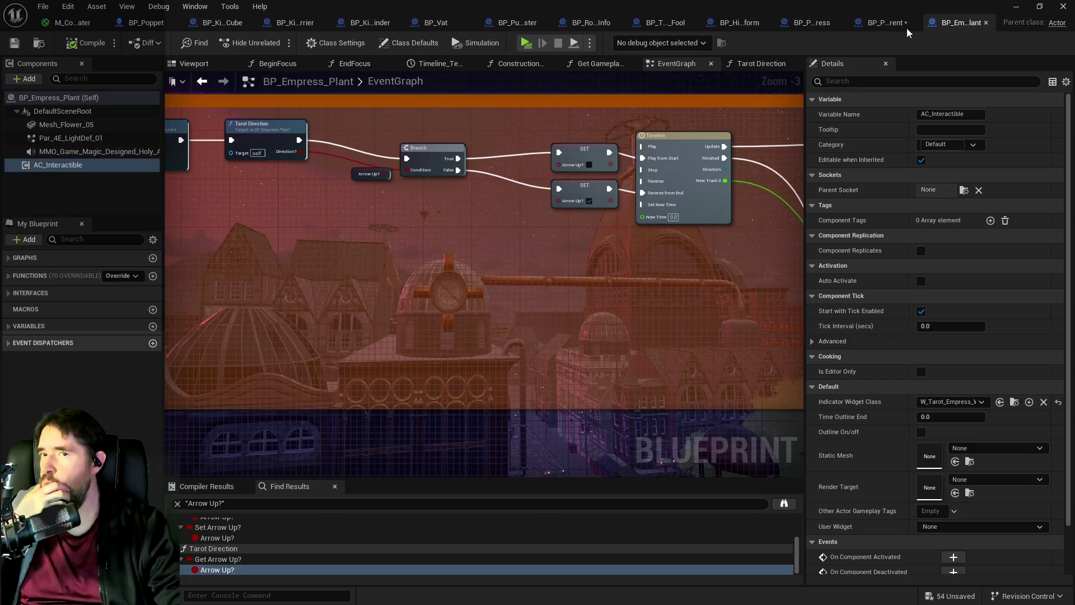
Step: Review BP_Projectile_Parent, BP_Poppet, BP_Kill_Cube, BP_Room_Info and BP_The_Fool, then return to the level editor
left_click(859, 26)
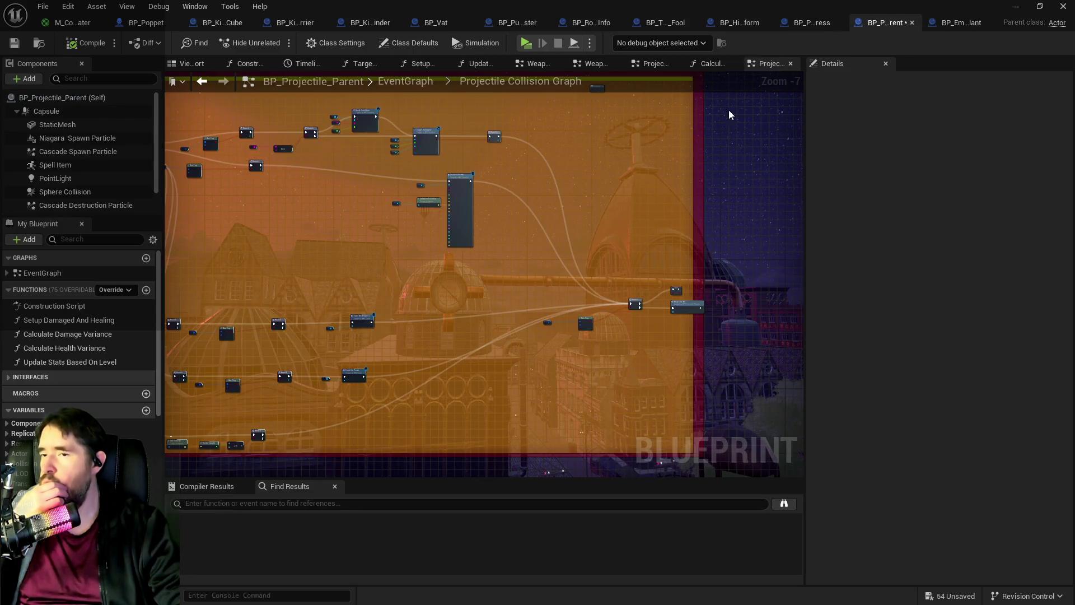
mouse_move(337, 268)
left_mouse_down()
mouse_move(672, 219)
mouse_move(937, 396)
left_mouse_up()
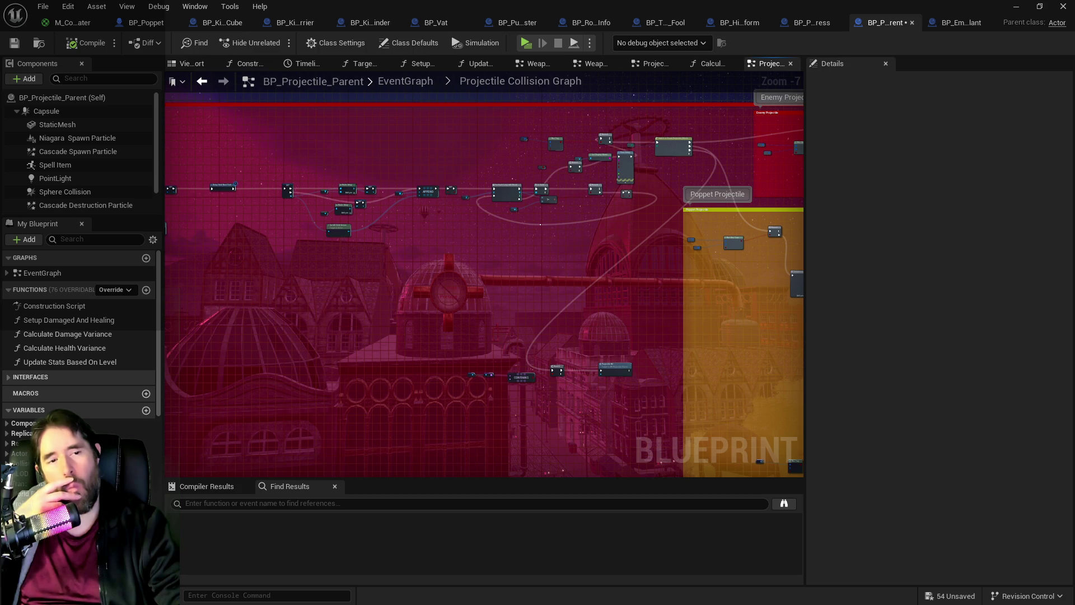
left_click(145, 22)
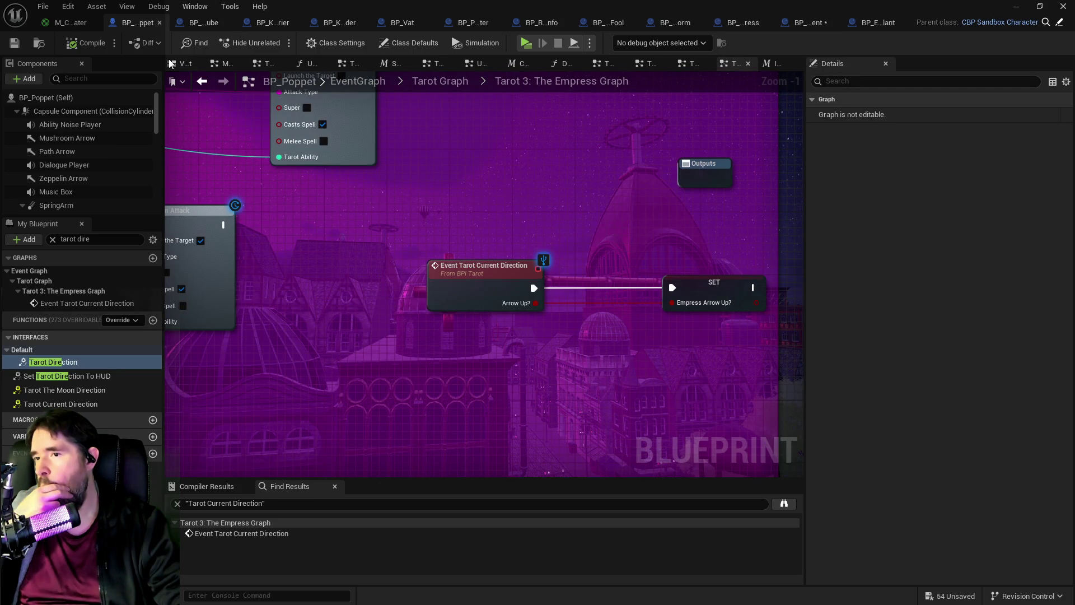
left_click(204, 23)
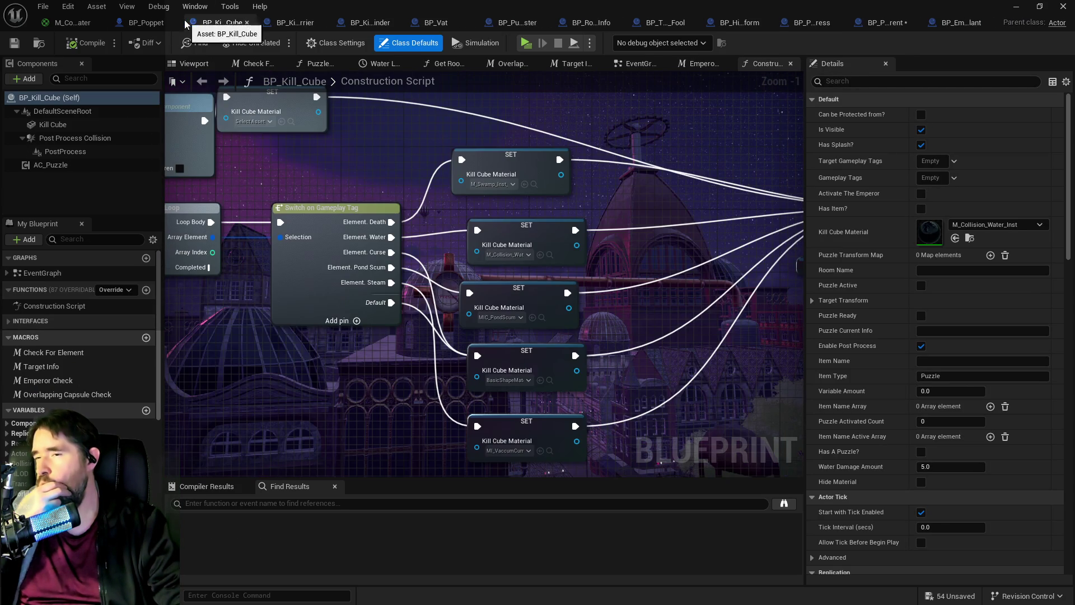
scroll(448, 137, "down", 1)
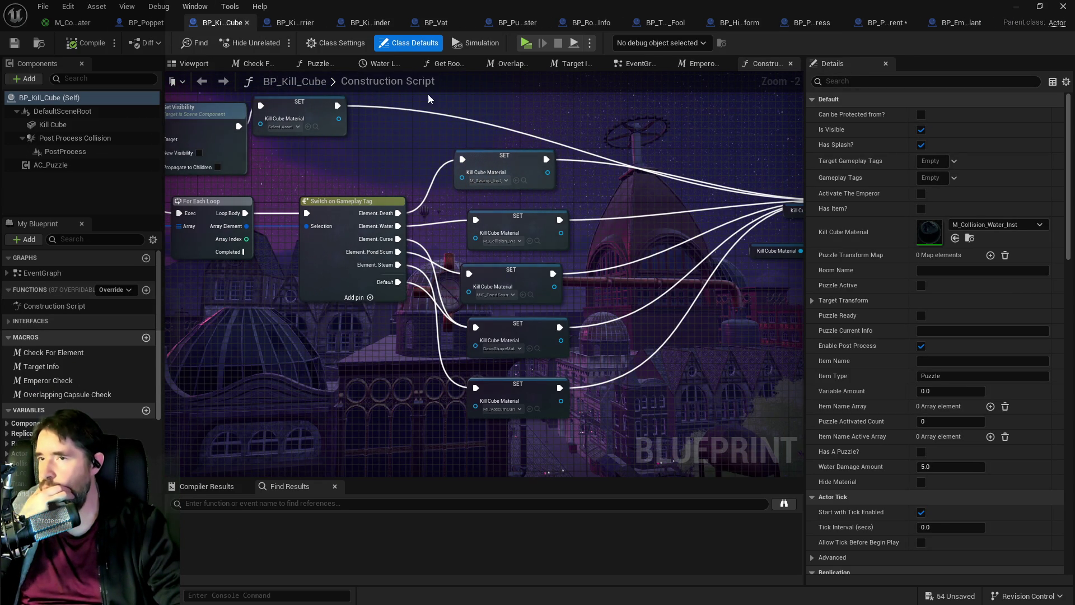
left_click(583, 19)
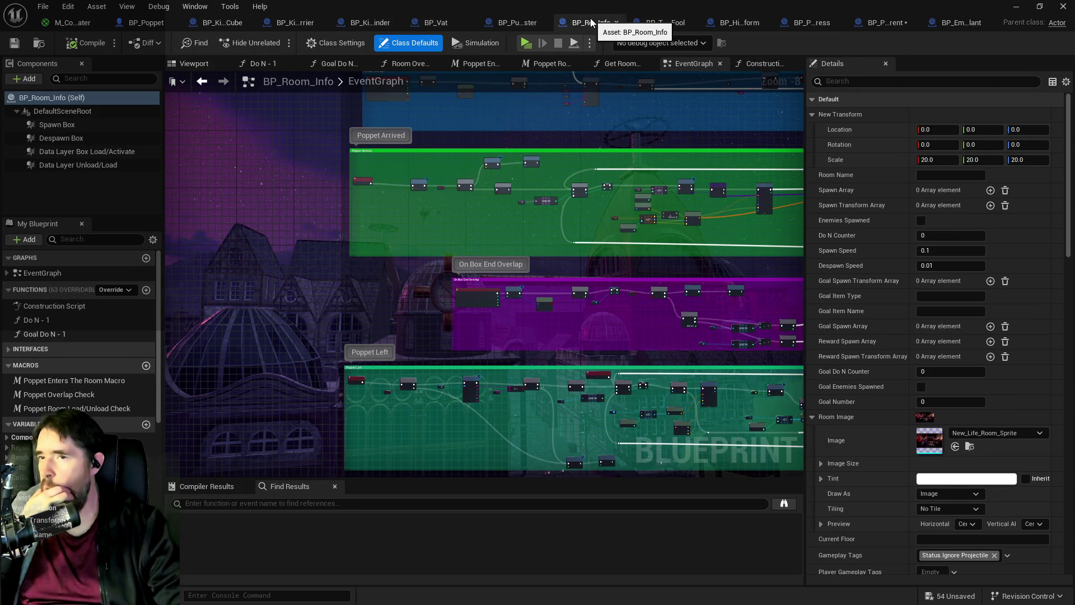
left_click(652, 24)
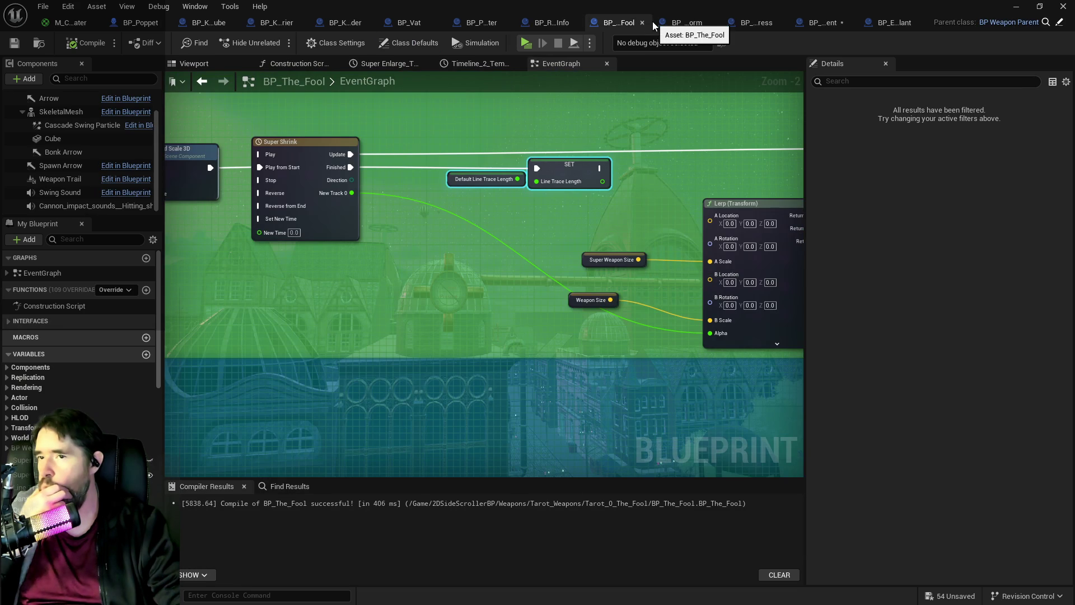
key("alt+Tab")
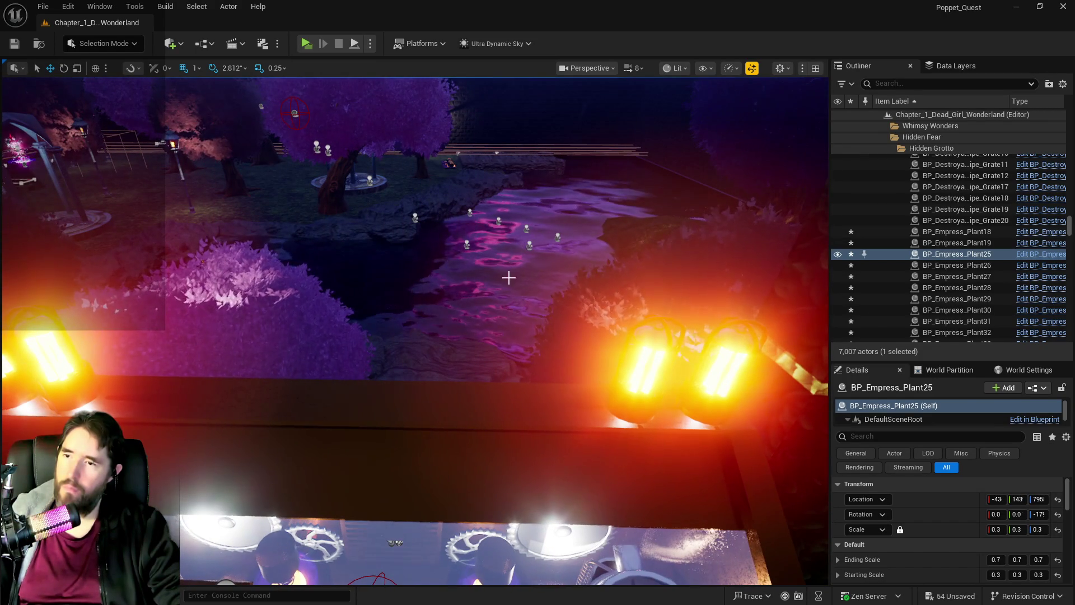
Step: Select SM_Observatory_Window_3 in the Chapter 1 level and scroll through its details
left_click(507, 276)
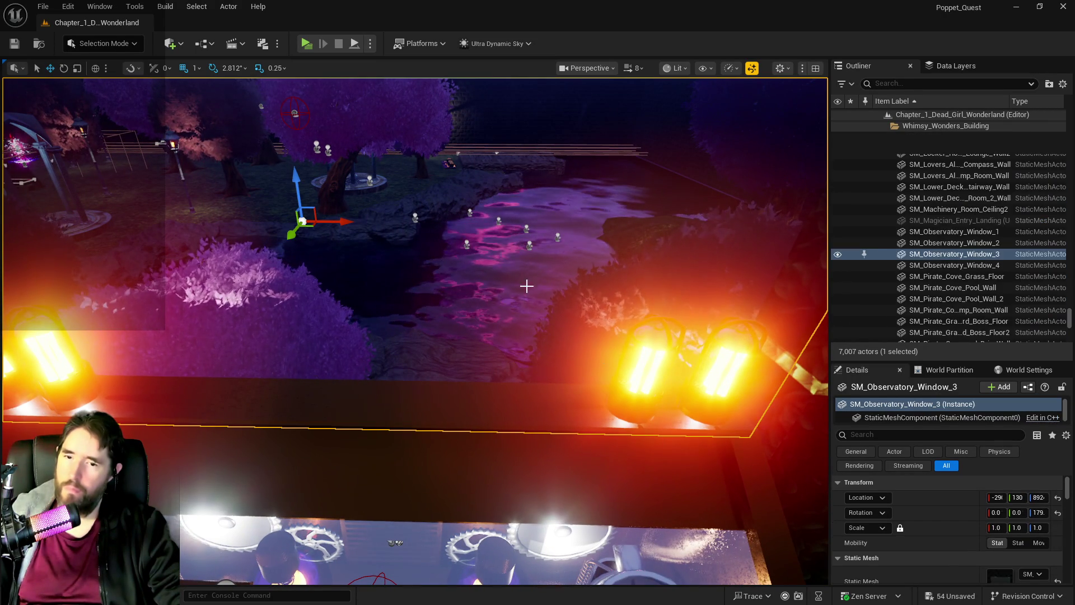
scroll(933, 495, "down", 5)
scroll(933, 496, "down", 10)
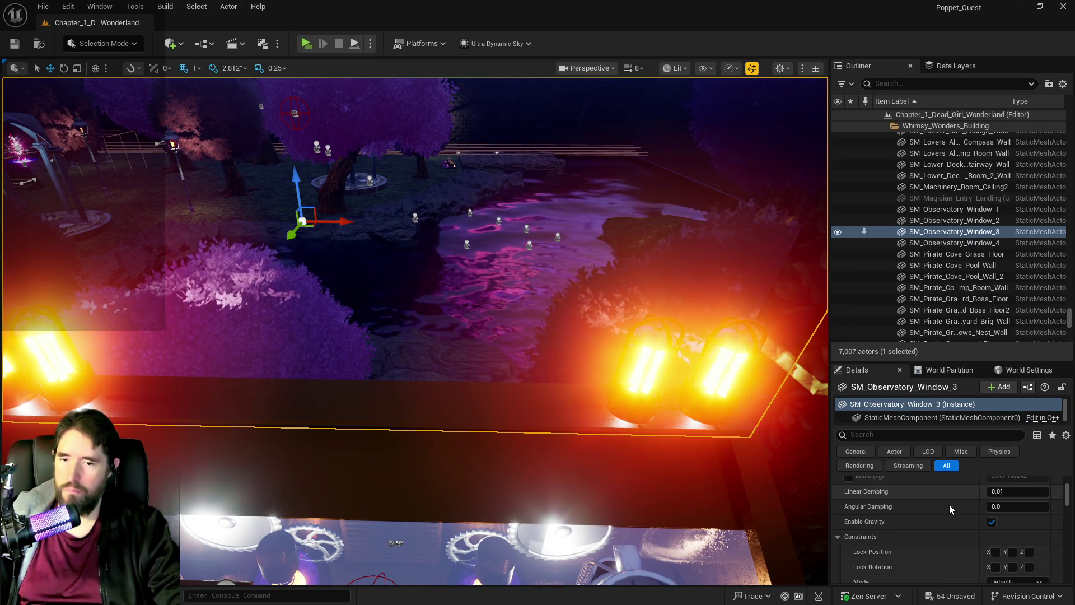
scroll(955, 507, "up", 5)
scroll(952, 504, "down", 4)
scroll(949, 498, "down", 10)
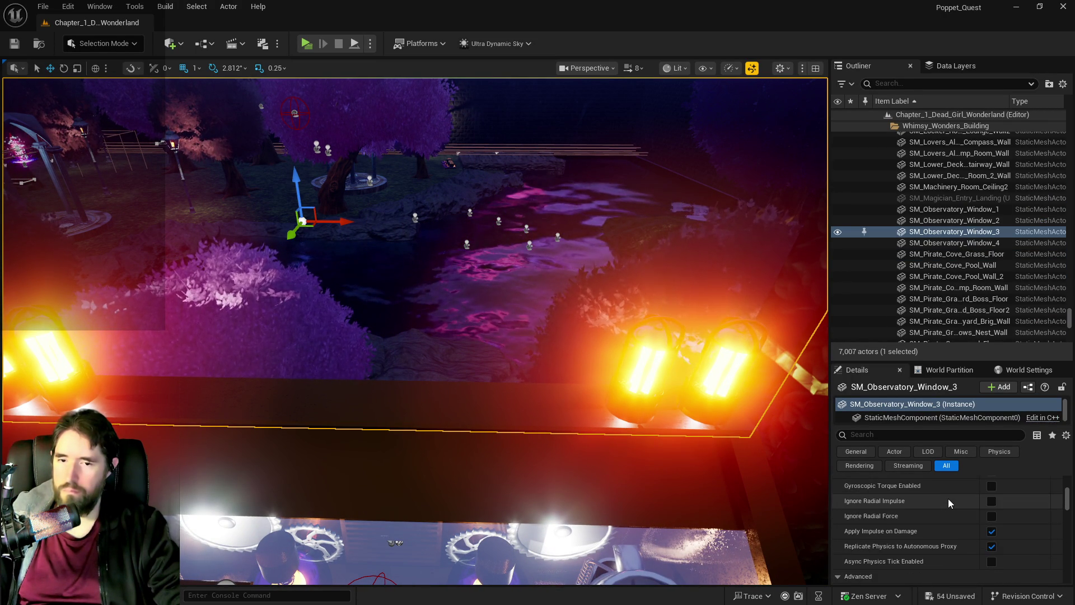
scroll(910, 513, "down", 3)
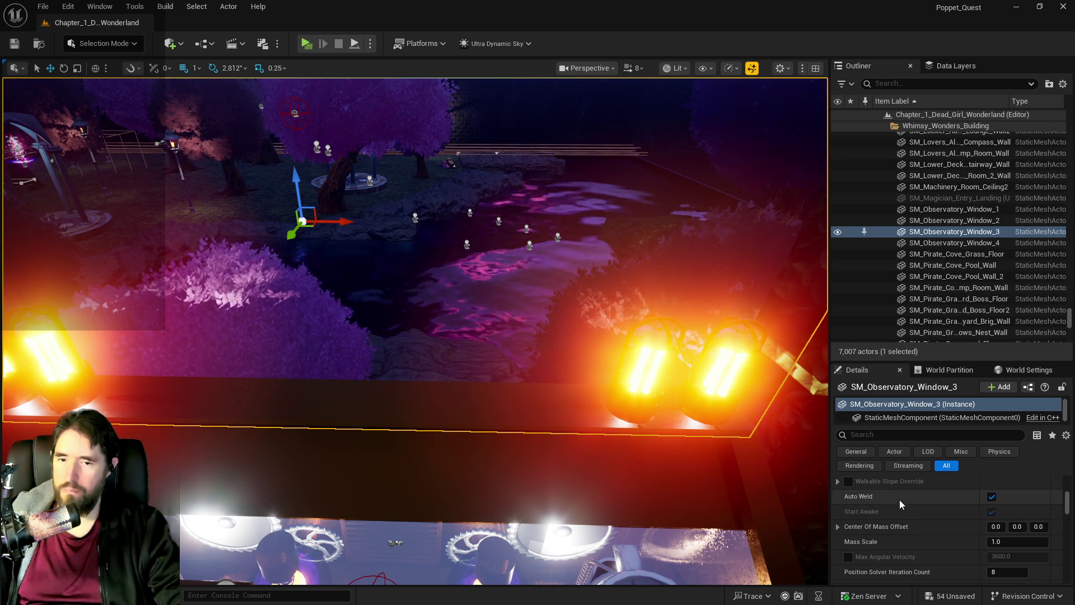
scroll(581, 295, "up", 5)
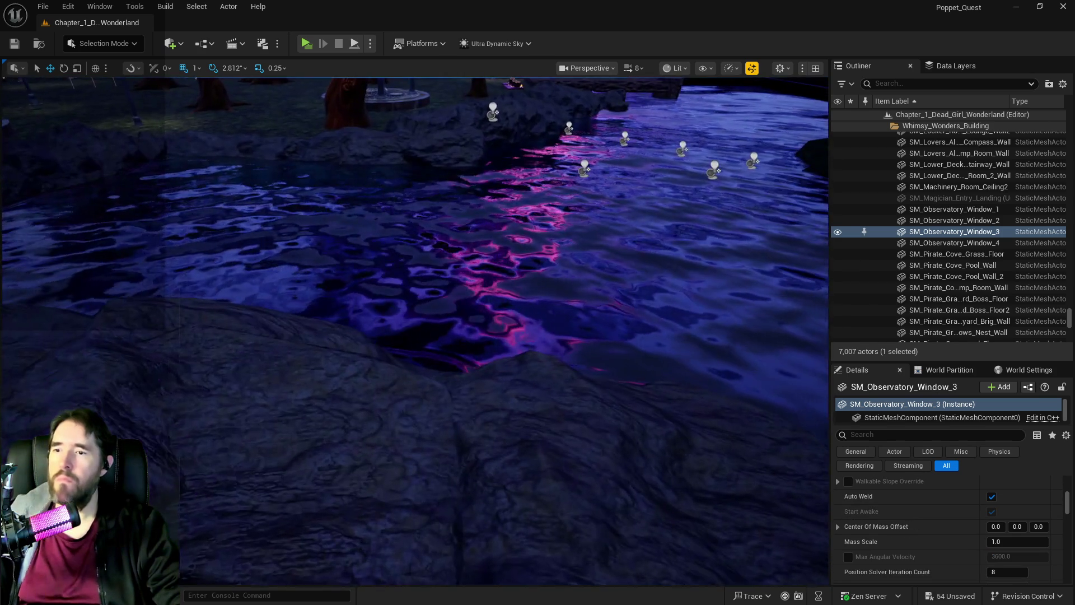
scroll(581, 294, "down", 5)
Step: Select The Secret Garden Pool and scroll to its 4-element Puzzle Transform Map
left_click(581, 295)
scroll(943, 515, "down", 10)
scroll(941, 519, "down", 5)
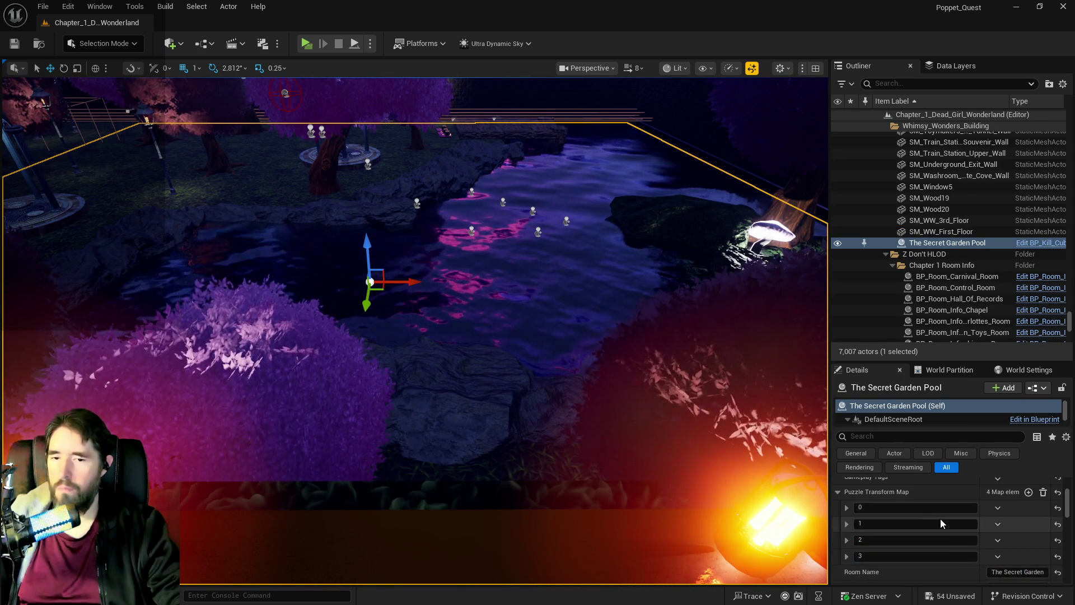
Step: Paste puzzle entry 3's location onto The Secret Garden Pool, moving it to Z 553
left_click(846, 536)
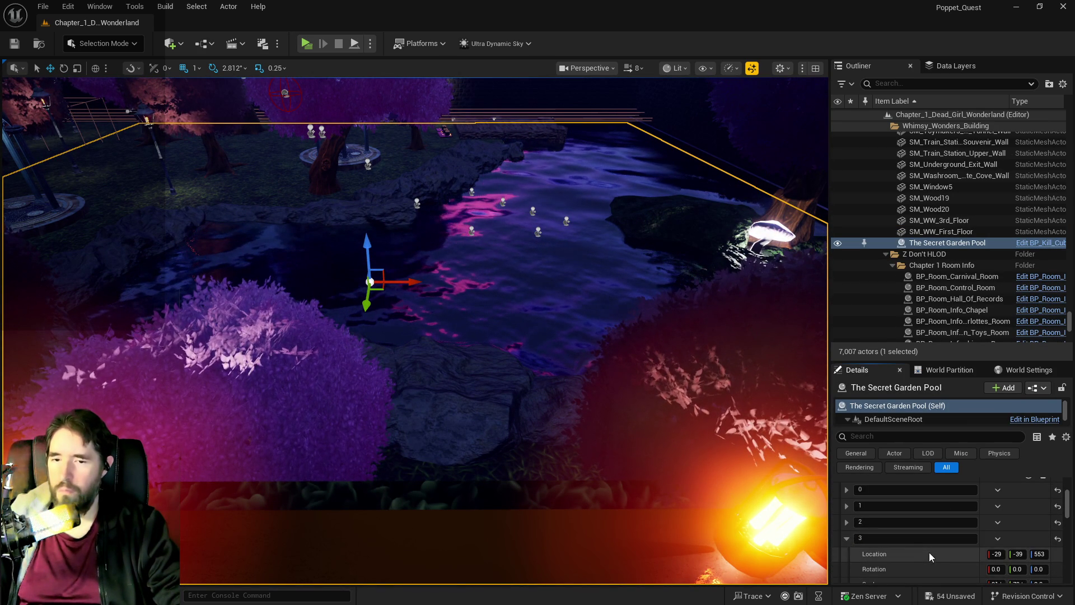
right_click(929, 552)
scroll(938, 517, "up", 1)
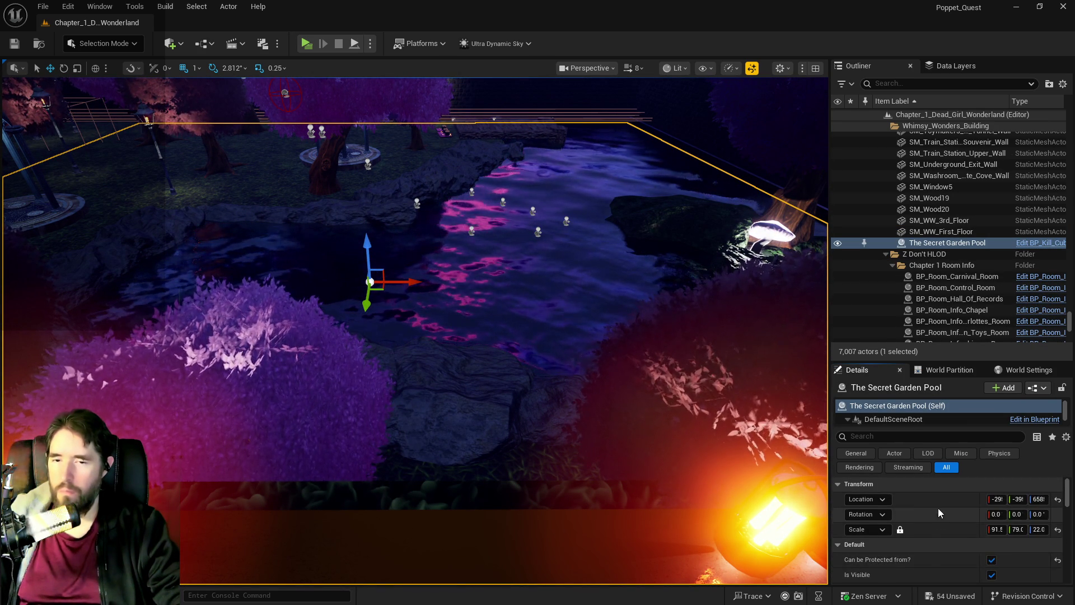
right_click(939, 513)
left_click(953, 529)
Step: Copy entry 3's scale onto the pool, cutting Z scale from 22 to 3, and save
scroll(951, 537, "down", 5)
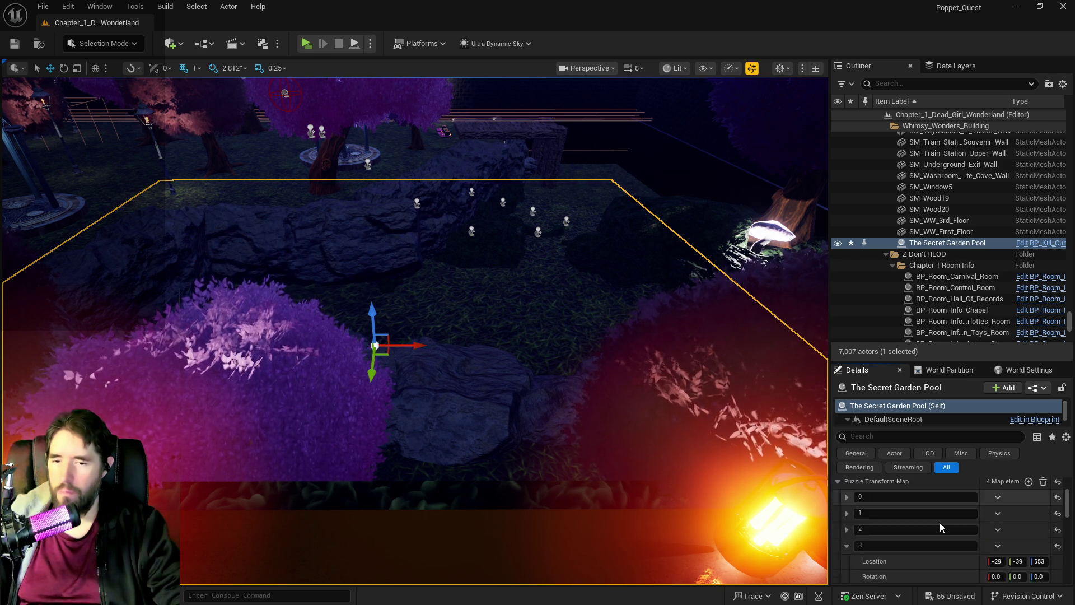
right_click(934, 508)
left_click(949, 535)
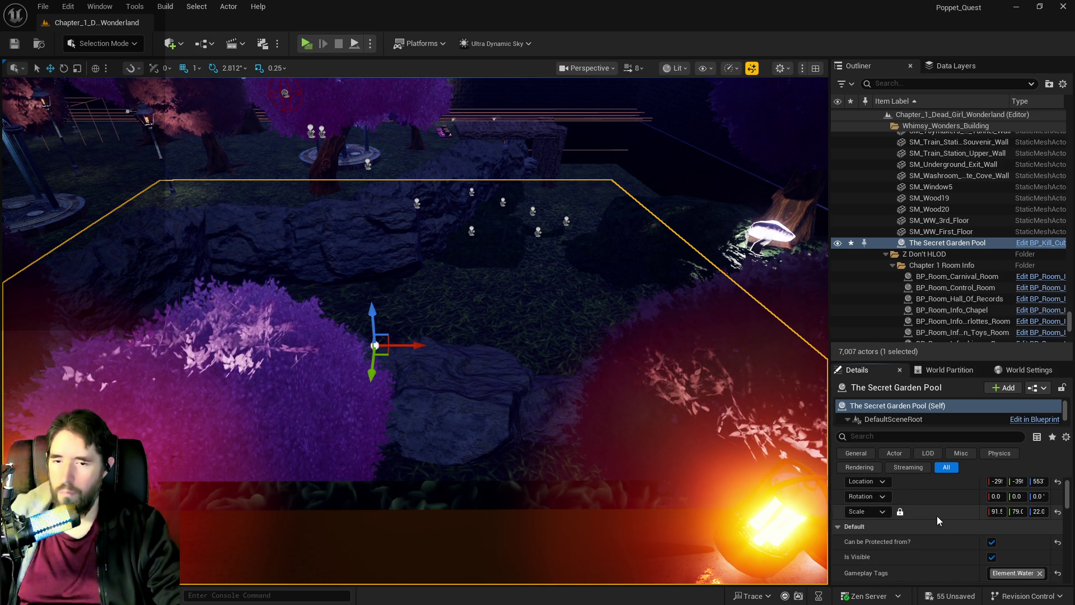
right_click(938, 516)
left_click(957, 549)
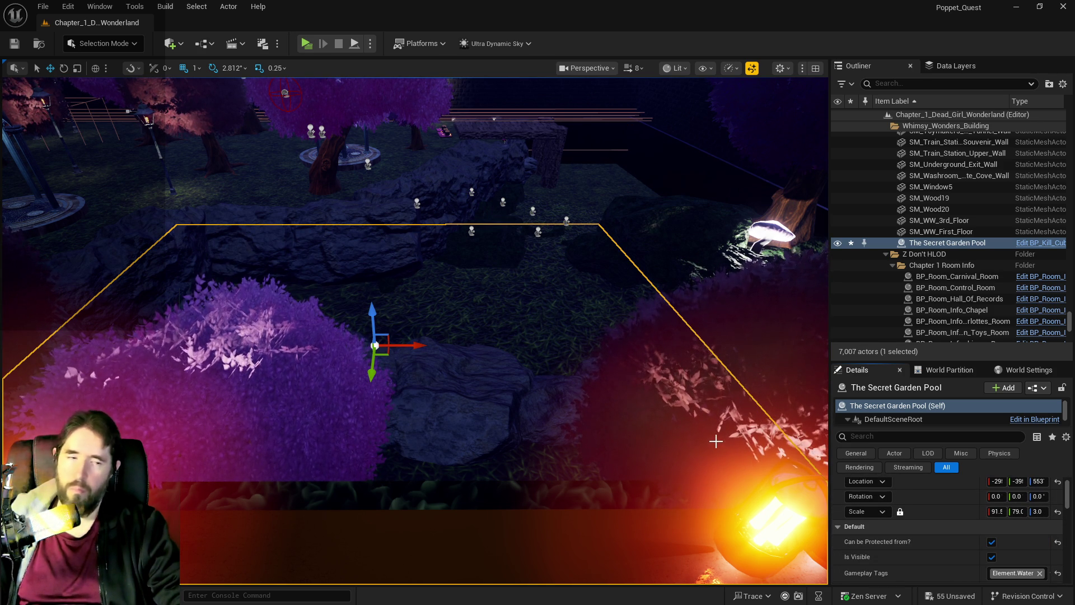
key("ctrl+s")
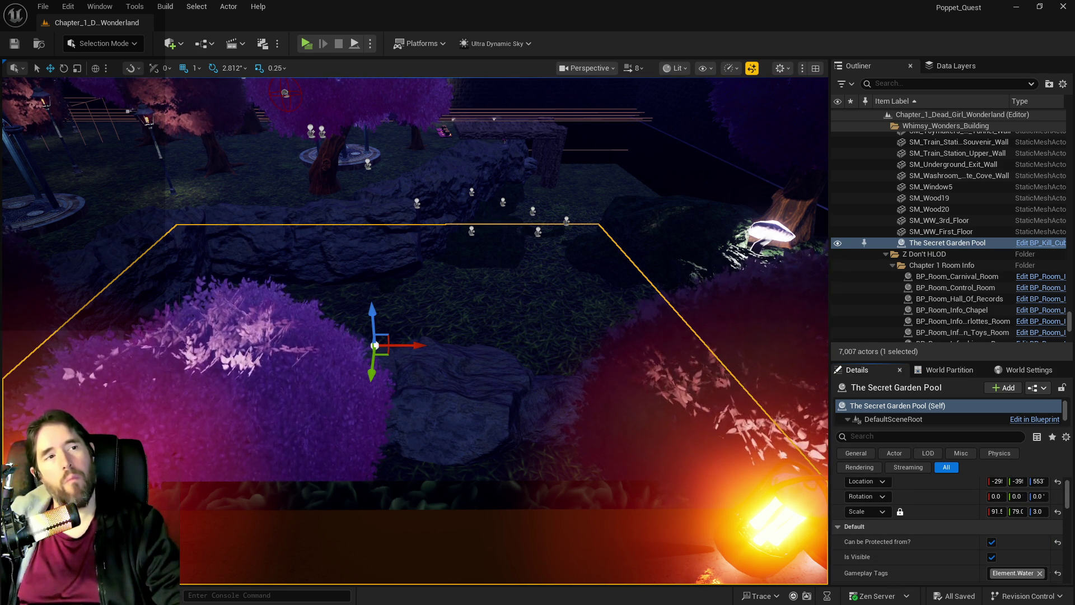
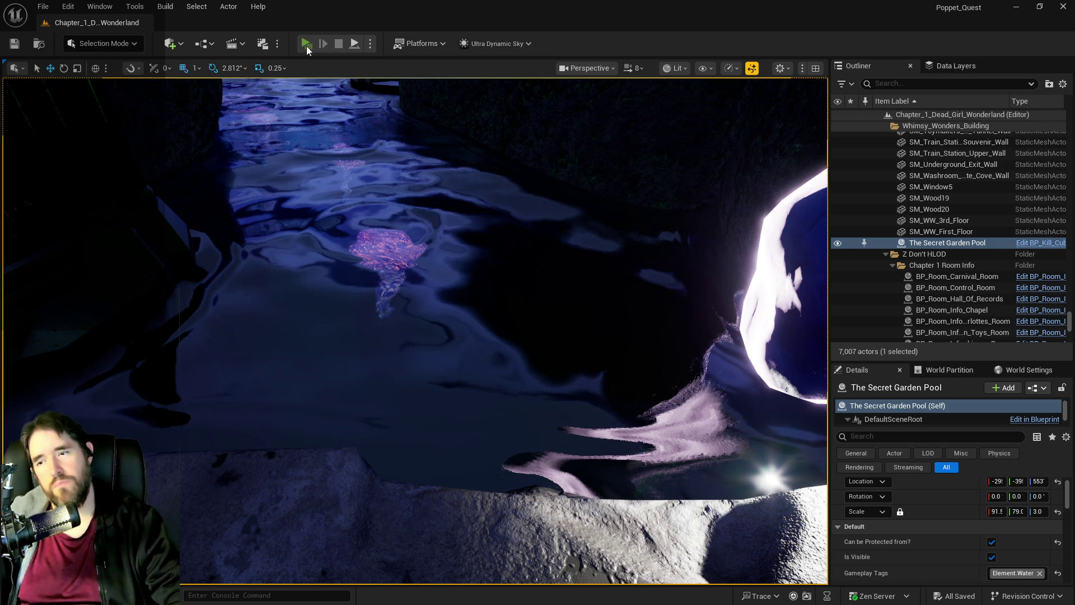
Step: Run a quick play test, stop it, then uncheck Has A Puzzle? for The Secret Garden Pool
left_click(307, 46)
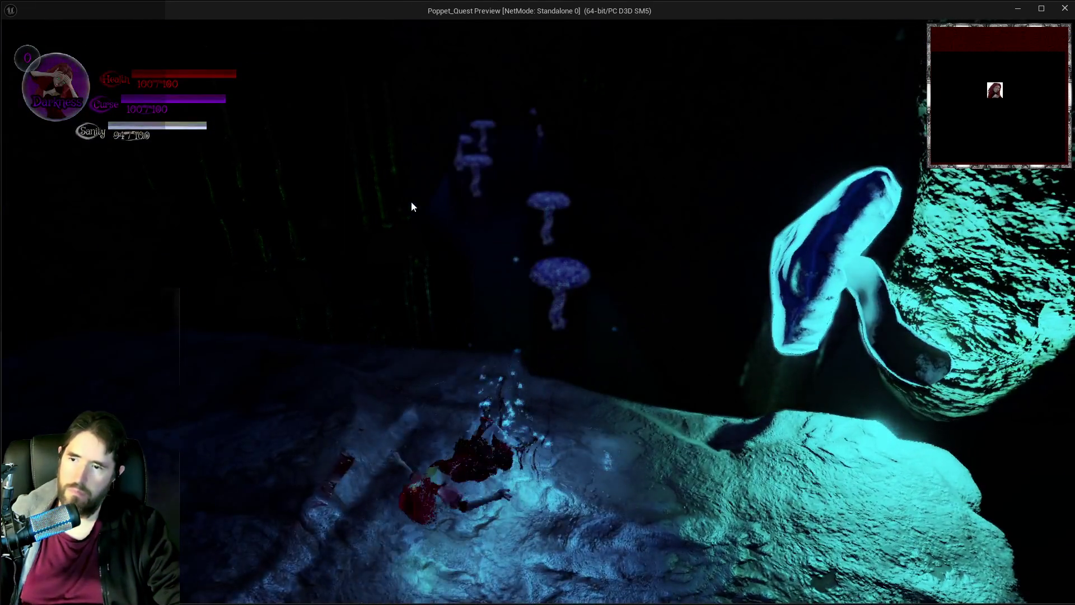
key("alt+Tab")
key("Escape")
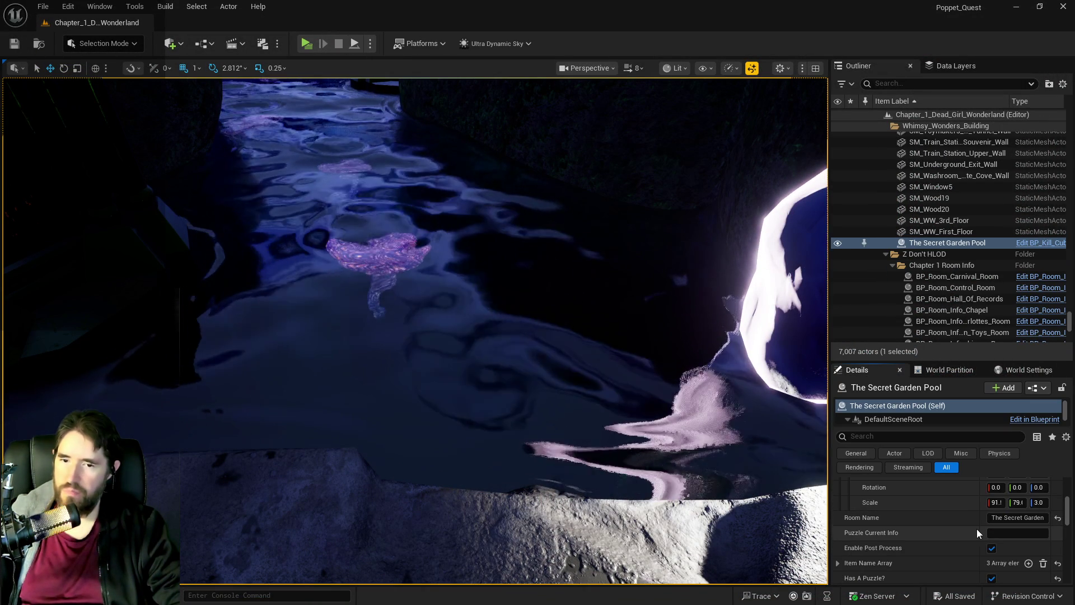
scroll(974, 527, "down", 3)
left_click(990, 560)
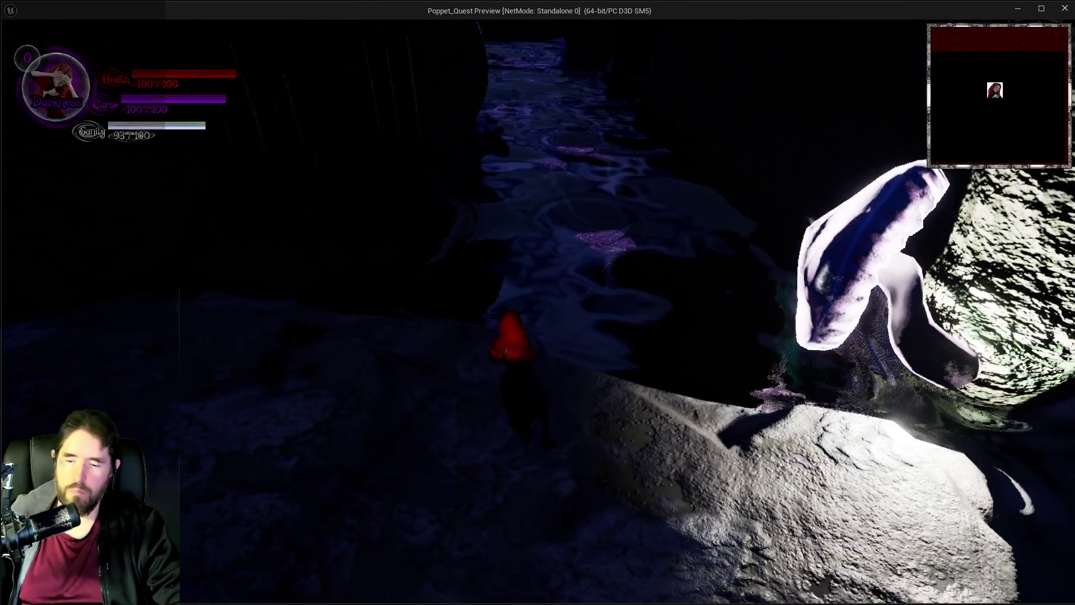
Step: Open the inventory, blink ahead along the path, and fire a volley of Empress card attacks
key("i")
key("i")
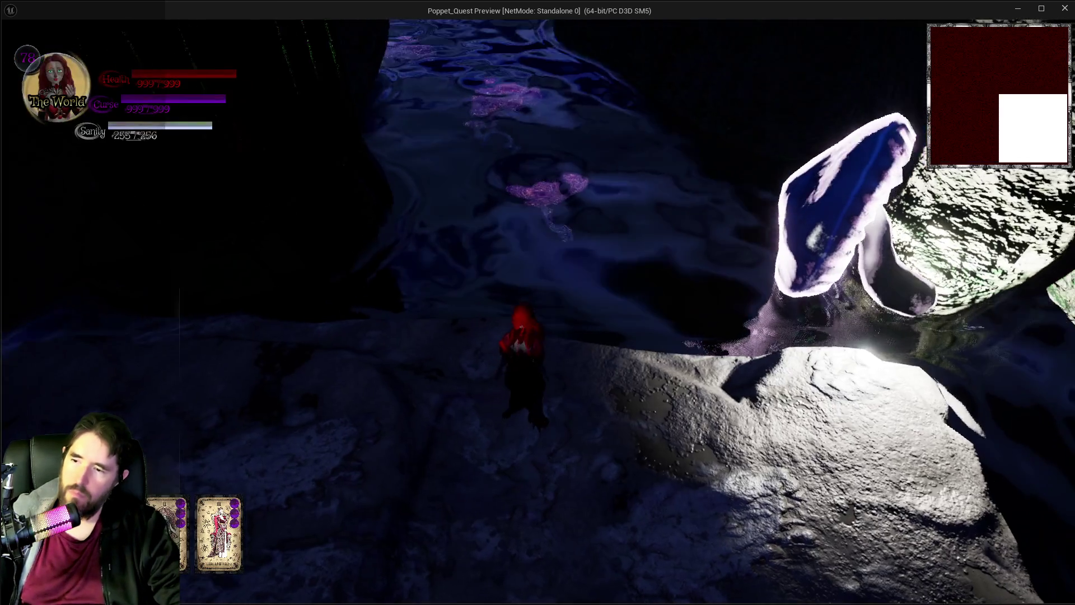
key("e")
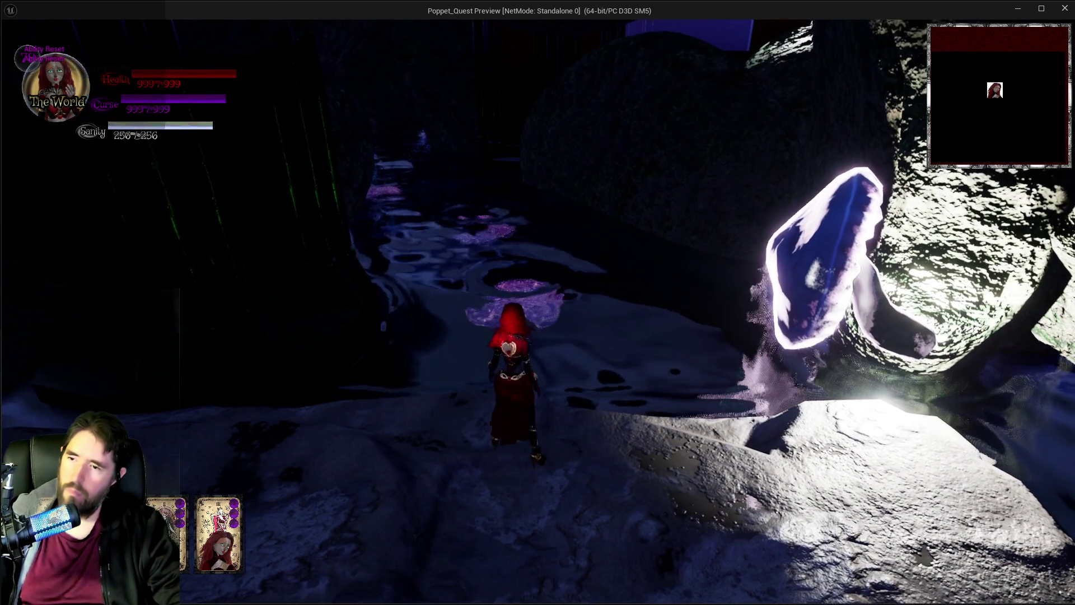
left_click(538, 311)
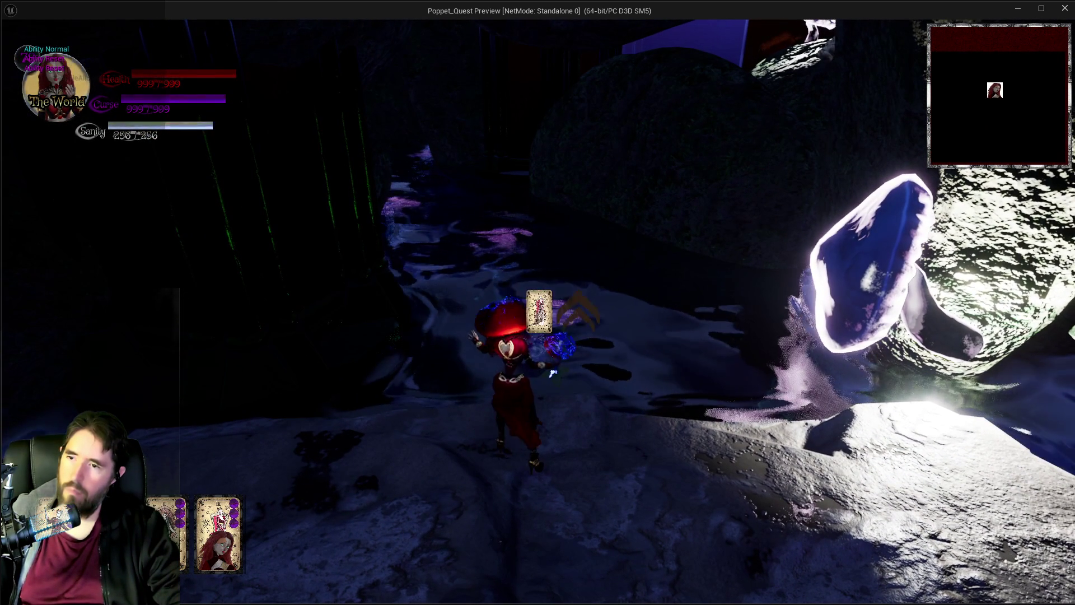
left_click(539, 311)
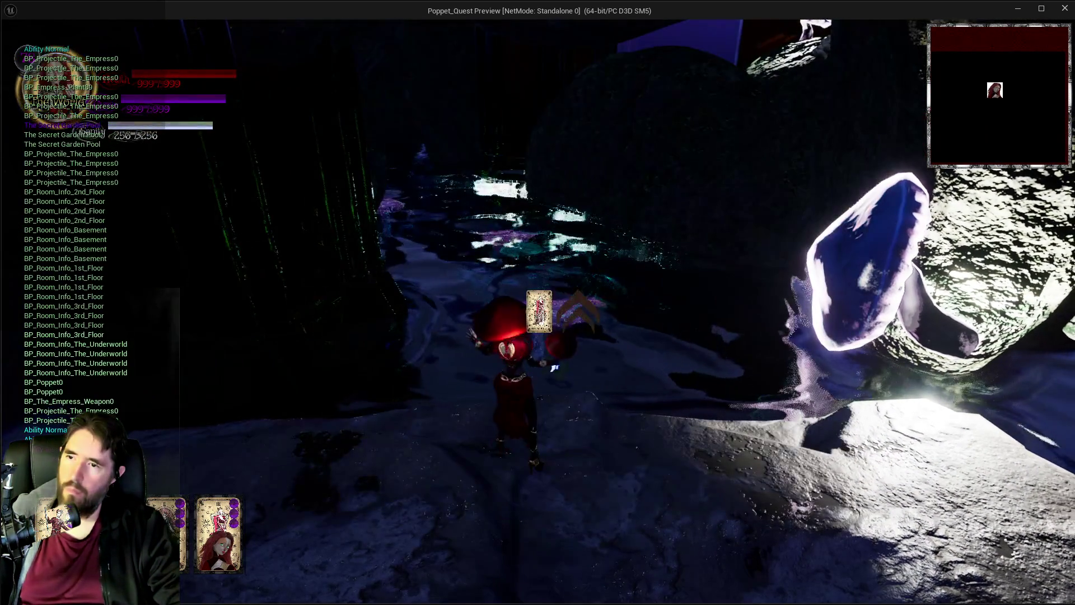
left_click(539, 312)
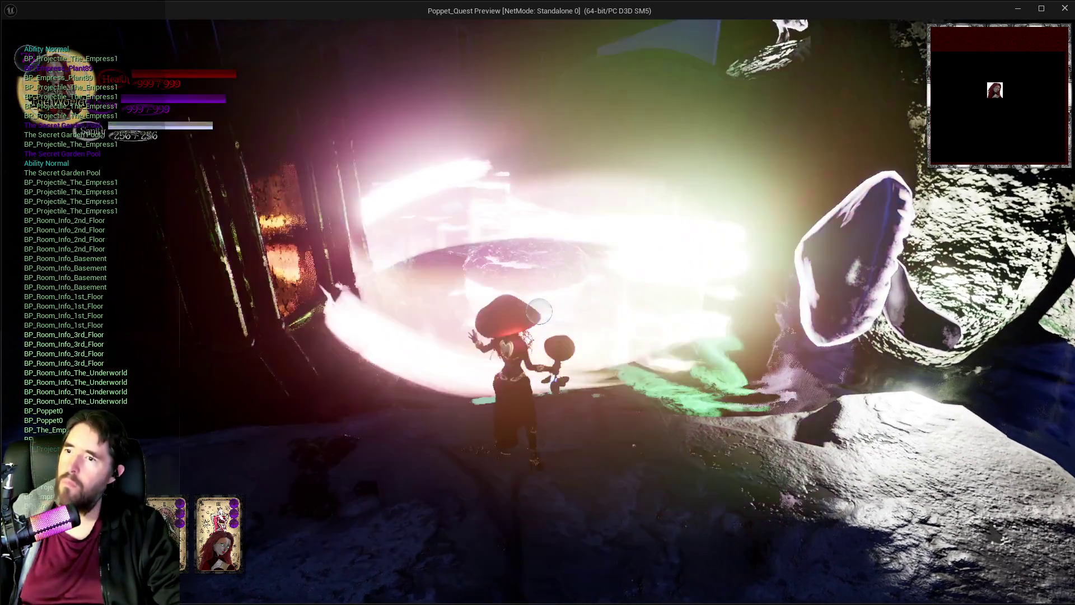
left_click(539, 311)
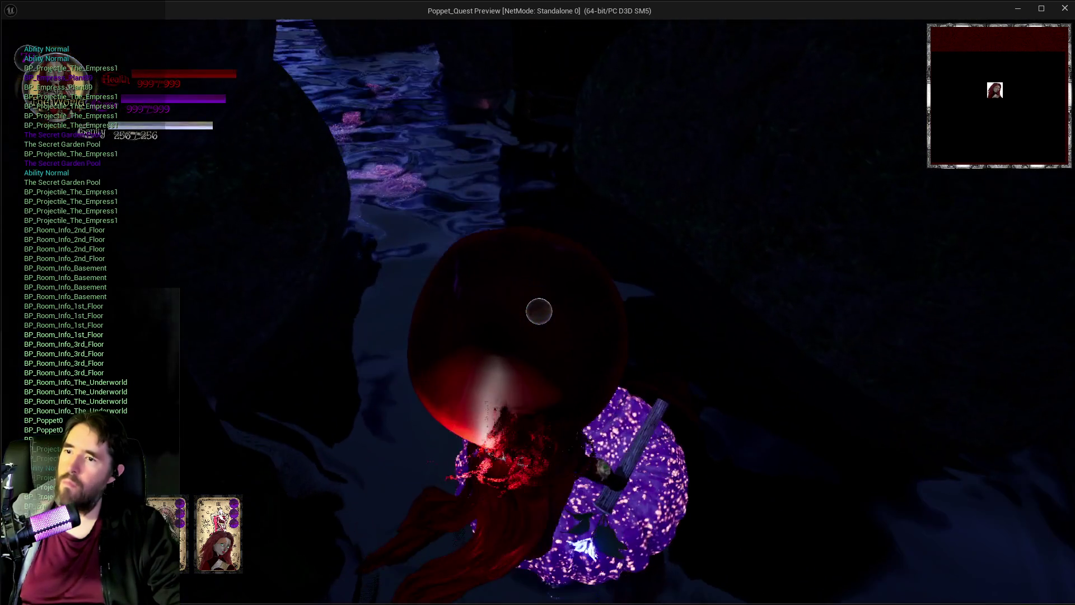
left_click(539, 311)
left_click(539, 311)
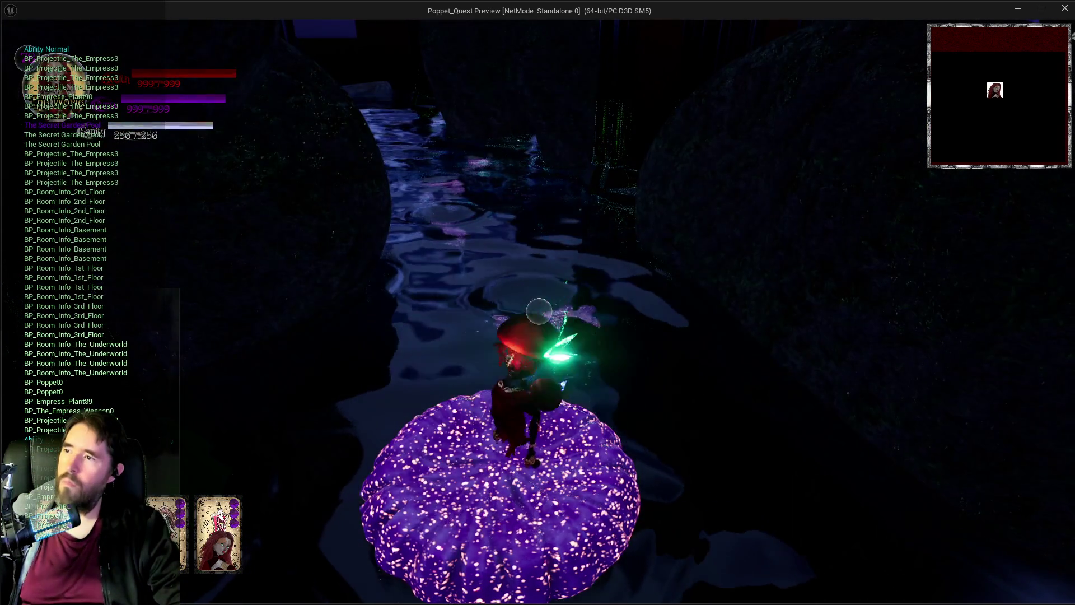
left_click(539, 311)
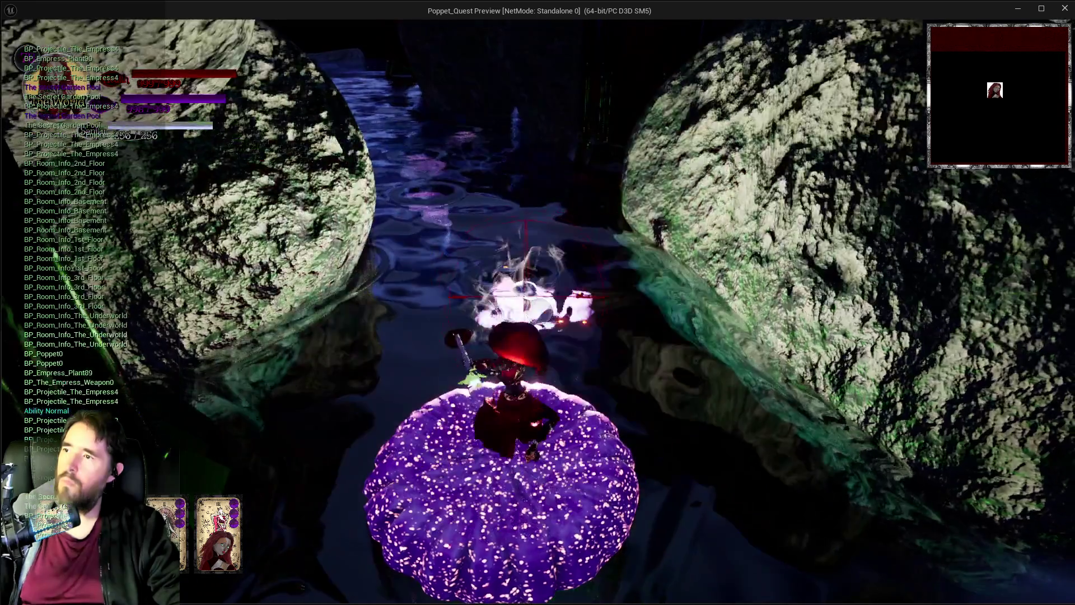
left_click(539, 311)
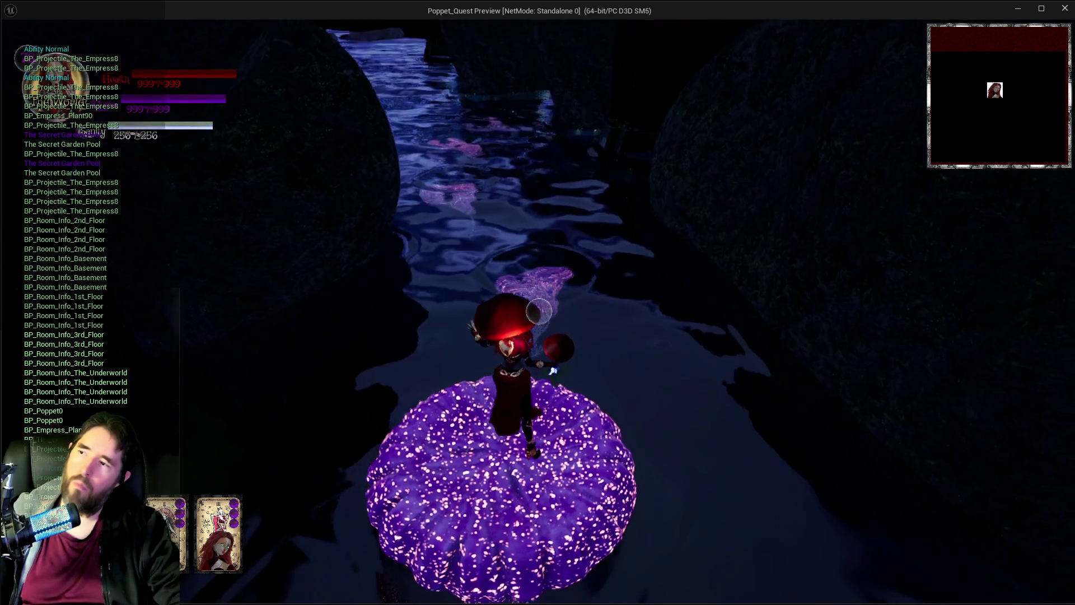
Step: Keep firing Empress projectiles while advancing past the mushroom, then leave the game preview
left_click(539, 311)
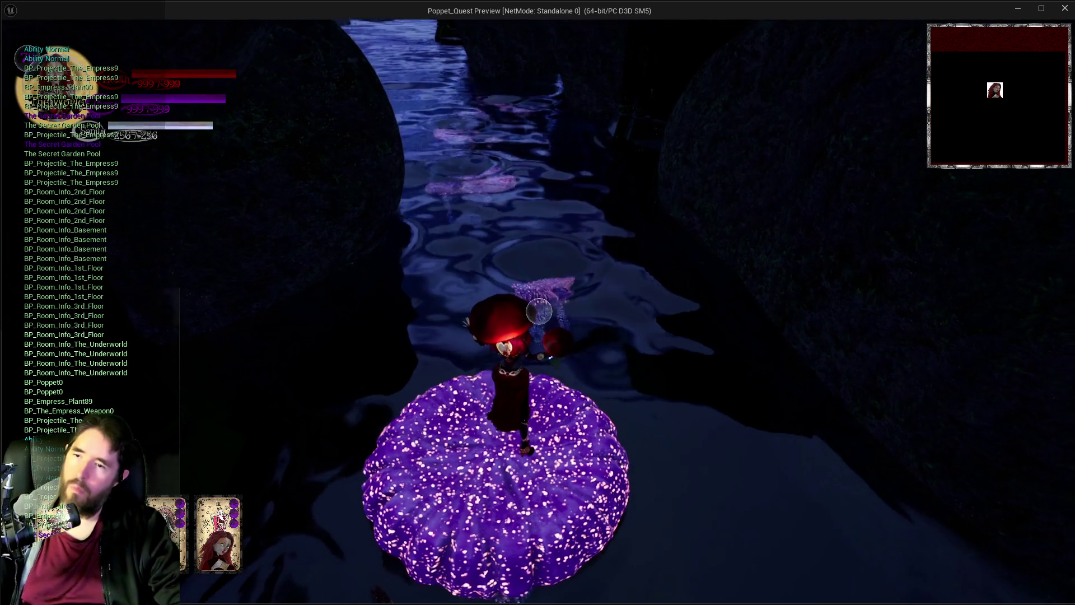
left_click(538, 311)
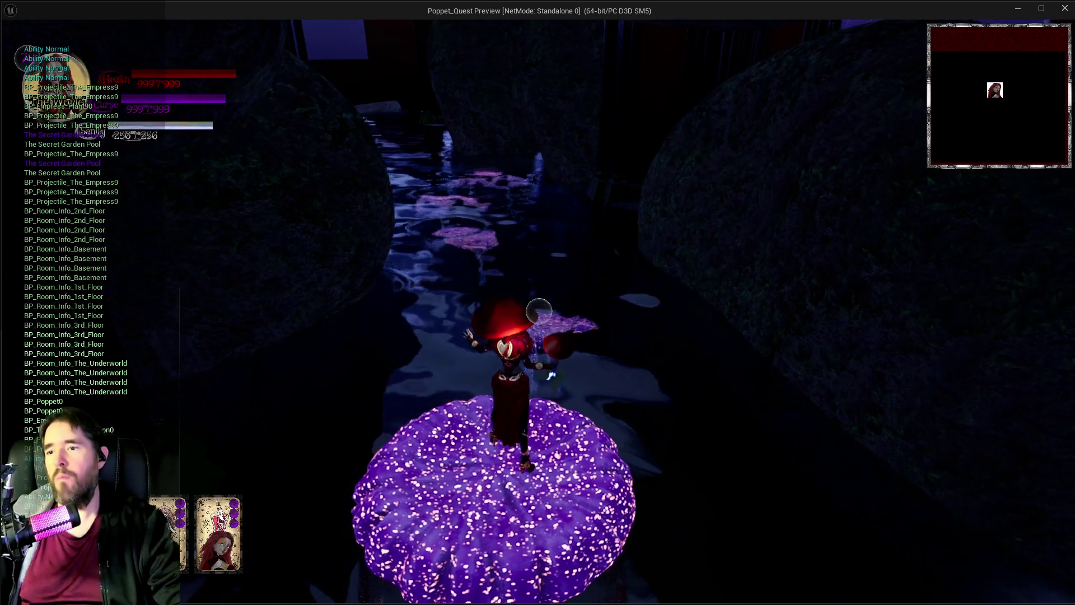
left_click(539, 311)
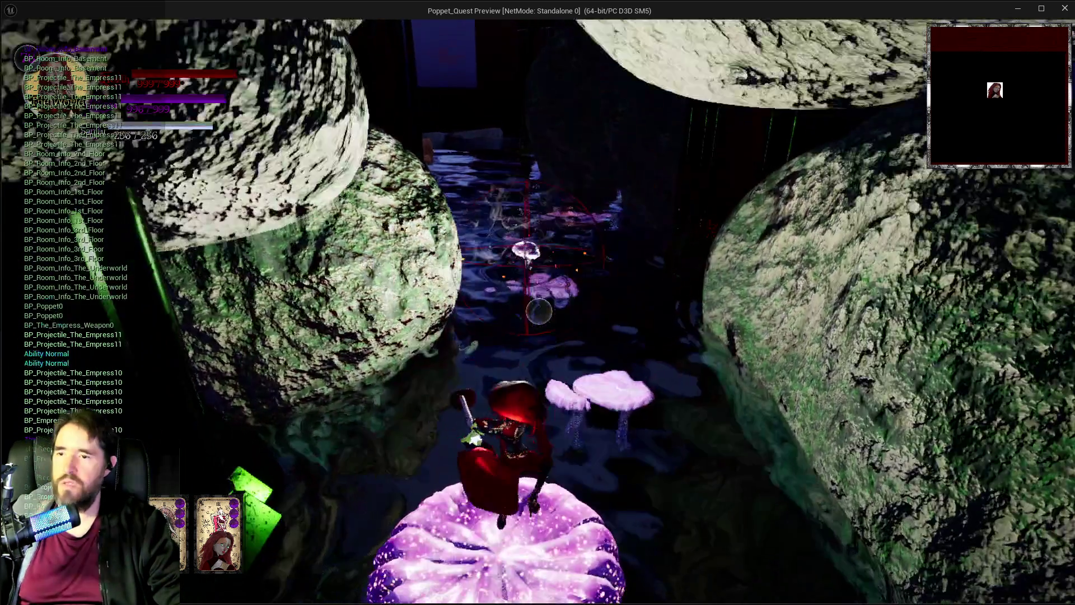
left_click(539, 311)
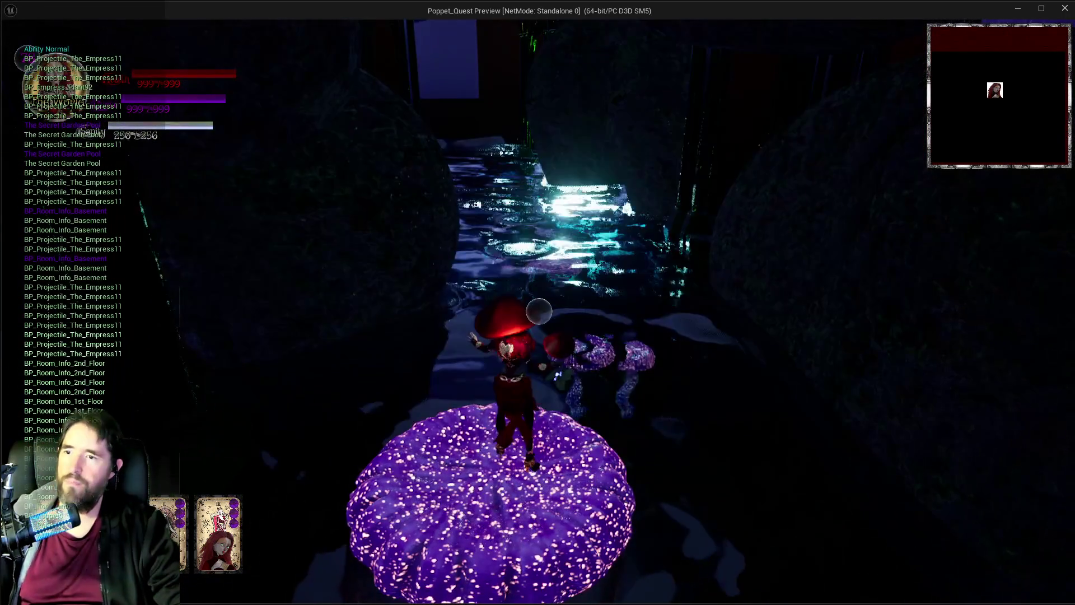
left_click(539, 311)
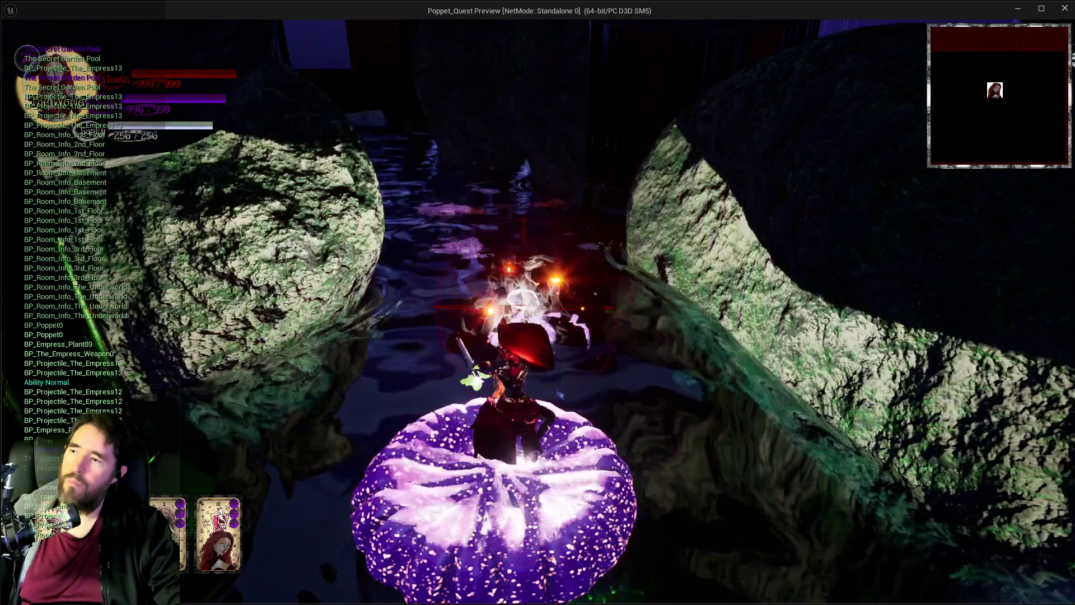
left_click(539, 311)
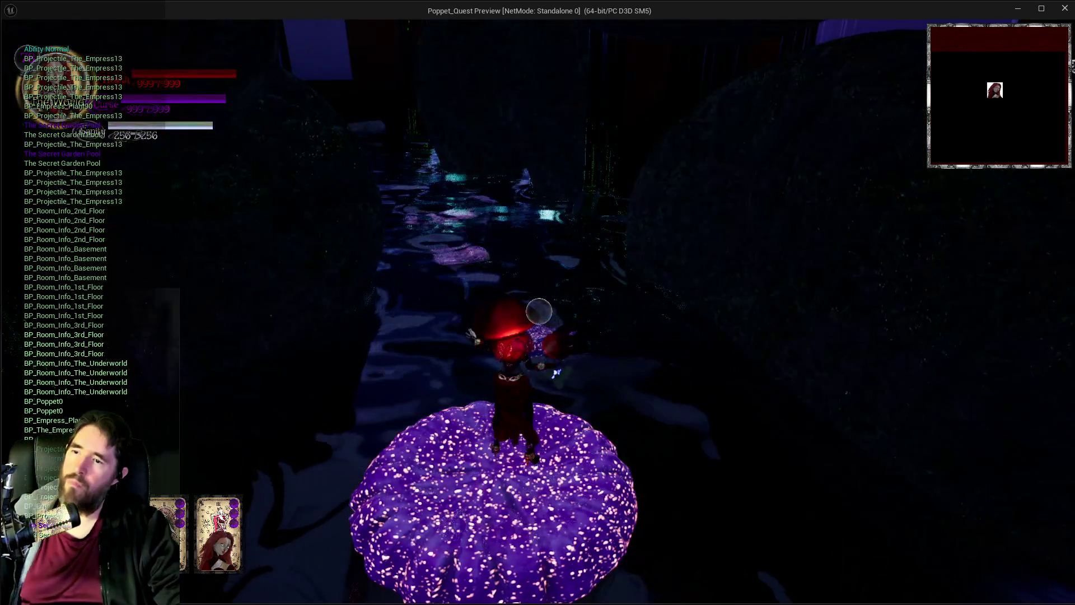
left_click(539, 311)
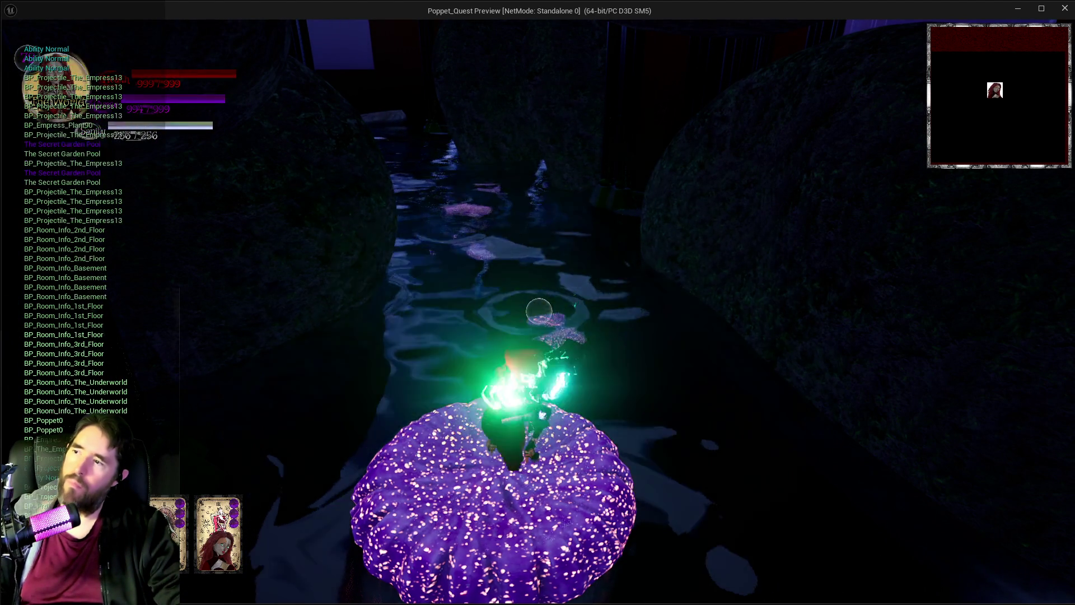
key("alt+Tab")
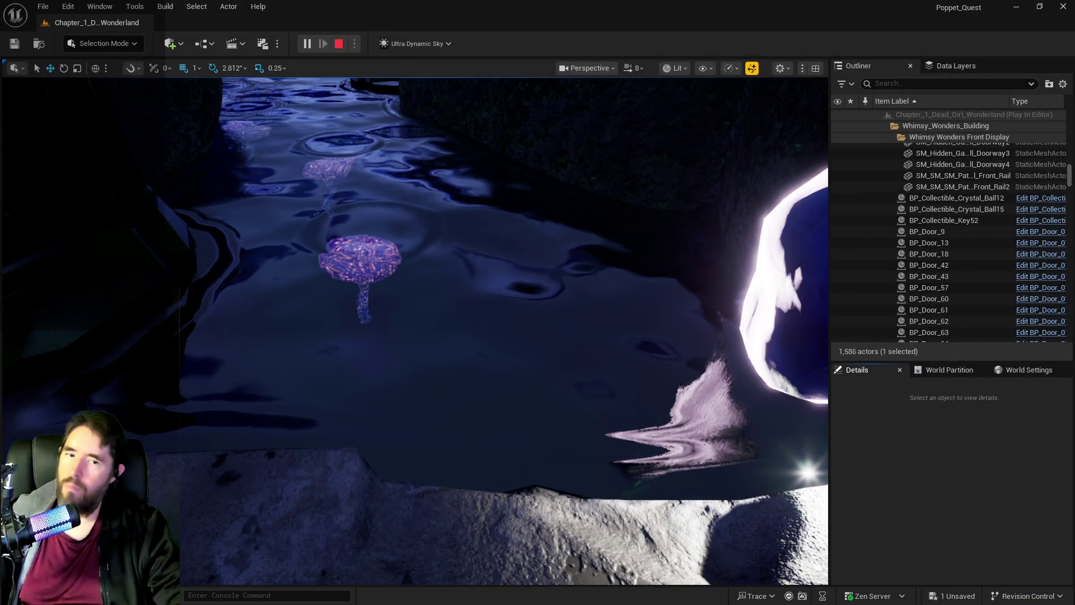
Step: Stop play and maximize BP_The_Fool, panning to its Extra End Swing Effects and Weapon Levels groups
key("Escape")
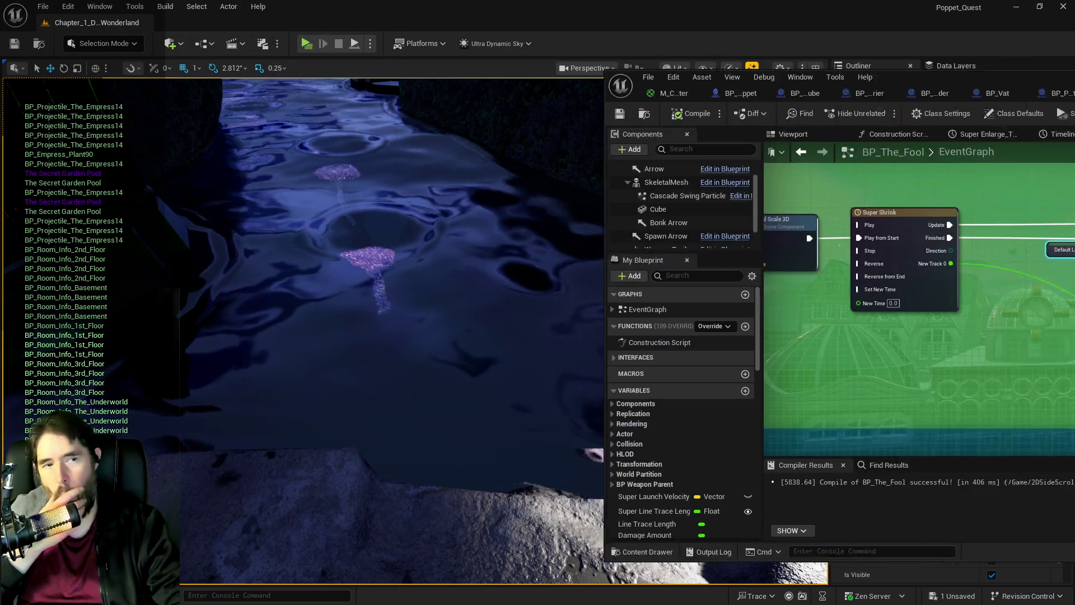
double_click(913, 96)
scroll(684, 298, "down", 3)
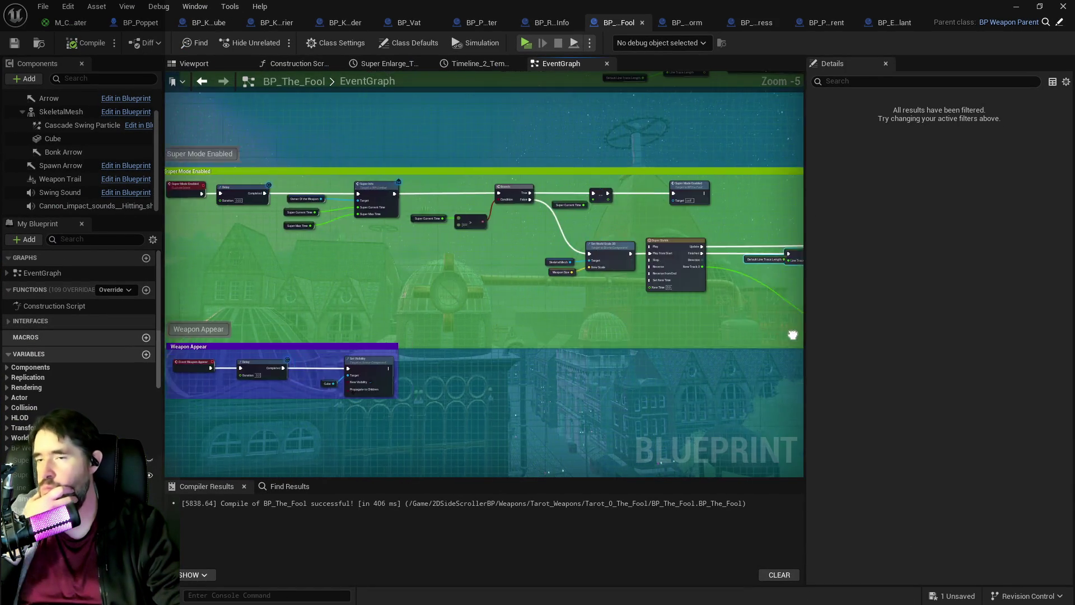
left_click_drag(801, 356, 510, 288)
Step: View the Super Attack and Weapon Appear groups, then switch through BP_Projectile_The_Empress to BP_Projectile_Parent
scroll(479, 334, "down", 3)
mouse_move(479, 334)
left_mouse_down()
mouse_move(670, 312)
mouse_move(521, 314)
mouse_move(495, 361)
left_mouse_up()
scroll(495, 361, "down", 3)
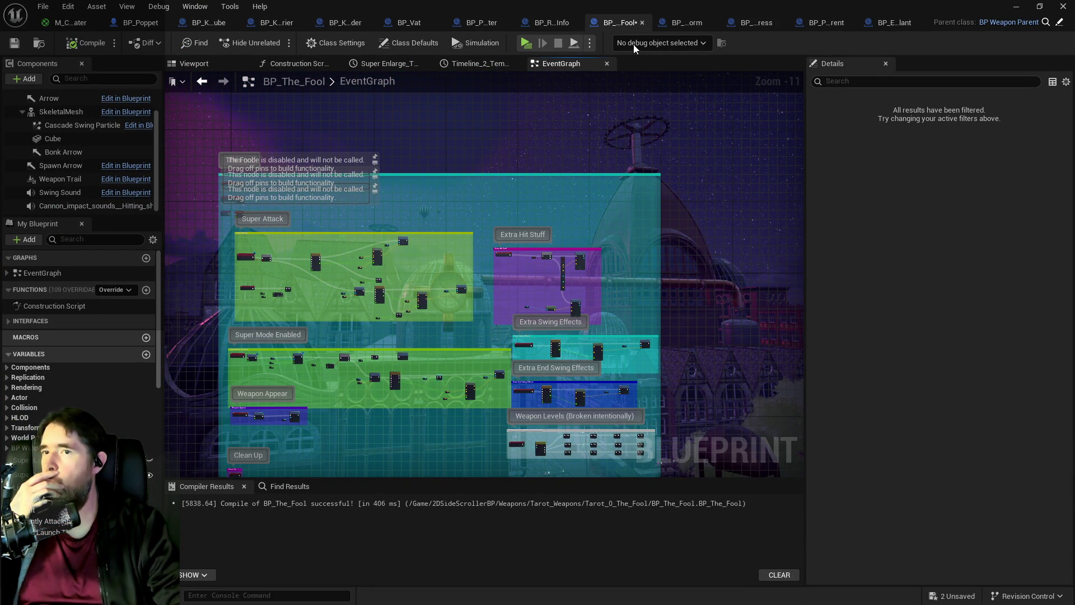
left_click(761, 23)
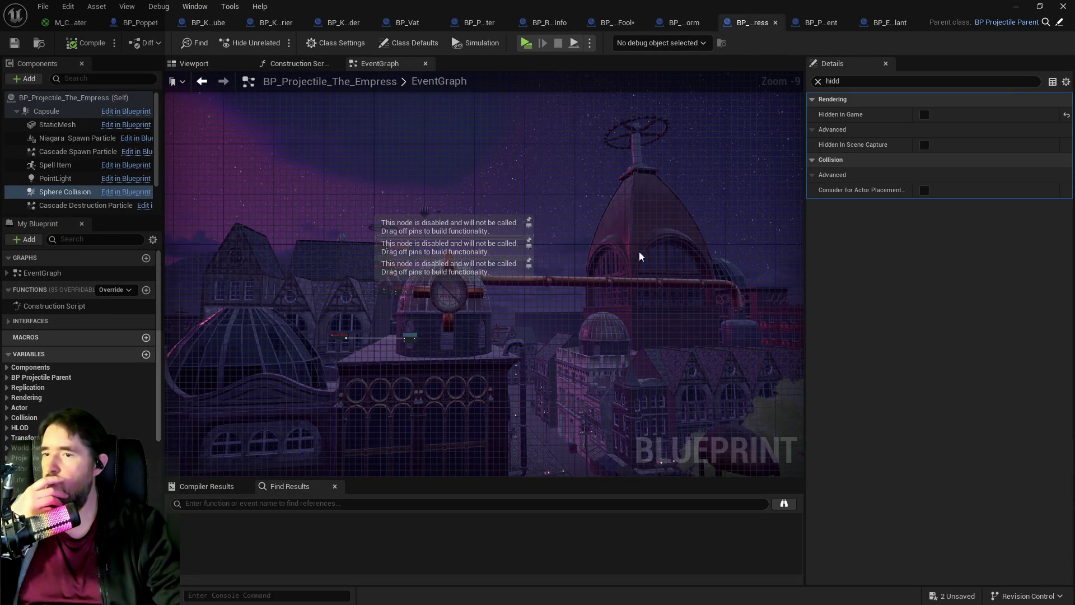
left_click(805, 24)
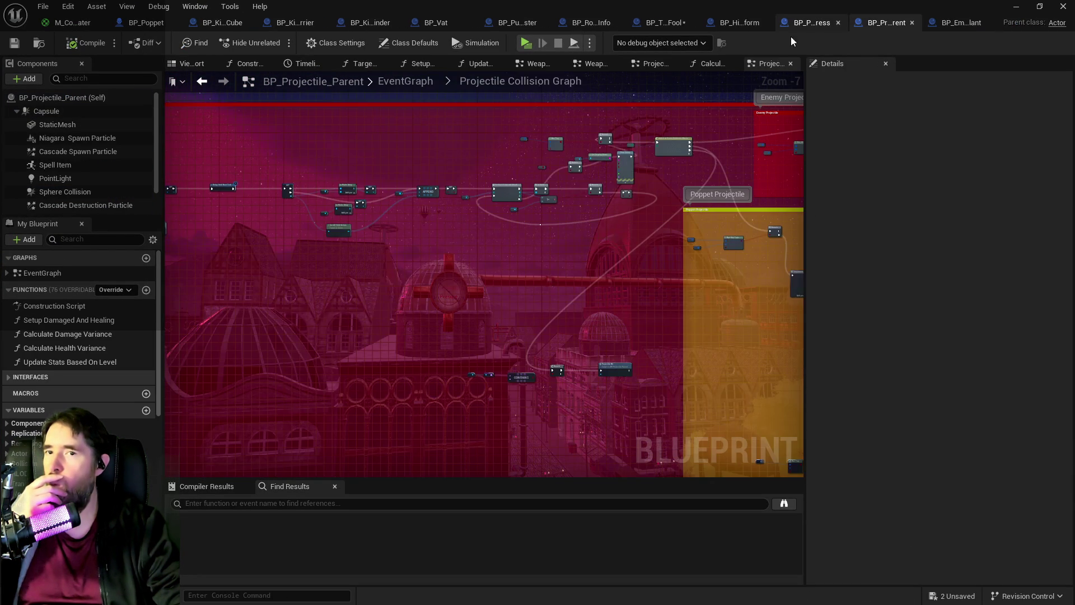
Step: Browse the collision graph's Sequence, Has Tag, Branch, Target Damaged and Get Velocity nodes
scroll(543, 297, "up", 4)
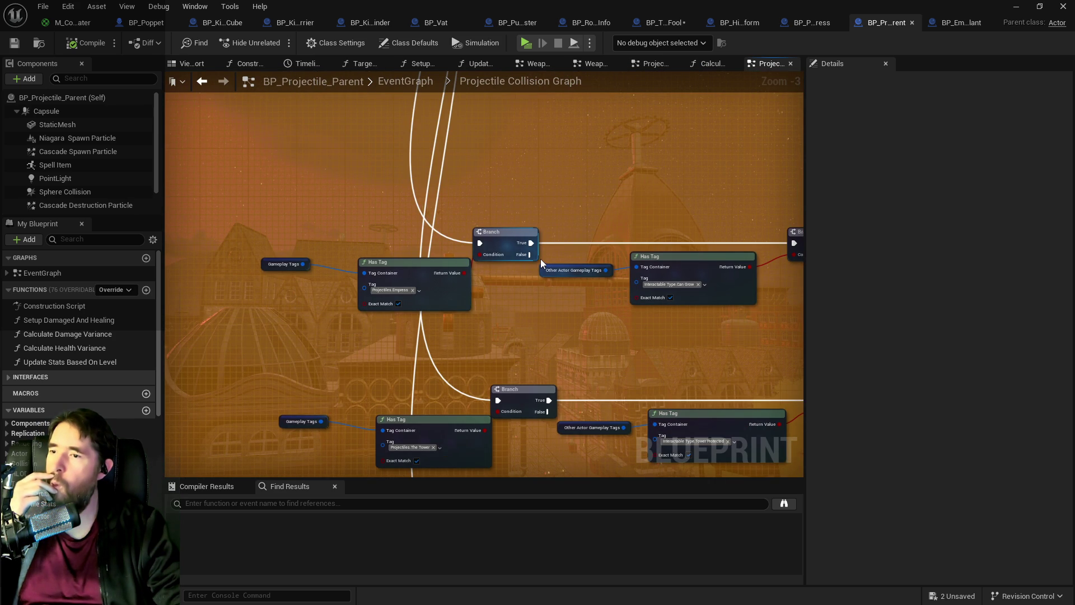
scroll(541, 256, "down", 1)
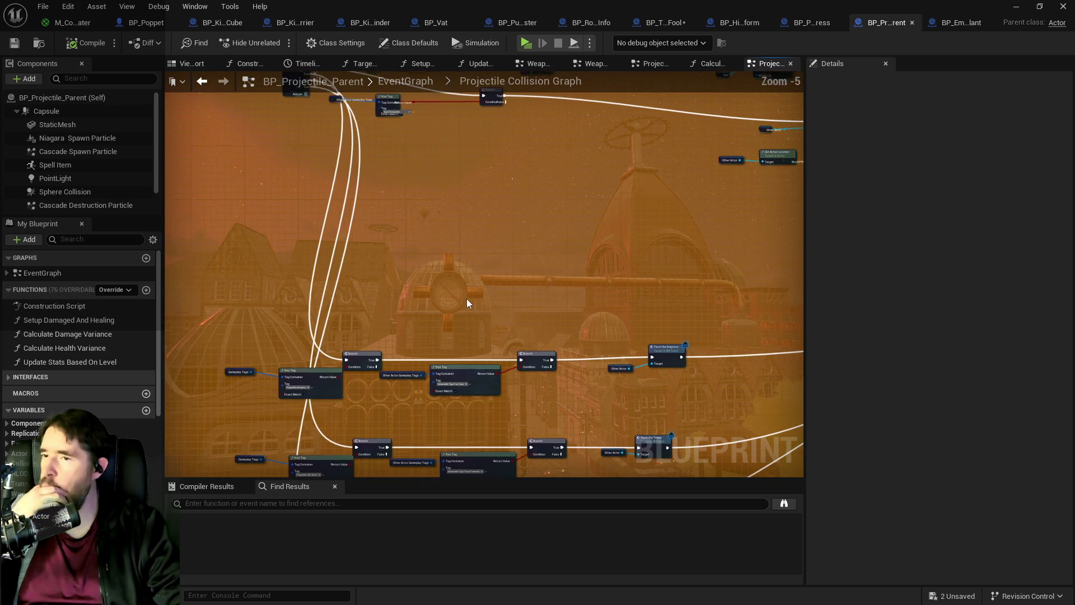
scroll(468, 303, "up", 3)
mouse_move(469, 303)
left_mouse_down()
mouse_move(416, 238)
mouse_move(358, 294)
mouse_move(239, 284)
left_mouse_up()
left_click_drag(608, 284, 491, 278)
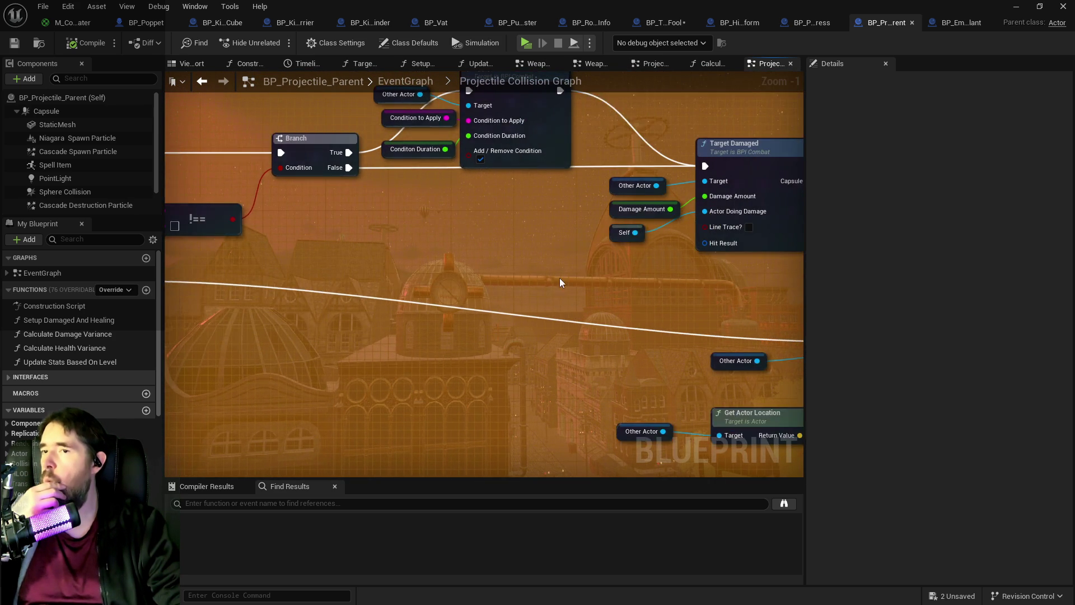
scroll(491, 278, "down", 1)
scroll(438, 294, "down", 1)
left_click_drag(425, 303, 115, 302)
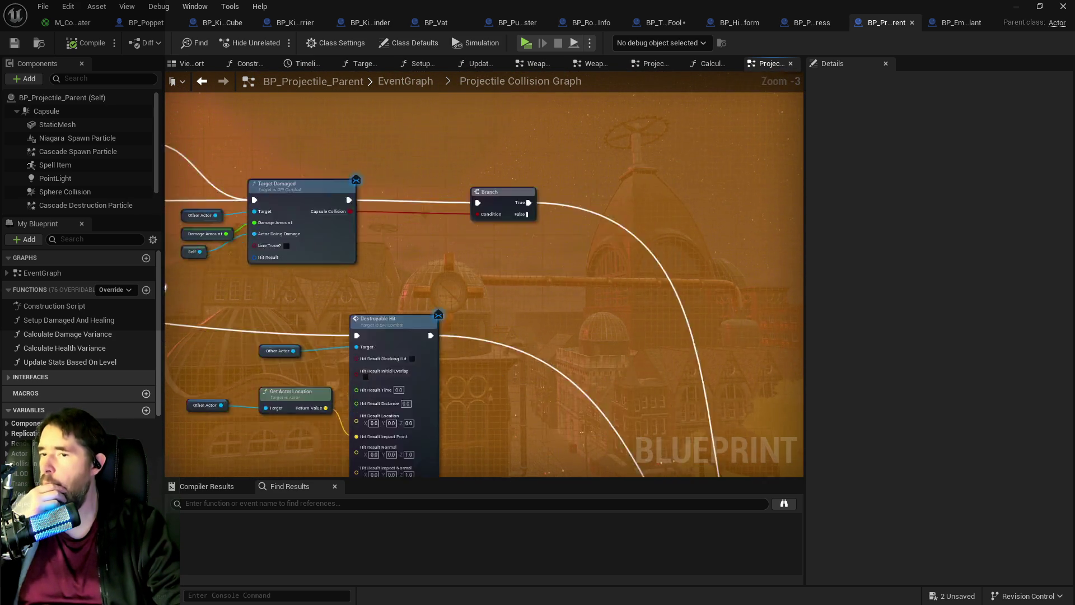
left_click_drag(392, 280, 713, 168)
mouse_move(650, 216)
left_mouse_down()
mouse_move(360, 174)
mouse_move(761, 218)
left_mouse_up()
left_click_drag(712, 249, 612, 112)
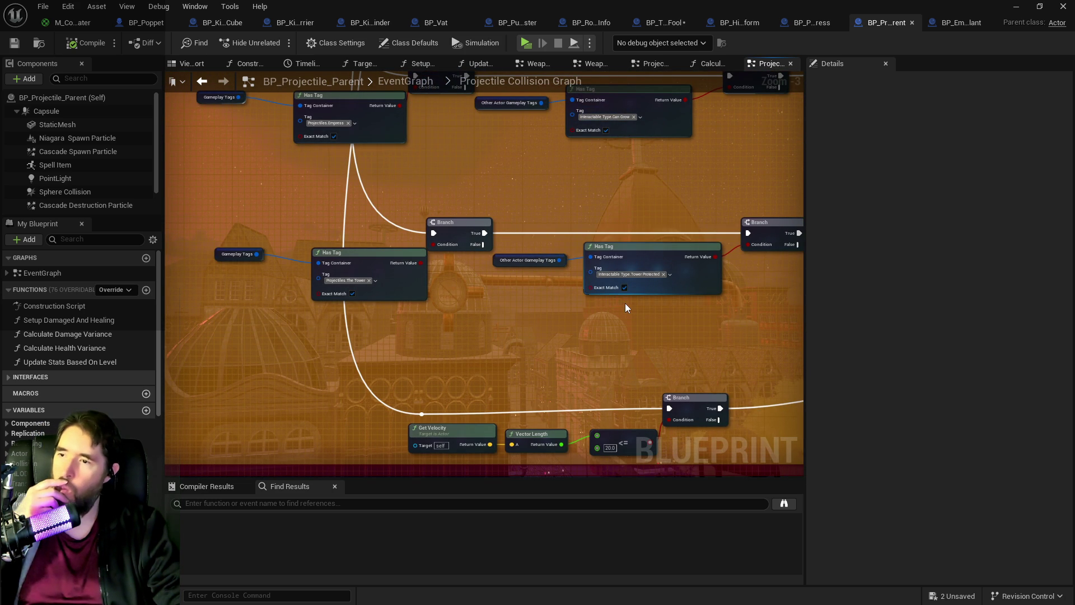
Step: Pan to the Empress and Tower tag checks and the Hit Result break node
scroll(570, 265, "down", 1)
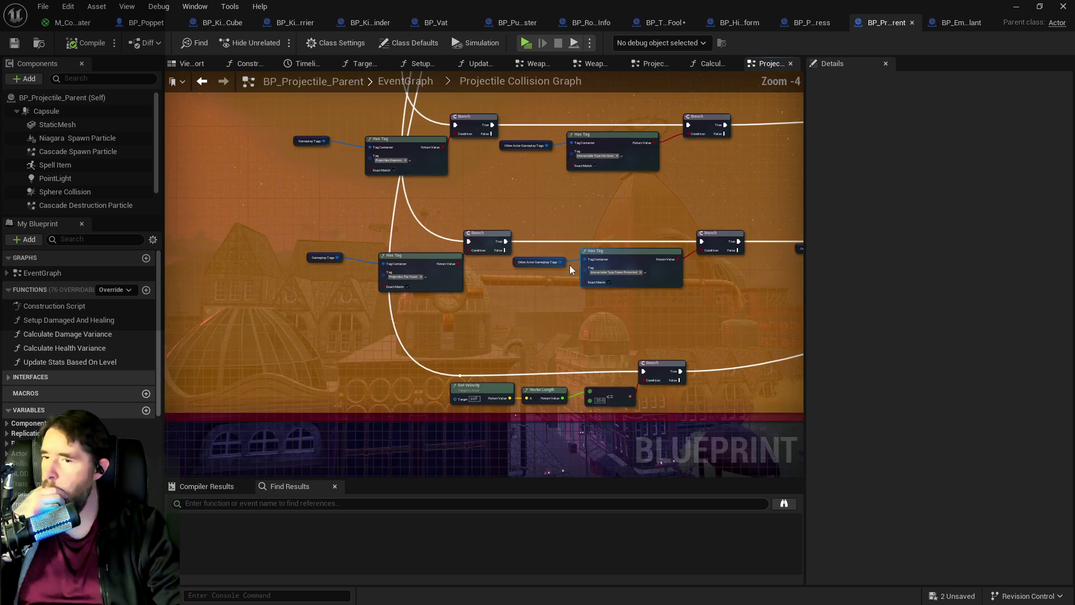
left_click_drag(570, 264, 368, 316)
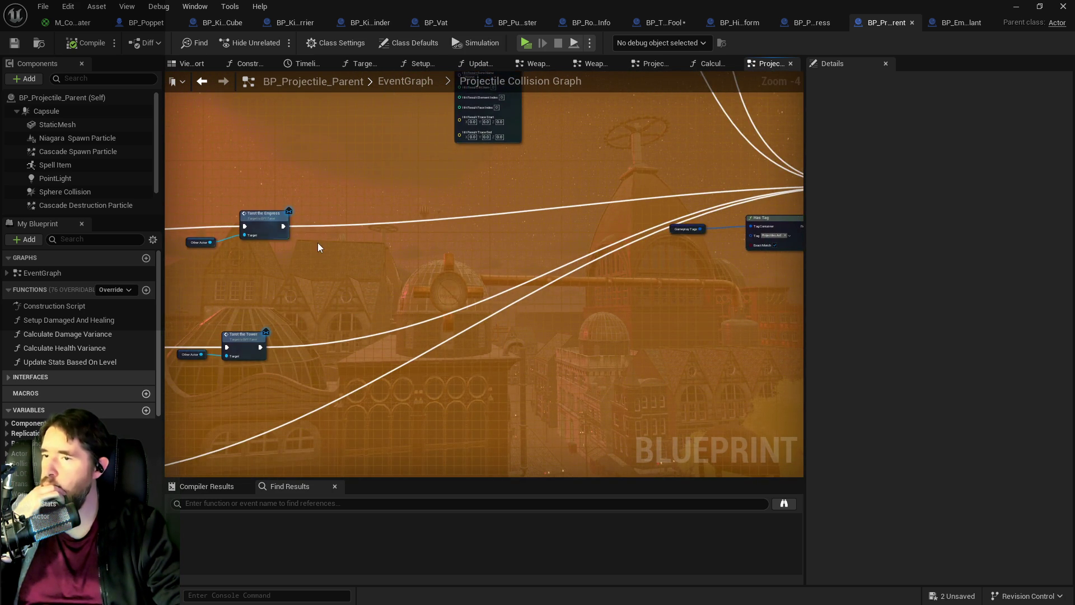
left_click_drag(322, 250, 559, 288)
mouse_move(445, 196)
left_mouse_down()
mouse_move(539, 245)
mouse_move(480, 312)
mouse_move(565, 267)
mouse_move(662, 286)
mouse_move(498, 321)
mouse_move(523, 228)
mouse_move(499, 269)
left_mouse_up()
scroll(499, 269, "up", 1)
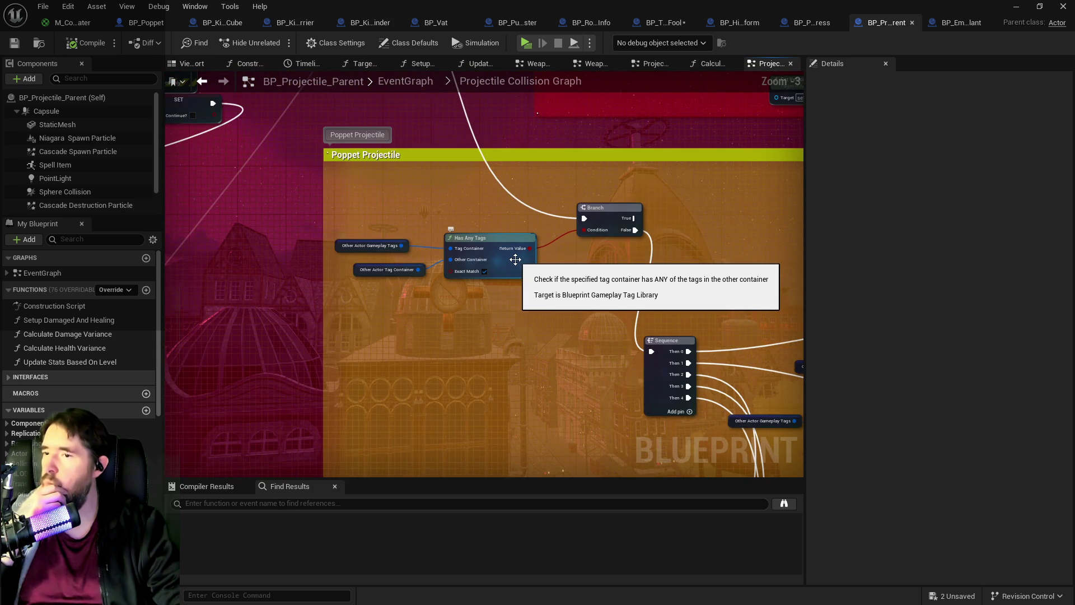
scroll(516, 258, "up", 3)
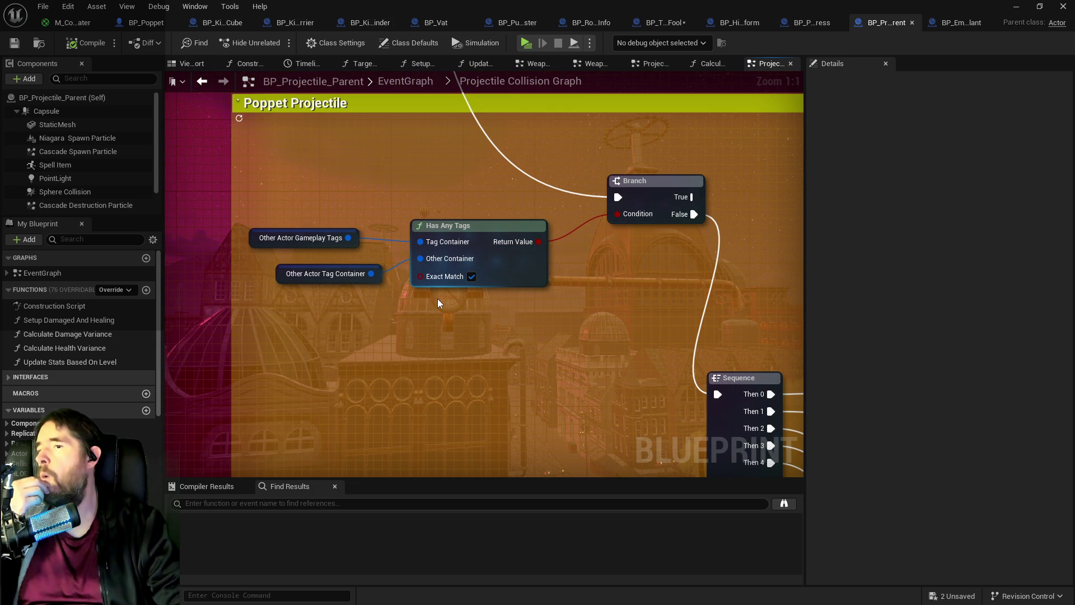
Step: Inspect the Other Actor Tag Container defaults and the For Each Loop and Make Array nodes, then go to BP_Poppet
left_click(348, 275)
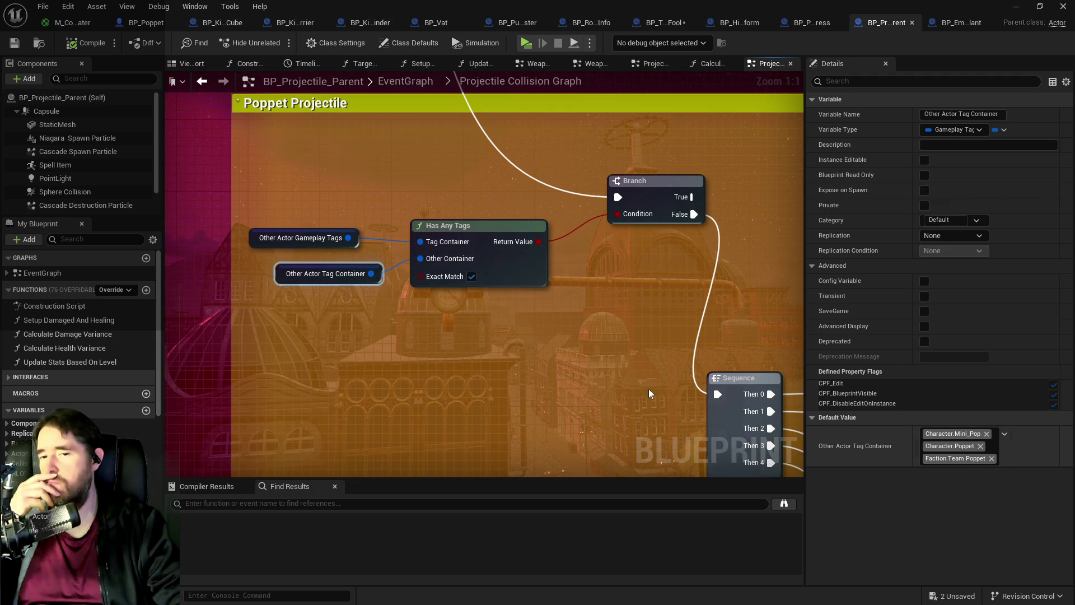
left_click(408, 358)
scroll(412, 357, "down", 5)
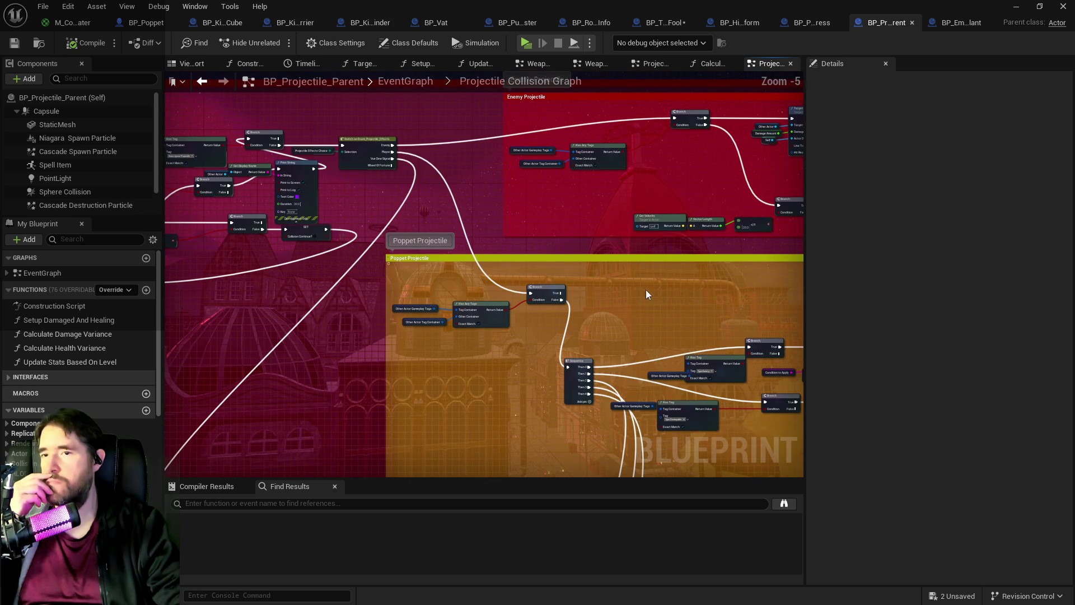
left_click_drag(406, 234, 466, 269)
scroll(466, 269, "up", 3)
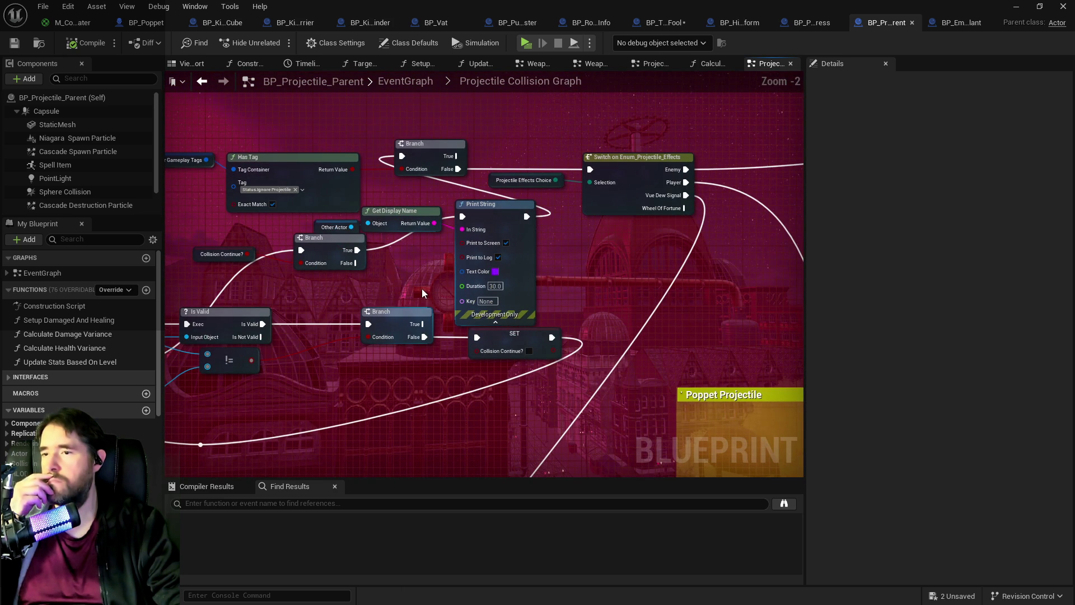
left_click_drag(405, 281, 658, 274)
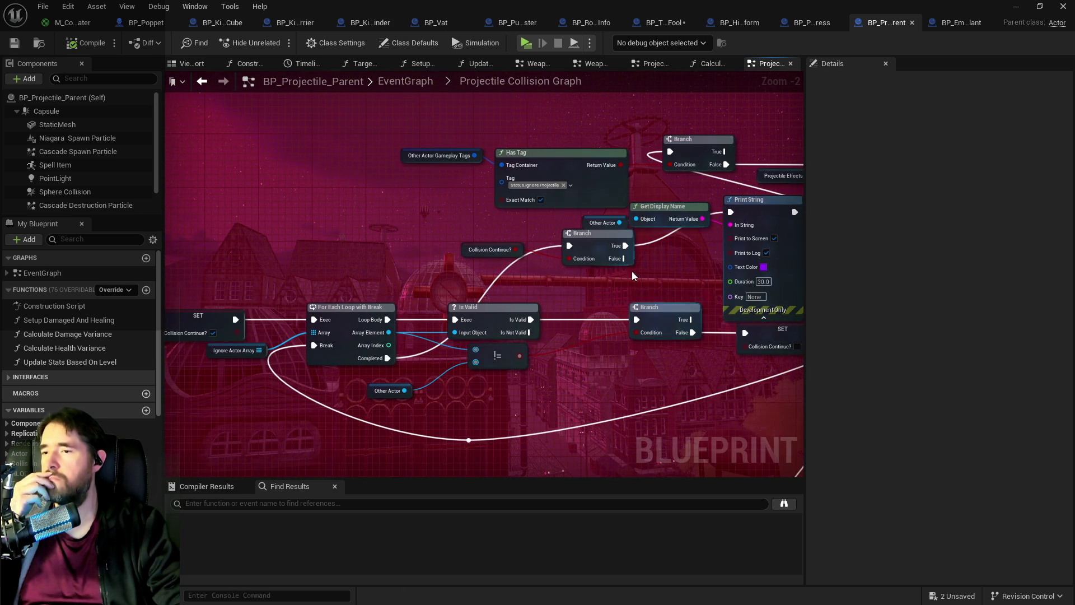
left_click_drag(520, 264, 679, 232)
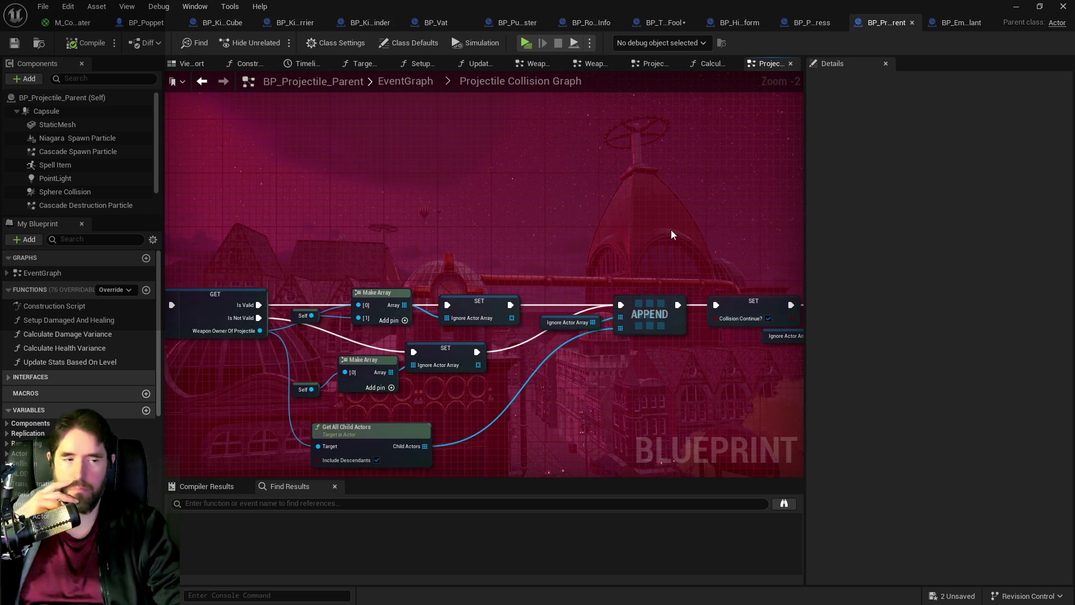
left_click(417, 83)
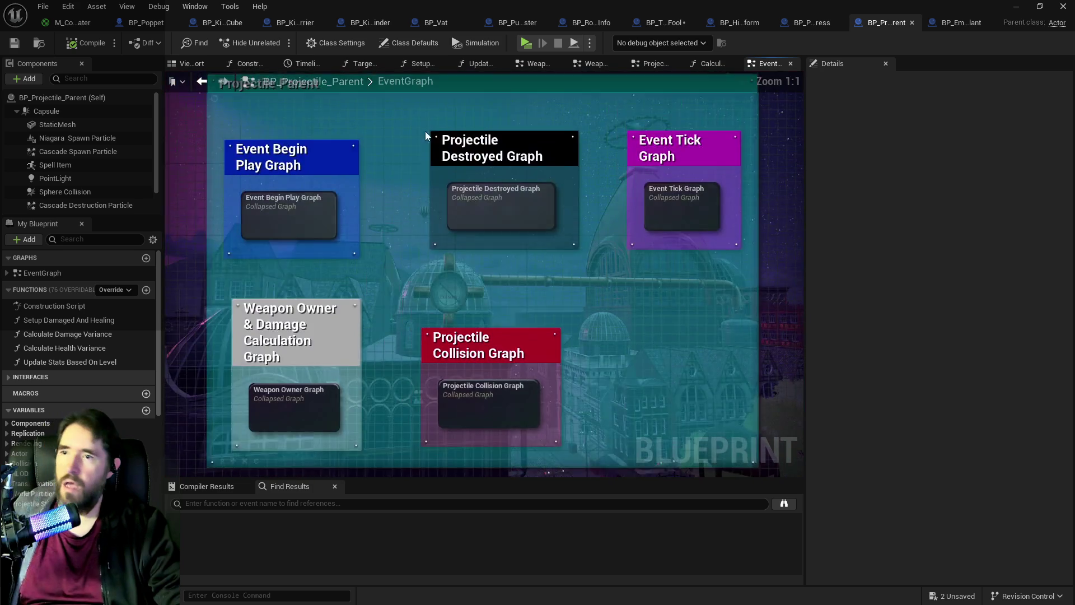
left_click(148, 25)
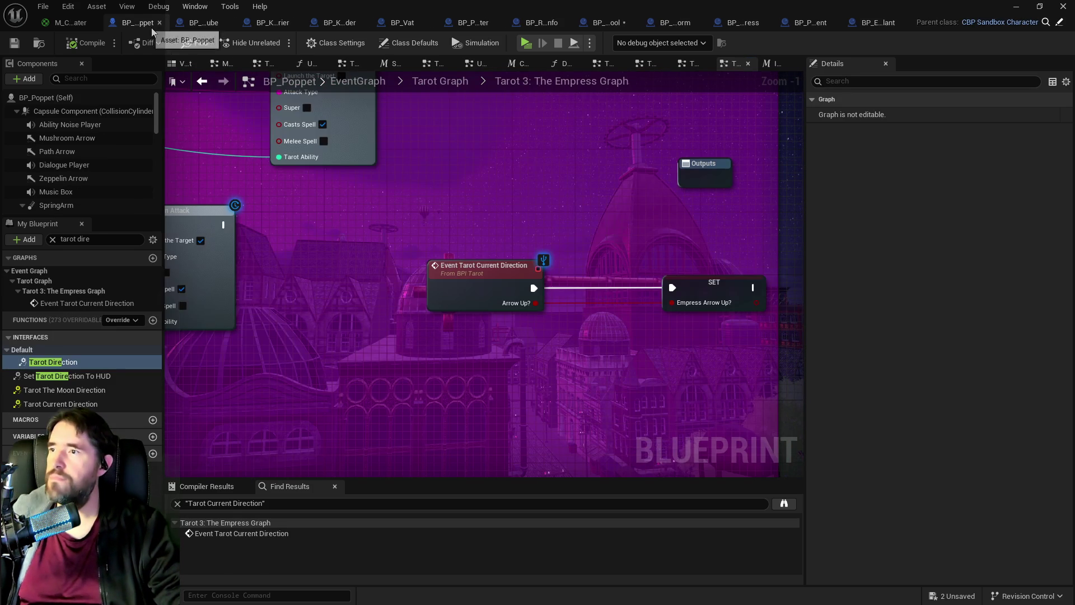
Step: Go up to the Tarot Graph overview and pan to show Tarot 0 through Tarot 20
left_click(440, 82)
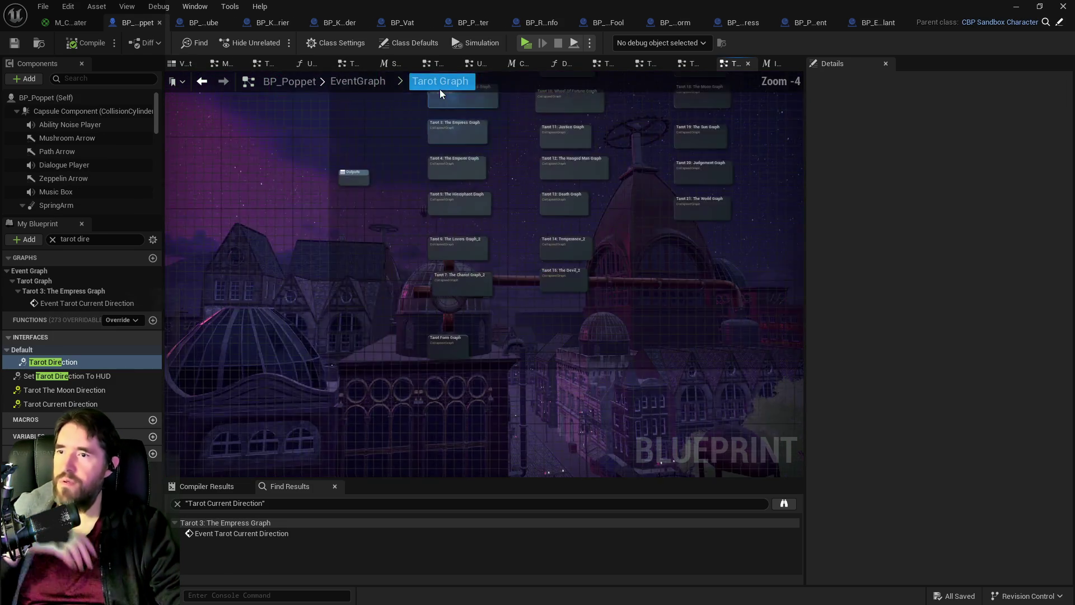
scroll(414, 252, "up", 3)
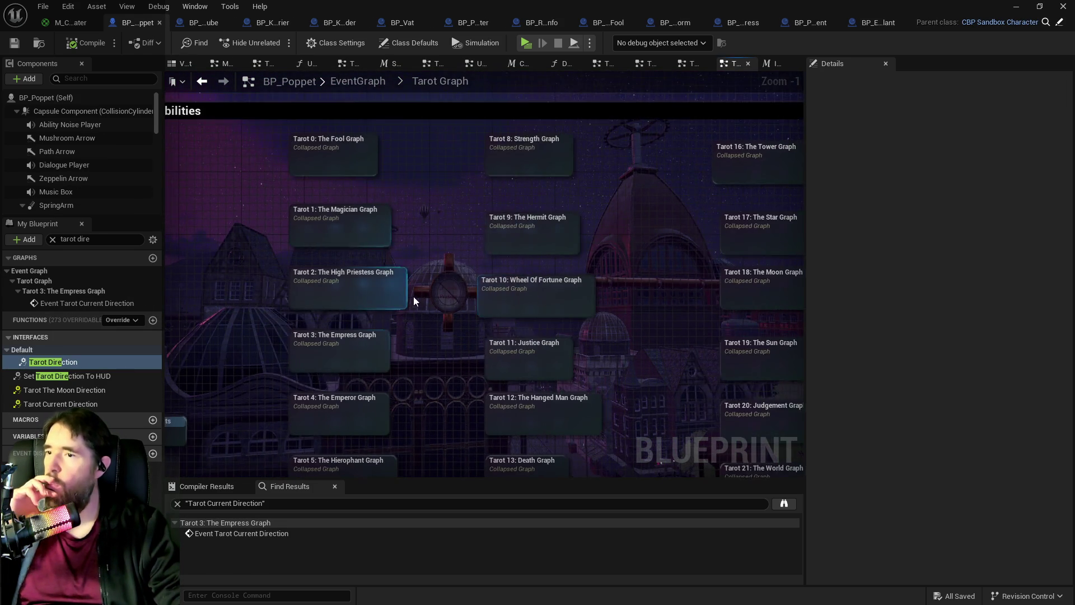
left_click_drag(496, 282, 479, 306)
mouse_move(461, 301)
left_click_drag(579, 281, 527, 325)
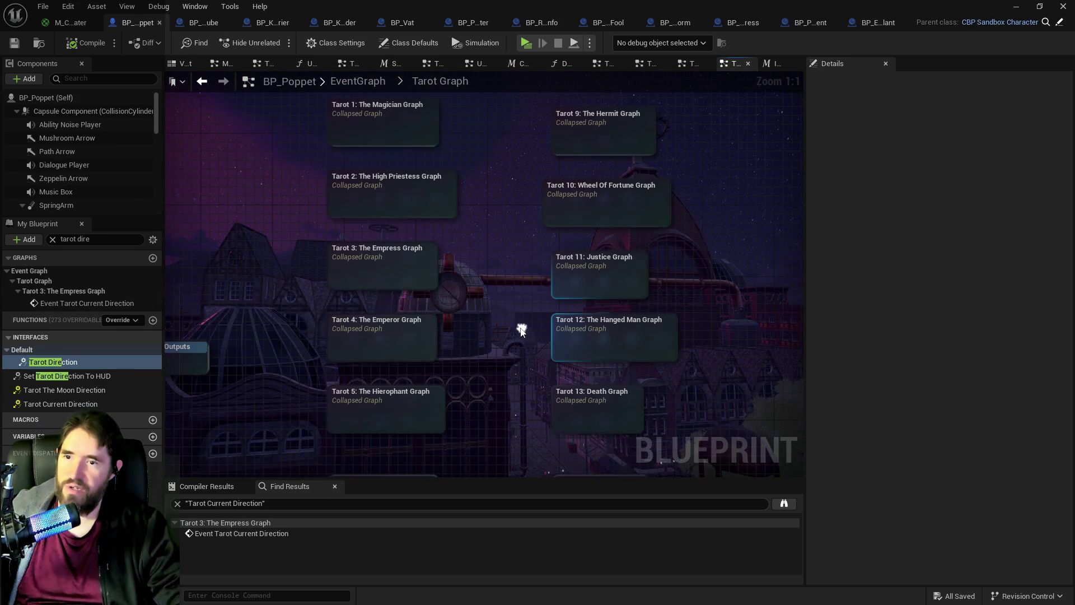
mouse_move(683, 245)
left_mouse_down()
mouse_move(642, 328)
mouse_move(597, 351)
left_mouse_up()
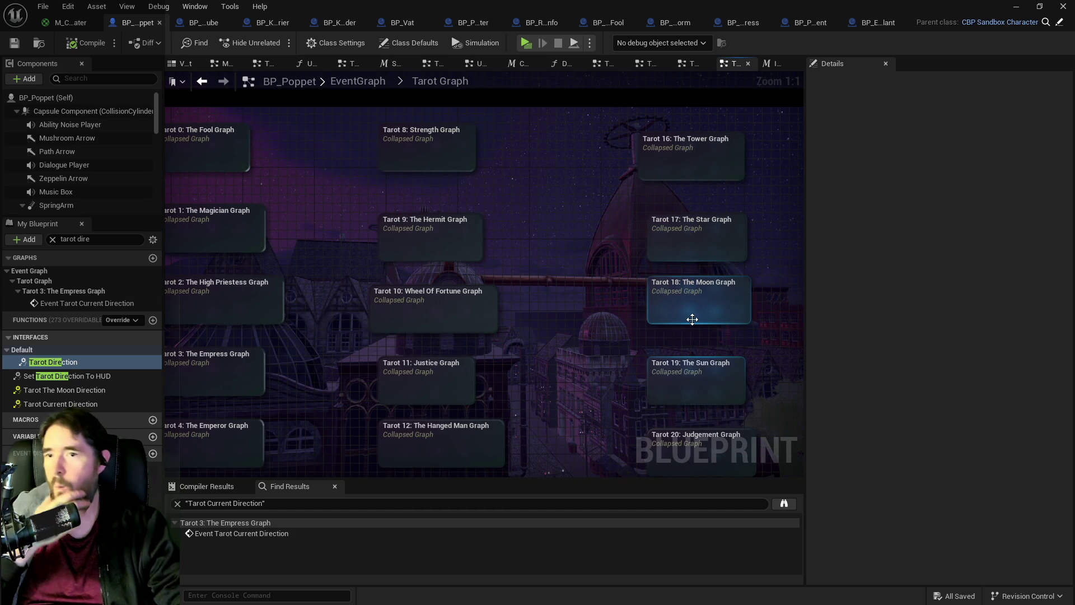
scroll(696, 330, "down", 2)
left_click_drag(668, 332, 684, 211)
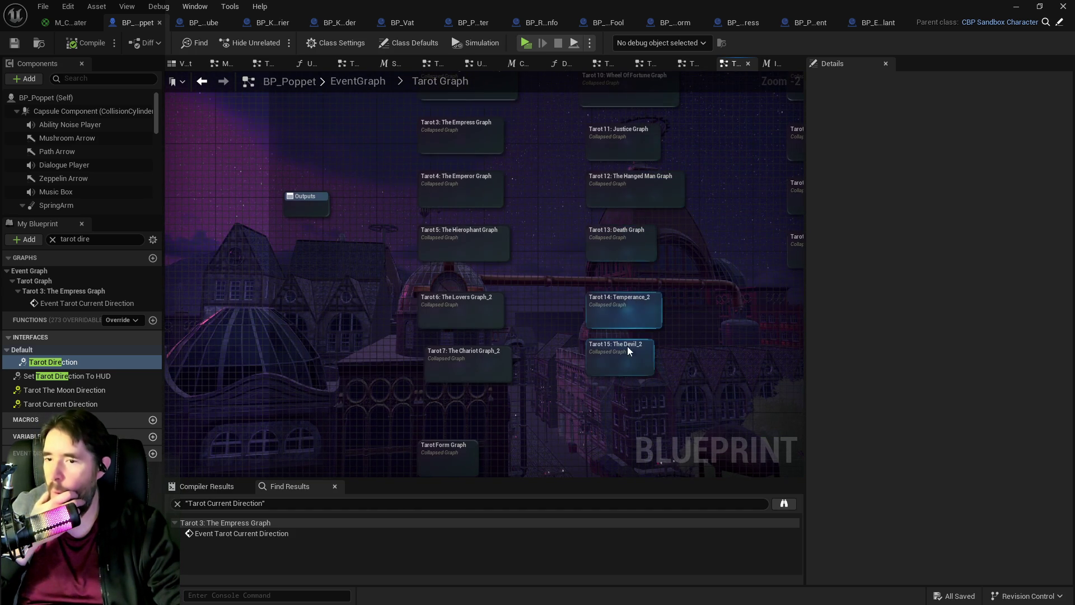
Step: Open Tarot 15: The Devil_2 and look over its Do Once, Spawn Sound and Devil Active sections
double_click(617, 364)
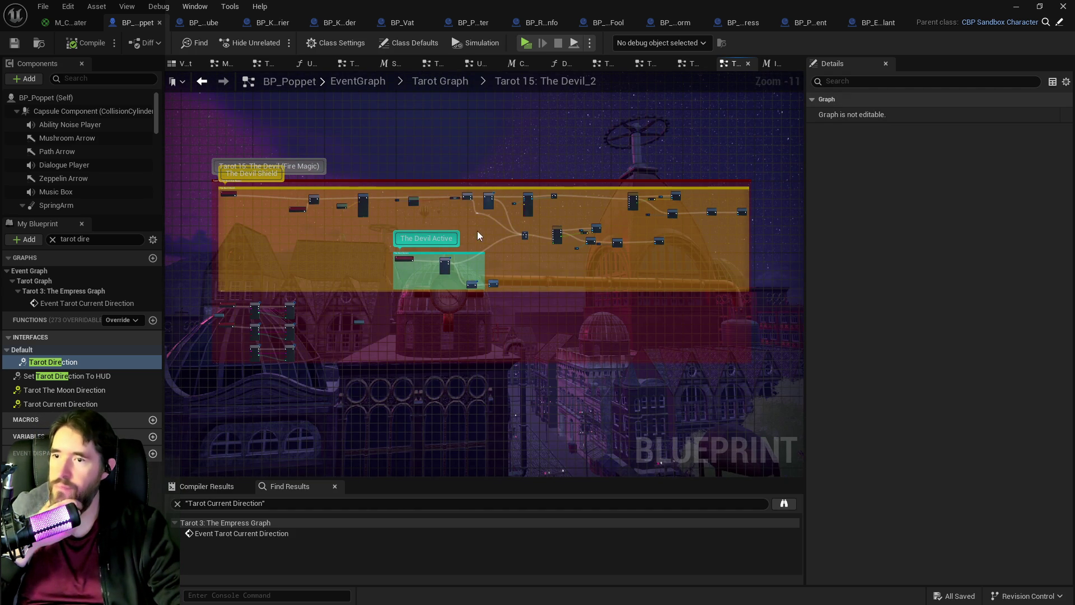
scroll(418, 256, "up", 6)
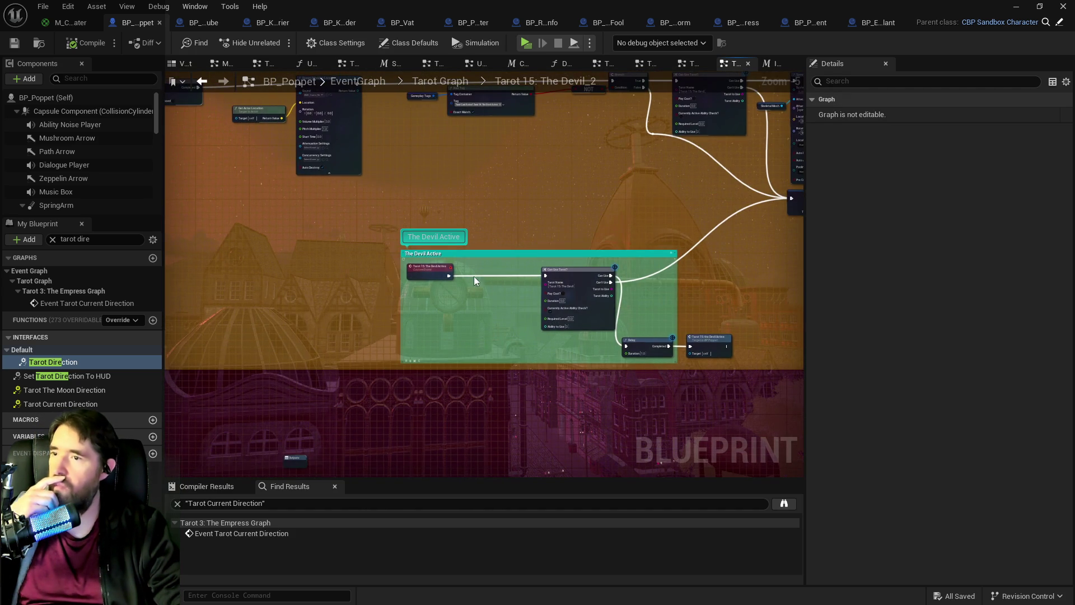
left_click_drag(181, 221, 559, 282)
scroll(318, 229, "up", 2)
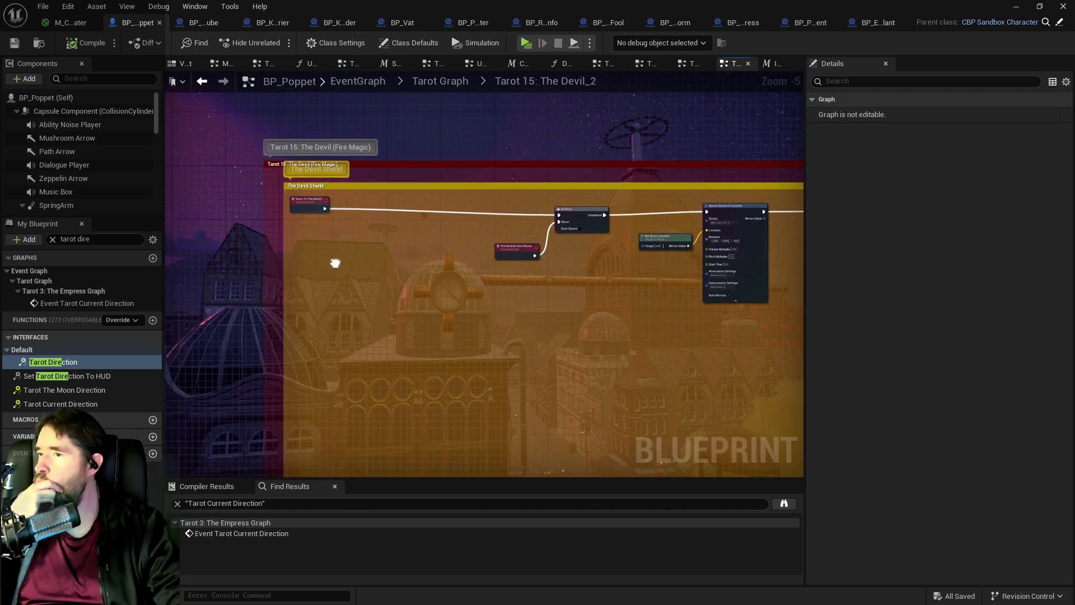
left_click_drag(425, 286, 197, 236)
scroll(461, 264, "down", 3)
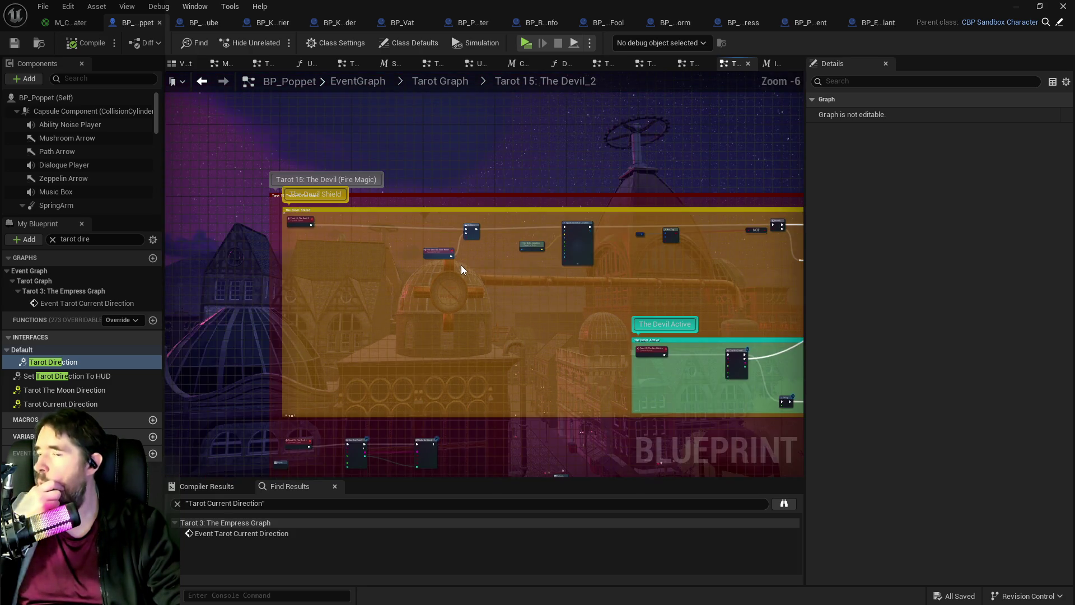
mouse_move(500, 270)
left_mouse_down()
mouse_move(470, 252)
mouse_move(345, 240)
mouse_move(411, 227)
left_mouse_up()
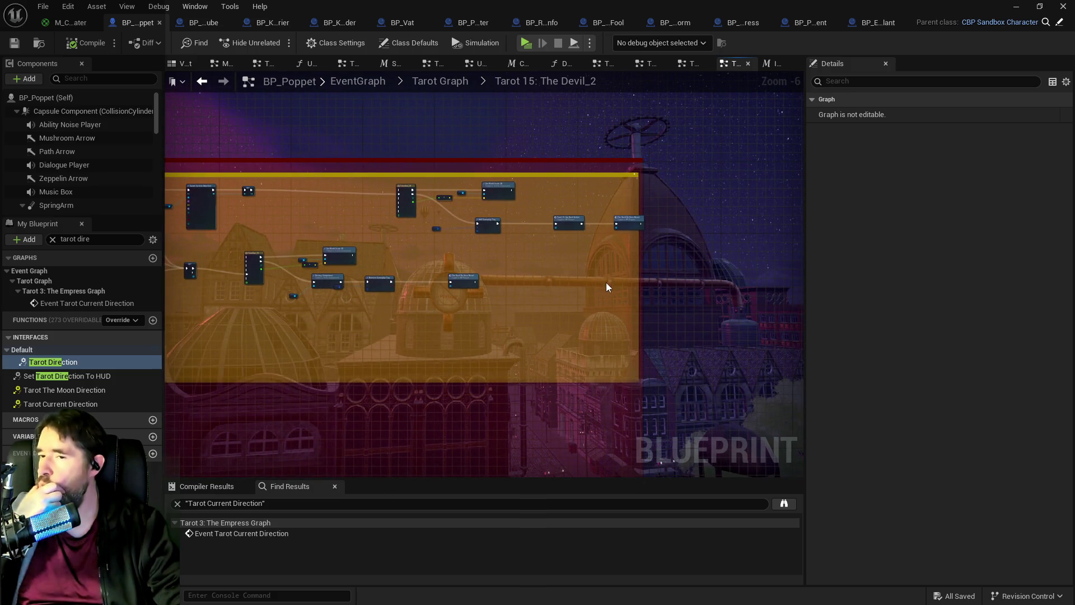
scroll(606, 282, "down", 2)
left_click_drag(599, 293, 816, 304)
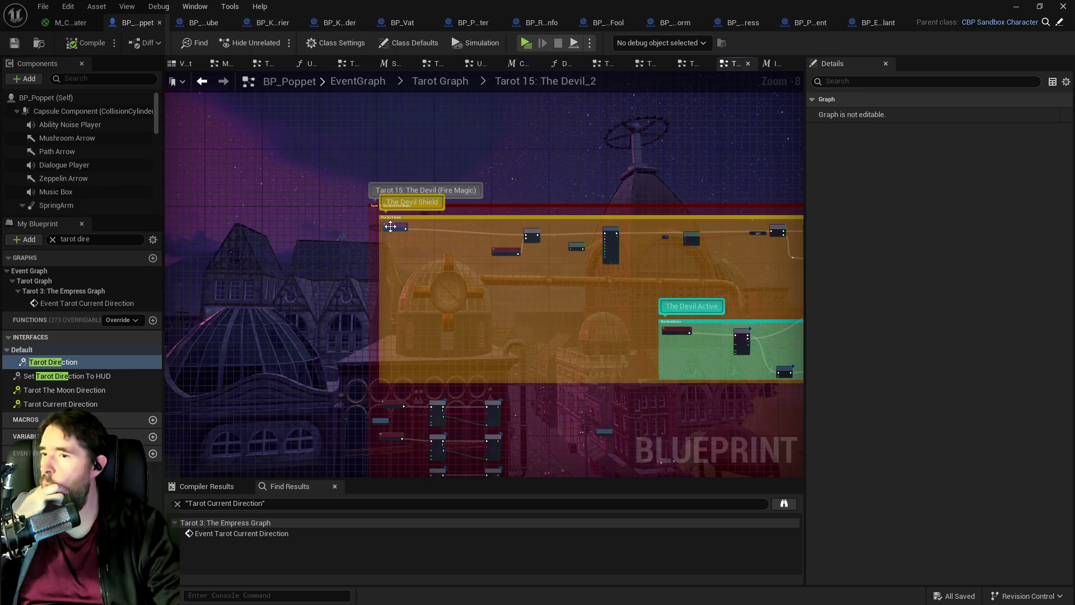
Step: Select all The Devil Shield and The Devil Active nodes and copy them
left_click_drag(390, 226, 408, 235)
key("ctrl+d")
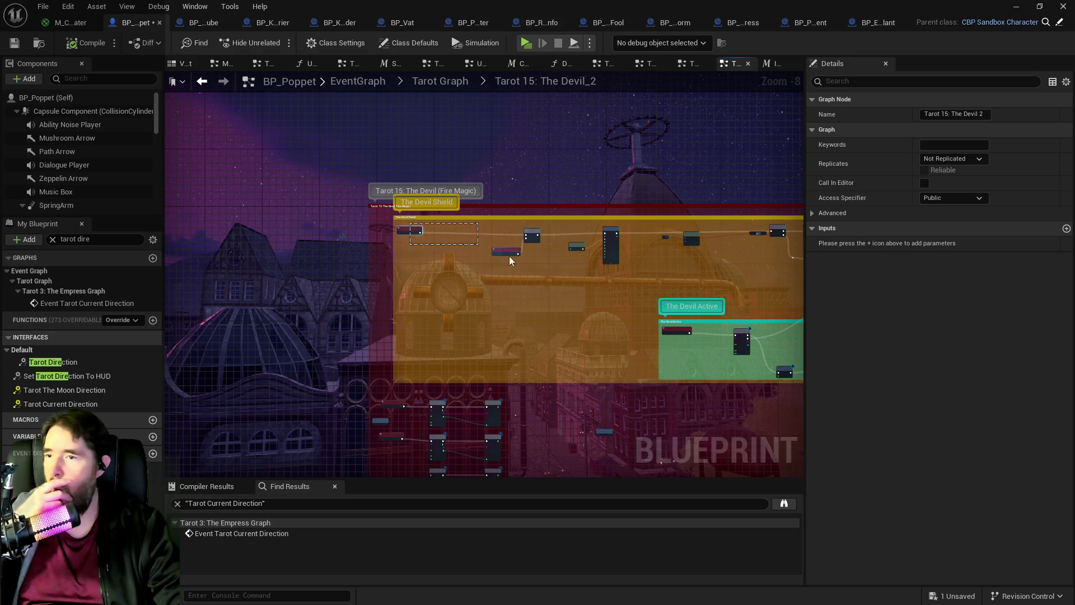
mouse_move(511, 260)
left_mouse_down()
mouse_move(862, 353)
mouse_move(795, 377)
mouse_move(737, 379)
mouse_move(790, 384)
mouse_move(701, 372)
left_mouse_up()
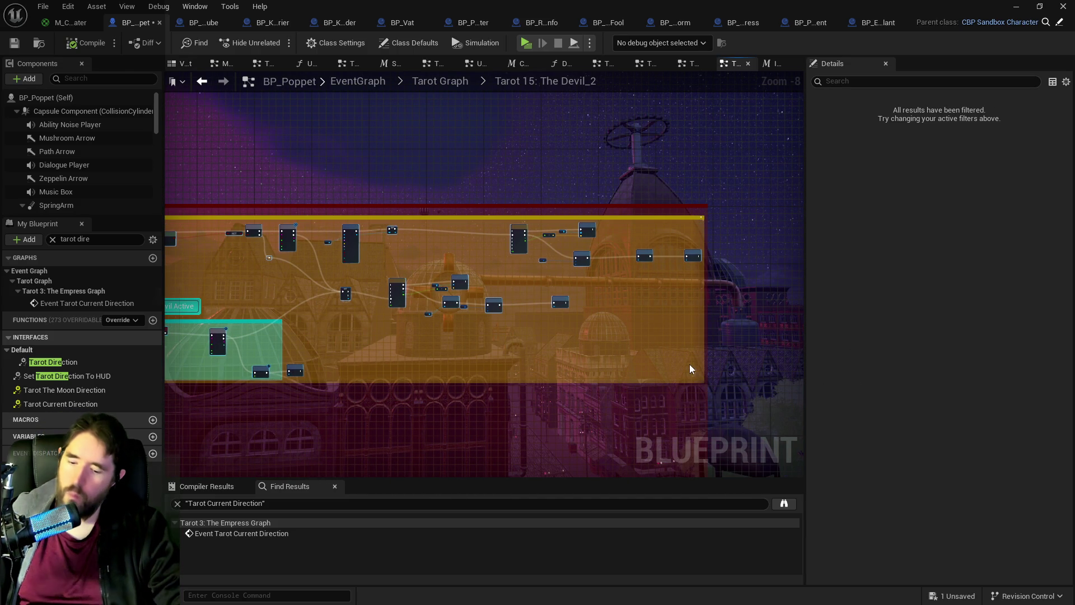
key("f")
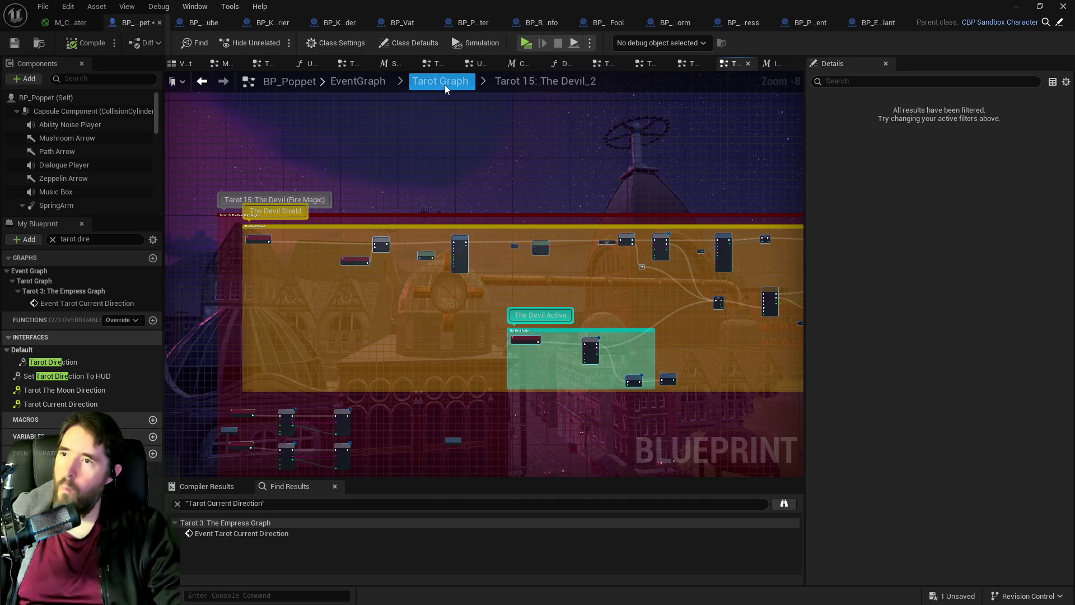
Step: Open Tarot 5: The Hierophant, paste the copied Devil nodes, and arrange them around the Hierophant events
left_click(444, 83)
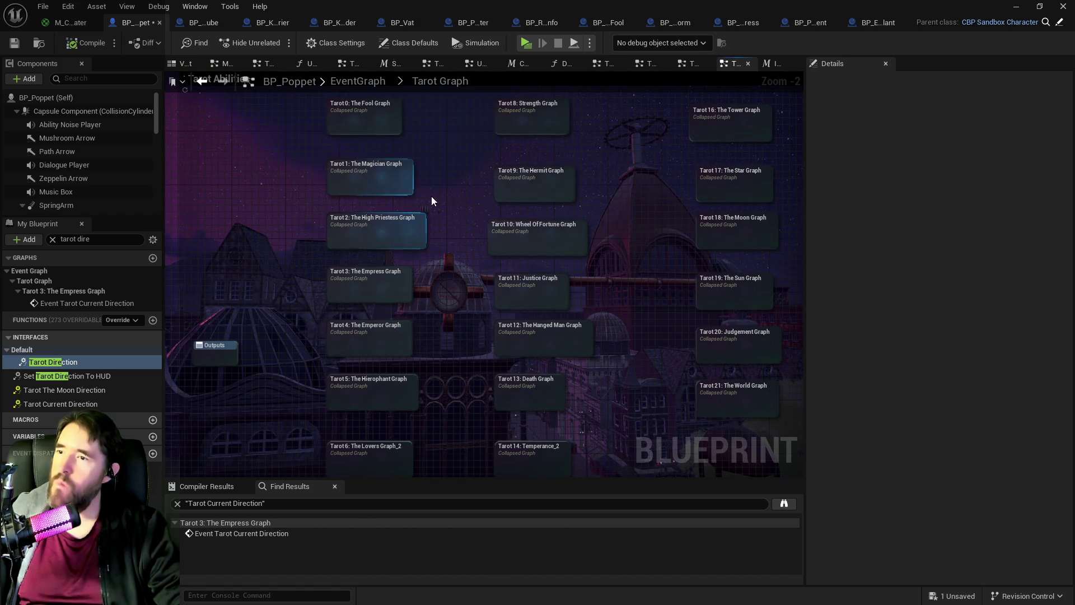
double_click(401, 310)
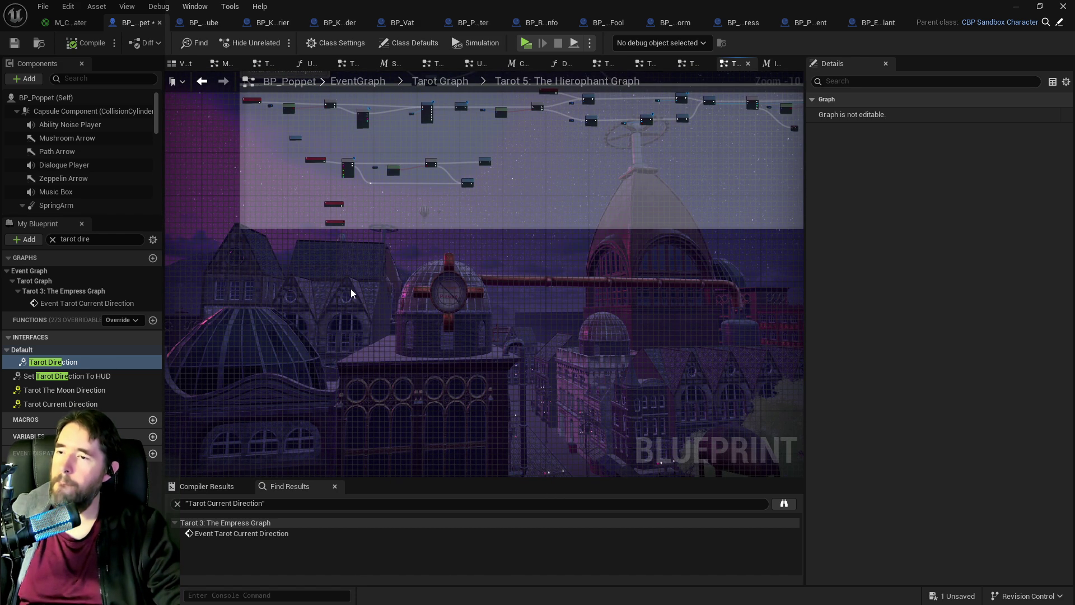
key("ctrl+v")
mouse_move(275, 284)
left_mouse_down()
mouse_move(488, 289)
mouse_move(439, 264)
mouse_move(517, 213)
left_mouse_up()
scroll(516, 212, "up", 6)
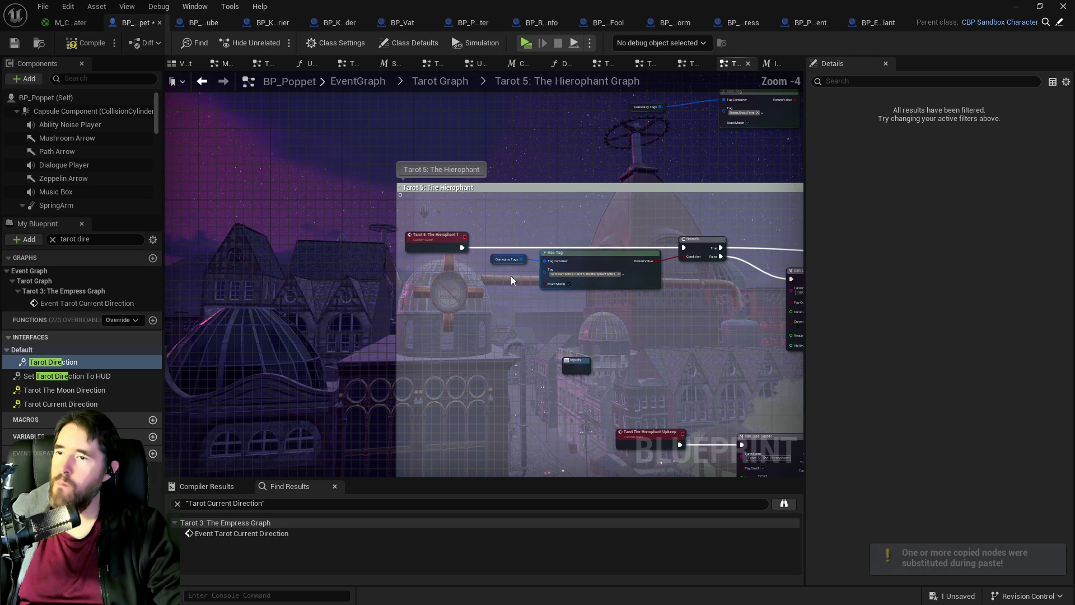
left_click(423, 268)
mouse_move(421, 283)
left_mouse_down()
mouse_move(440, 357)
mouse_move(395, 411)
mouse_move(428, 563)
mouse_move(476, 185)
mouse_move(363, 324)
mouse_move(650, 260)
left_mouse_up()
left_click(473, 348)
Step: Delete the broken custom event, reposition Hierophant 1, review the pasted chain, and return to the Tarot Graph
left_click(334, 245)
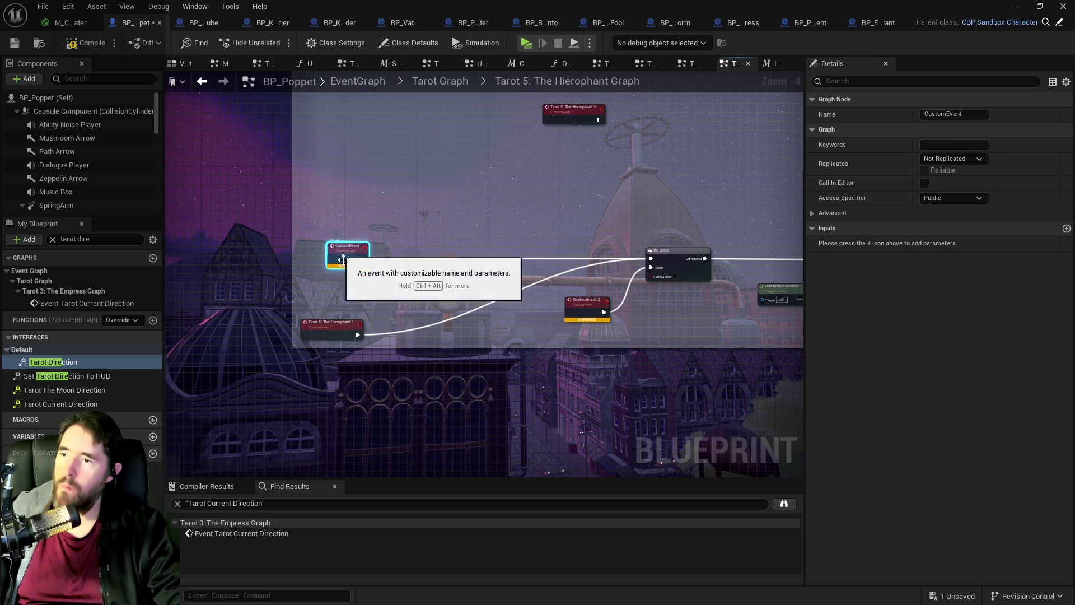
key("Delete")
mouse_move(337, 332)
left_mouse_down()
mouse_move(369, 267)
mouse_move(406, 249)
left_mouse_up()
scroll(460, 314, "down", 1)
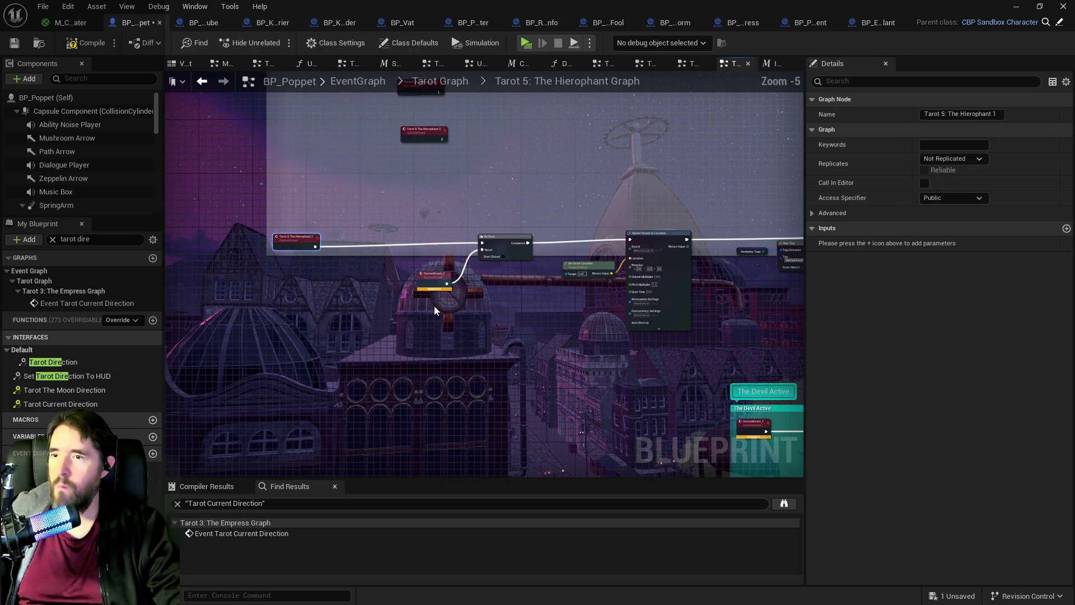
scroll(342, 238, "up", 3)
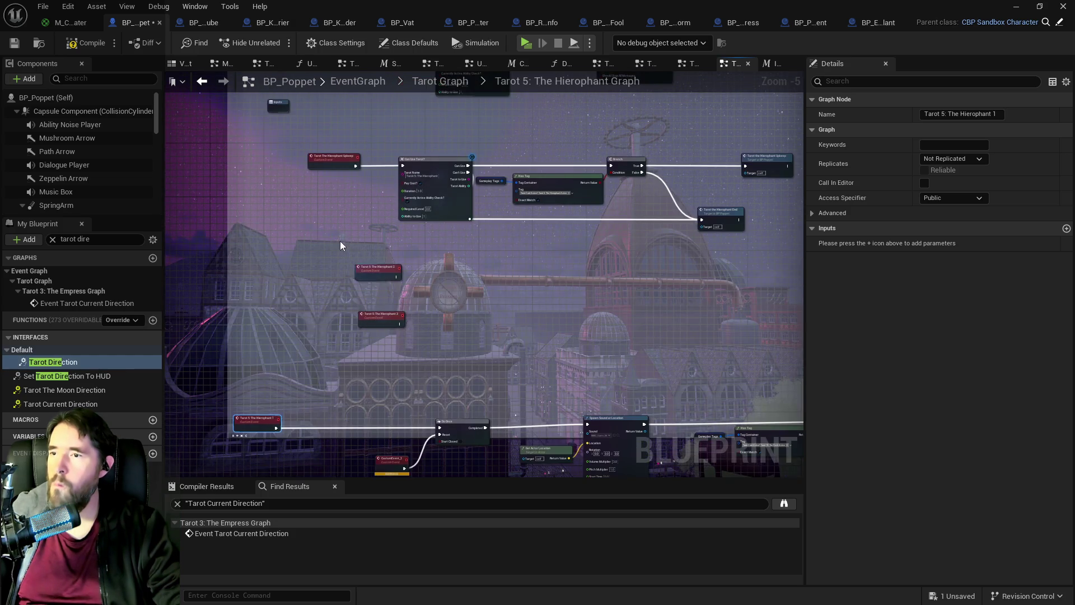
scroll(482, 348, "down", 2)
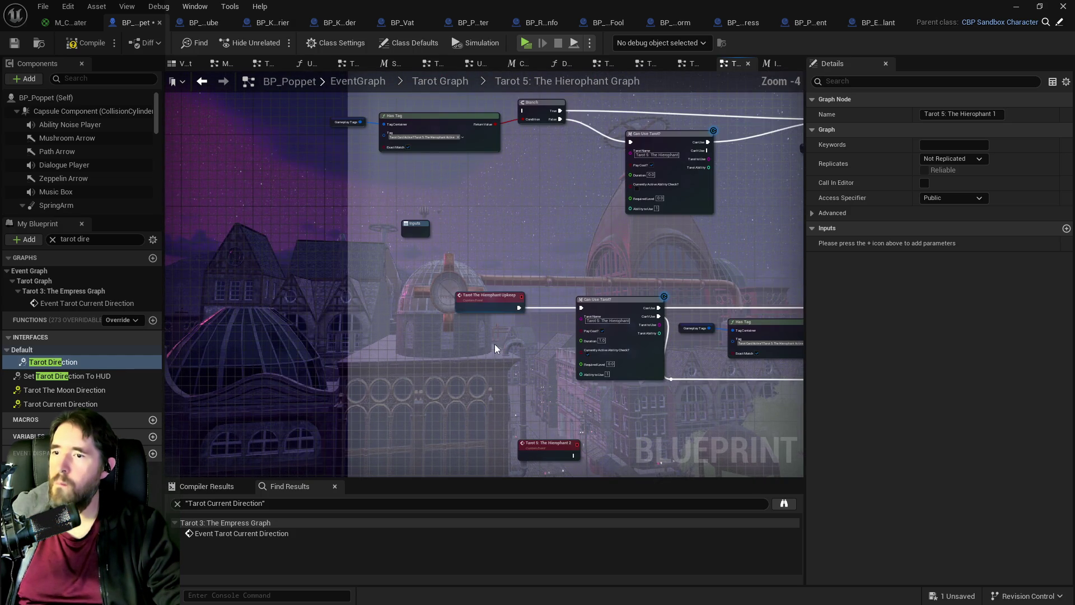
mouse_move(401, 344)
left_mouse_down()
mouse_move(407, 312)
mouse_move(741, 344)
mouse_move(635, 115)
left_mouse_up()
left_click_drag(517, 320, 472, 244)
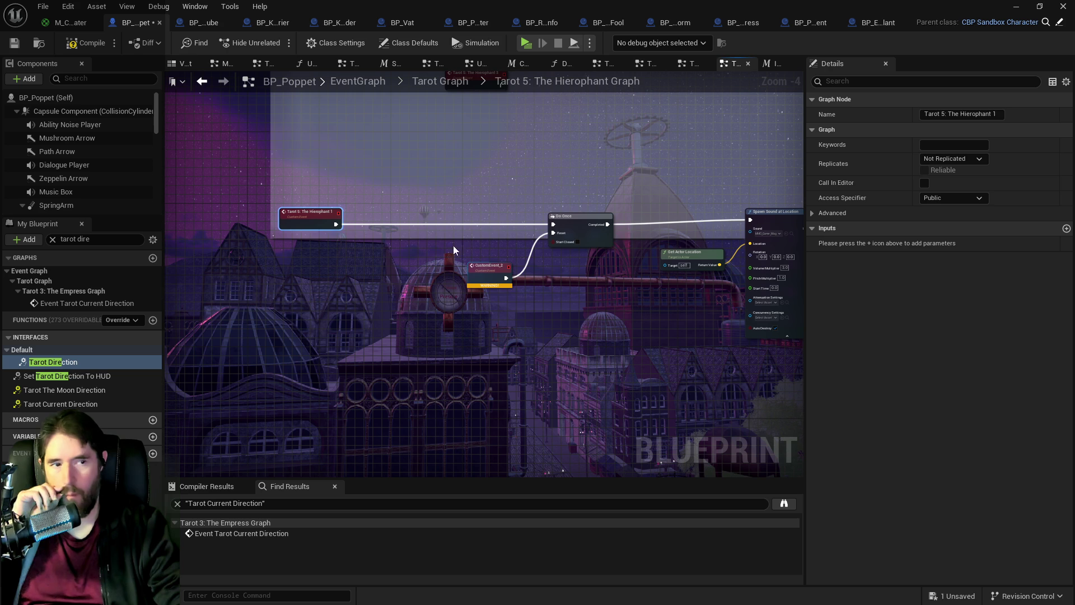
scroll(475, 247, "up", 2)
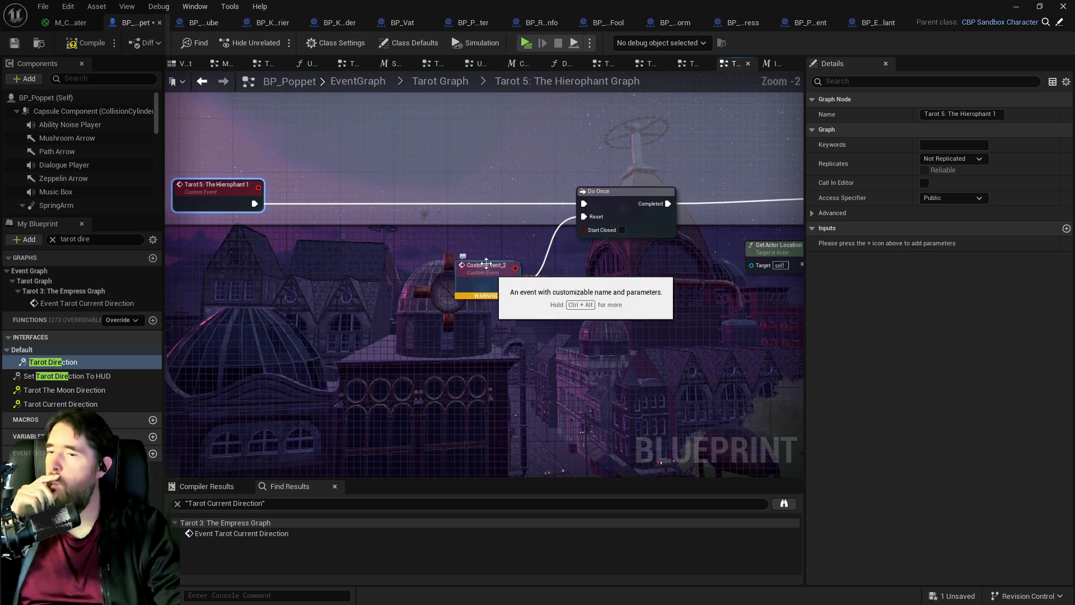
left_click_drag(477, 252, 198, 206)
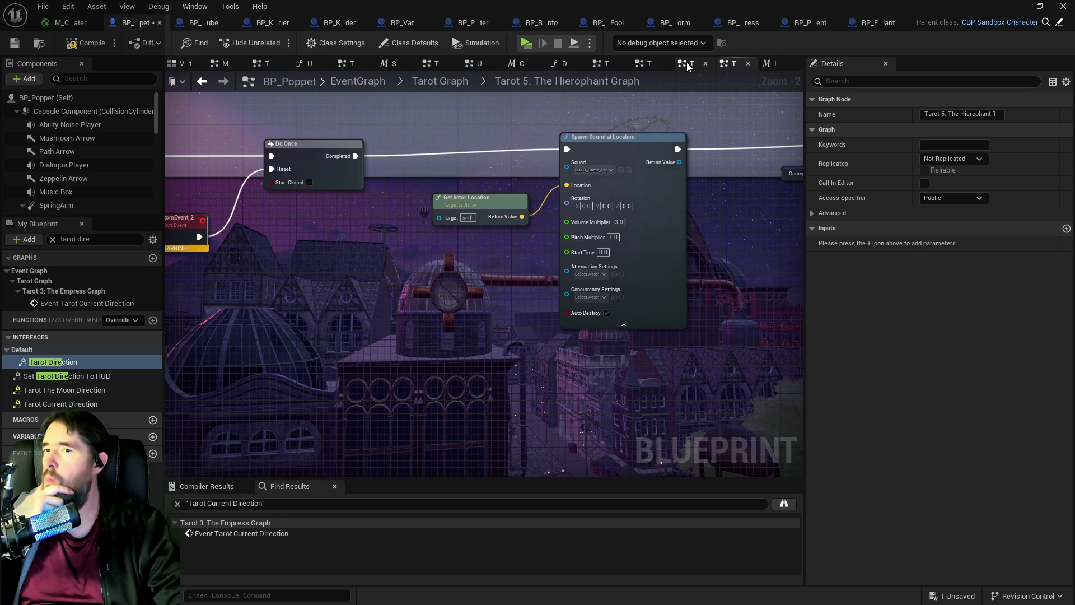
left_click(685, 63)
left_click(428, 80)
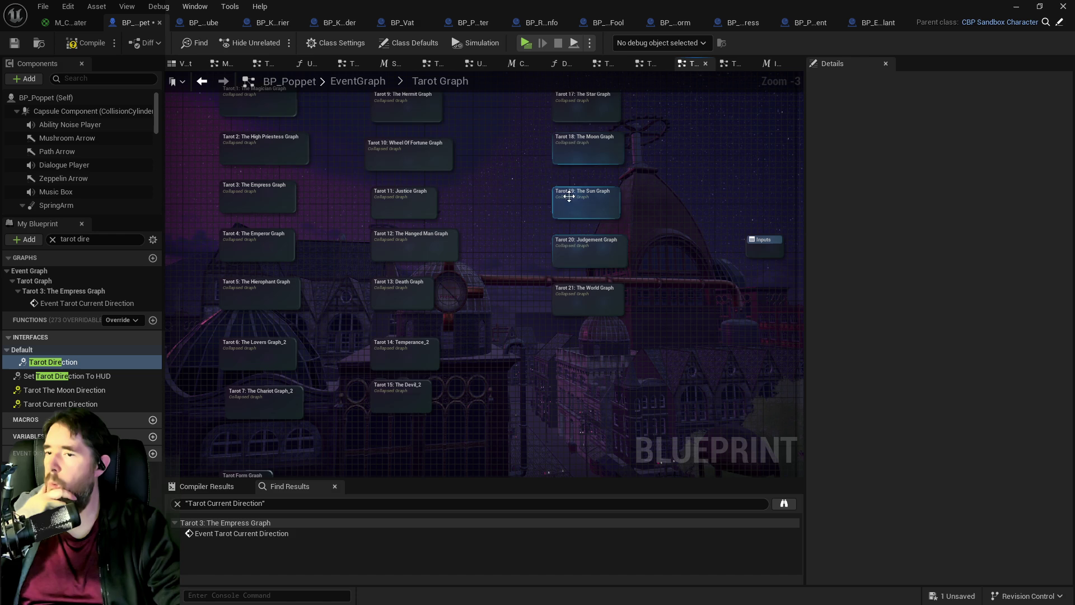
Step: Revisit The Devil Shield section in Tarot 15: The Devil_2, then return to the Hierophant graph
double_click(411, 395)
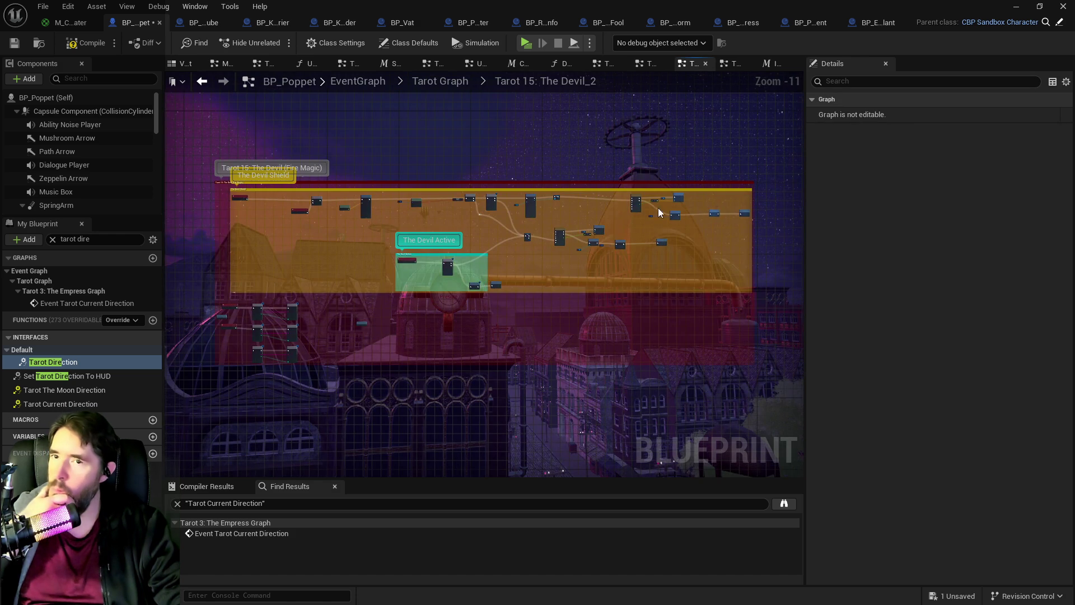
scroll(435, 271, "up", 2)
scroll(406, 244, "up", 4)
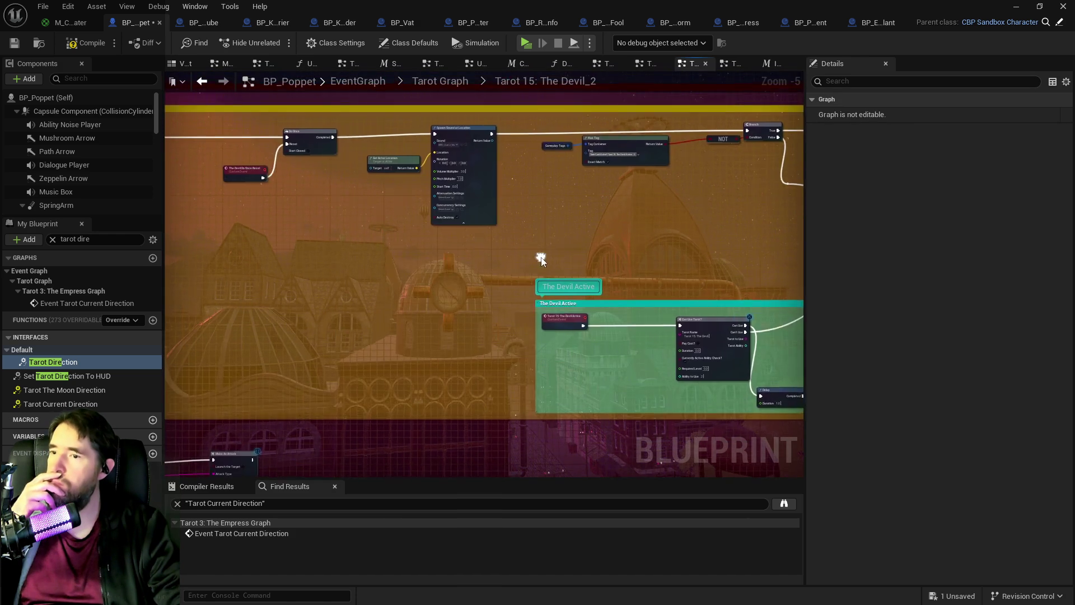
mouse_move(452, 287)
left_mouse_down()
mouse_move(419, 309)
mouse_move(676, 331)
mouse_move(264, 240)
mouse_move(569, 179)
mouse_move(287, 220)
mouse_move(317, 214)
mouse_move(53, 193)
left_mouse_up()
scroll(569, 179, "down", 1)
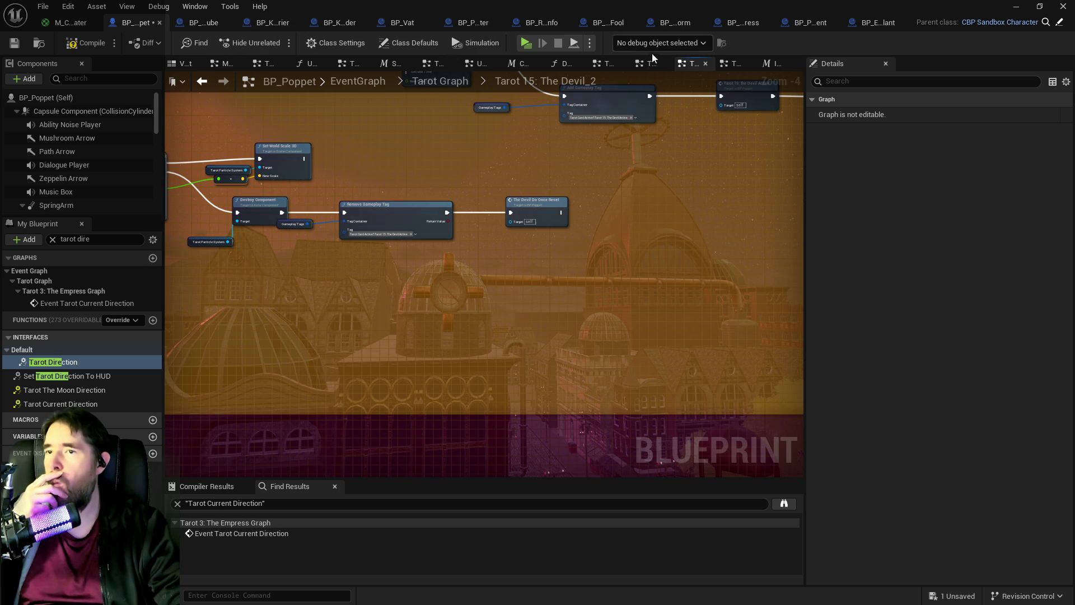
left_click(772, 64)
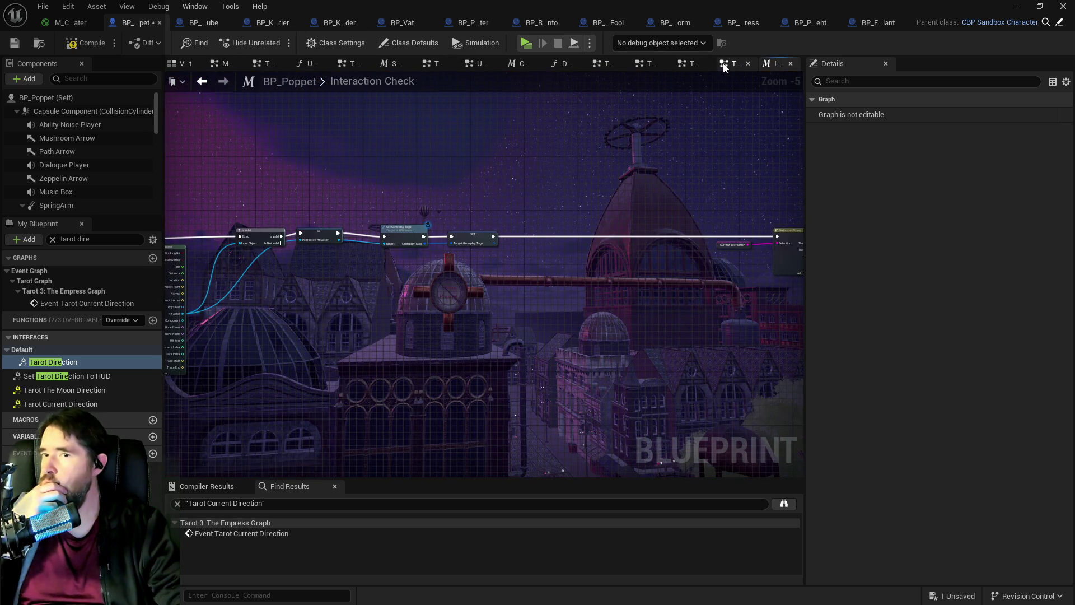
left_click(726, 64)
Step: Inspect CustomEvent_2, then break the Hierophant 1 wire to Do Once and move that event upward
left_click_drag(725, 238, 428, 280)
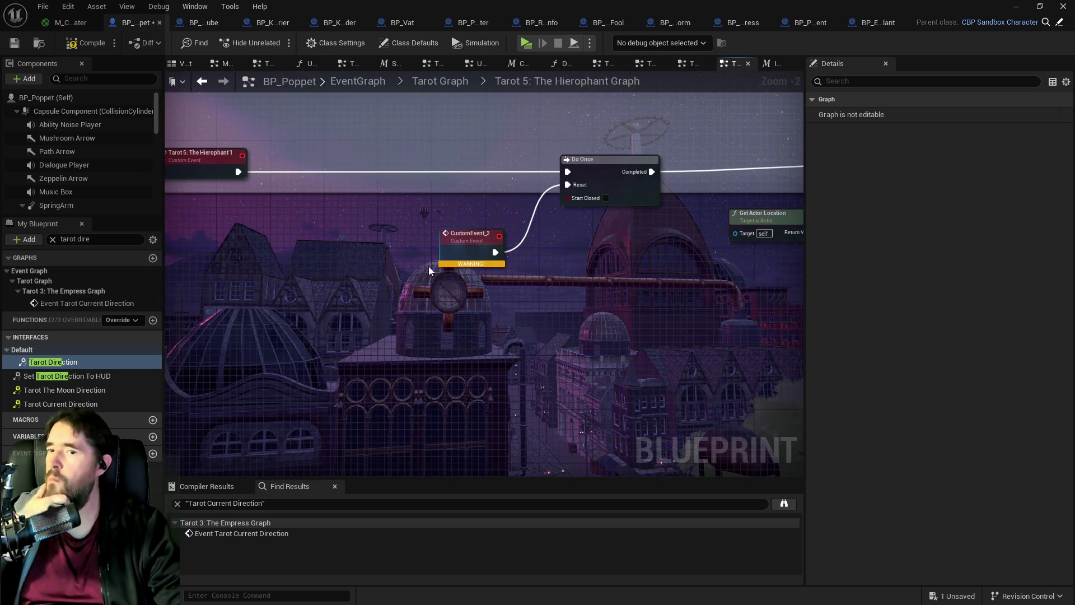
left_click(449, 249)
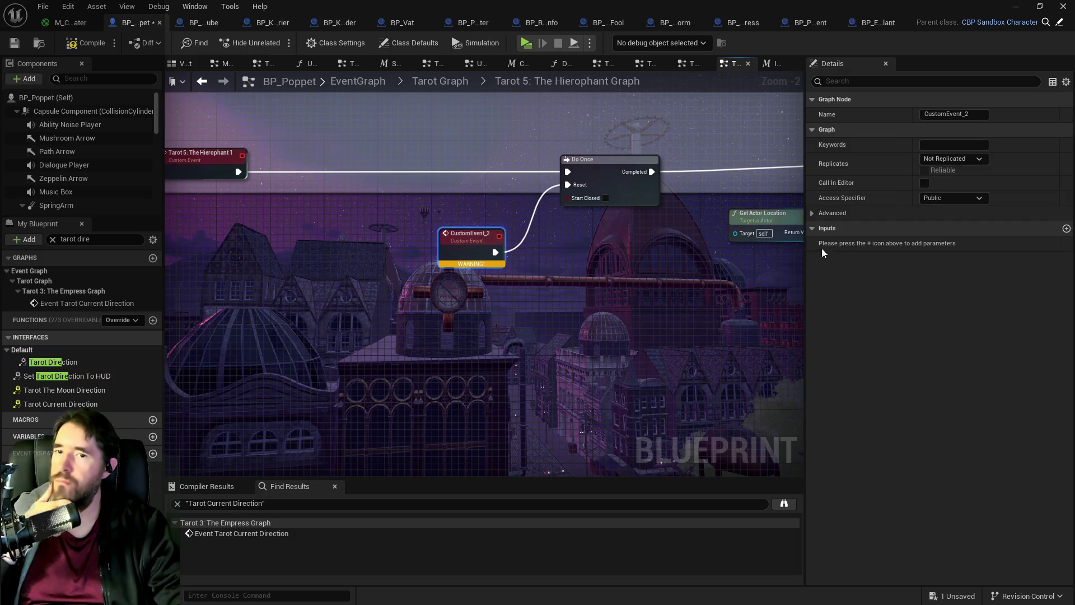
left_click_drag(465, 247, 633, 291)
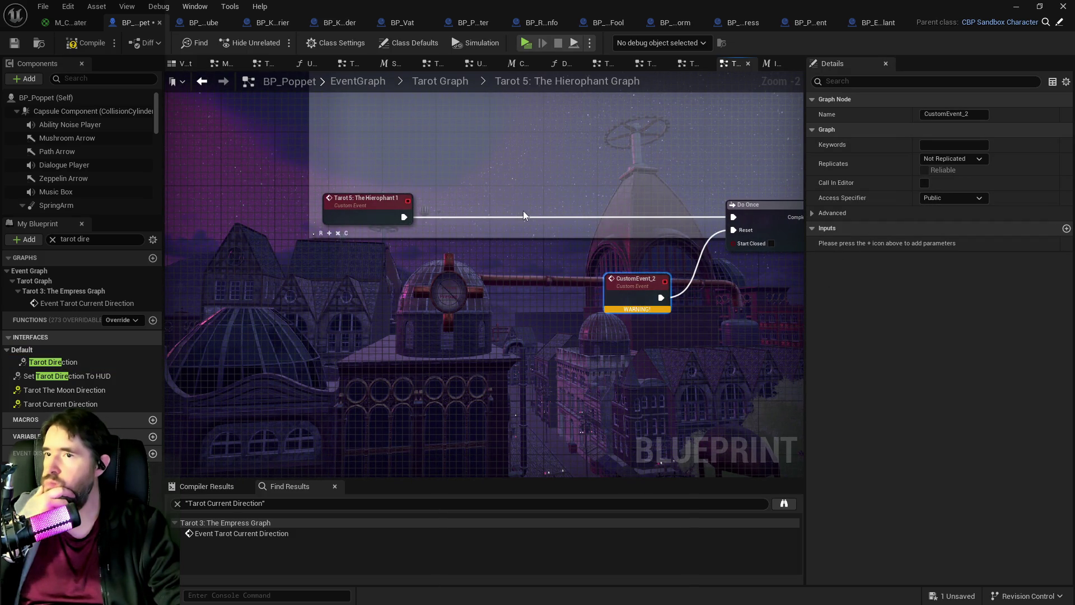
mouse_move(561, 234)
left_mouse_down()
mouse_move(477, 241)
mouse_move(549, 242)
left_mouse_up()
scroll(537, 235, "down", 1)
scroll(347, 241, "down", 1)
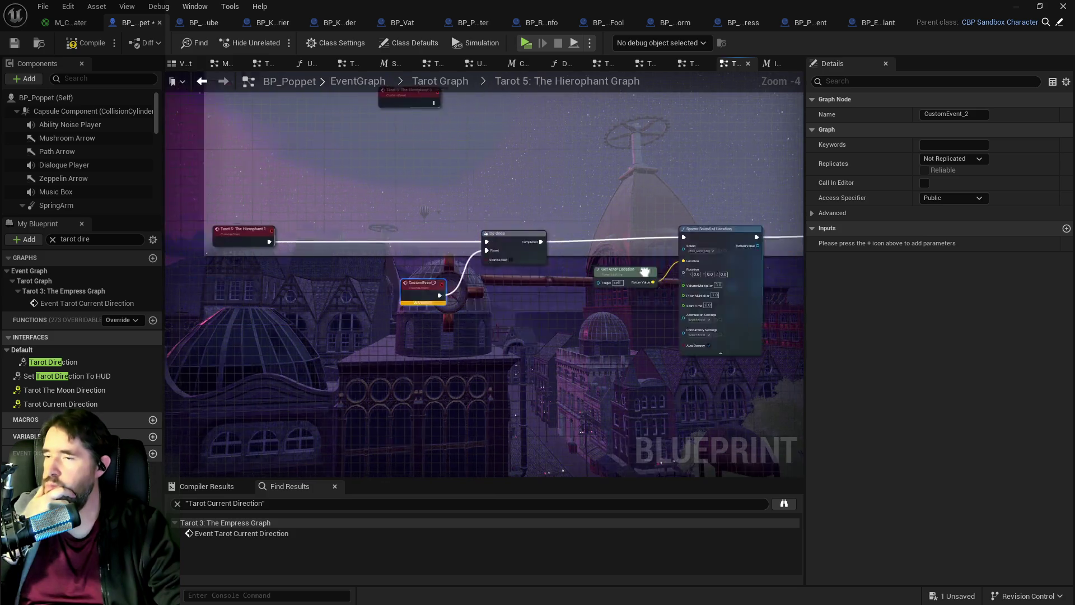
mouse_move(347, 241)
left_mouse_down()
mouse_move(426, 243)
mouse_move(421, 330)
left_mouse_up()
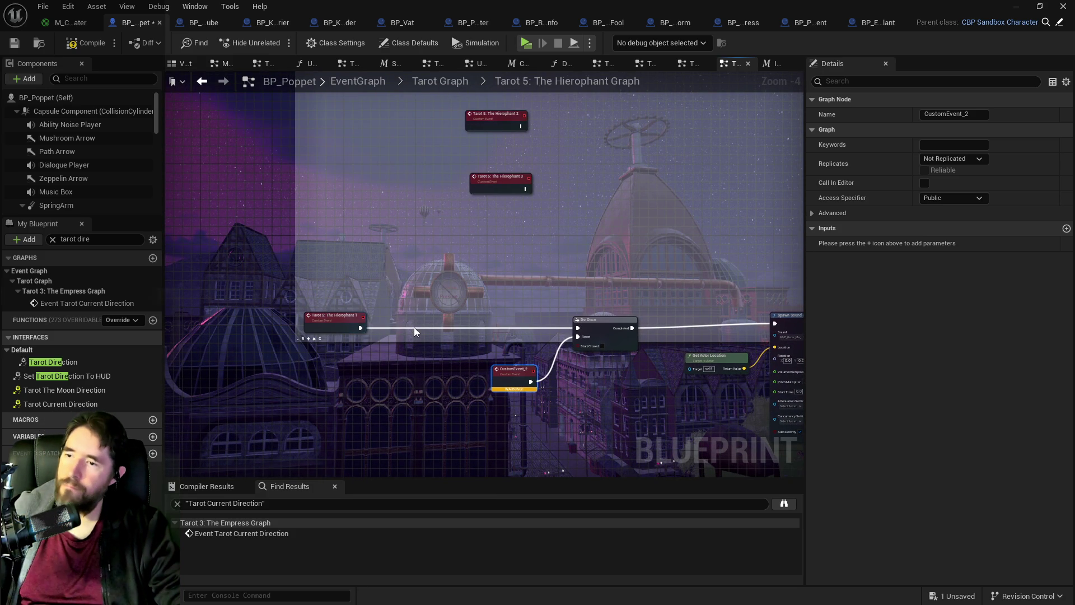
left_click(414, 328, "alt")
left_click_drag(343, 318, 344, 193)
mouse_move(410, 98)
left_mouse_down()
mouse_move(430, 288)
mouse_move(520, 94)
left_mouse_up()
Step: Add a custom event named The Hierophant Active and connect it to Do Once
right_click(427, 349)
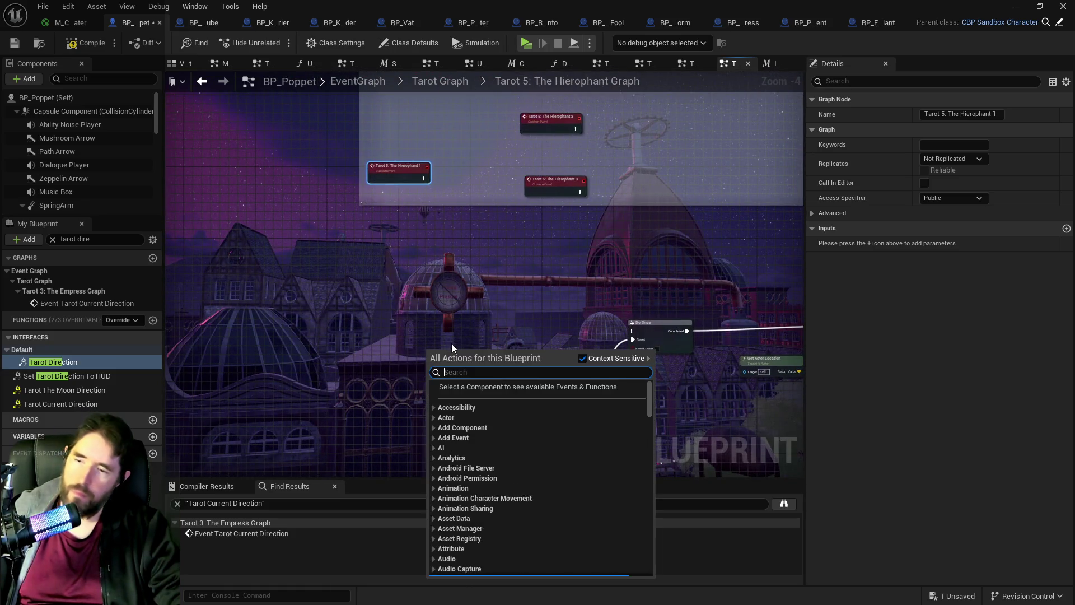
type("cutom")
key("BackSpace")
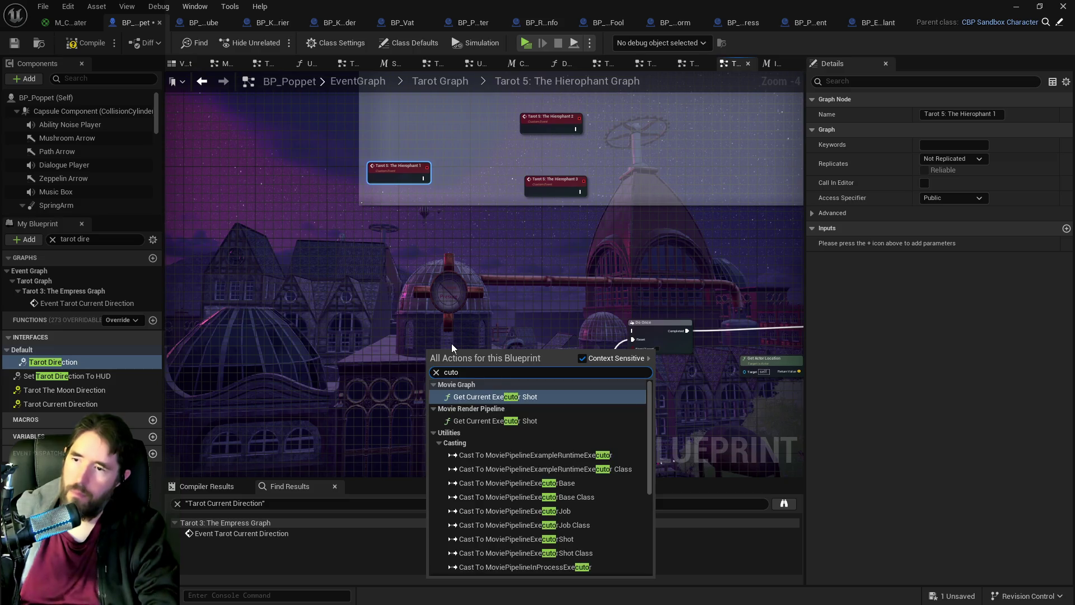
type("s")
key("BackSpace")
key("BackSpace")
key("BackSpace")
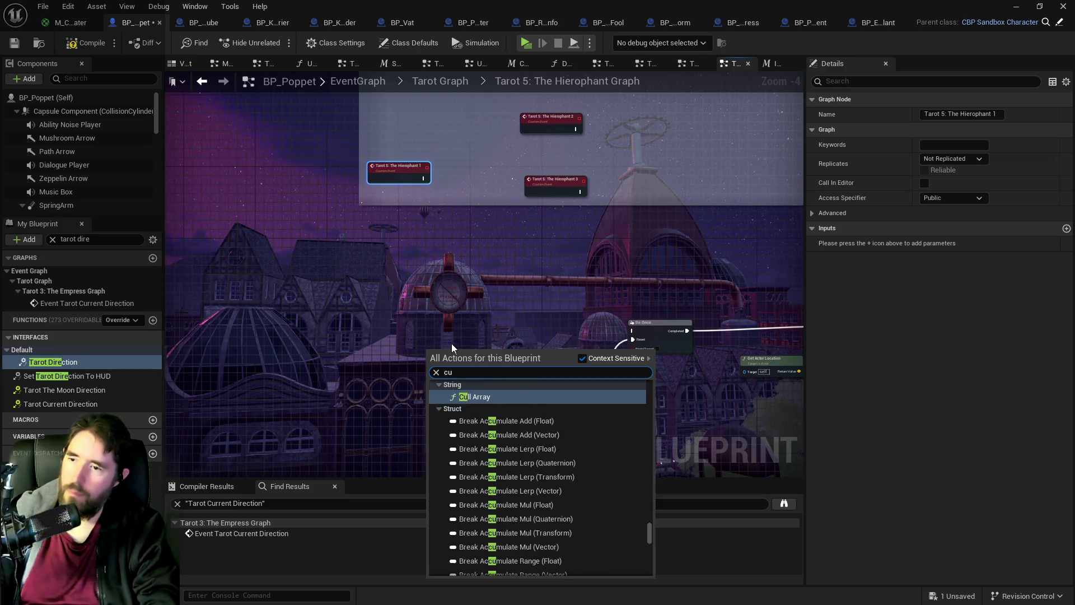
type("stom ev")
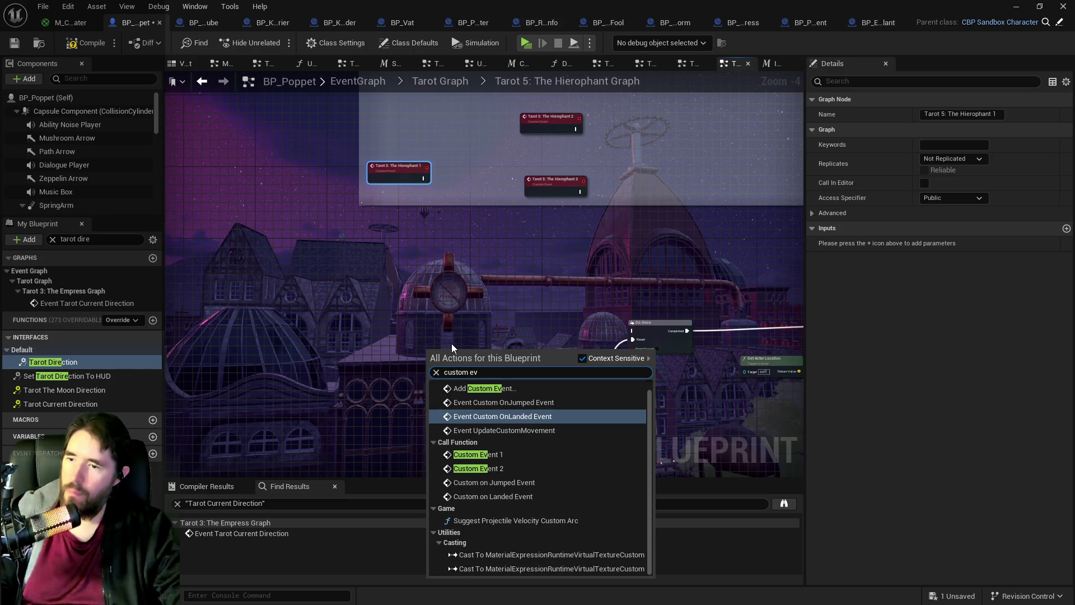
left_click(473, 389)
scroll(473, 354, "up", 3)
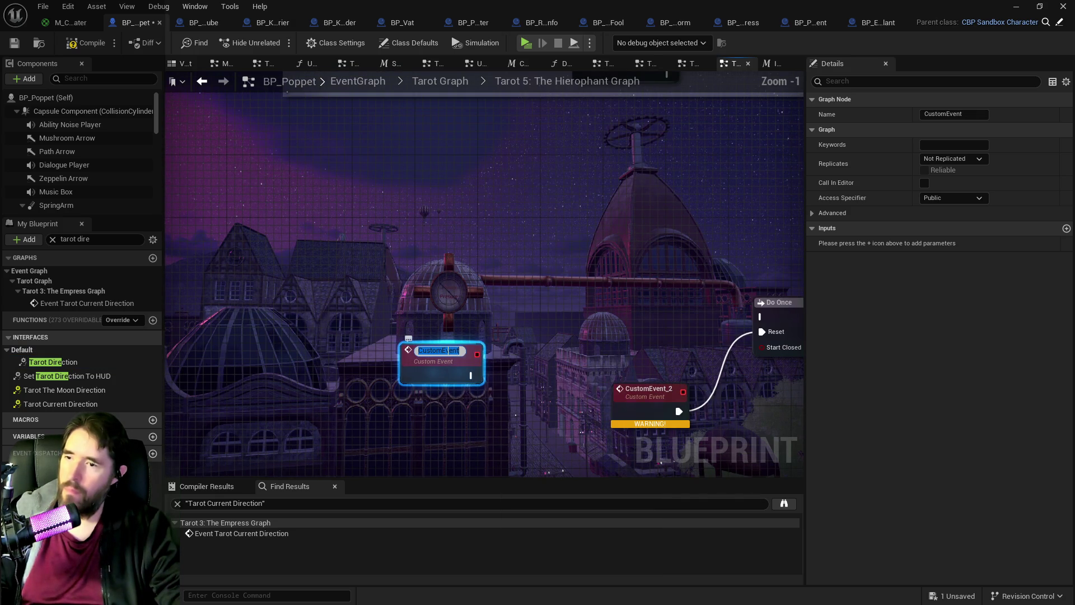
type("The Hierophant Active")
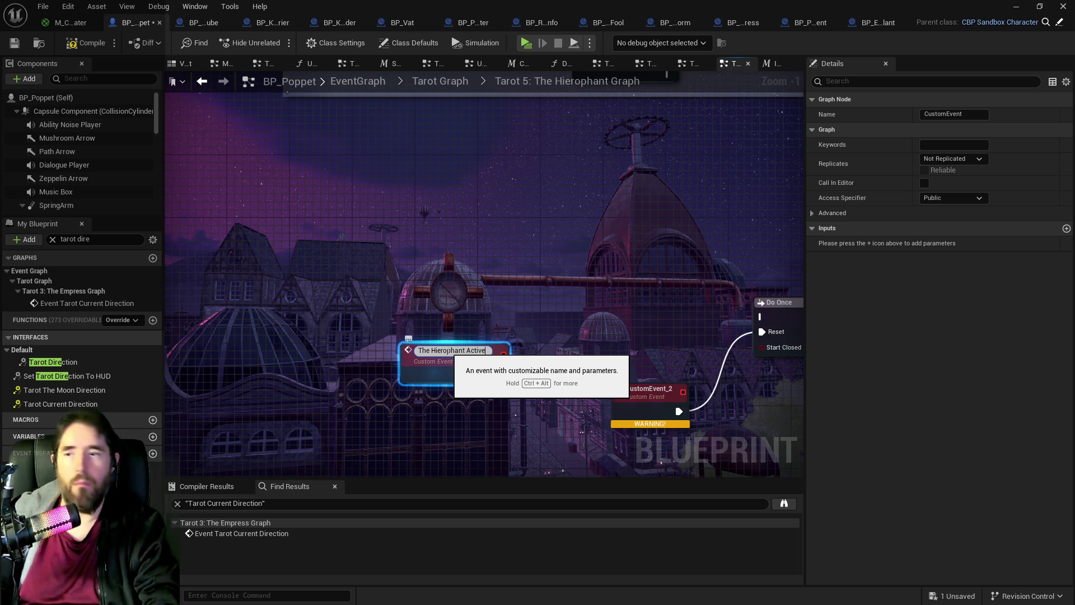
key("Return")
left_click_drag(434, 368, 434, 327)
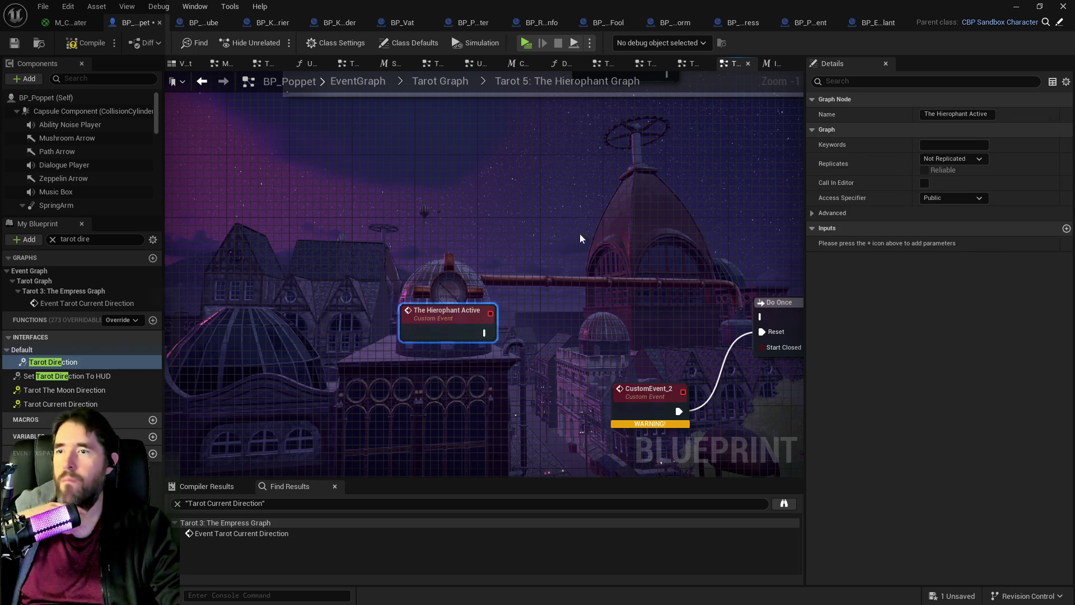
left_click_drag(642, 295, 464, 245)
mouse_move(308, 282)
left_mouse_down()
mouse_move(547, 260)
mouse_move(584, 267)
left_mouse_up()
Step: Rename CustomEvent_2 to 'The Hierophant Active Reset' in the Details panel
left_click(470, 343)
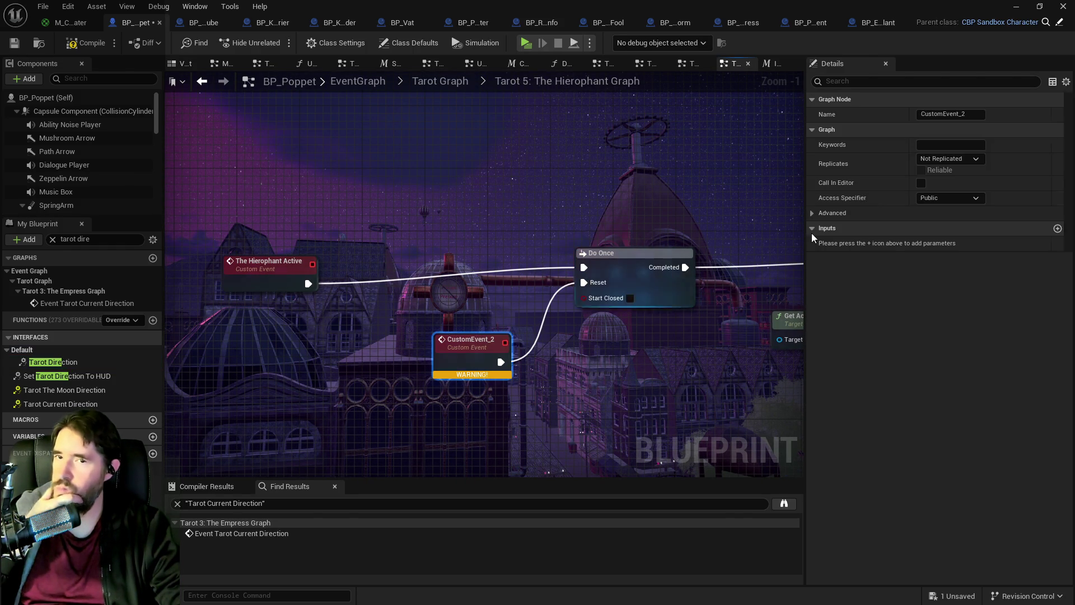
left_click(946, 114)
type("The")
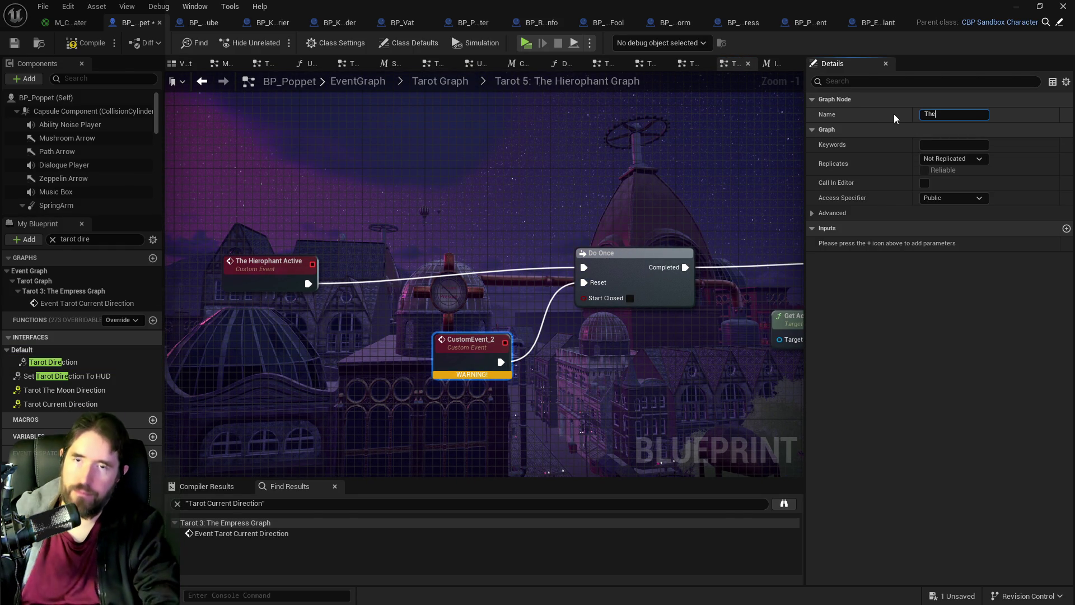
type(" Hierophant Active Reset")
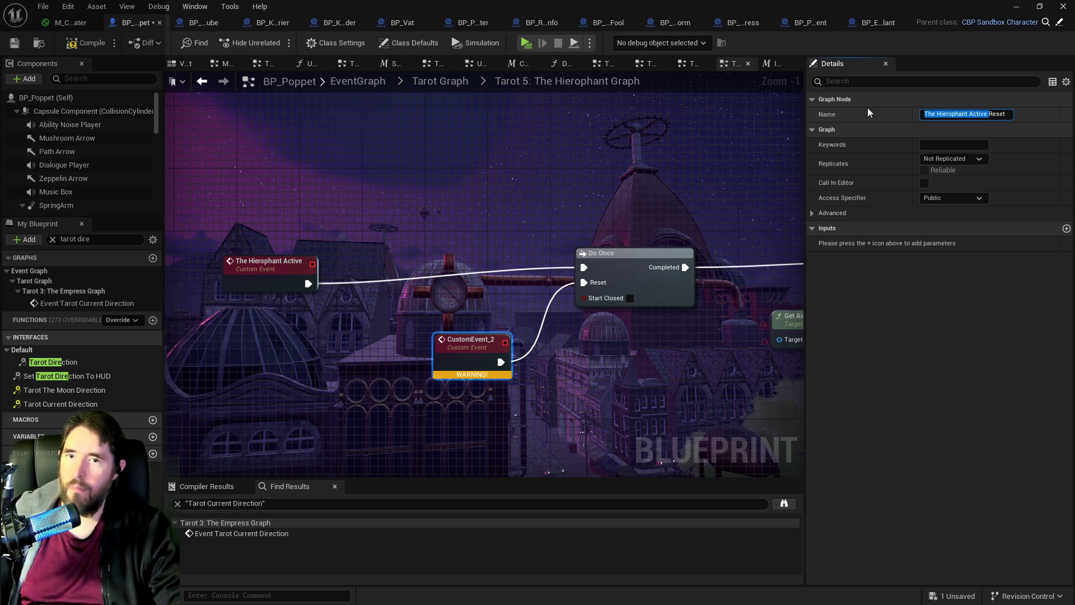
left_click(649, 389)
mouse_move(650, 389)
left_mouse_down()
mouse_move(372, 308)
mouse_move(51, 246)
left_mouse_up()
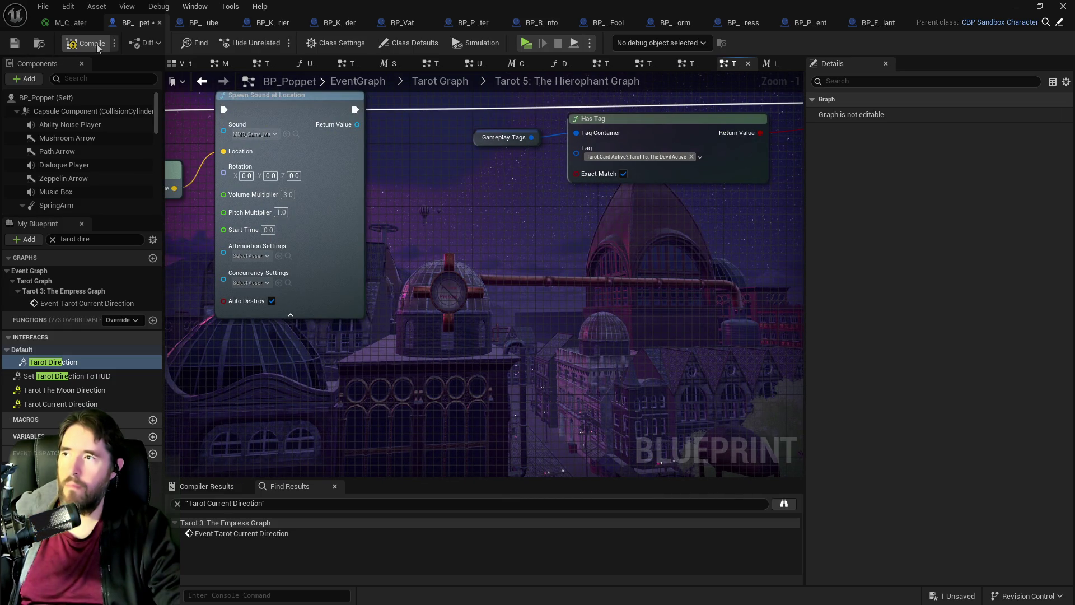
Step: Save the blueprint and look over the Devil Active nodes around Spawn Sound at Location
left_click(12, 44)
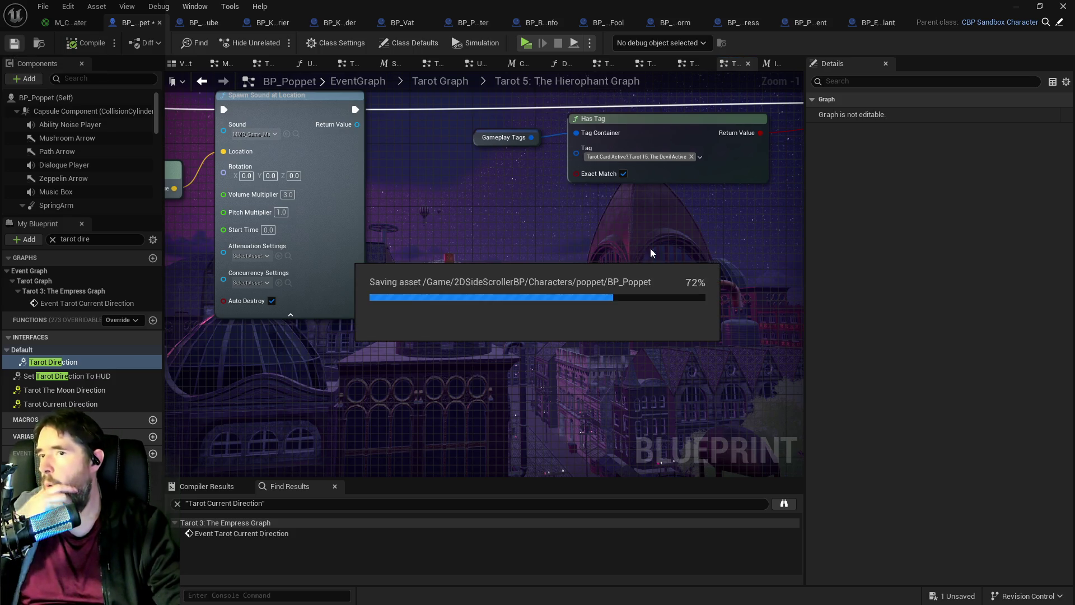
left_click_drag(685, 236, 500, 269)
scroll(477, 213, "up", 1)
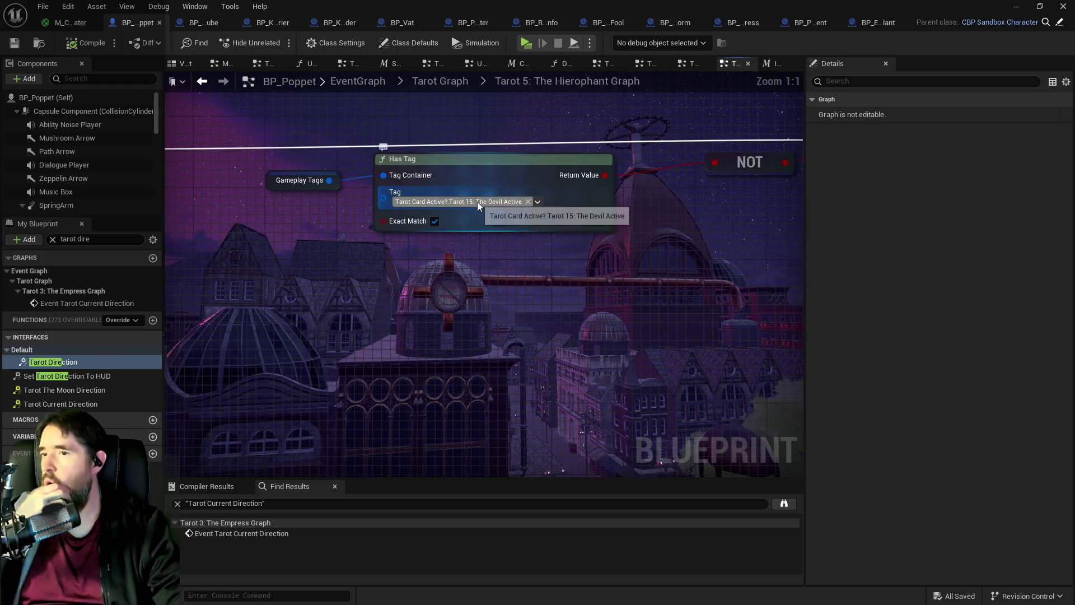
scroll(425, 247, "down", 1)
scroll(340, 220, "down", 4)
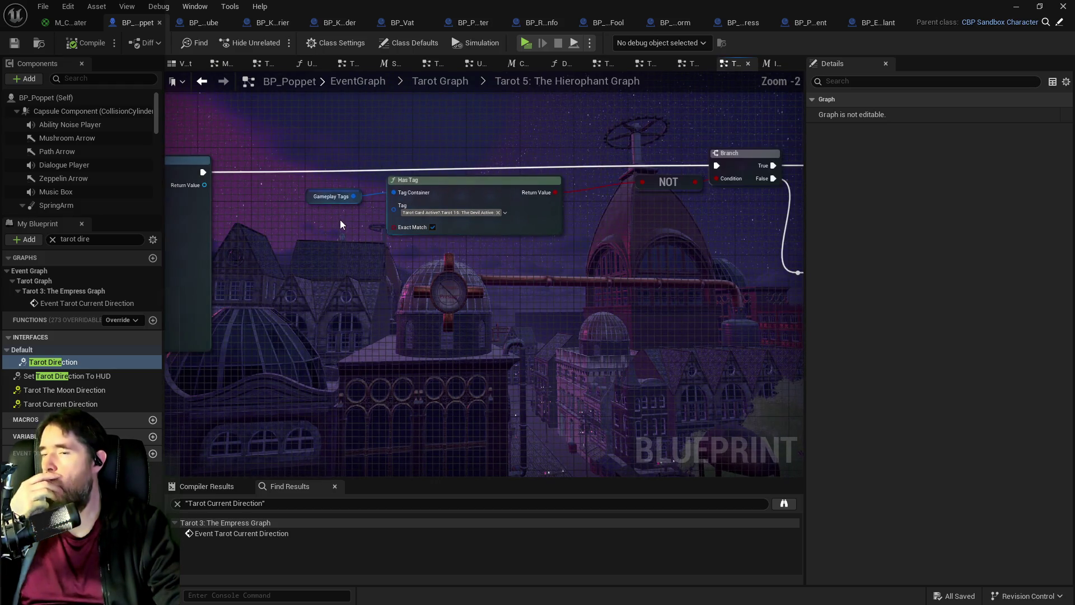
left_click_drag(364, 149, 566, 276)
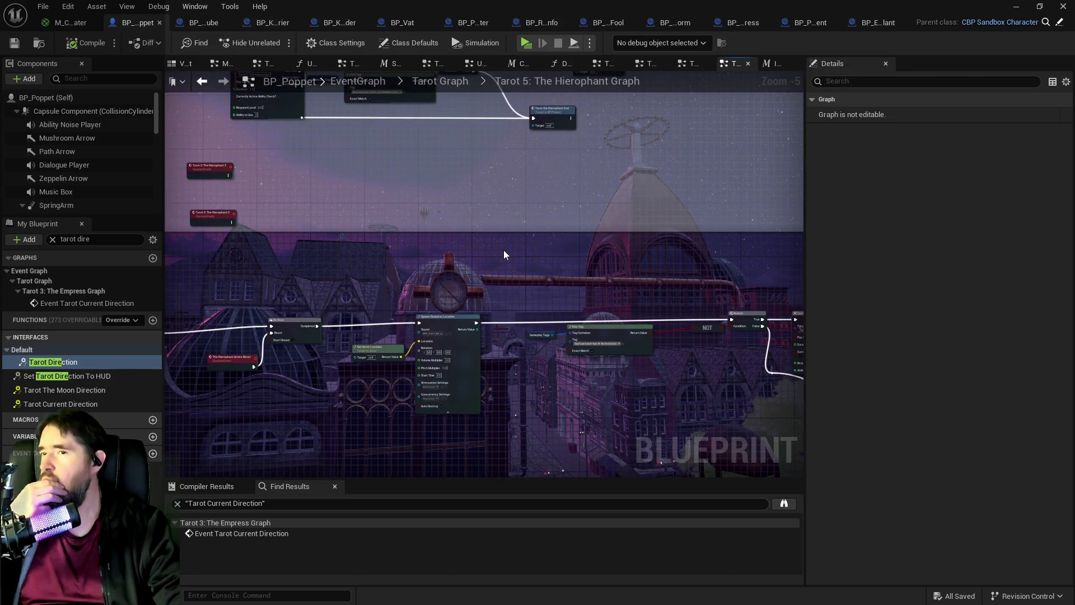
left_click_drag(503, 250, 610, 129)
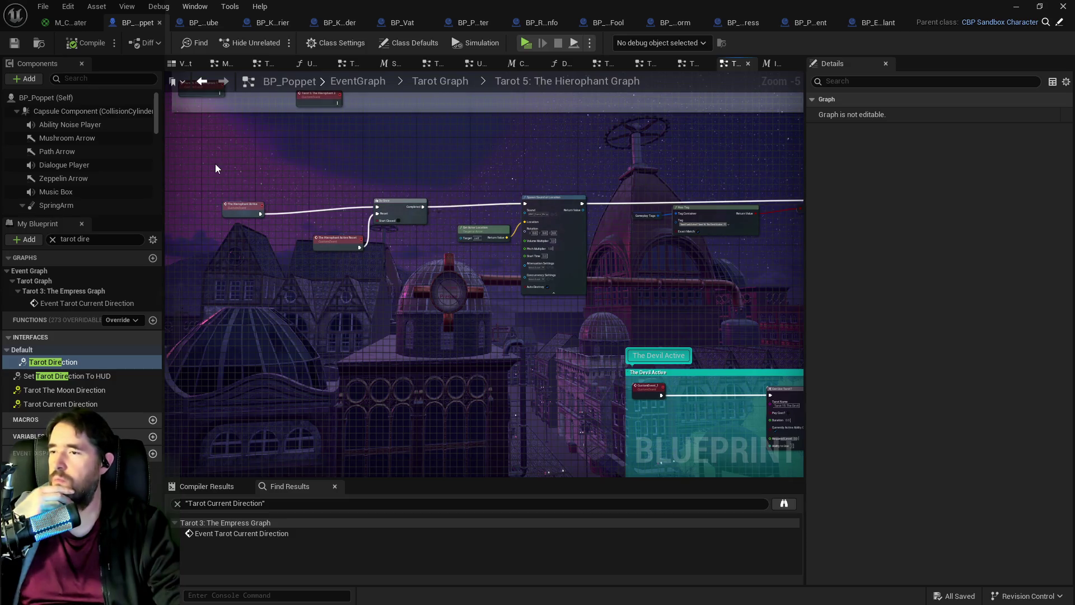
mouse_move(216, 163)
left_mouse_down()
mouse_move(620, 230)
mouse_move(966, 394)
mouse_move(825, 454)
mouse_move(670, 454)
left_mouse_up()
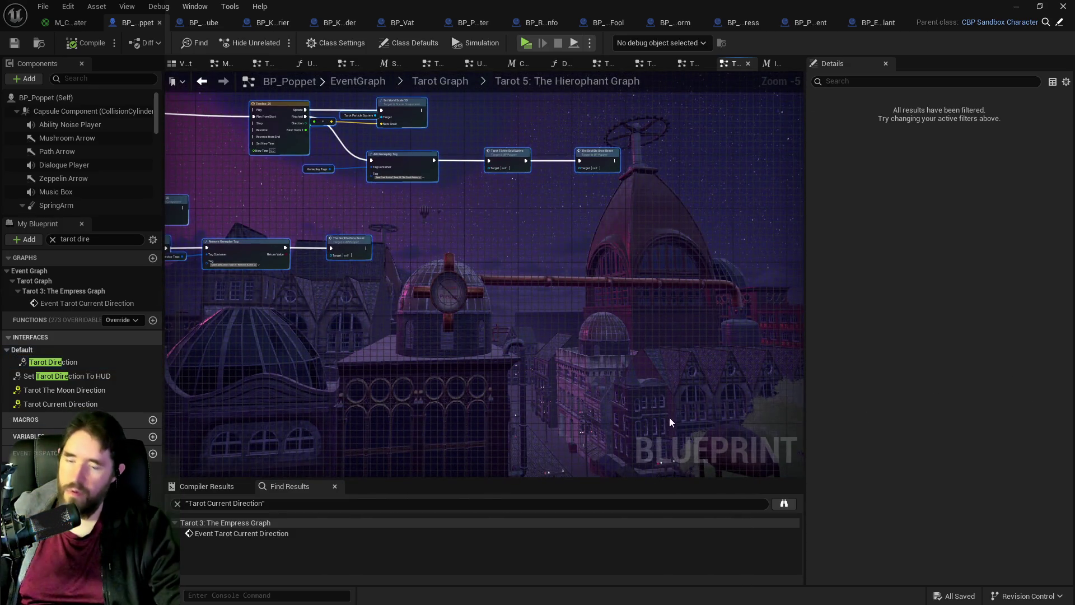
Step: Open the Tarot 4: The Emperor graph and inspect its For Each Loop, Branch and Do Once nodes
left_click(442, 82)
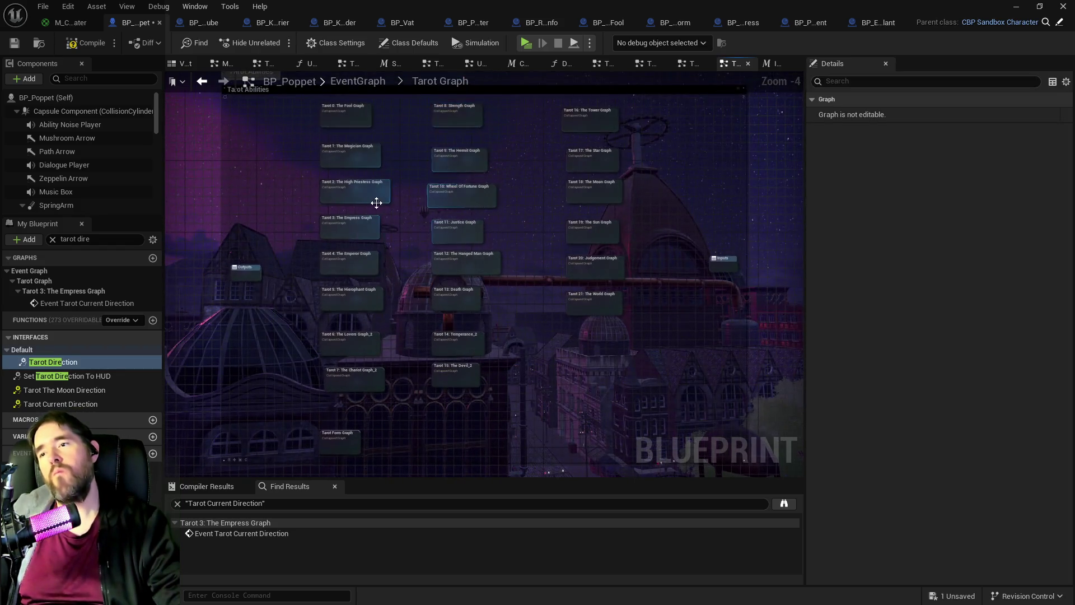
scroll(398, 240, "up", 3)
double_click(412, 240)
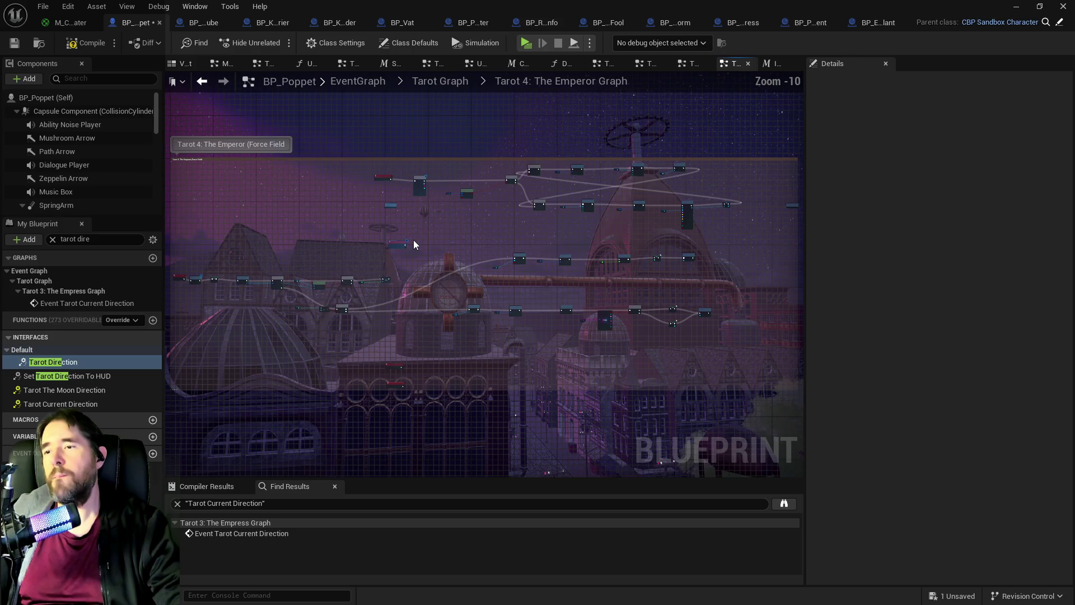
scroll(459, 192, "up", 8)
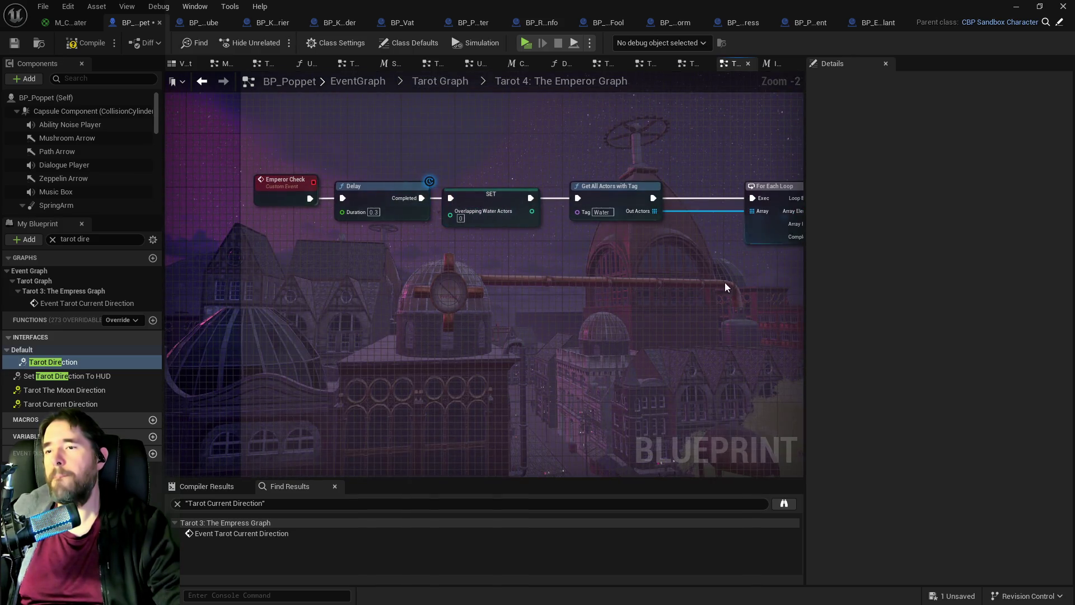
left_click_drag(726, 284, 498, 263)
scroll(596, 257, "down", 2)
mouse_move(597, 257)
left_mouse_down()
mouse_move(427, 235)
mouse_move(288, 233)
left_mouse_up()
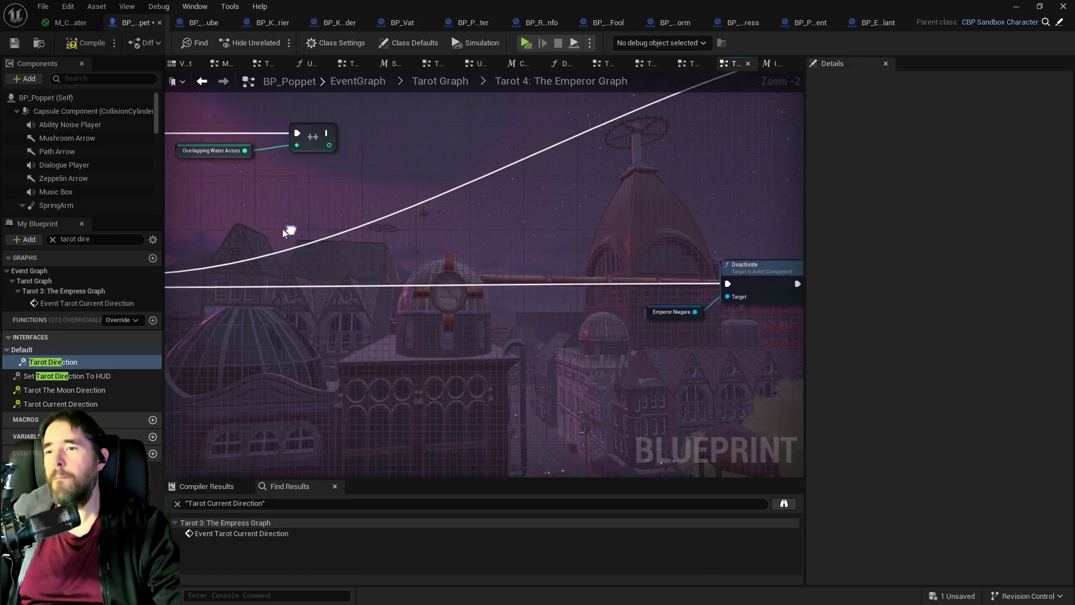
mouse_move(641, 240)
left_mouse_down()
mouse_move(420, 240)
mouse_move(552, 239)
mouse_move(407, 377)
mouse_move(479, 257)
mouse_move(725, 233)
left_mouse_up()
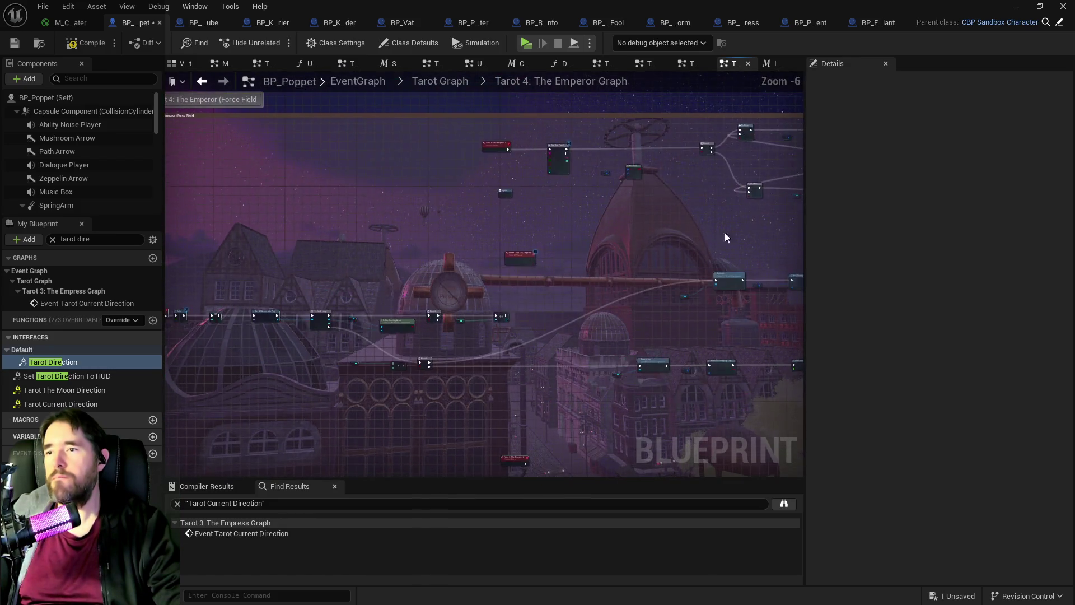
scroll(499, 125, "up", 2)
left_click_drag(563, 248, 399, 230)
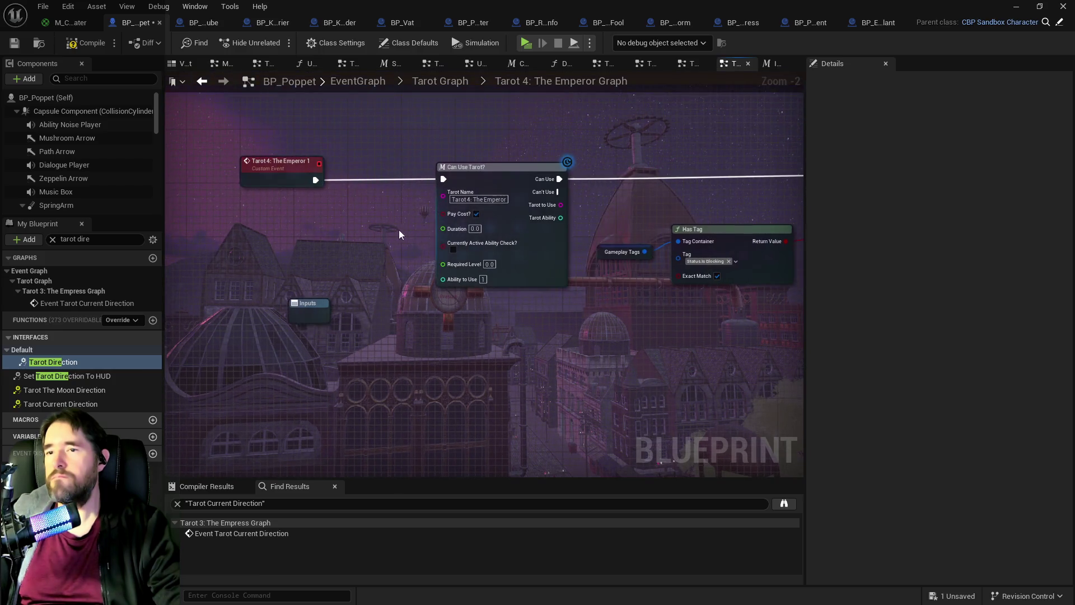
left_click_drag(594, 277, 384, 247)
left_click_drag(573, 246, 365, 250)
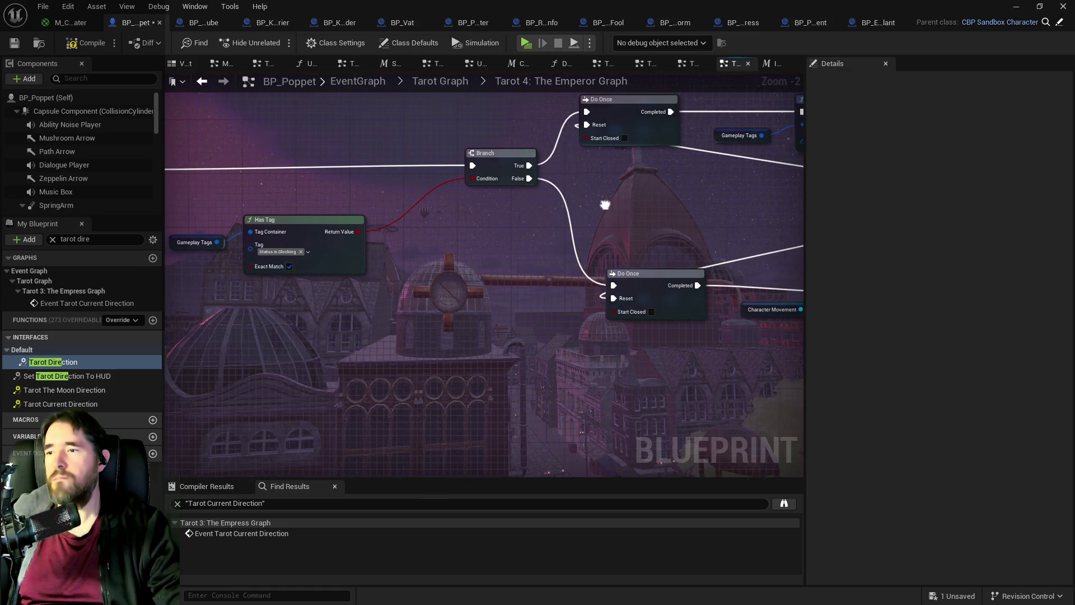
Step: Move the Tarot 4: The Emperor 1 event up beside the Hierophant Active nodes
left_click_drag(607, 204, 708, 207)
scroll(613, 219, "down", 3)
left_click_drag(760, 117, 570, 257)
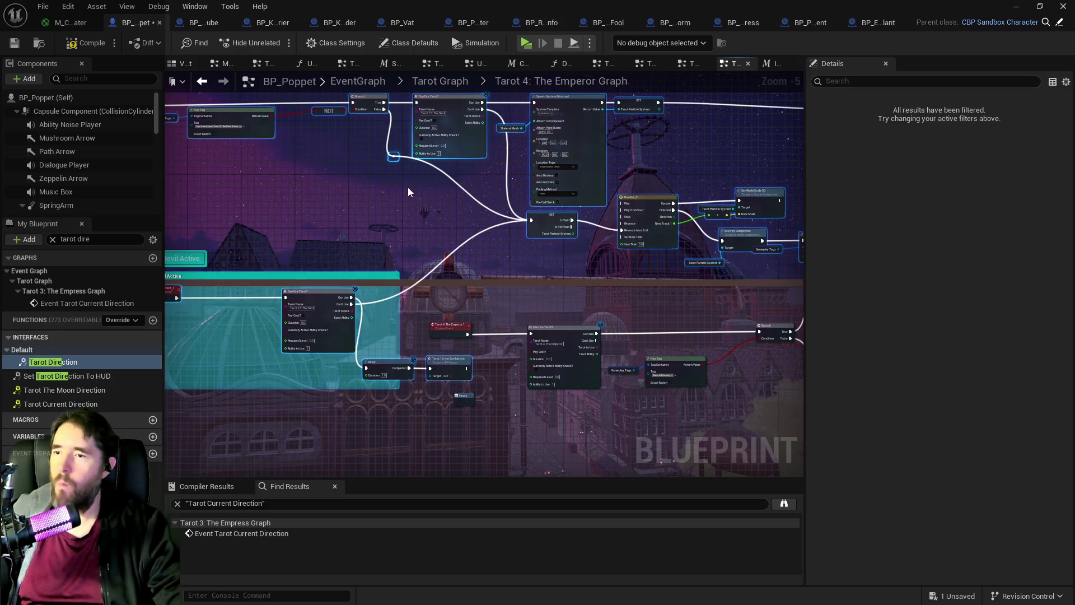
mouse_move(409, 187)
left_mouse_down()
mouse_move(533, 236)
mouse_move(574, 83)
mouse_move(619, 197)
left_mouse_up()
mouse_move(472, 439)
left_mouse_down()
mouse_move(556, 334)
mouse_move(626, 190)
mouse_move(452, 336)
left_mouse_up()
left_click_drag(563, 168, 581, 237)
mouse_move(615, 163)
left_mouse_down()
mouse_move(802, 170)
mouse_move(882, 149)
mouse_move(674, 240)
mouse_move(559, 207)
mouse_move(453, 248)
mouse_move(369, 365)
left_mouse_up()
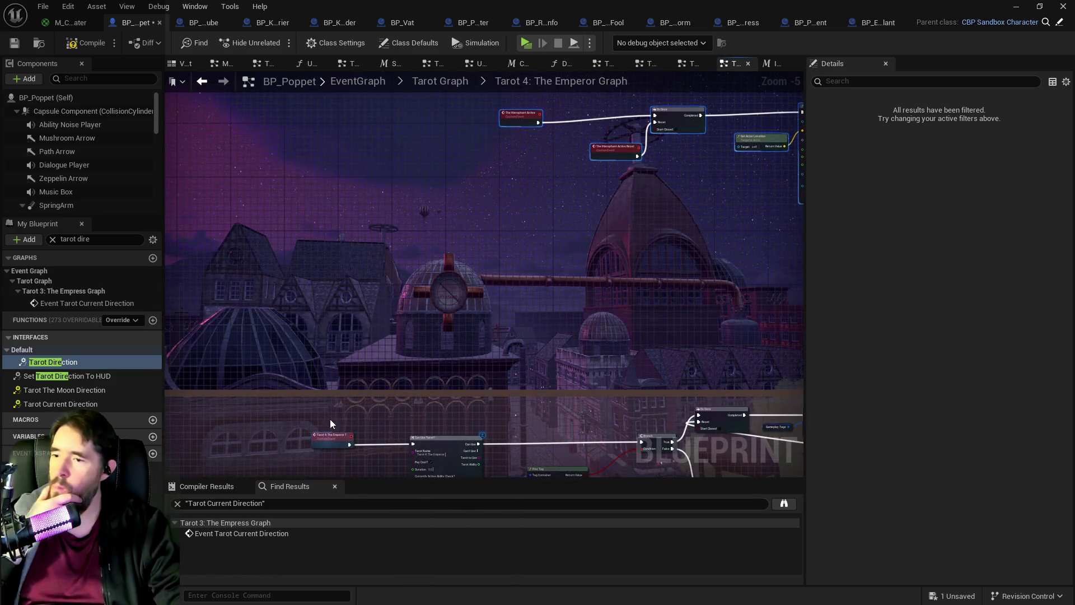
mouse_move(331, 436)
left_mouse_down()
mouse_move(332, 246)
mouse_move(378, 213)
left_mouse_up()
scroll(482, 163, "up", 1)
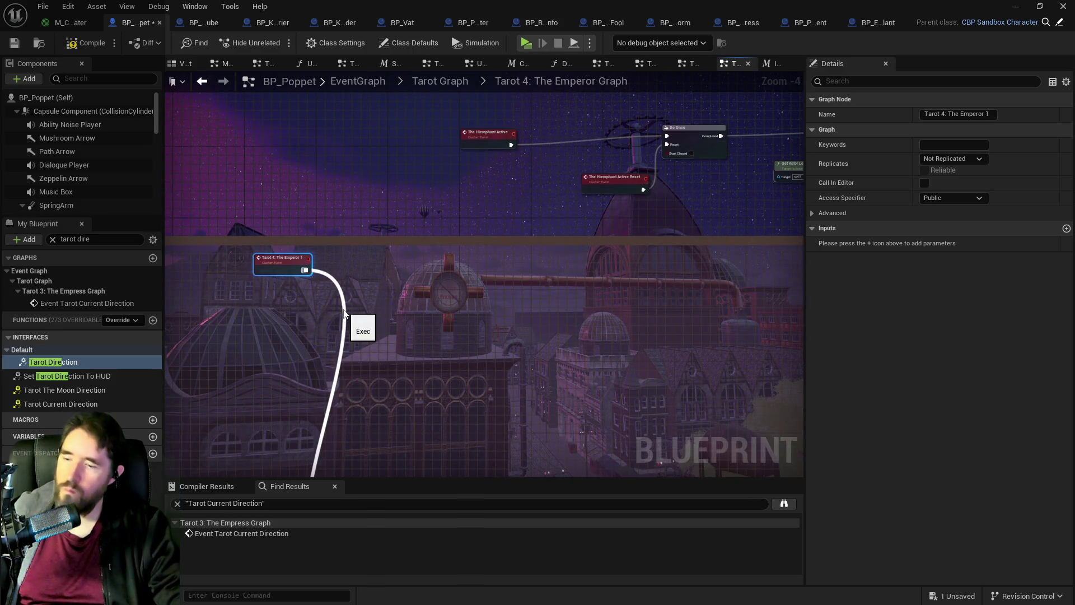
Step: Connect the Tarot 4: The Emperor 1 event's execution to the Do Once input
mouse_move(305, 270)
left_mouse_down()
mouse_move(317, 286)
mouse_move(320, 263)
mouse_move(667, 136)
left_mouse_up()
double_click(53, 362)
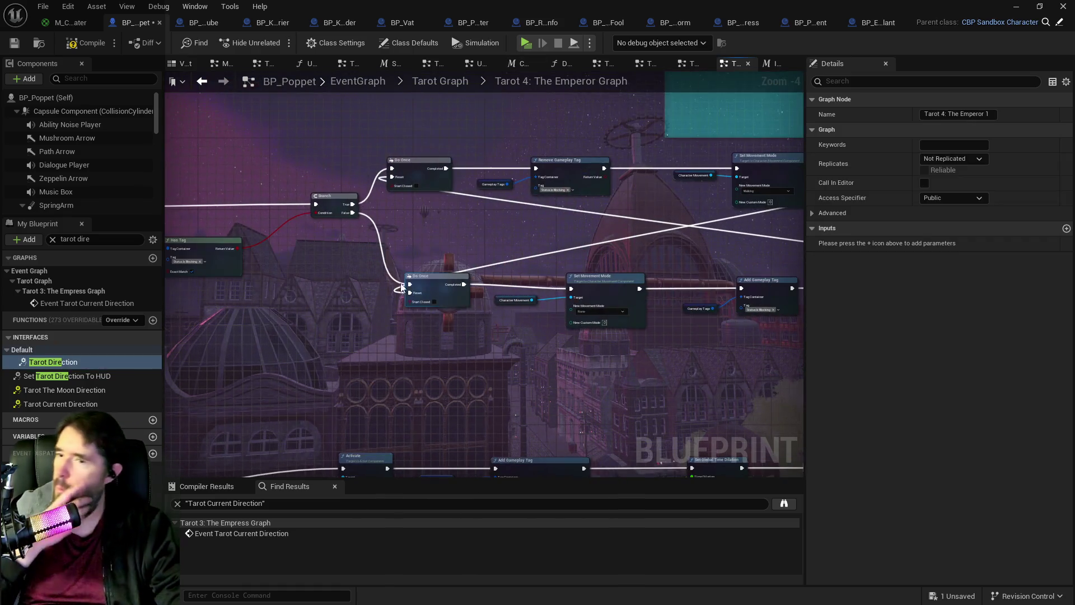
scroll(527, 226, "up", 2)
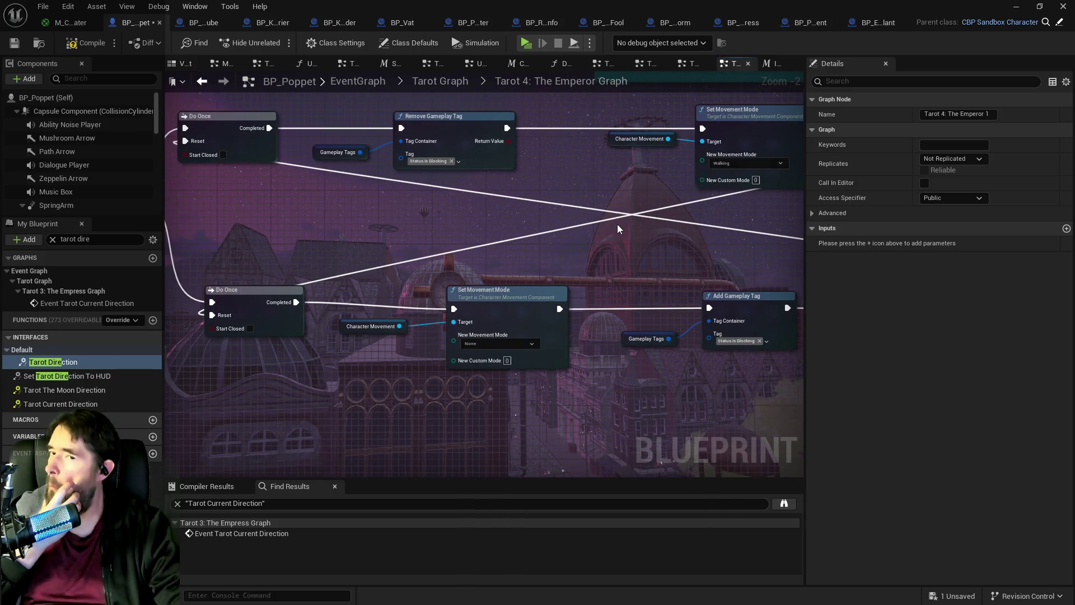
left_click_drag(617, 224, 418, 237)
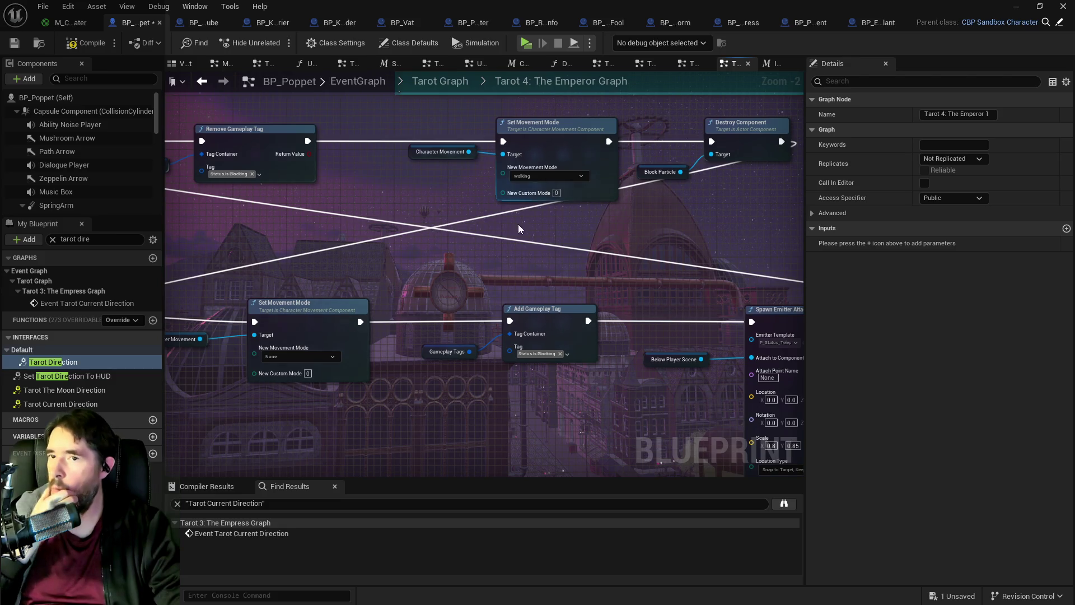
left_click_drag(634, 241, 391, 226)
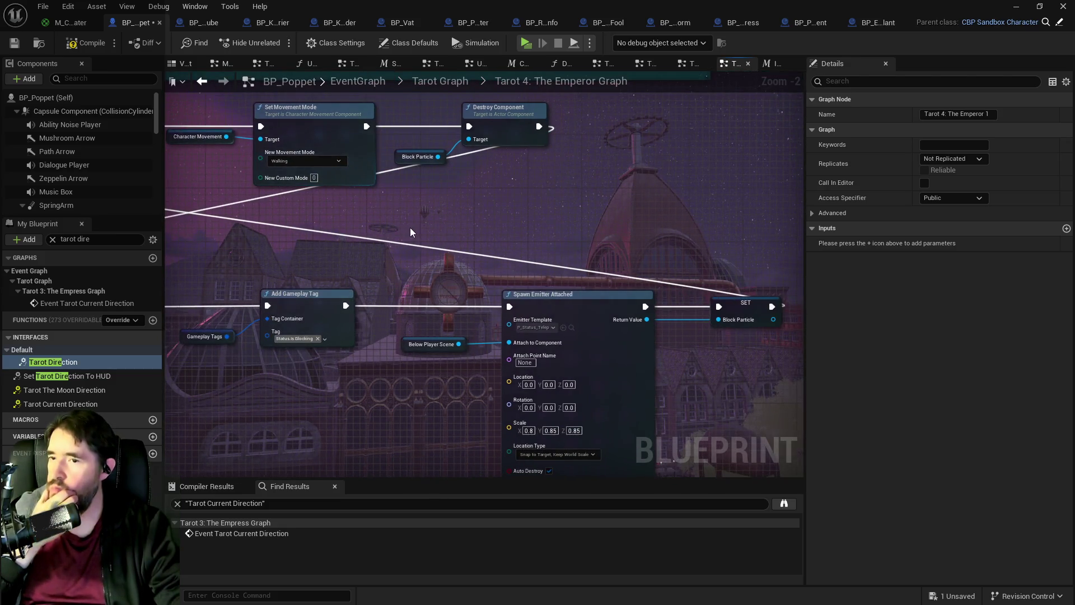
scroll(410, 228, "down", 3)
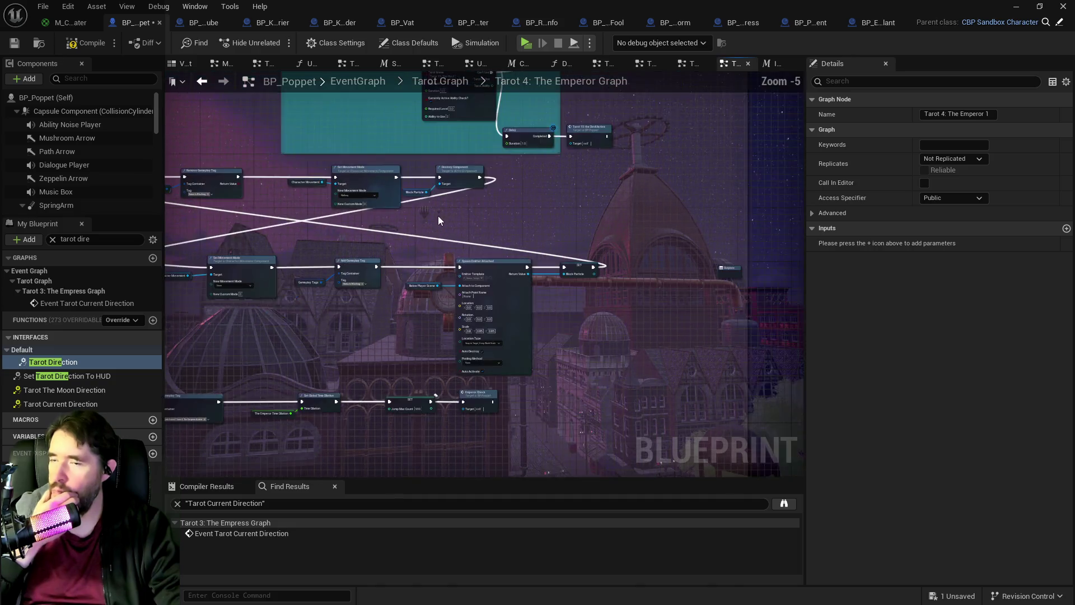
left_click_drag(492, 222, 583, 259)
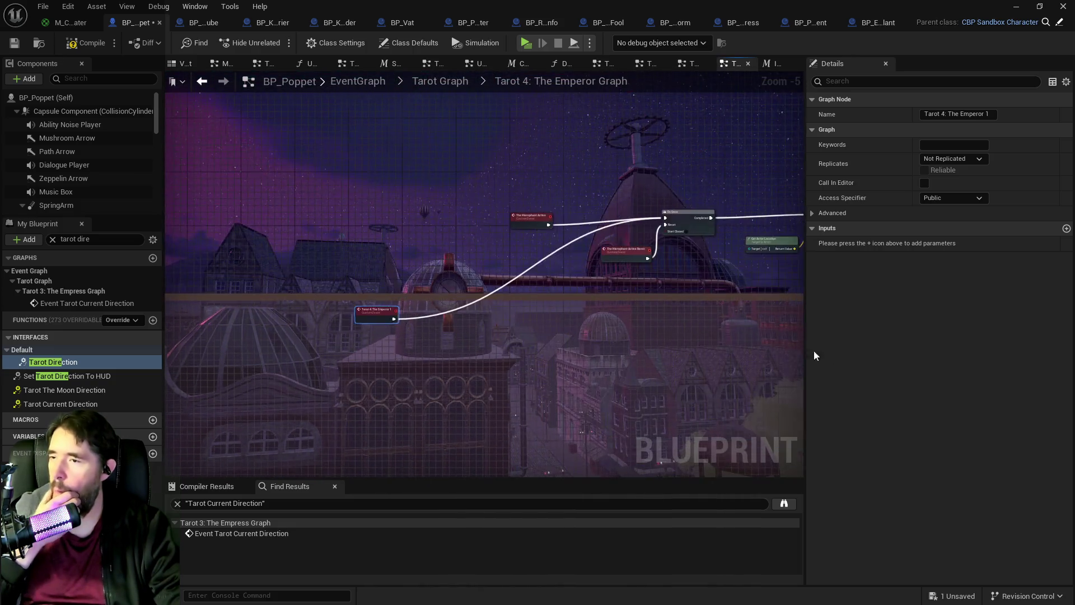
scroll(584, 259, "up", 3)
Step: Stack the Emperor event above The Hierophant Active events beside the Do Once
left_click(680, 242)
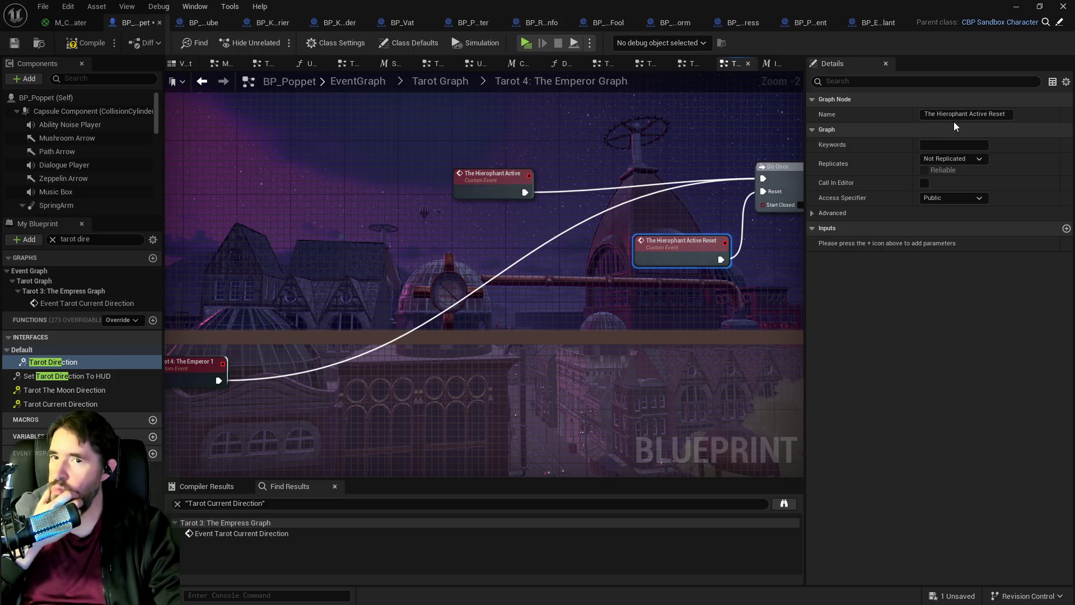
left_click(509, 182)
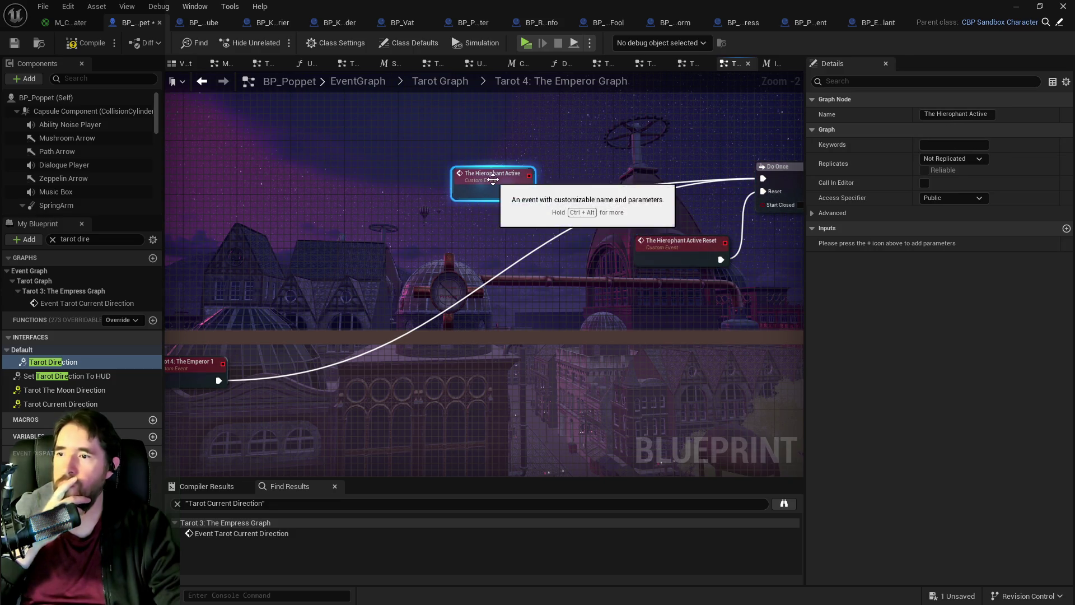
mouse_move(194, 359)
left_mouse_down()
mouse_move(203, 281)
mouse_move(186, 177)
mouse_move(197, 157)
mouse_move(227, 178)
left_mouse_up()
left_click_drag(477, 175, 473, 209)
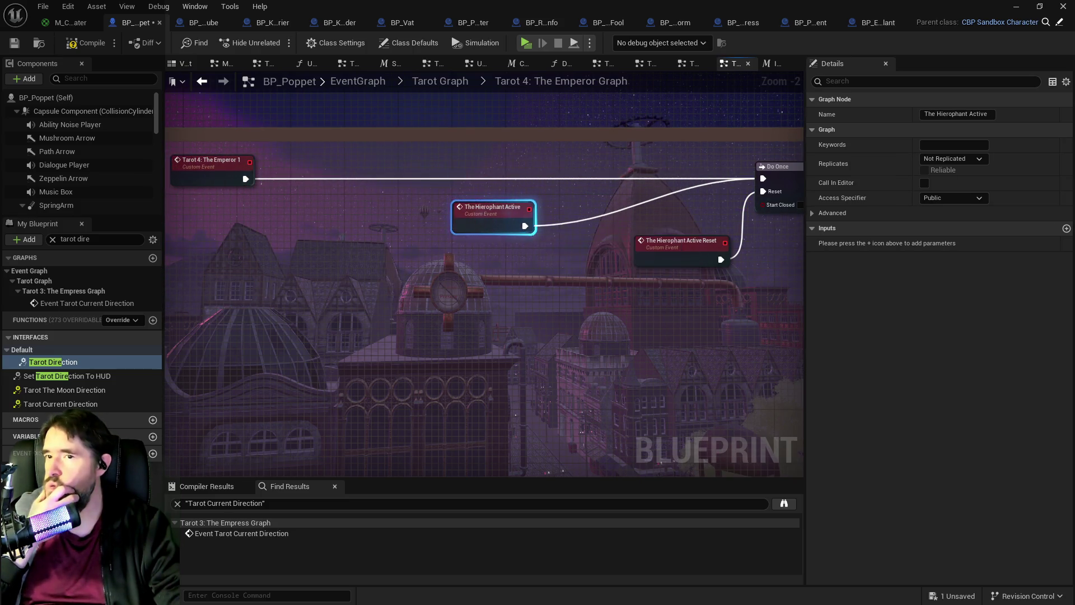
left_click_drag(551, 231, 407, 177)
scroll(566, 248, "down", 2)
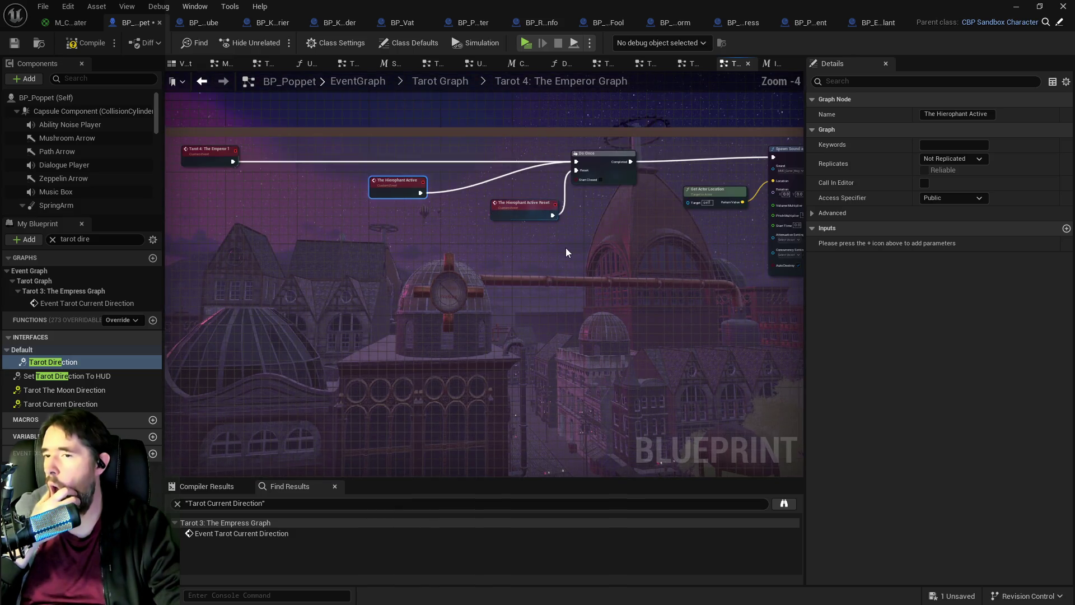
left_click_drag(527, 241, 312, 220)
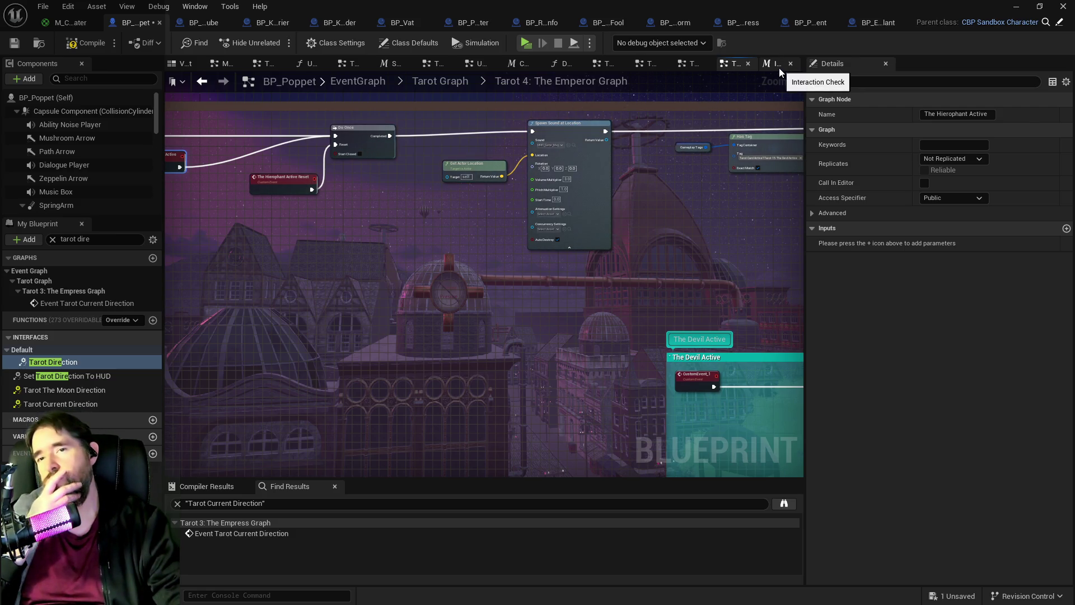
Step: Inspect the Has Tag, NOT, Branch and Can Use Tarot? nodes of the Devil Active logic
left_click_drag(694, 165, 424, 155)
scroll(509, 233, "up", 3)
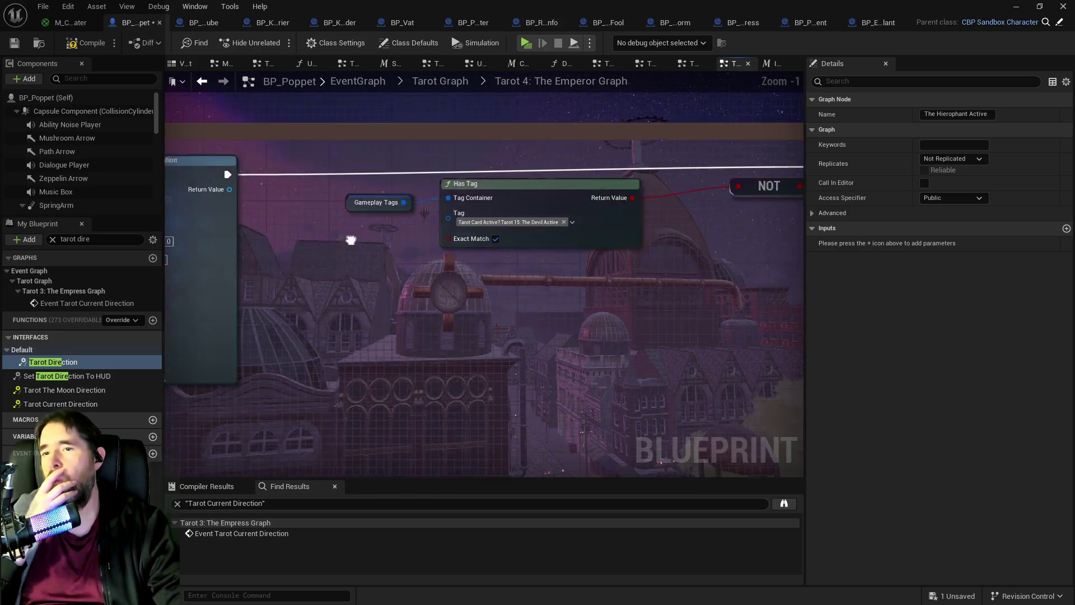
mouse_move(350, 240)
left_mouse_down()
mouse_move(560, 233)
mouse_move(435, 211)
mouse_move(387, 184)
left_mouse_up()
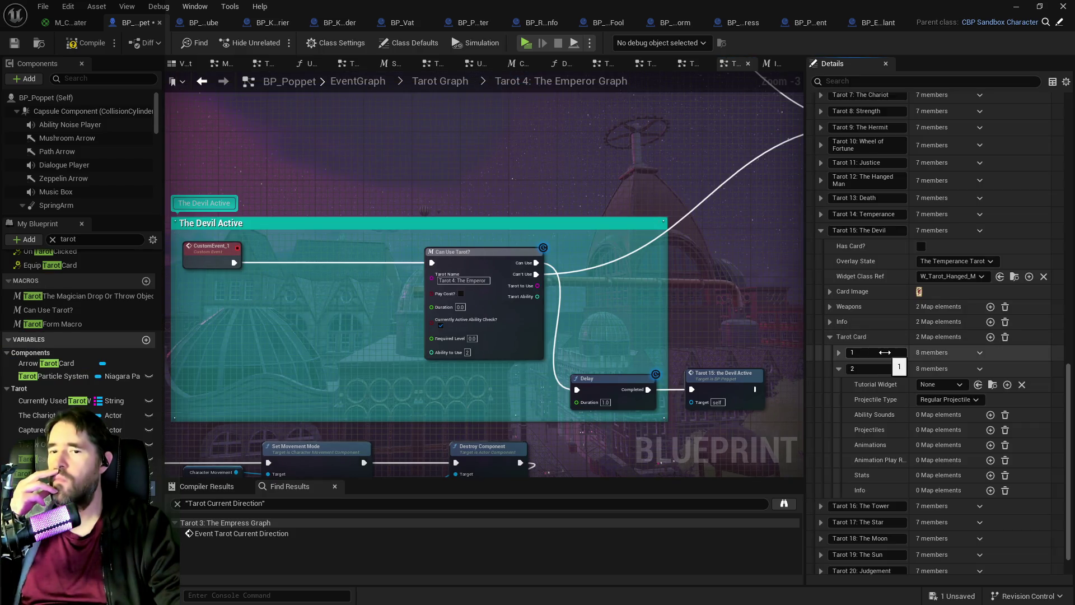
scroll(680, 324, "down", 2)
scroll(677, 280, "down", 2)
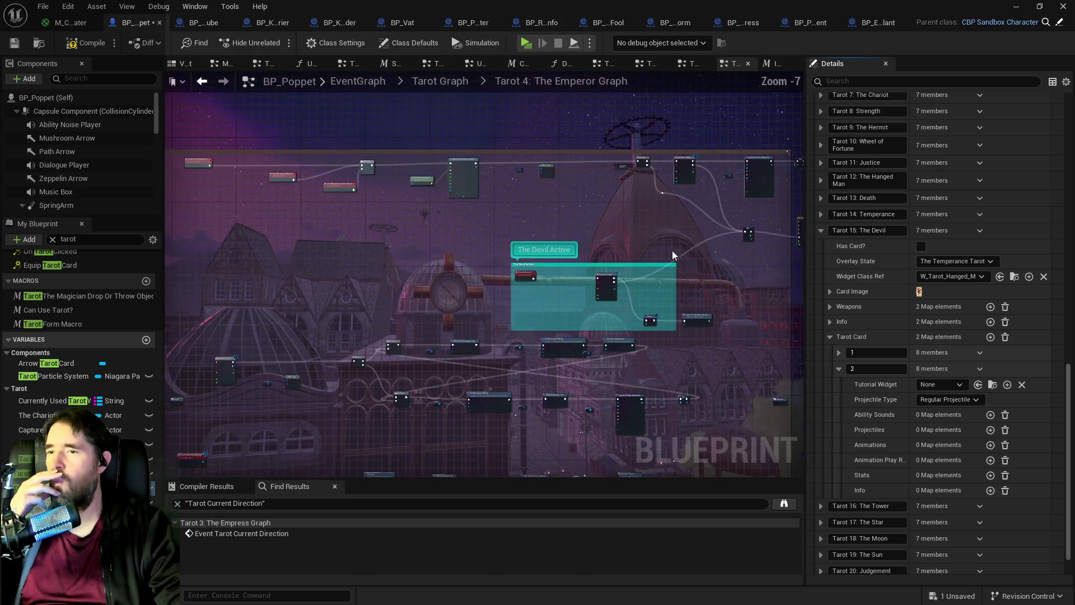
scroll(694, 206, "up", 4)
mouse_move(796, 291)
left_mouse_down()
mouse_move(755, 269)
mouse_move(586, 258)
mouse_move(531, 210)
mouse_move(329, 210)
left_mouse_up()
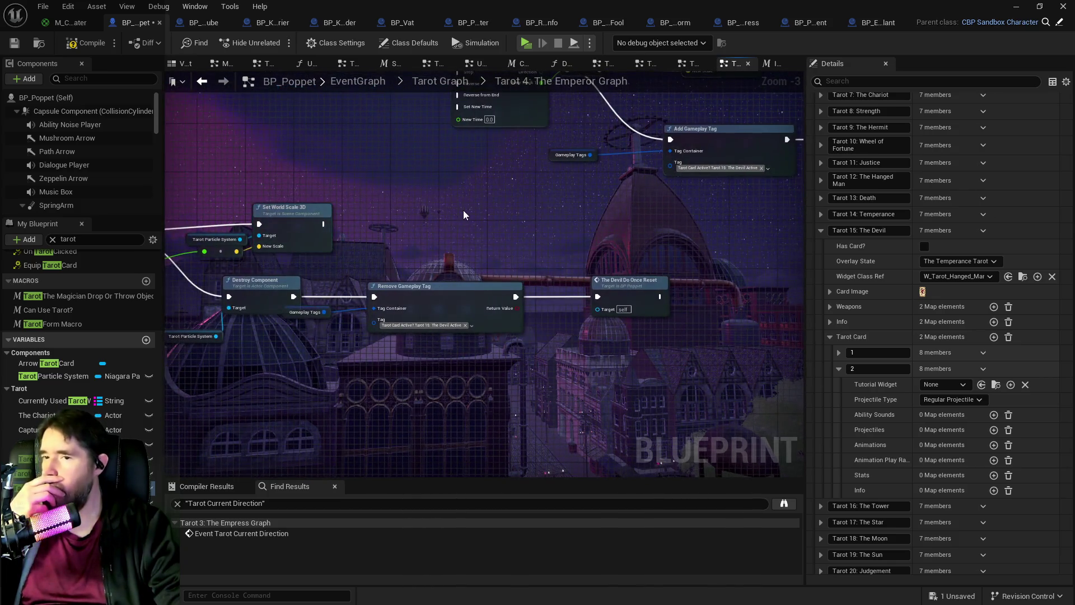
Step: Review Timeline_21, Spawn System, Timeline_20, The Devil Do Once Reset and the Tarot 15 call
mouse_move(462, 210)
left_mouse_down()
mouse_move(561, 216)
mouse_move(619, 246)
left_mouse_up()
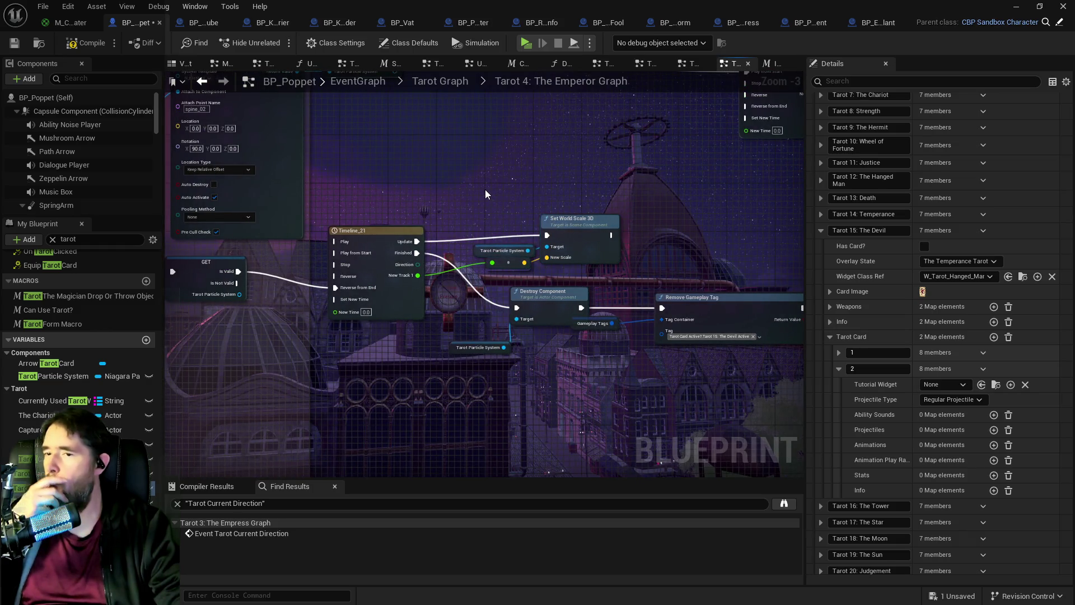
left_click_drag(485, 189, 381, 303)
mouse_move(493, 304)
left_mouse_down()
mouse_move(460, 264)
mouse_move(333, 269)
left_mouse_up()
scroll(334, 270, "up", 1)
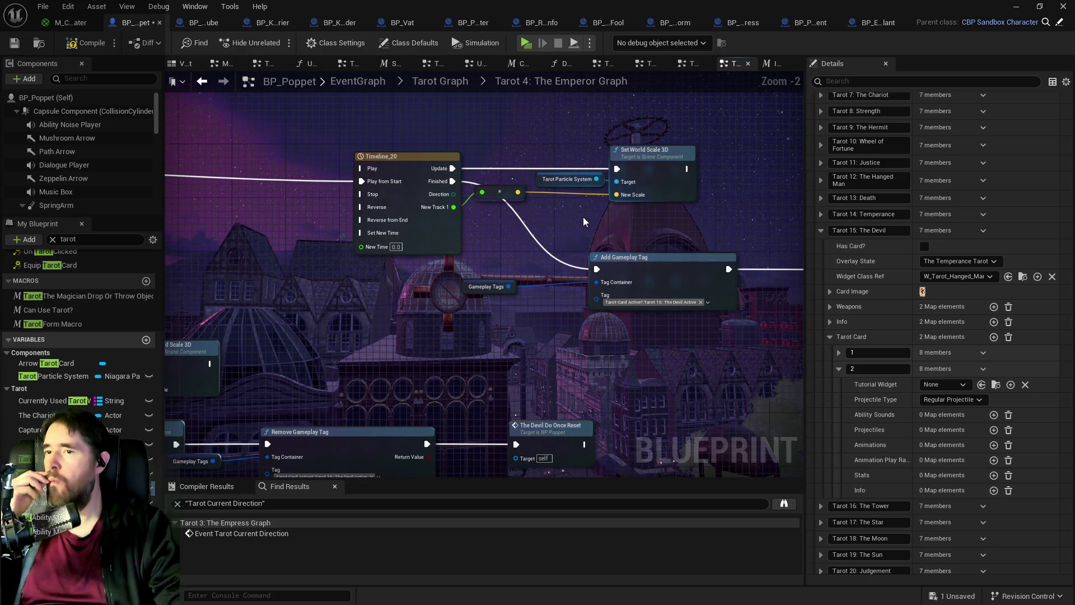
left_click_drag(669, 233, 468, 223)
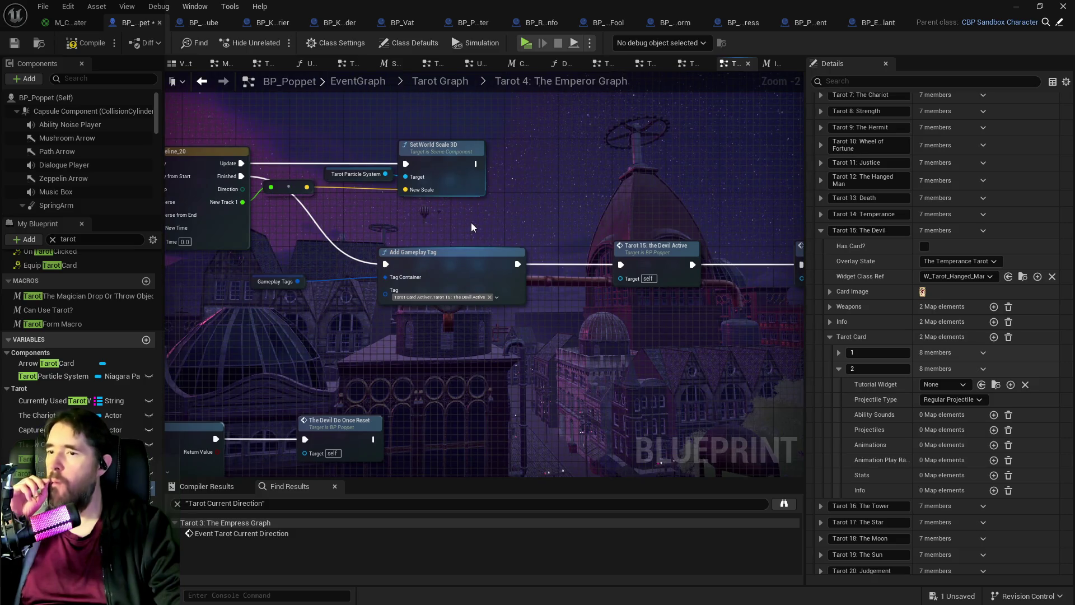
mouse_move(566, 233)
left_mouse_down()
mouse_move(448, 239)
mouse_move(387, 266)
left_mouse_up()
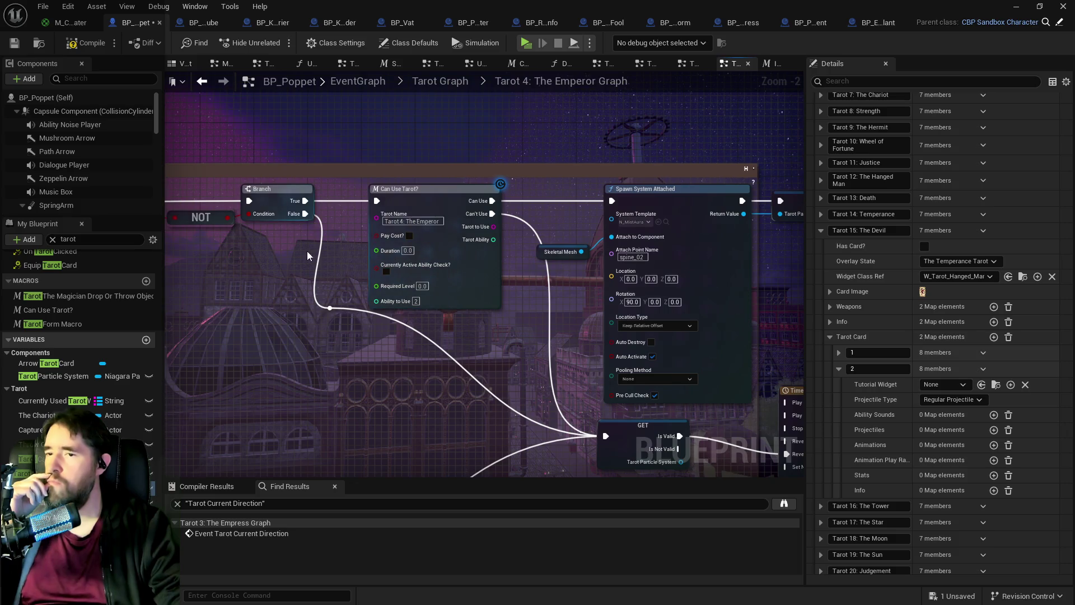
left_click_drag(307, 251, 707, 247)
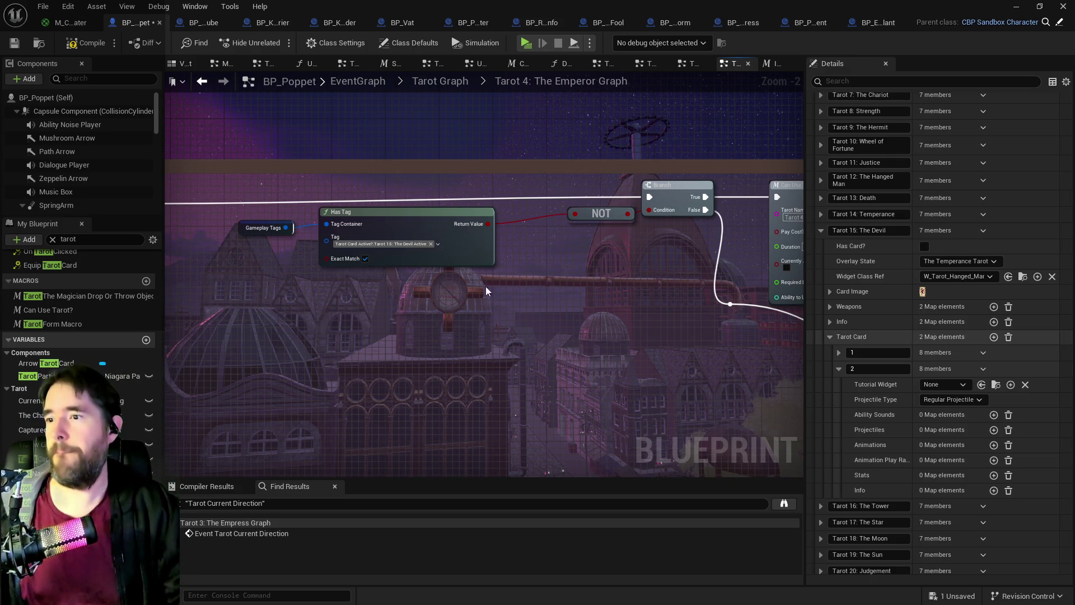
Step: Check the Has Tag tag list, leaving it set to the Devil Active tag
left_click(388, 244)
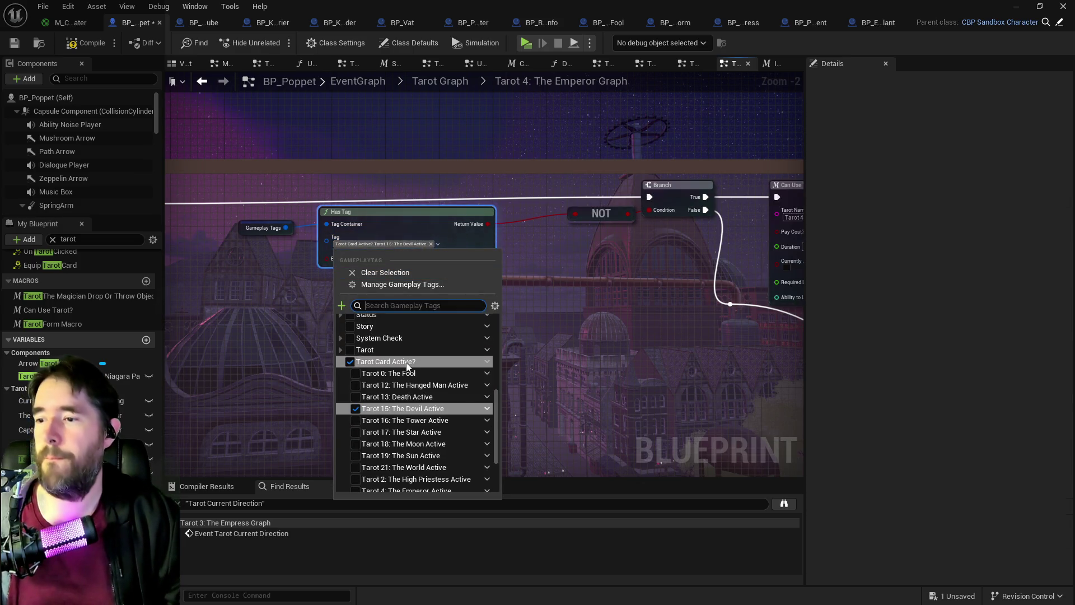
scroll(430, 436, "down", 1)
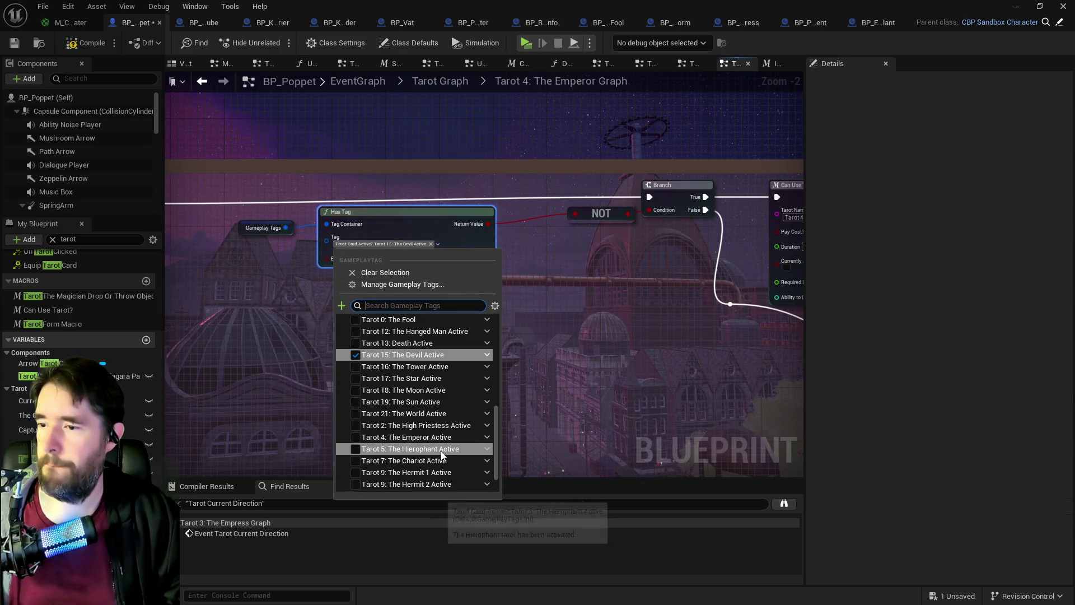
left_click(572, 391)
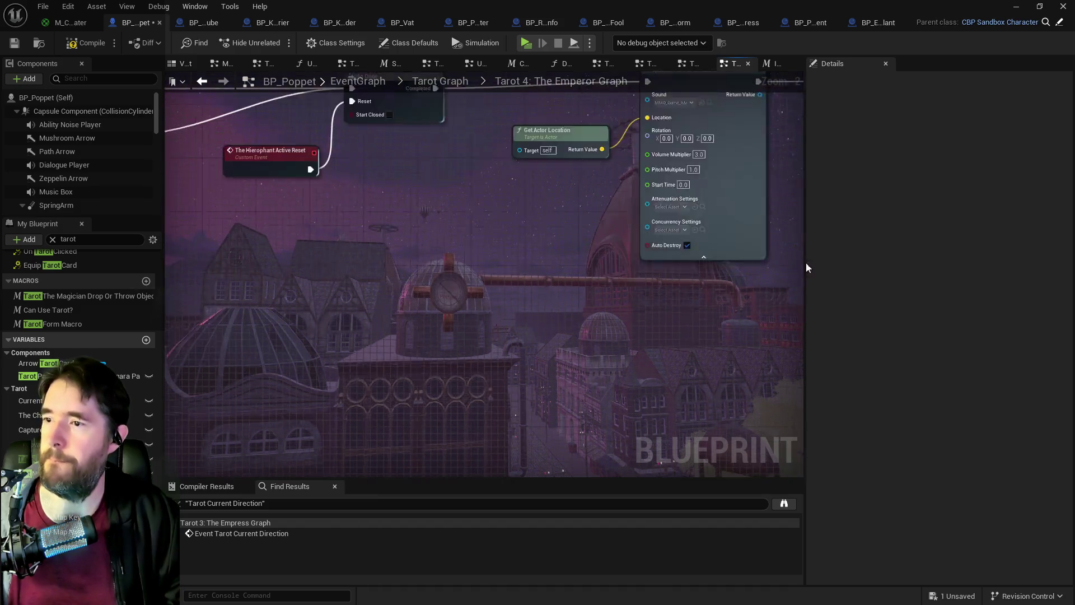
scroll(505, 317, "down", 3)
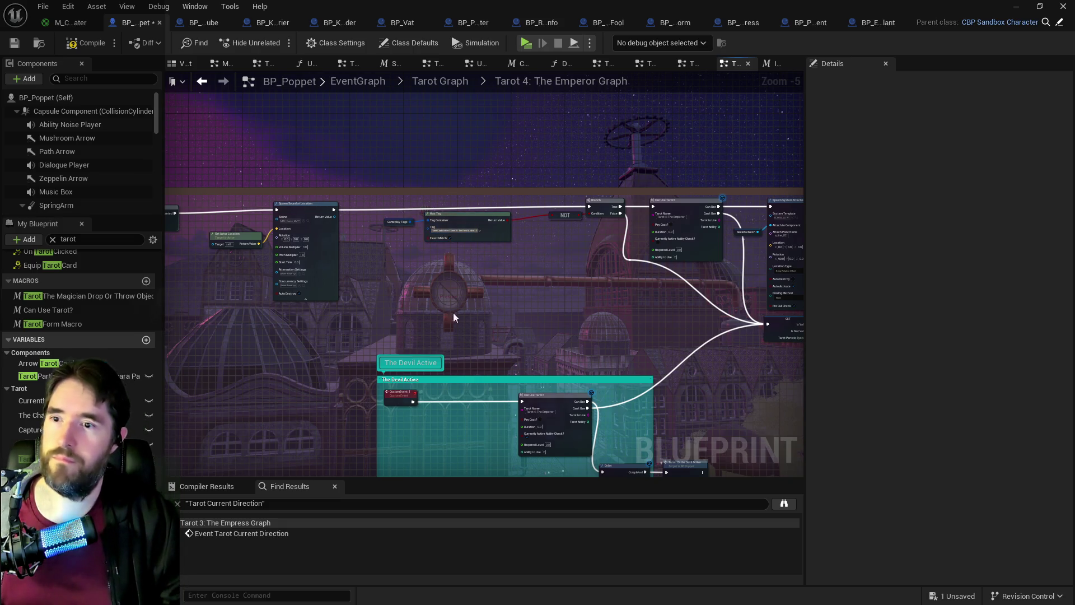
Step: Centre The Devil Active block with its Delay and Tarot 15 nodes in view
left_click_drag(452, 313, 553, 128)
scroll(522, 262, "up", 1)
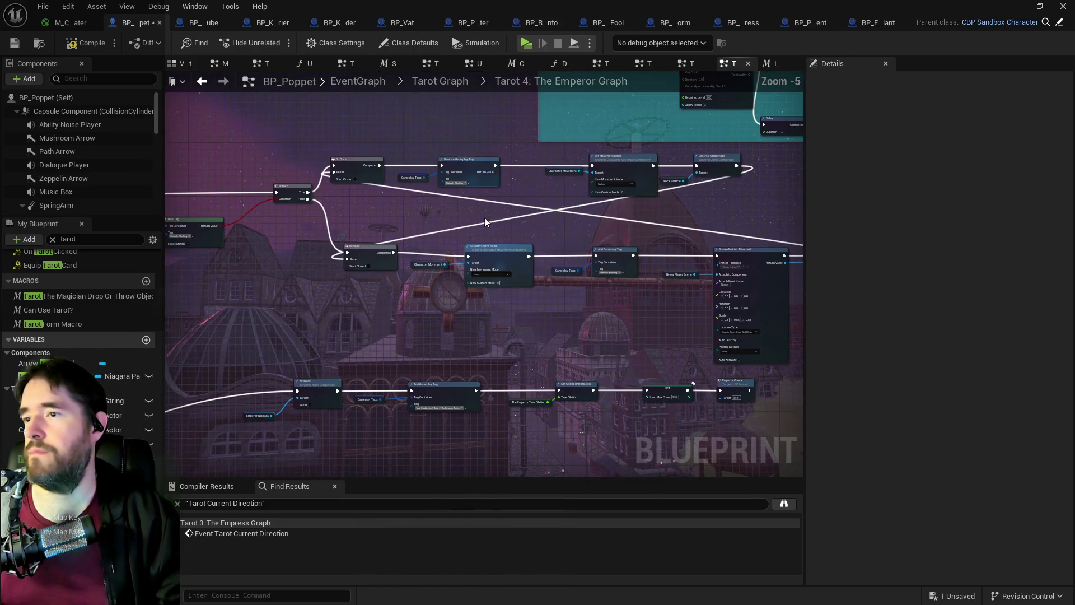
scroll(485, 221, "up", 1)
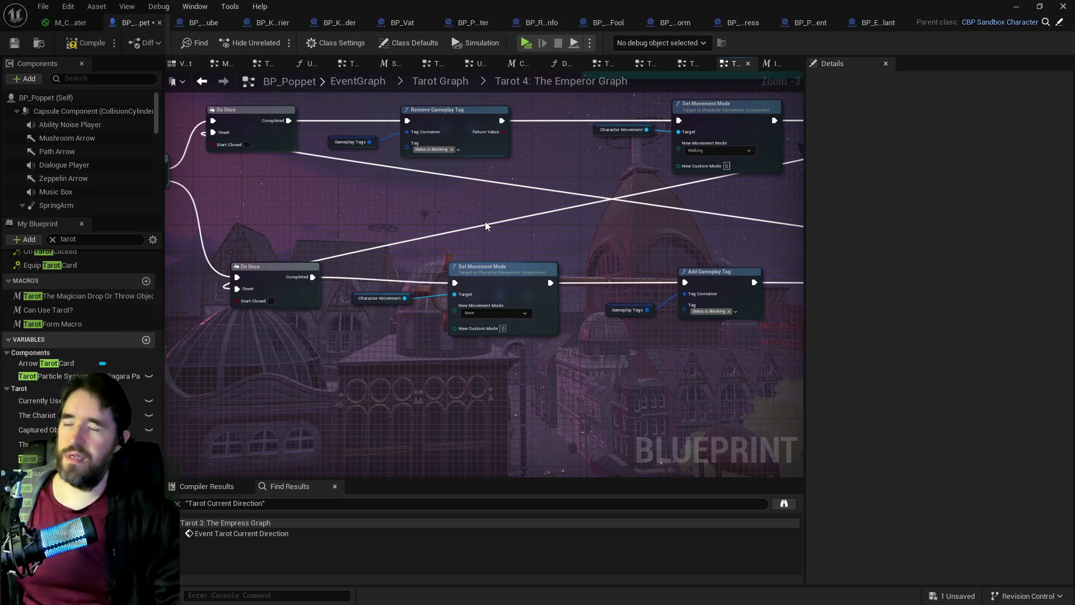
scroll(476, 249, "down", 3)
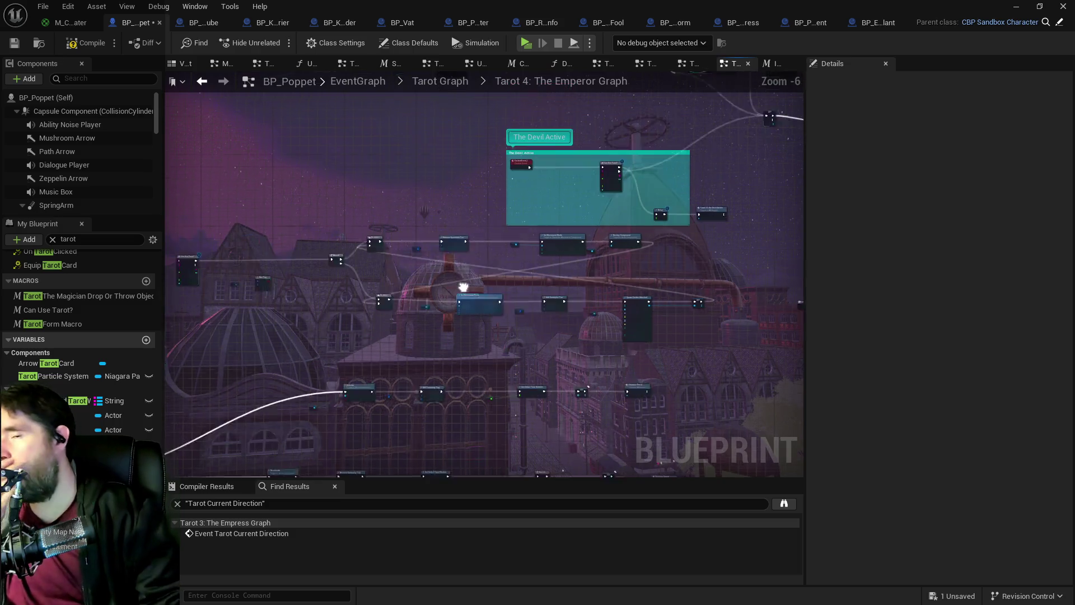
mouse_move(468, 252)
left_mouse_down()
mouse_move(476, 278)
mouse_move(472, 236)
left_mouse_up()
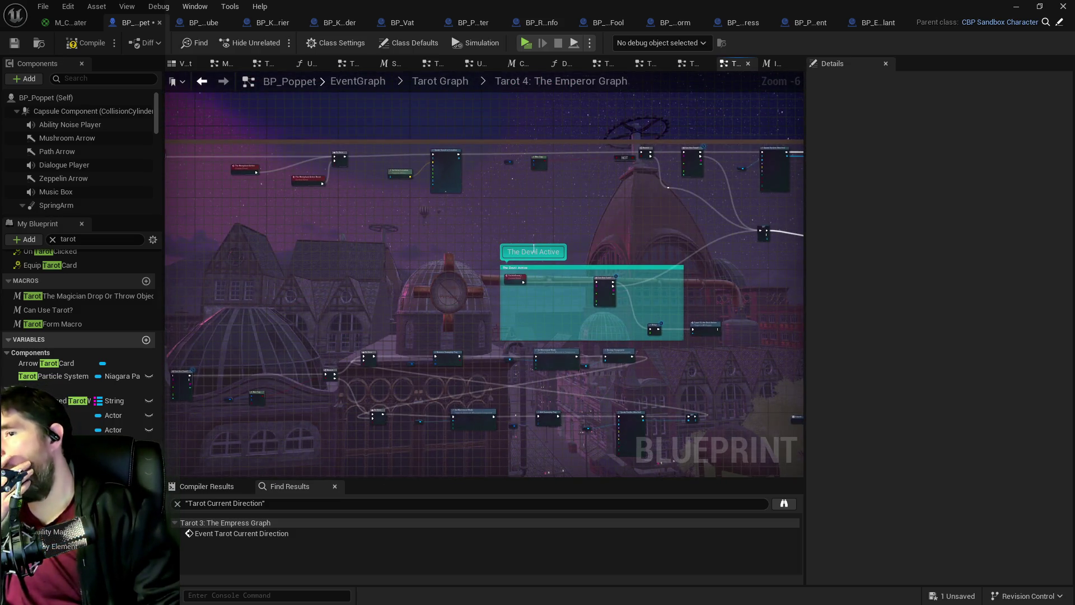
scroll(535, 252, "up", 3)
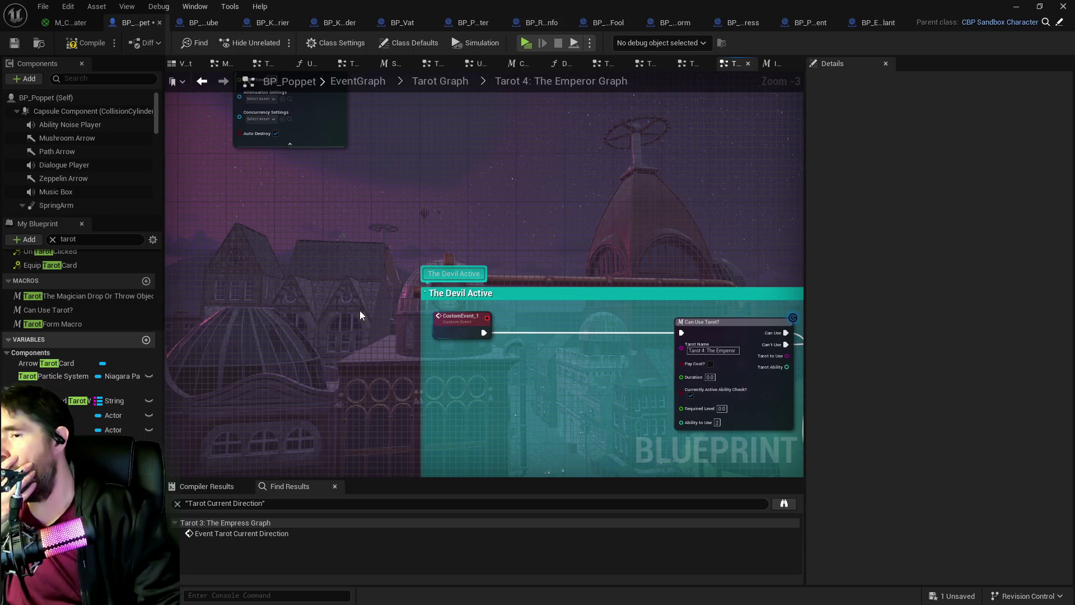
mouse_move(360, 311)
left_mouse_down()
mouse_move(314, 307)
mouse_move(480, 306)
mouse_move(401, 267)
left_mouse_up()
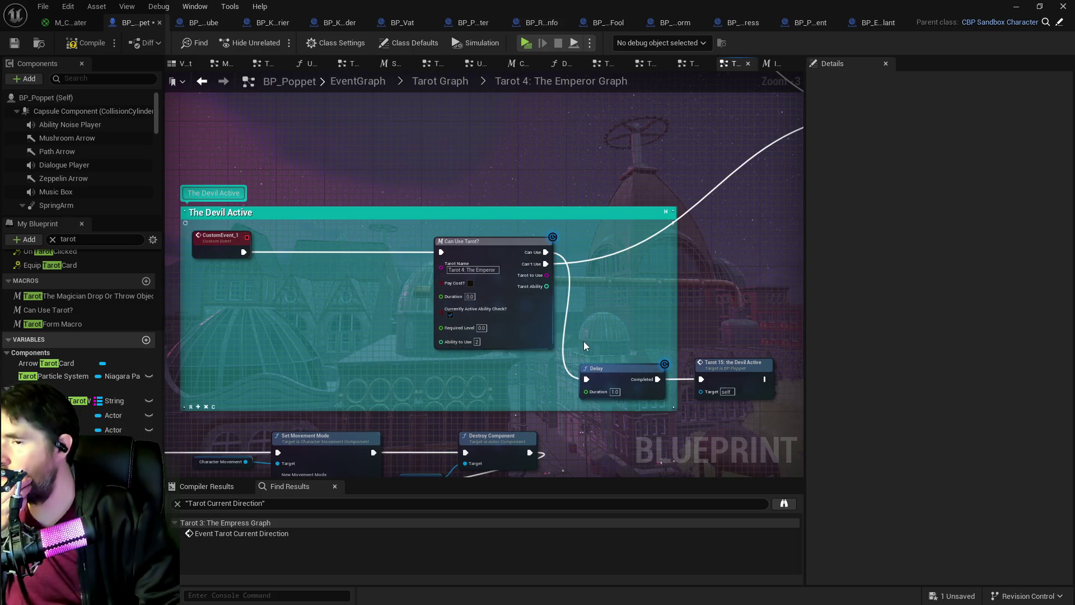
left_click_drag(583, 341, 470, 336)
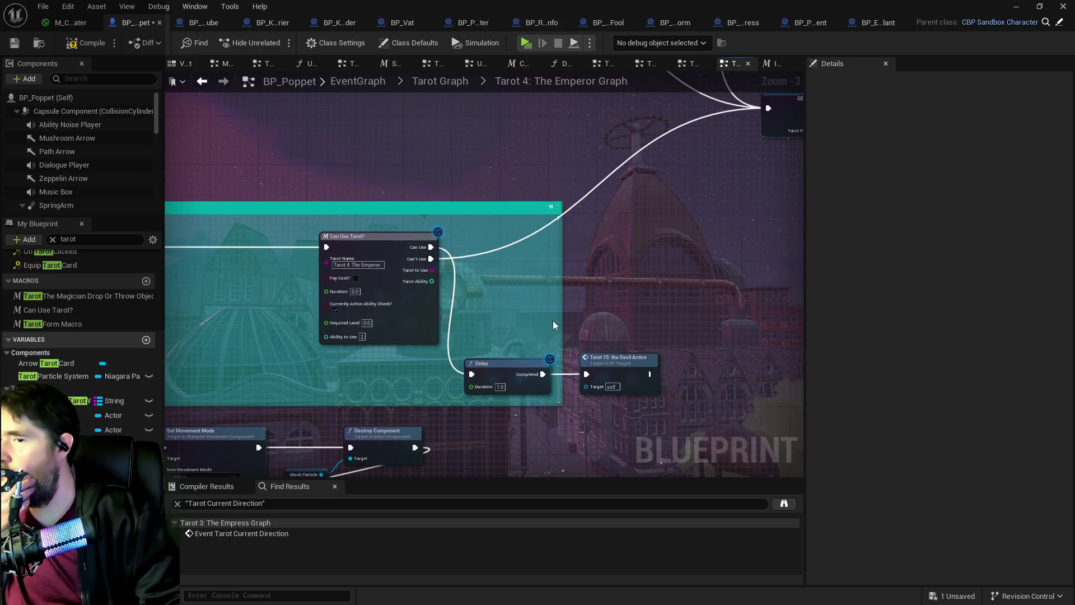
mouse_move(554, 308)
left_mouse_down()
mouse_move(568, 316)
mouse_move(370, 301)
left_mouse_up()
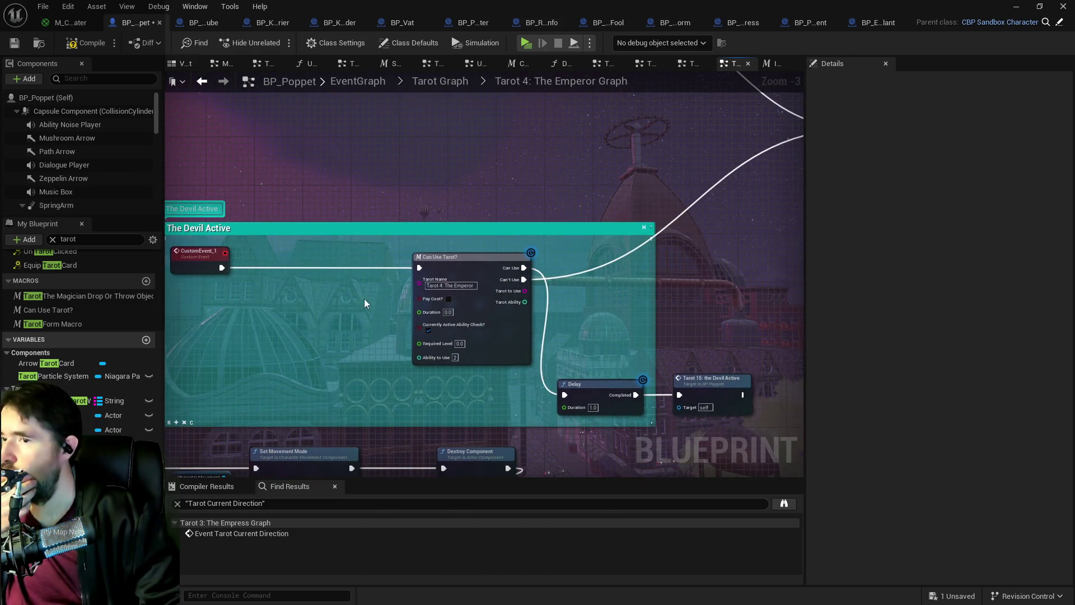
Step: Select CustomEvent_1 and enter 'The Emperor Shield' as its name in Details
right_click(218, 313)
type("The")
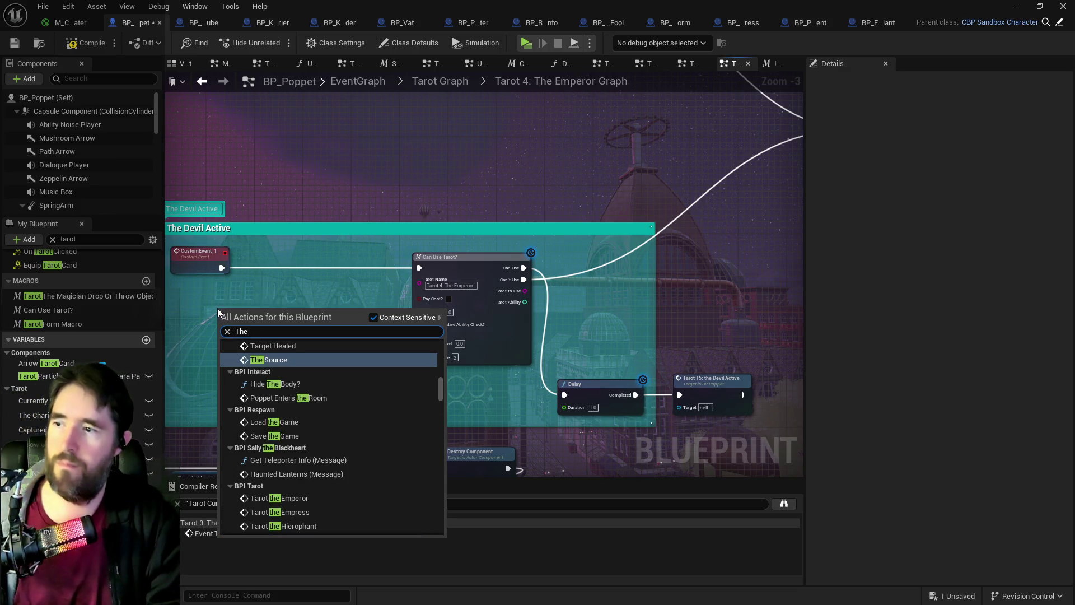
type(" Emperor")
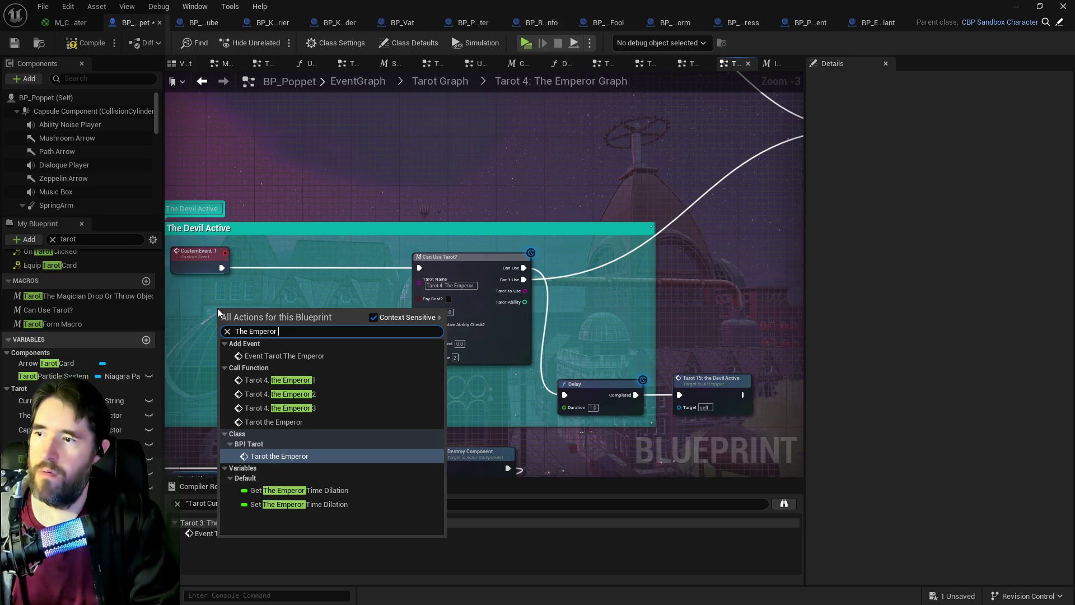
key("BackSpace")
key("BackSpace")
key("BackSpace")
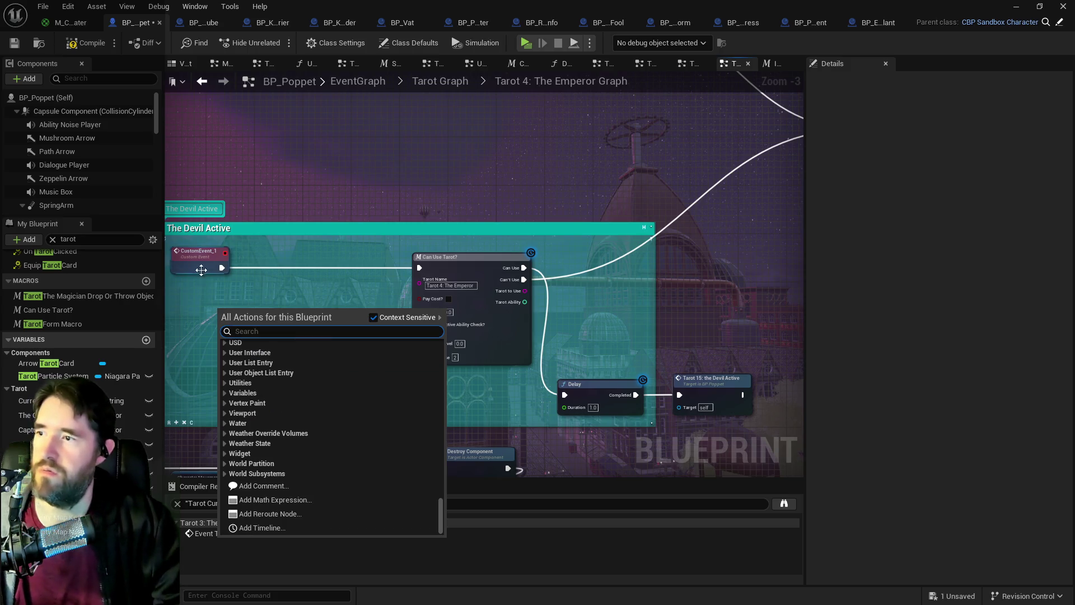
left_click(202, 270)
left_click(952, 113)
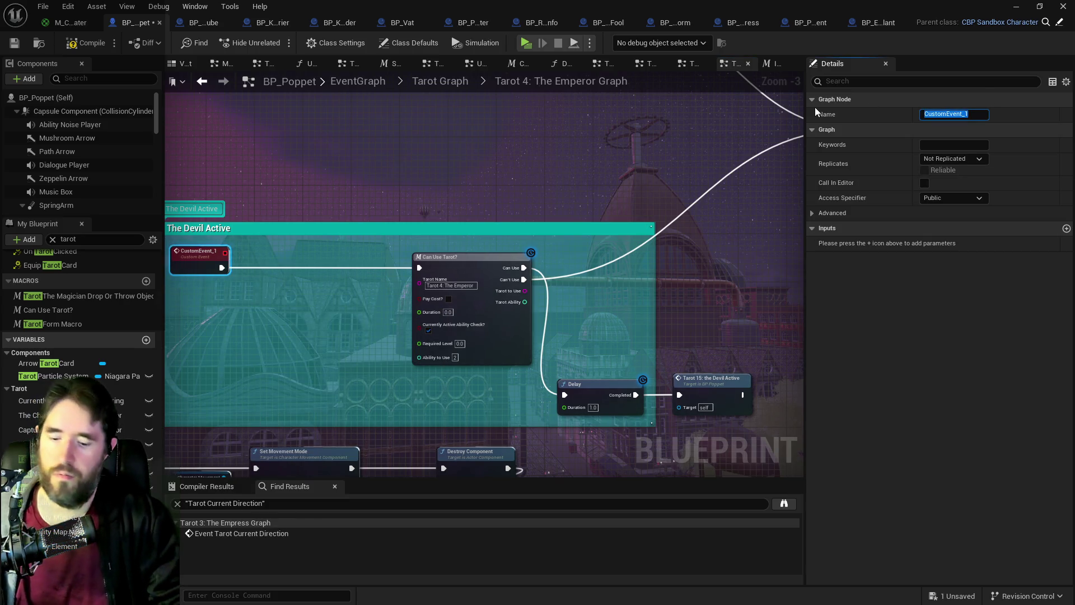
type("The Emp")
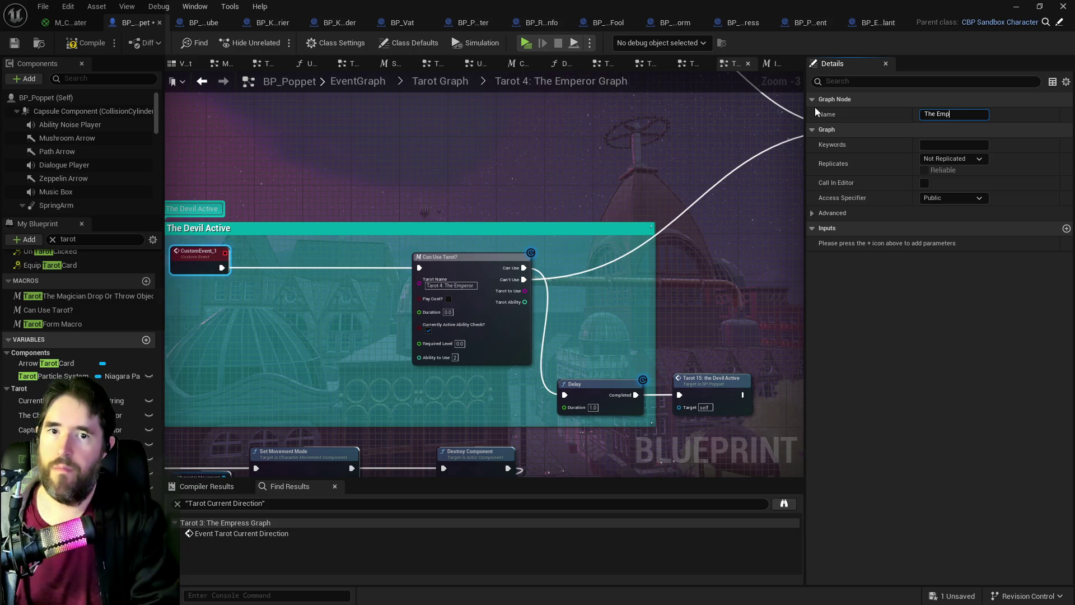
type("erio")
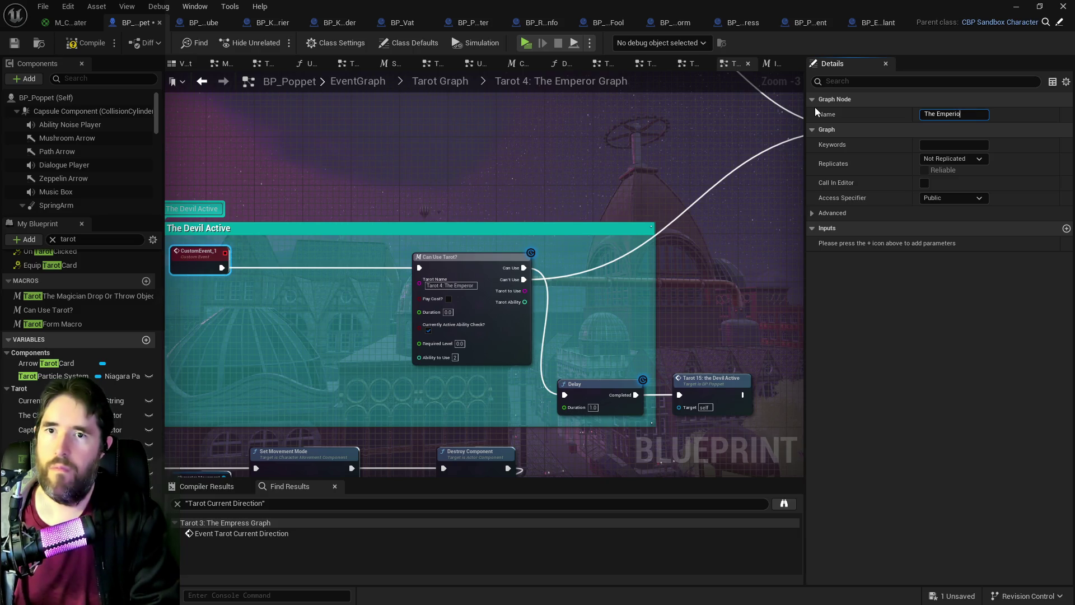
key("BackSpace")
key("BackSpace")
type("or")
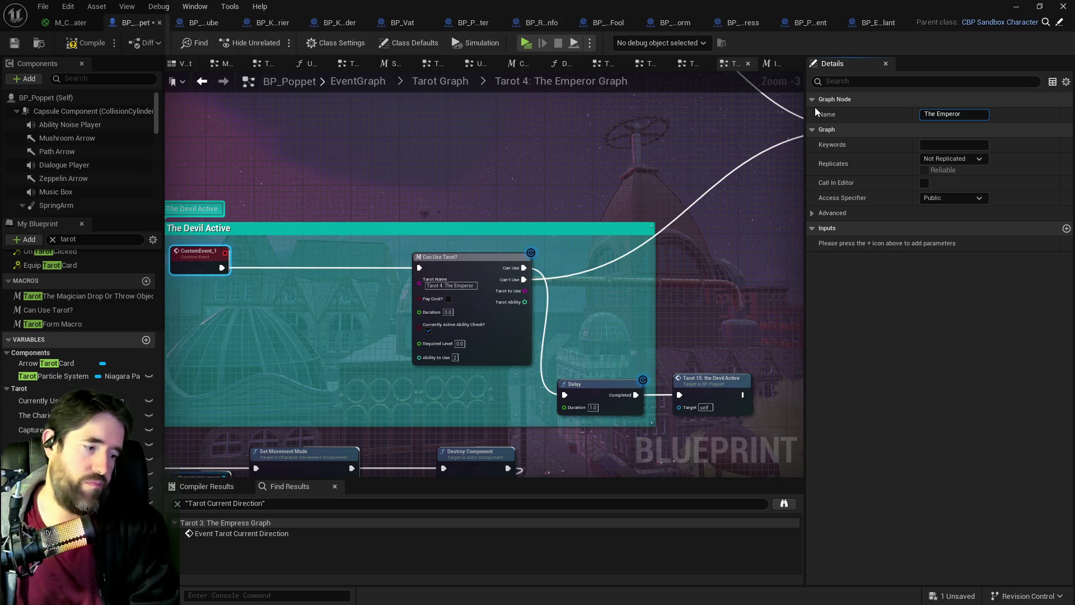
type(" Sh")
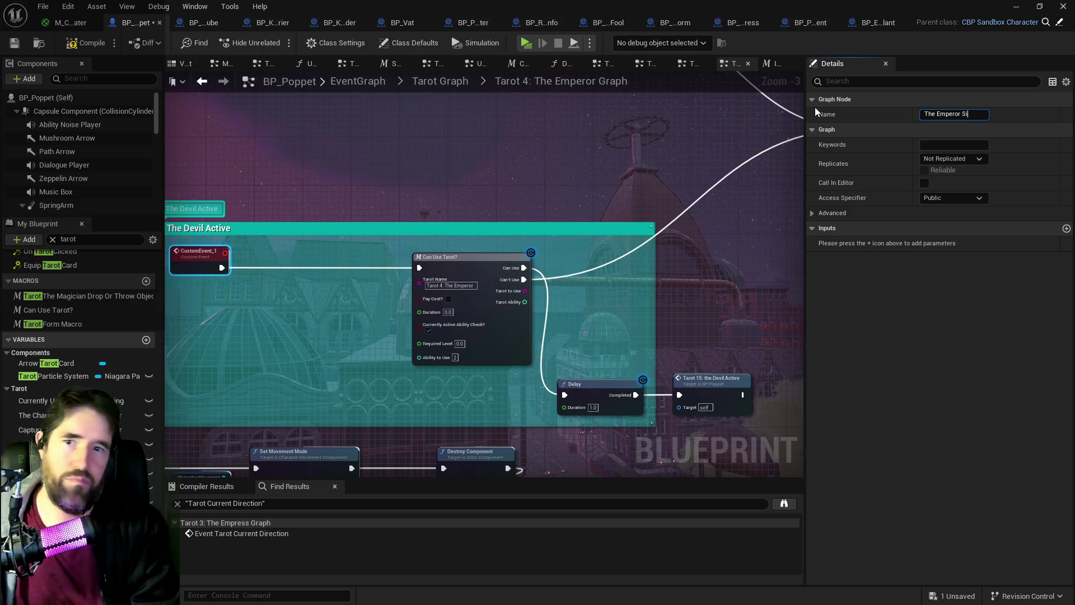
type("ield")
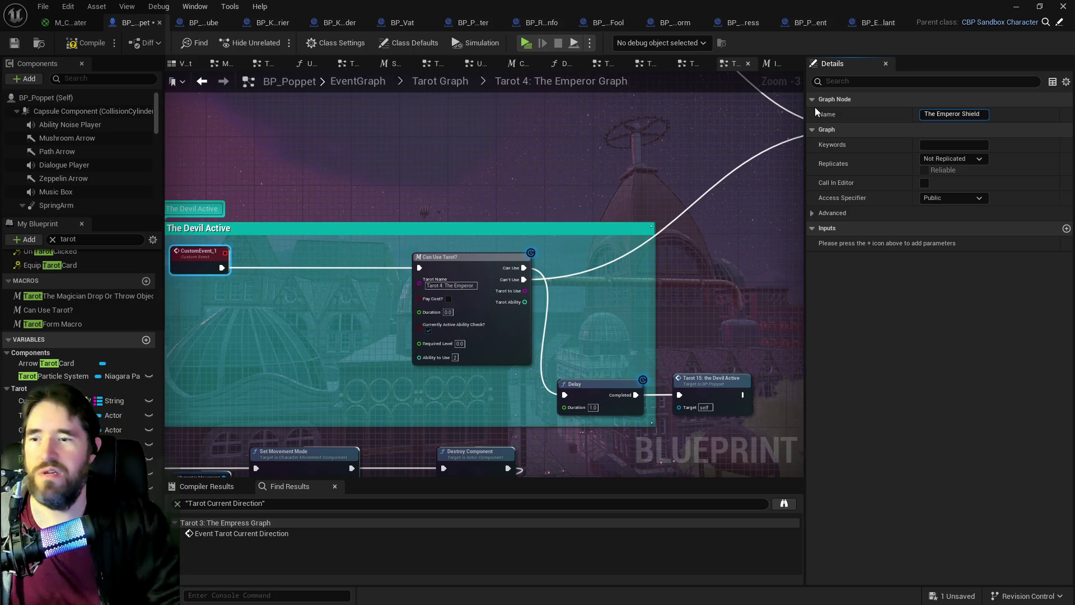
key("Return")
Step: Add a call node for The Emperor Shield event next to the Tarot 15 call
left_click(711, 387)
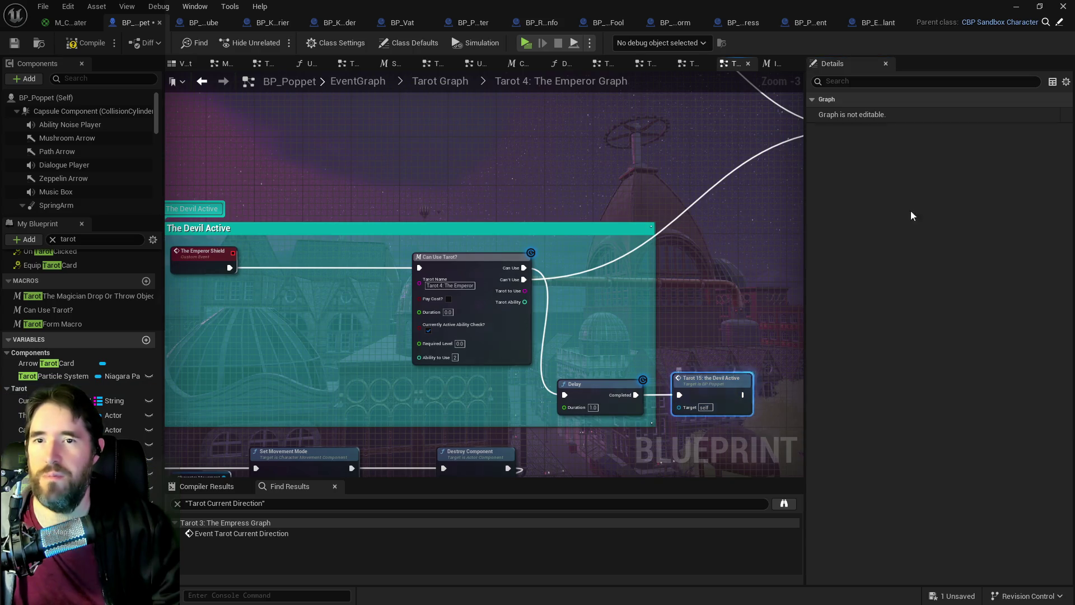
left_click_drag(616, 326, 609, 267)
right_click(698, 255)
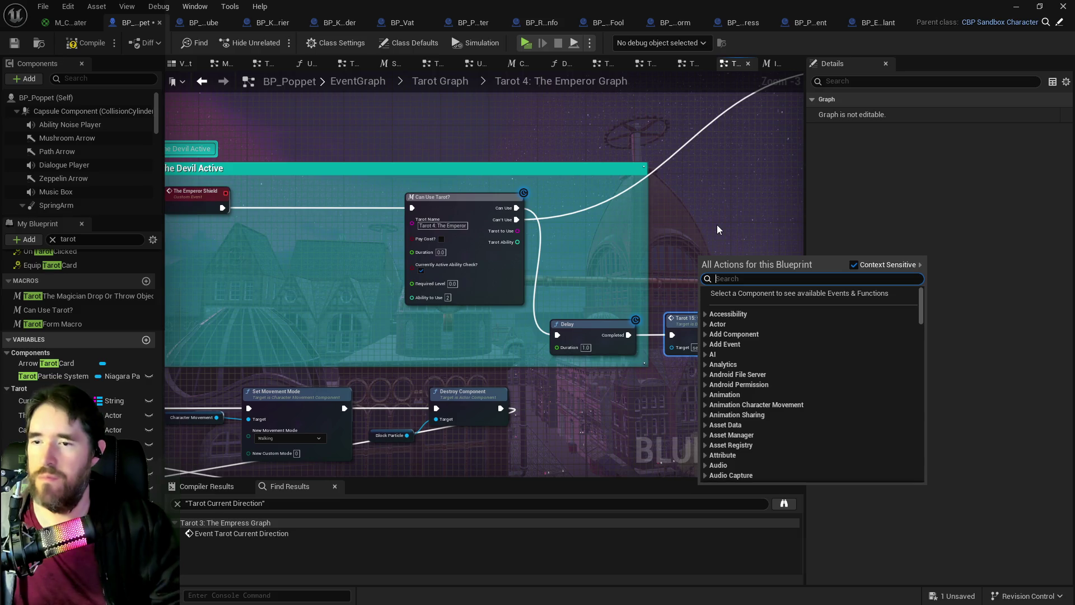
type("the mep")
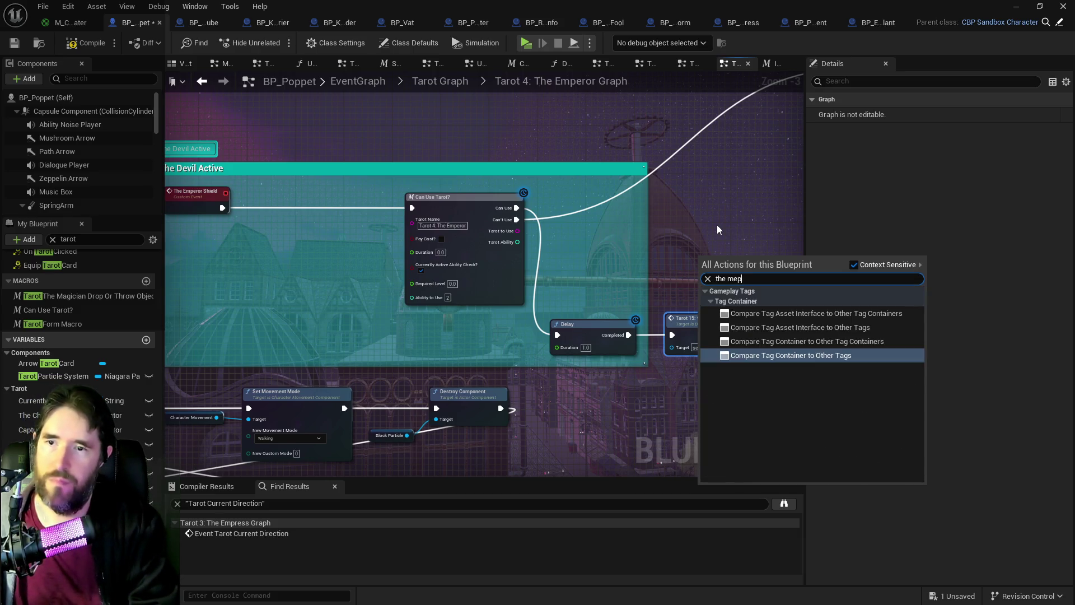
key("BackSpace")
key("BackSpace")
key("BackSpace")
type("emperor shie")
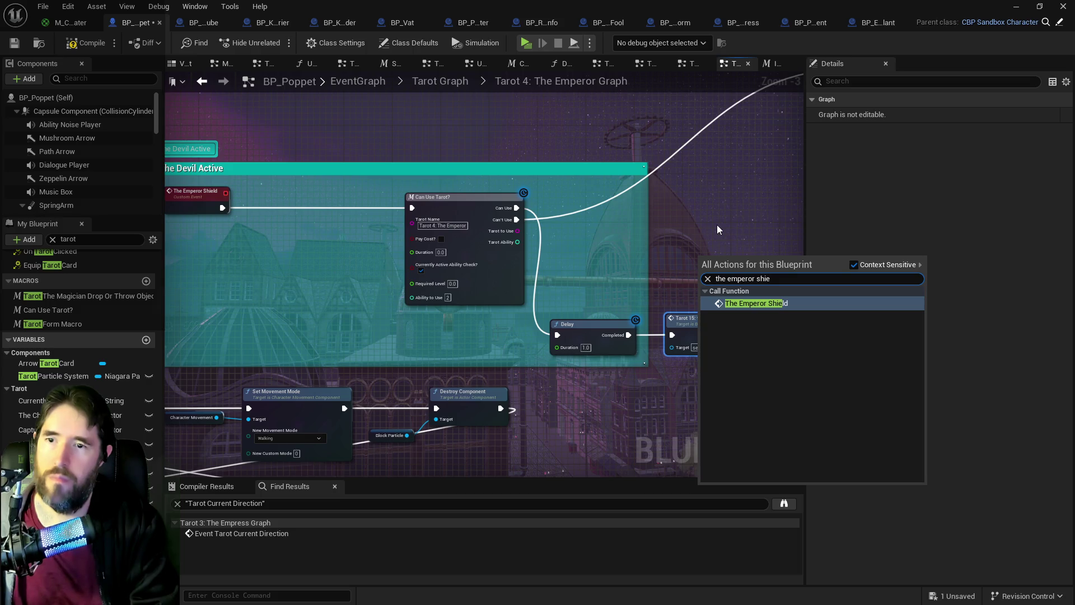
left_click(738, 307)
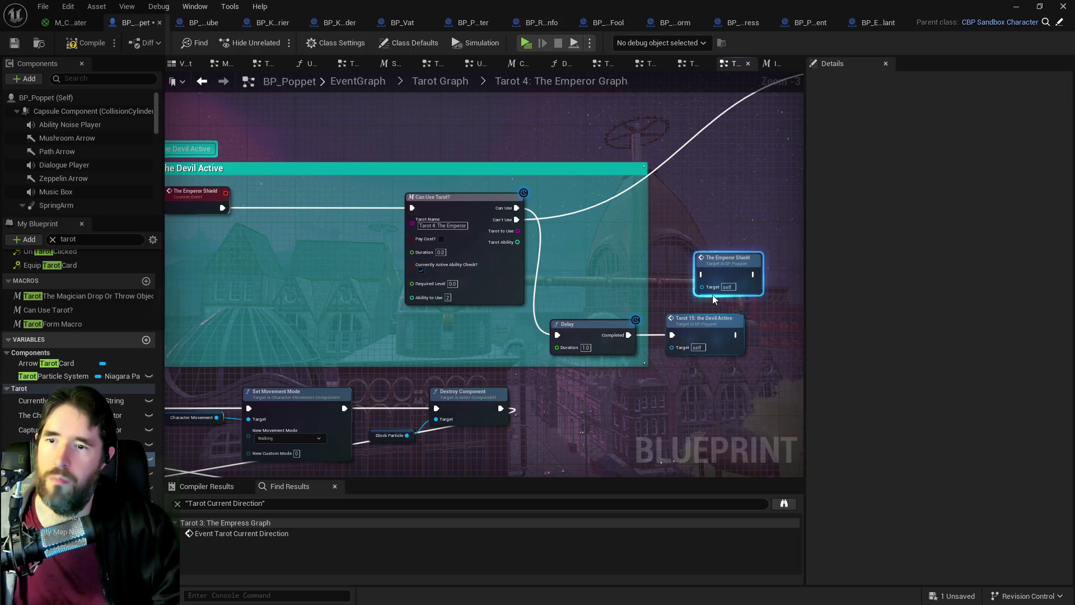
Step: Rename the event 'The Emperor Shield Active', wire Delay to it, and delete the Tarot 15 call
left_click(223, 207)
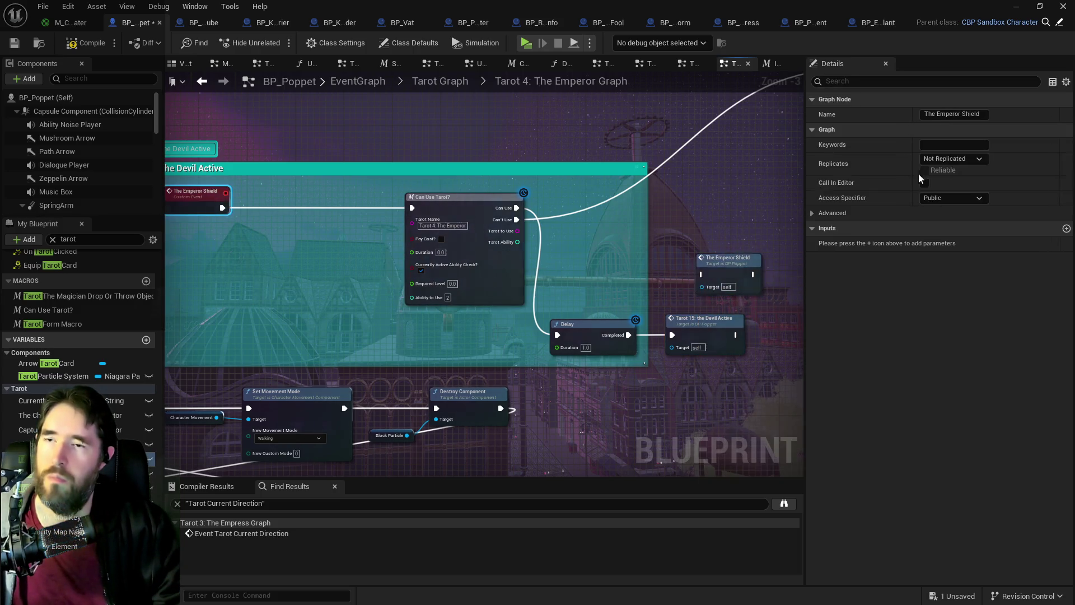
left_click(981, 115)
type("Active")
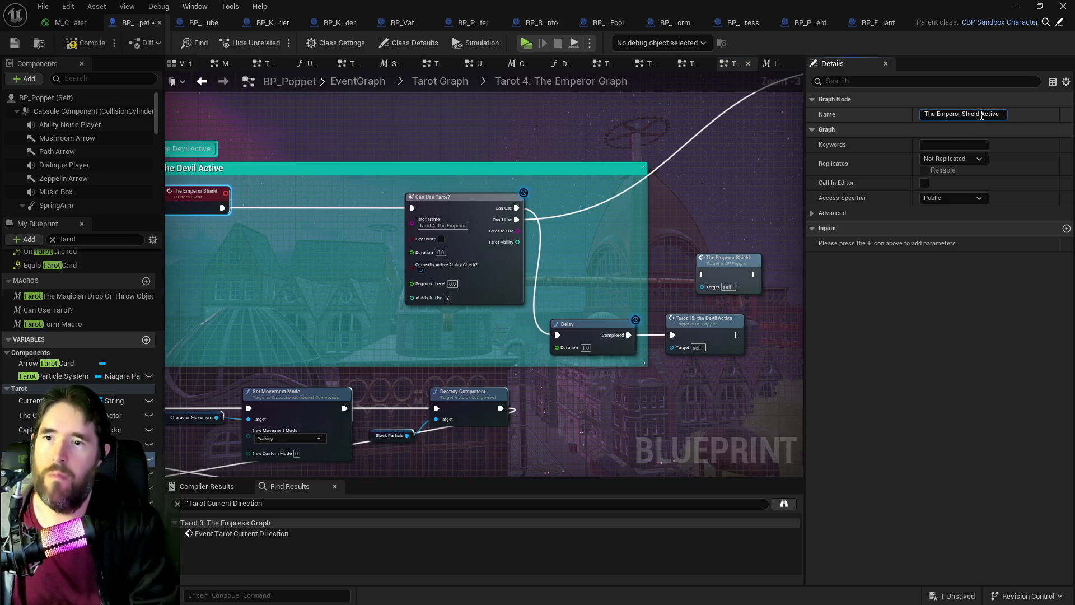
key("Return")
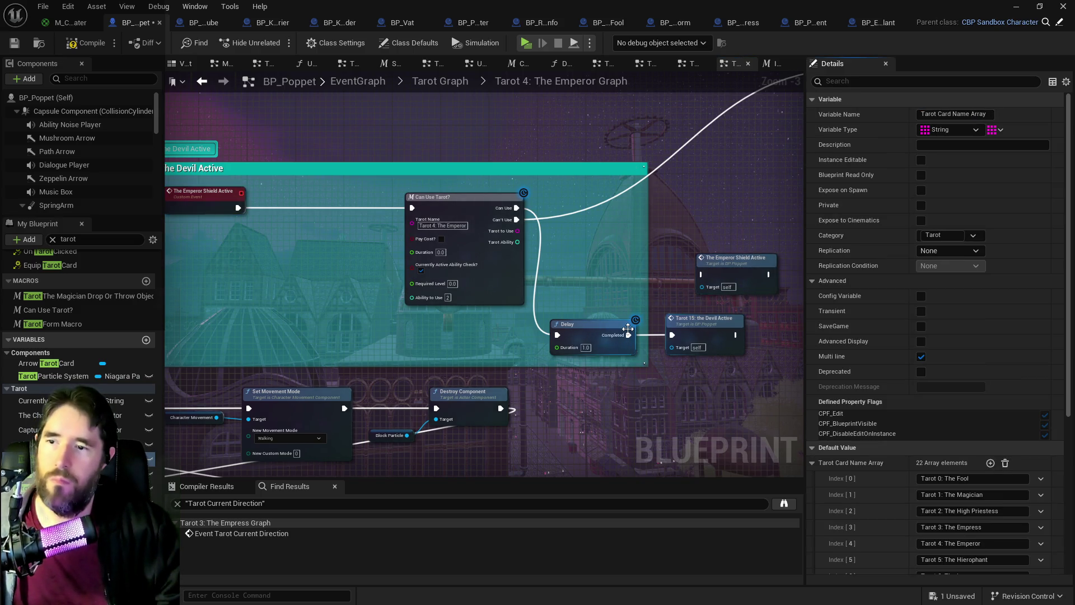
mouse_move(629, 335)
left_mouse_down()
mouse_move(661, 289)
mouse_move(702, 274)
mouse_move(726, 324)
mouse_move(709, 346)
mouse_move(710, 337)
left_mouse_up()
left_click(694, 330)
key("Delete")
Step: Paste another The Emperor Shield Active call and connect Add Gameplay Tag to it
scroll(713, 282, "down", 1)
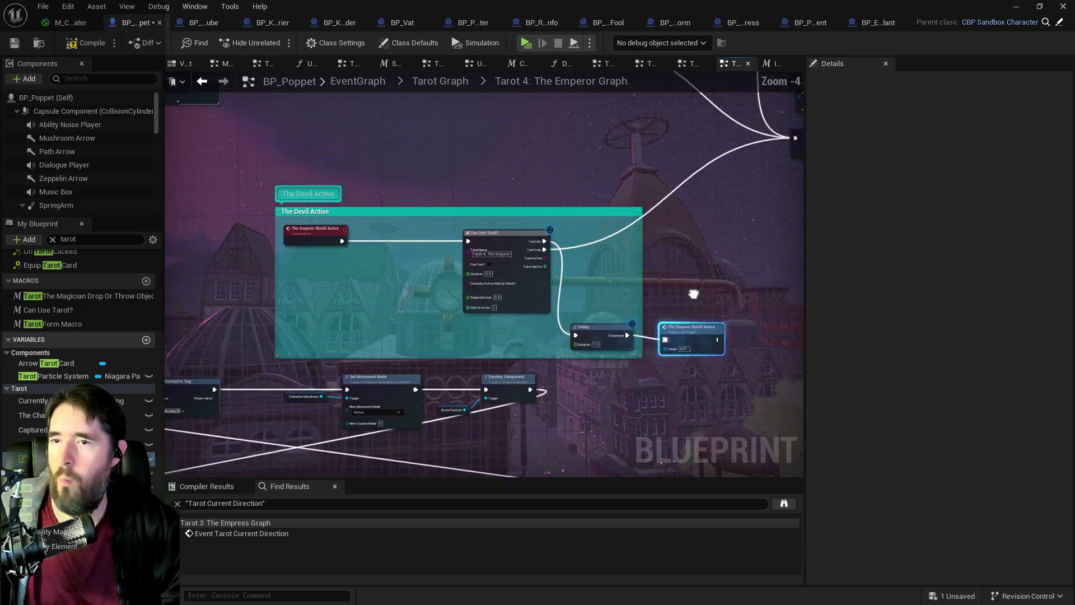
left_click_drag(593, 256, 231, 276)
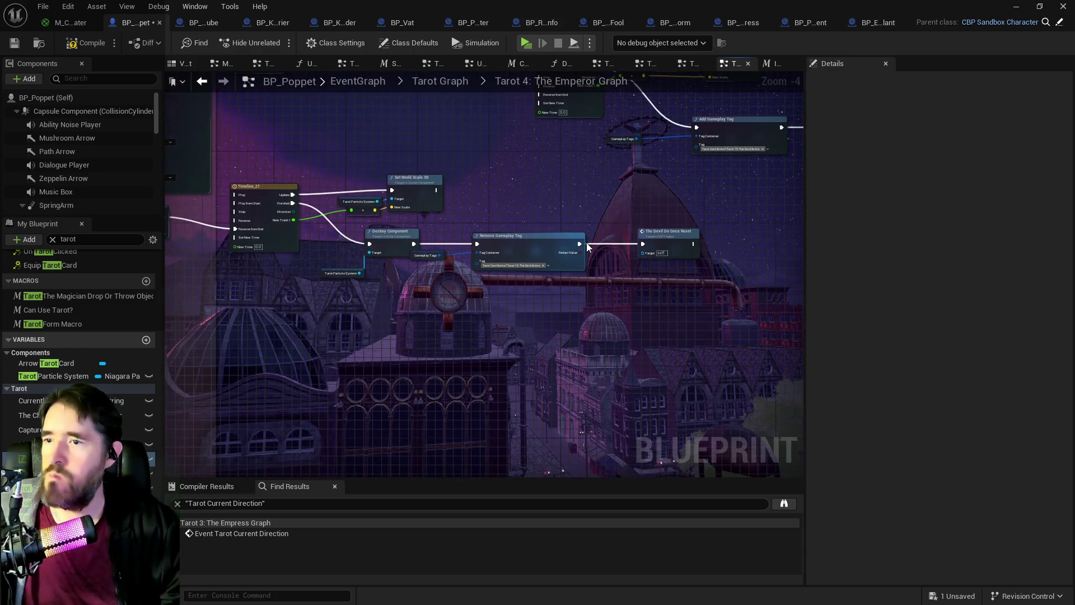
left_click_drag(636, 221, 234, 278)
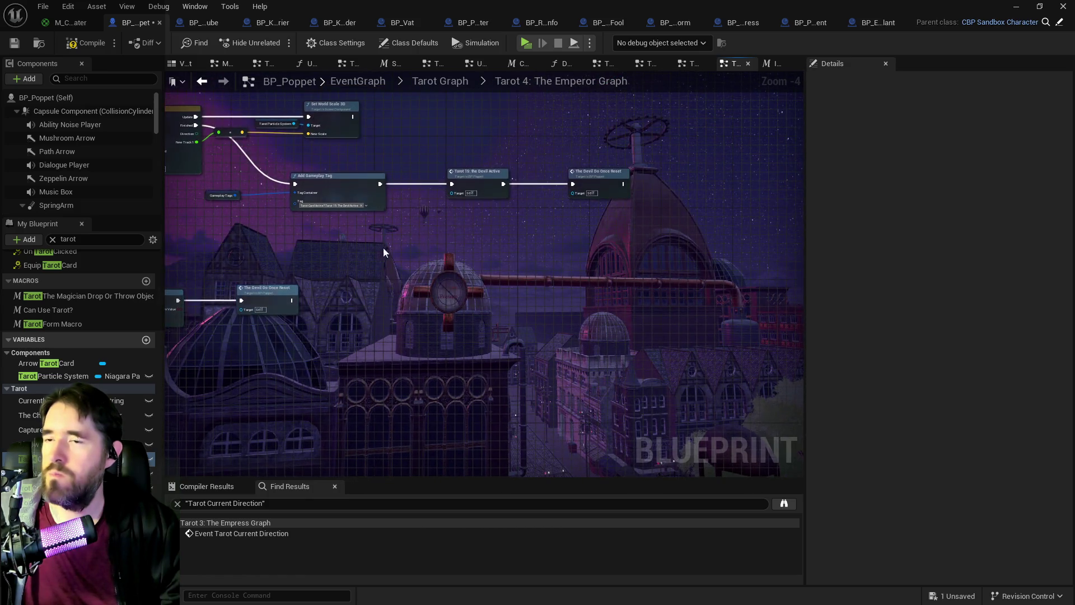
scroll(459, 206, "up", 1)
scroll(492, 237, "up", 1)
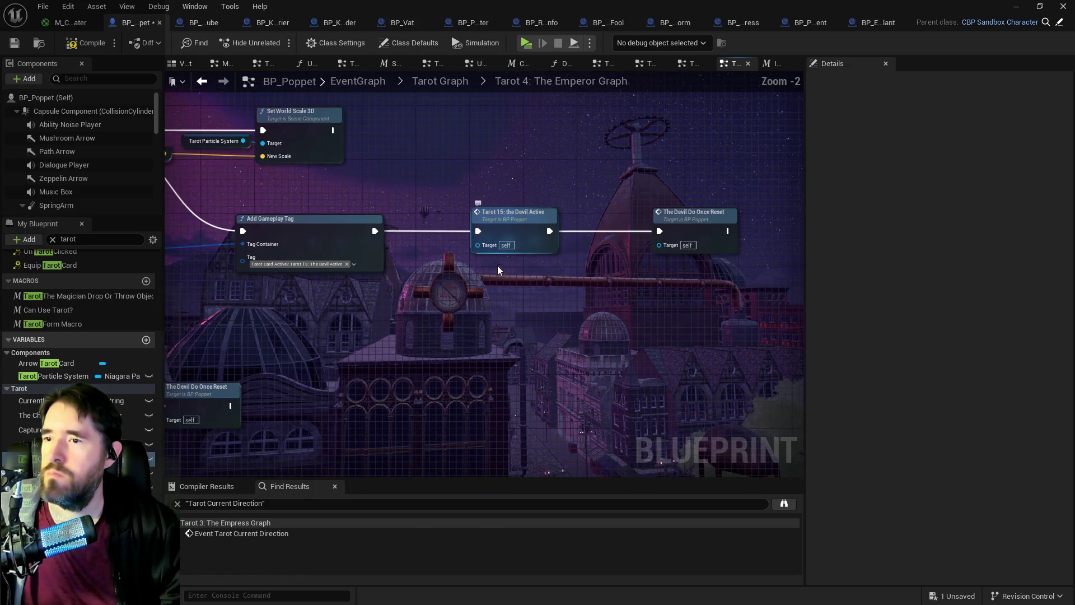
key("ctrl+v")
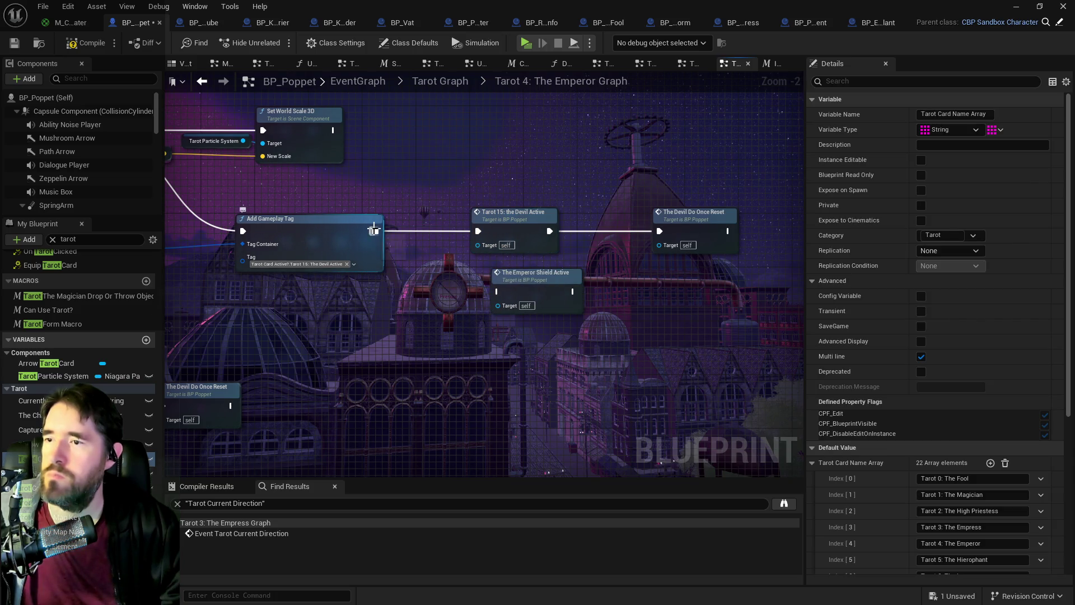
left_click_drag(375, 230, 496, 291)
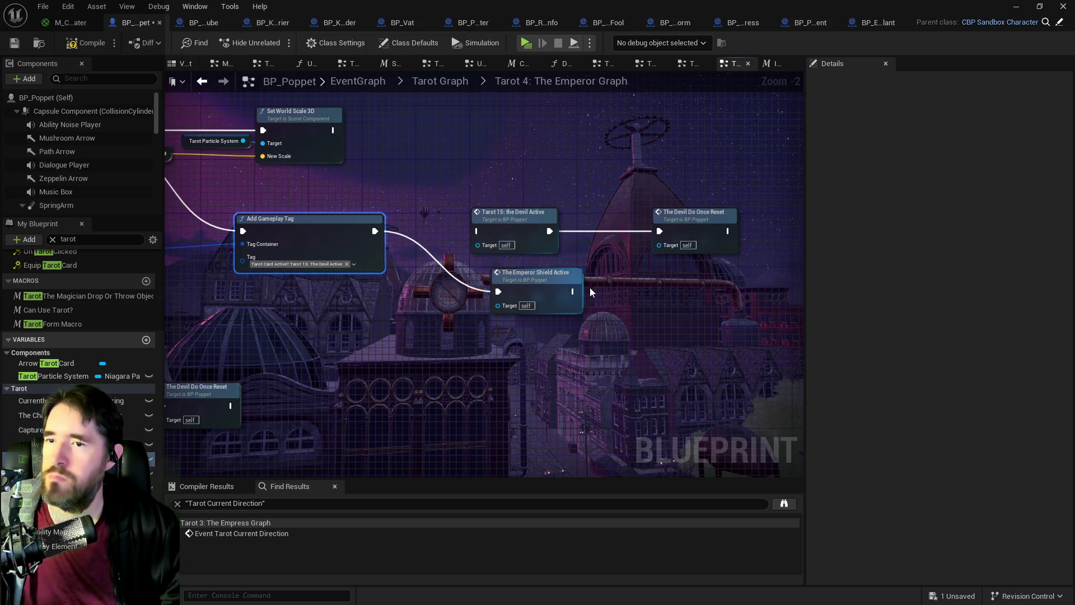
scroll(503, 327, "down", 4)
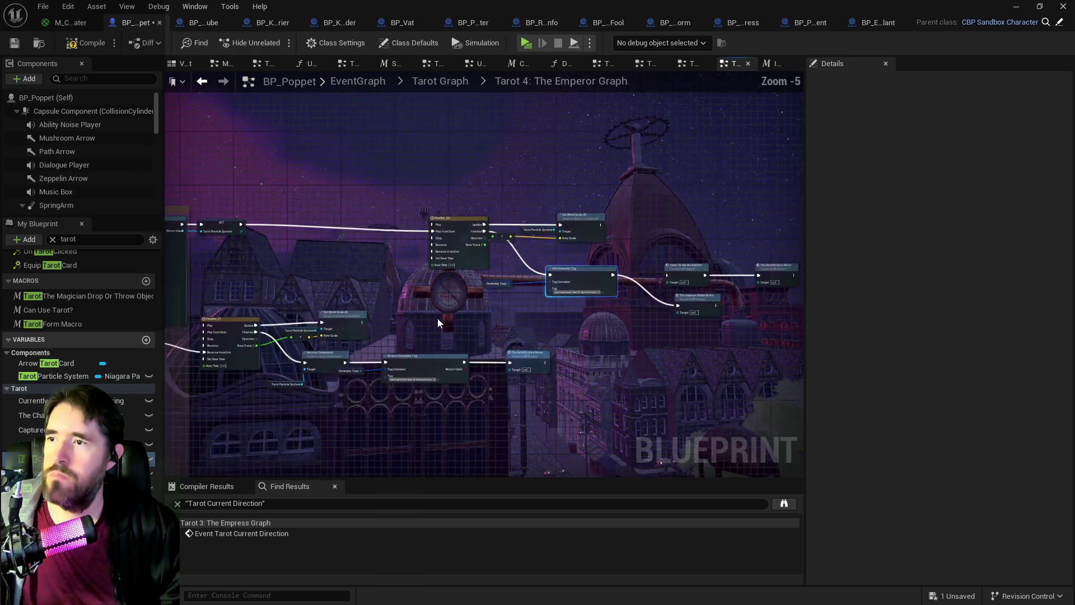
scroll(504, 295, "up", 3)
scroll(394, 311, "up", 1)
mouse_move(405, 307)
left_mouse_down()
mouse_move(633, 314)
mouse_move(334, 295)
left_mouse_up()
left_click_drag(394, 309, 579, 305)
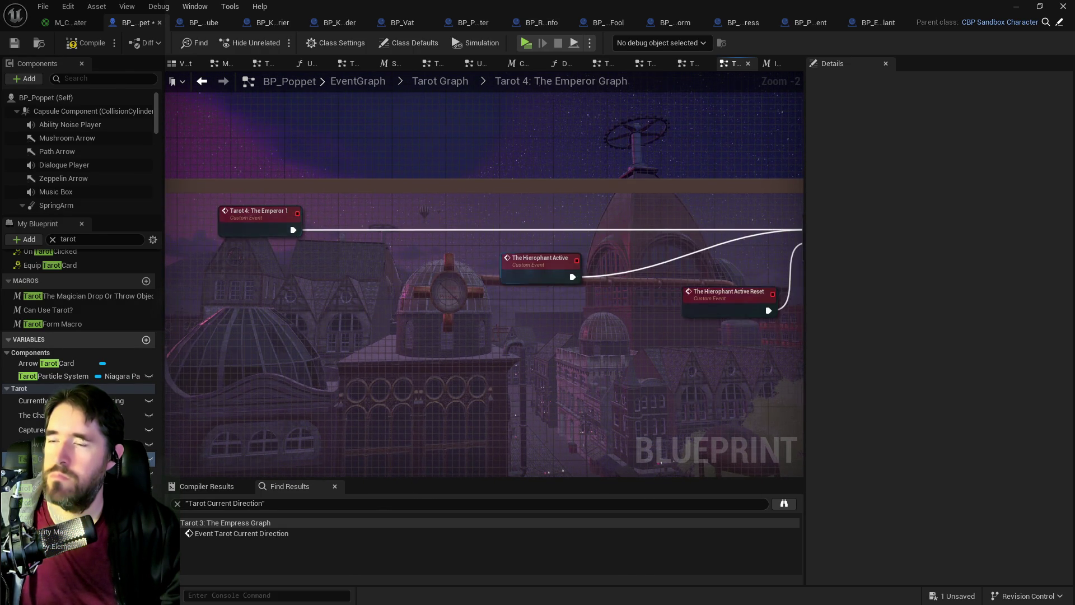
Step: Rename the copied Hierophant Active Reset event to 'The Emperor Shield Reset' and shift it left
left_click_drag(455, 251, 214, 258)
left_click(475, 305)
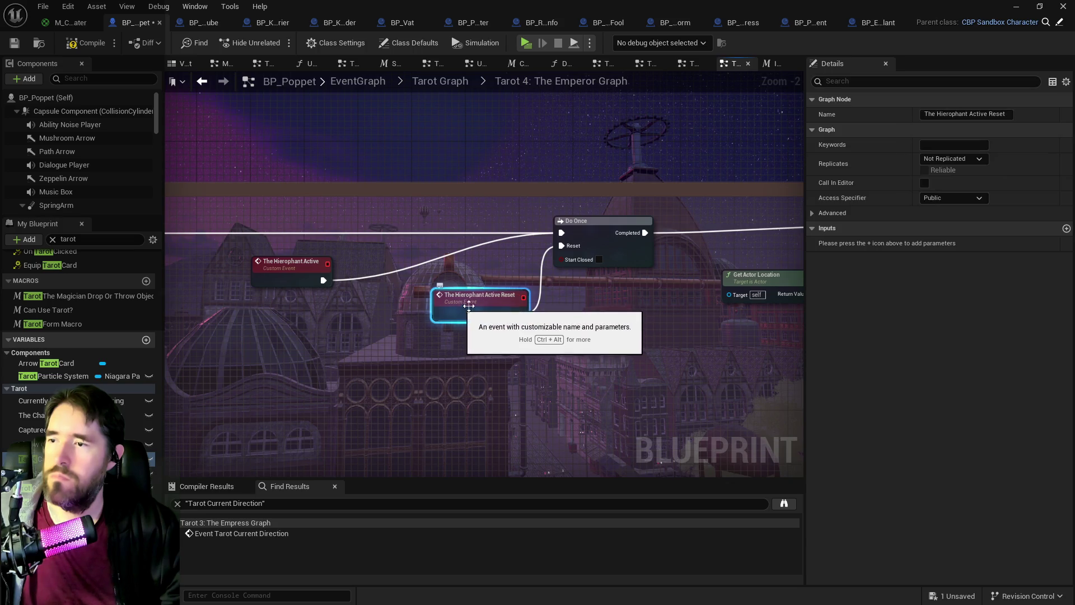
left_click(986, 113)
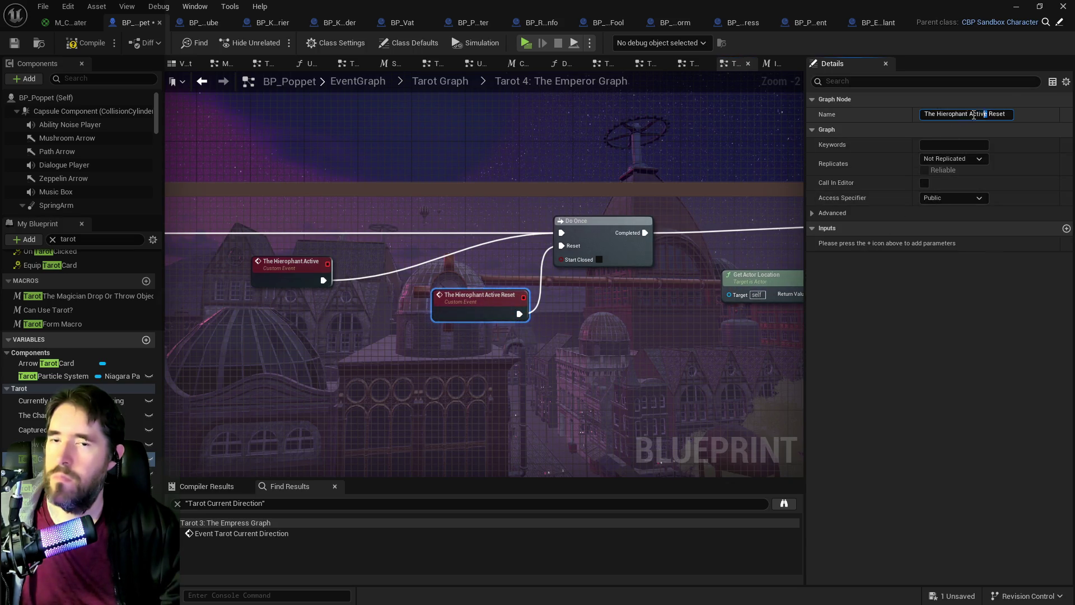
key("ctrl+v")
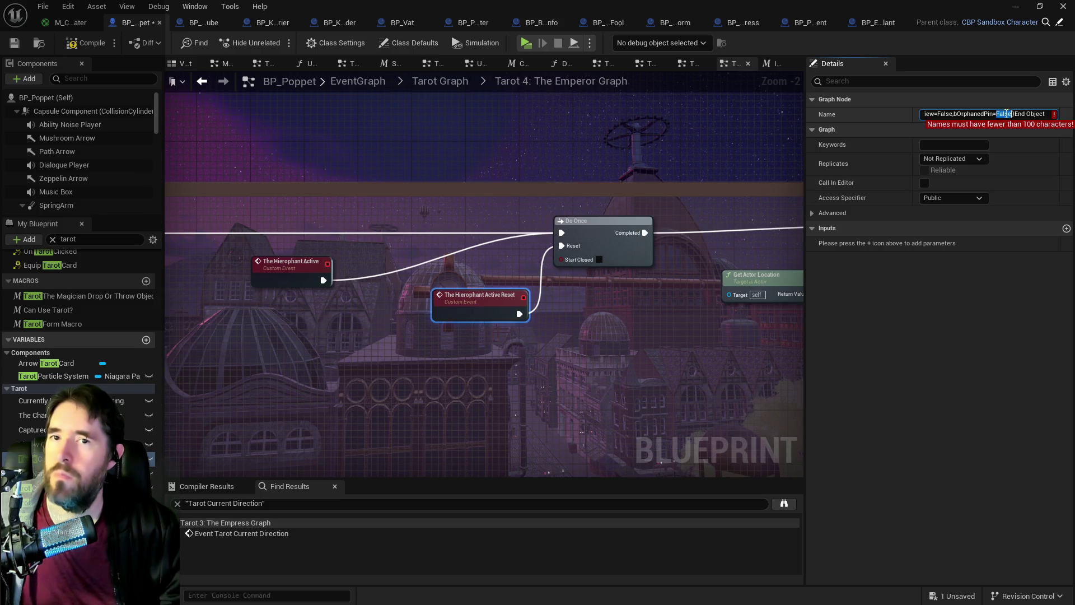
key("ctrl+a")
type("The Empe")
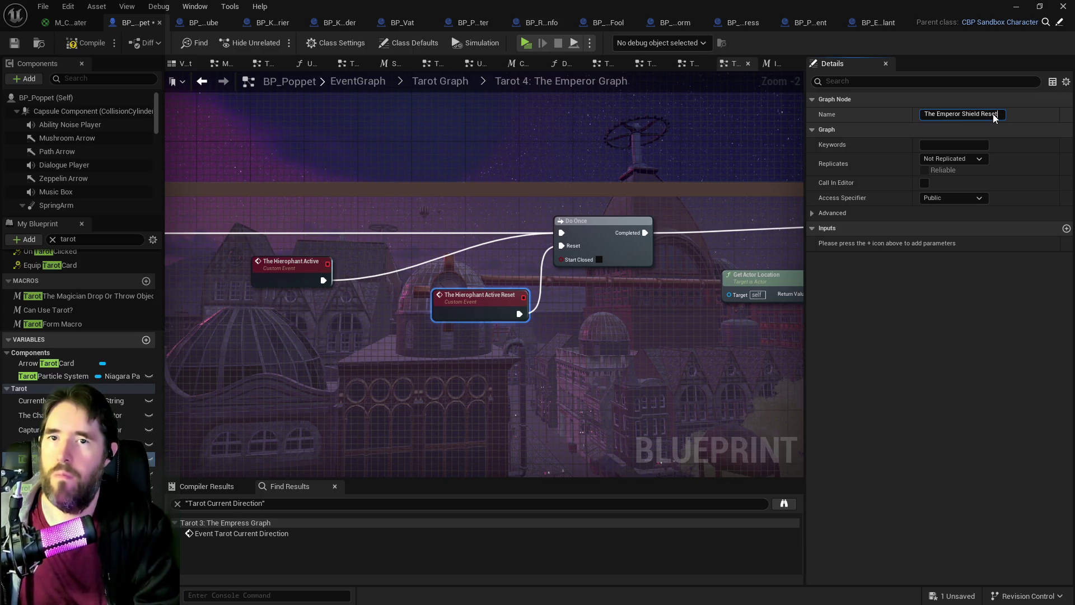
key("Return")
left_click_drag(437, 252, 431, 262)
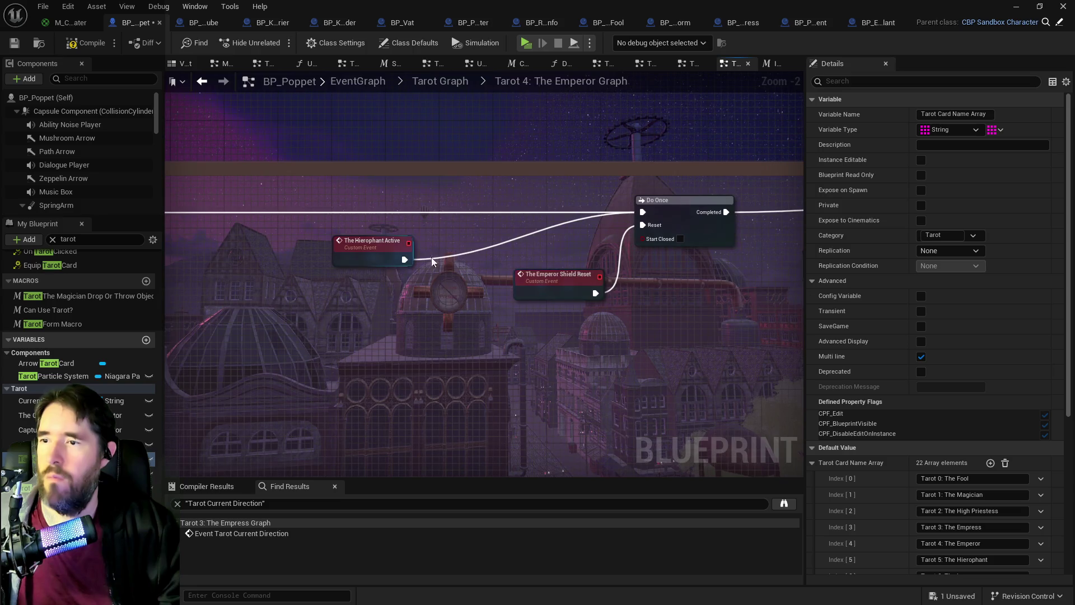
left_click(373, 250)
left_click_drag(560, 287, 506, 293)
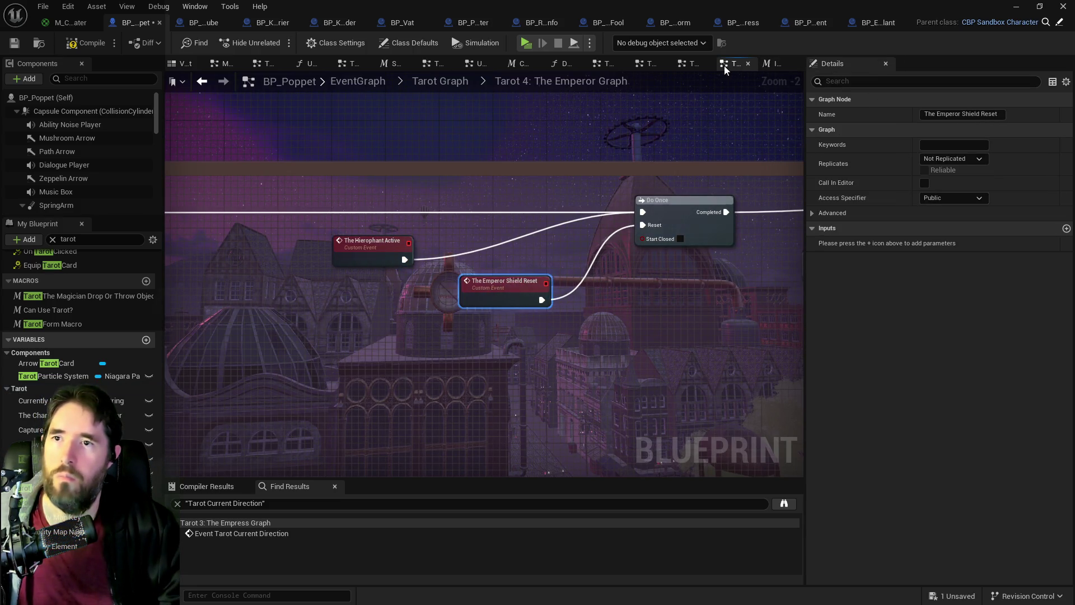
Step: Compare with the Tarot 15: The Devil_2 graph, then delete the leftover Hierophant Active event
left_click(688, 65)
mouse_move(512, 289)
left_mouse_down()
mouse_move(650, 257)
mouse_move(543, 280)
left_mouse_up()
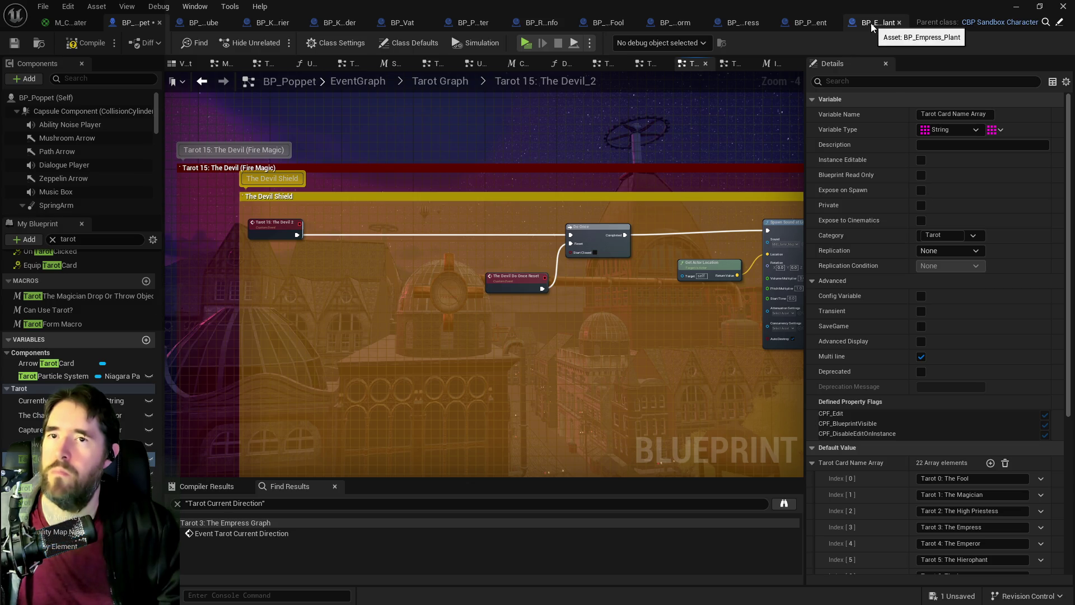
left_click(729, 63)
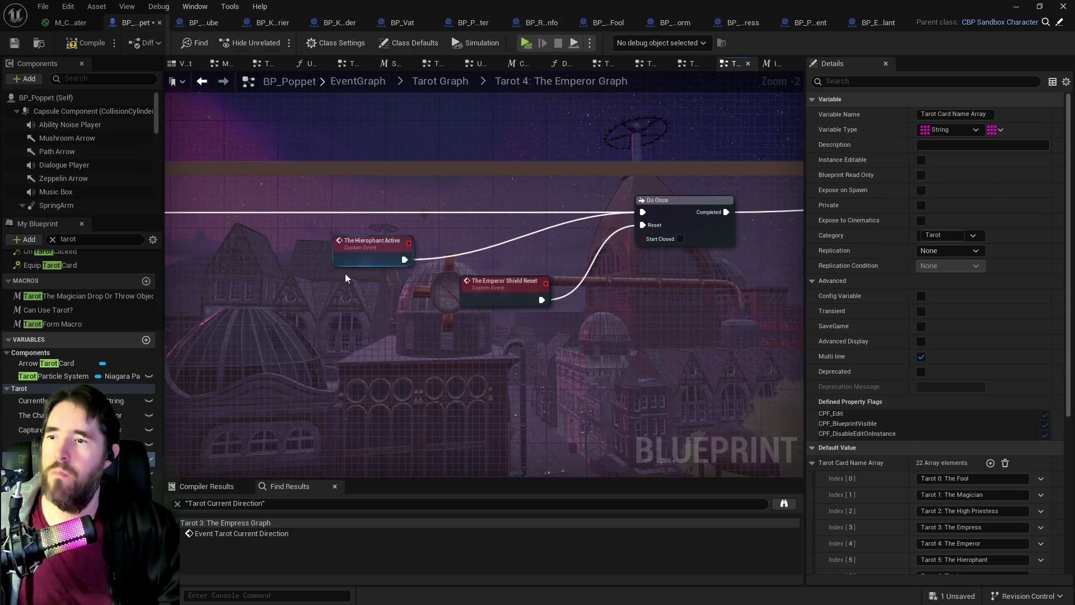
left_click(364, 252)
key("Delete")
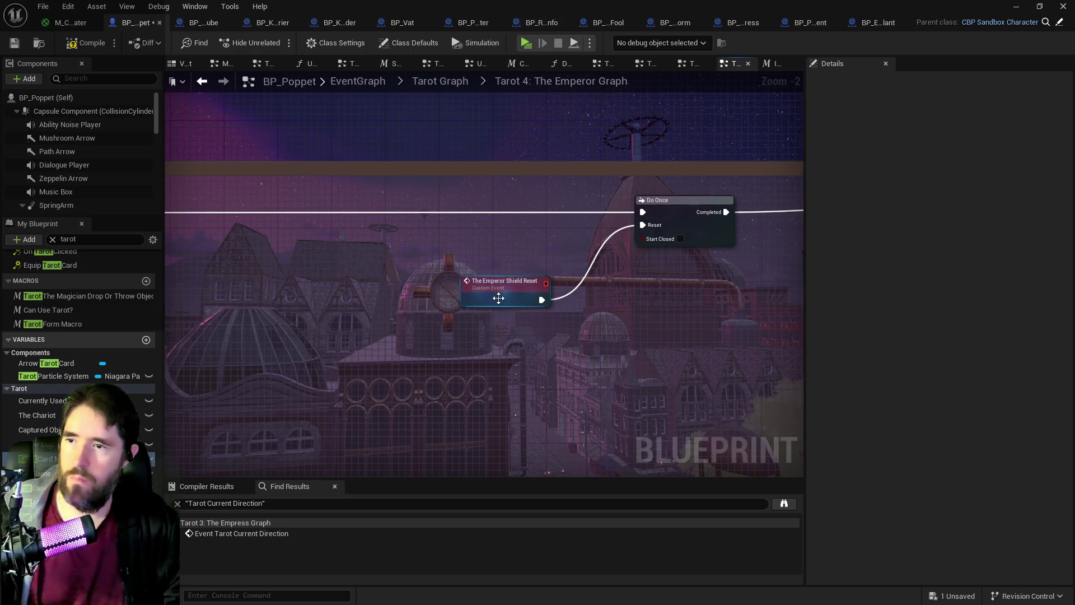
left_click_drag(499, 298, 499, 270)
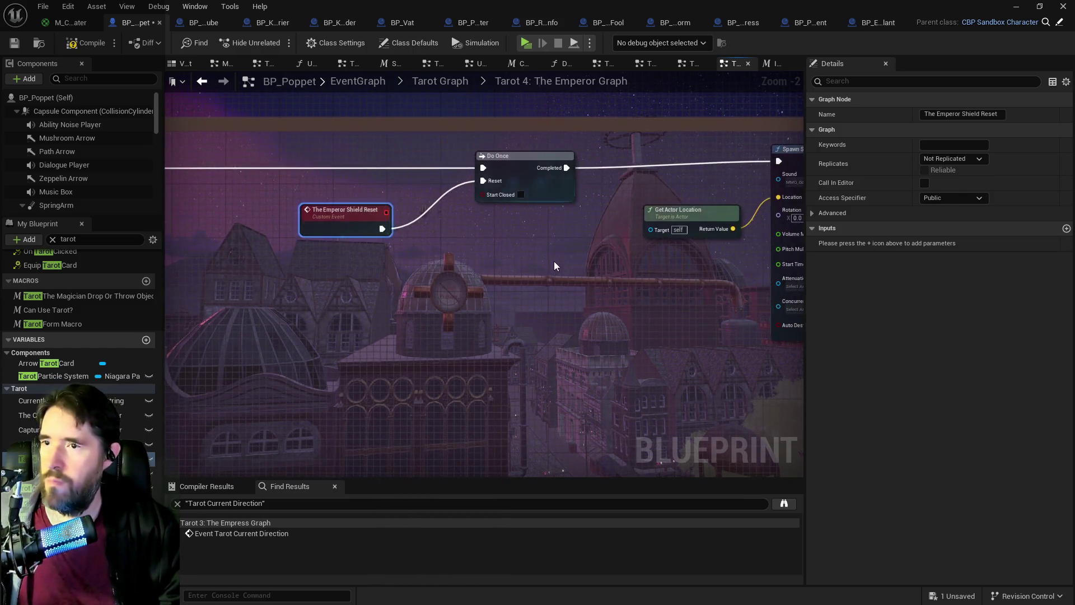
scroll(555, 266, "down", 1)
mouse_move(720, 276)
left_mouse_down()
mouse_move(562, 292)
mouse_move(528, 273)
left_mouse_up()
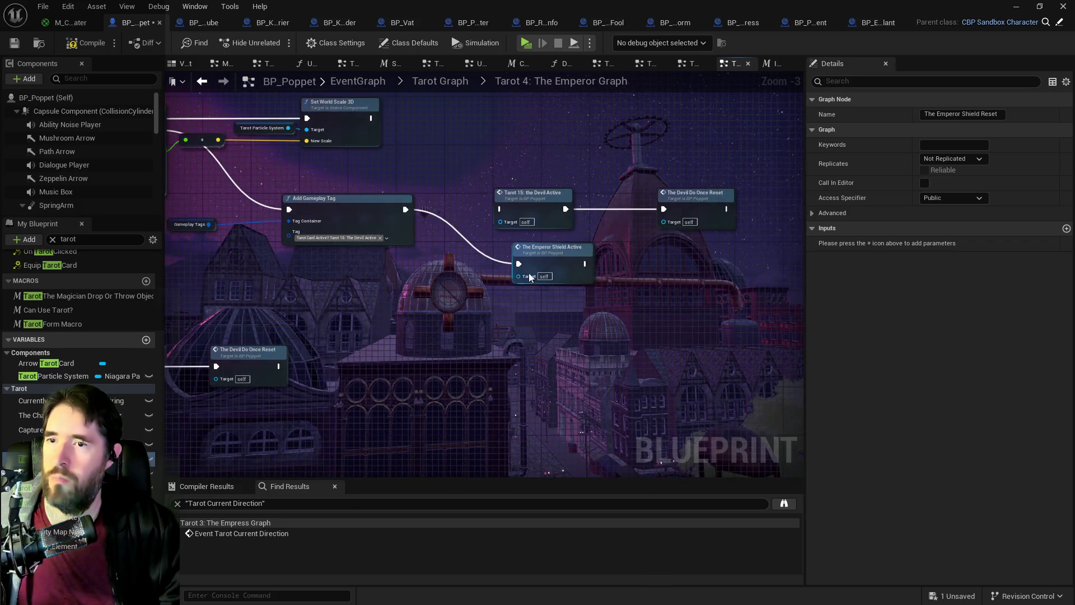
Step: Add a The Emperor Shield Reset call wired from Emperor Shield Active, delete the leftover Devil calls, and save
right_click(648, 252)
type("the empe")
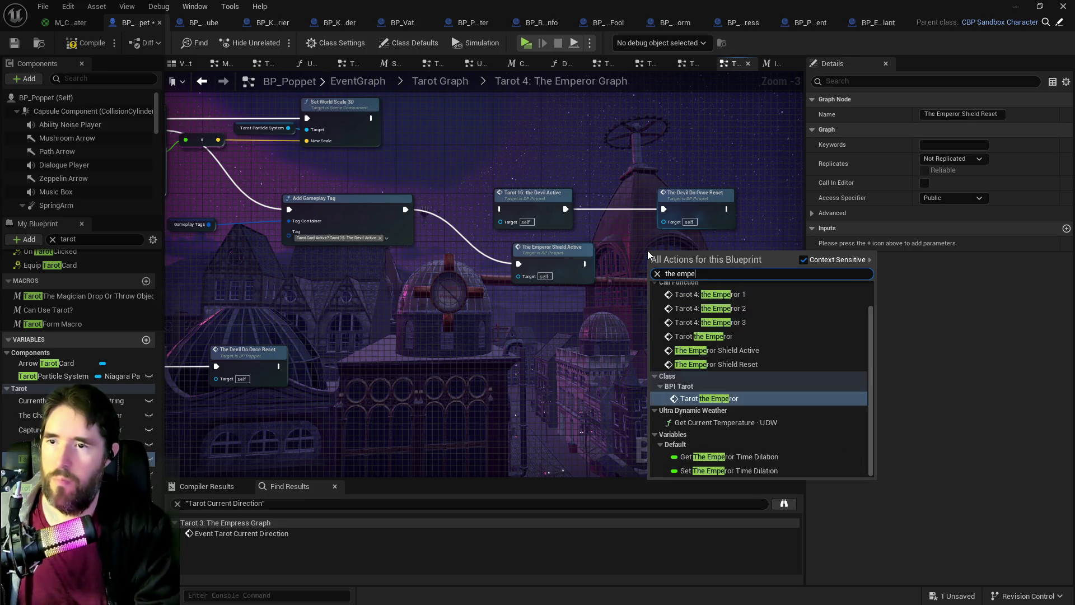
type("ror shi")
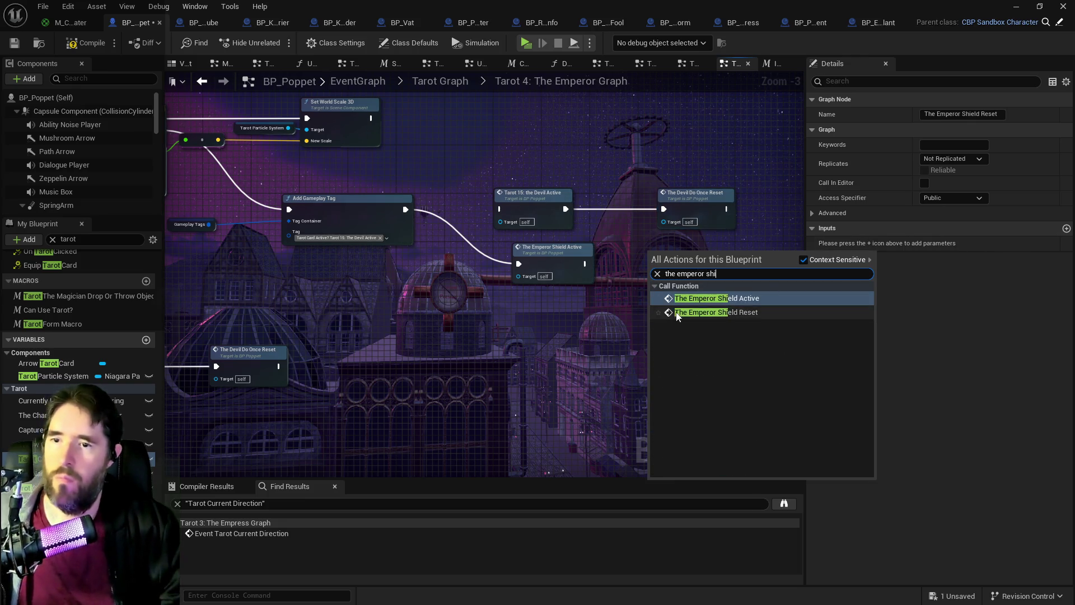
left_click(678, 312)
mouse_move(585, 263)
left_mouse_down()
mouse_move(597, 288)
mouse_move(651, 272)
left_mouse_up()
mouse_move(491, 176)
left_mouse_down()
mouse_move(560, 219)
mouse_move(679, 221)
mouse_move(684, 250)
mouse_move(685, 220)
mouse_move(685, 253)
left_mouse_up()
key("Delete")
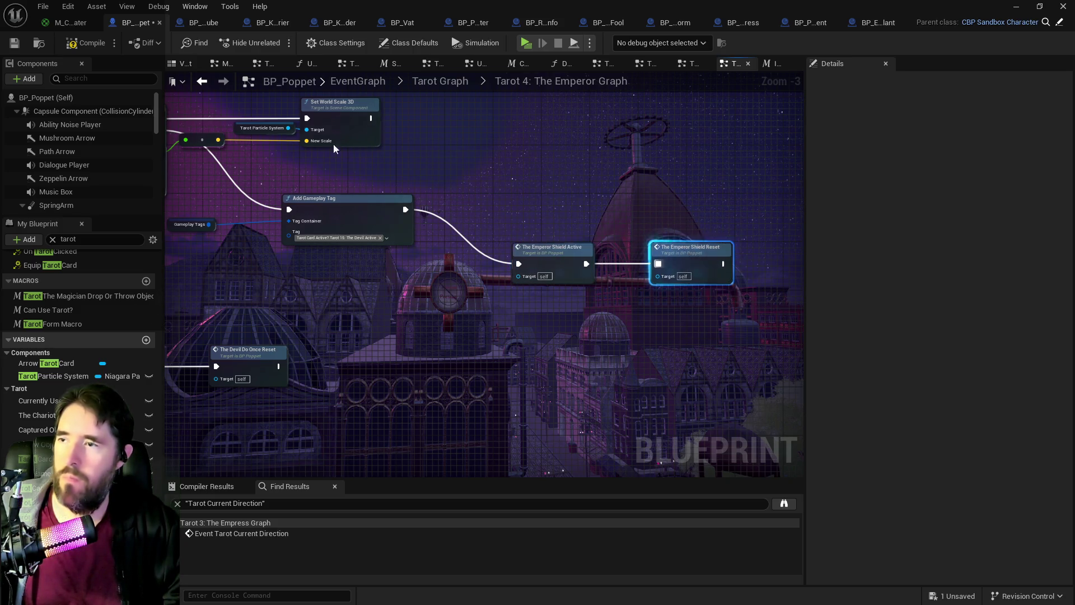
left_click(15, 44)
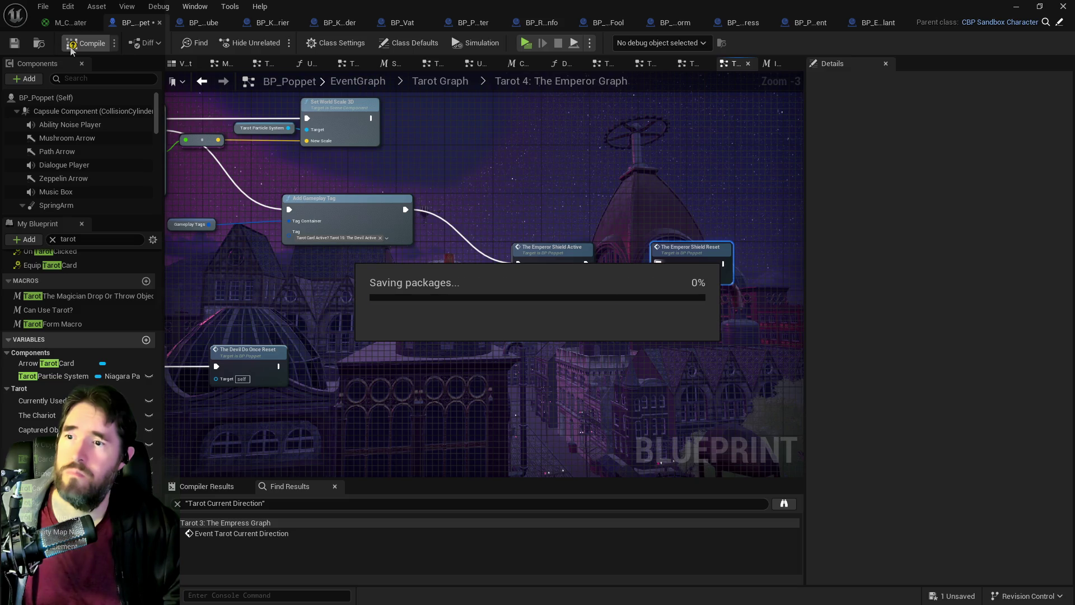
Step: Move the Emperor Shield call under Remove Gameplay Tag and delete The Devil Do Once Reset call
mouse_move(526, 172)
left_mouse_down()
mouse_move(720, 276)
mouse_move(705, 205)
left_mouse_up()
left_click(704, 205)
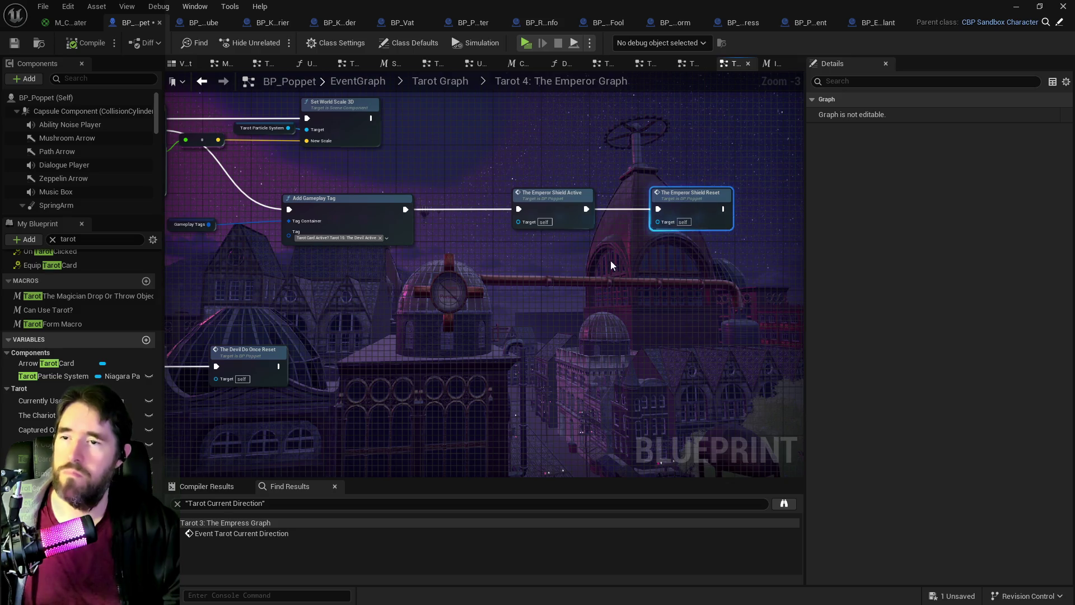
scroll(563, 274, "down", 1)
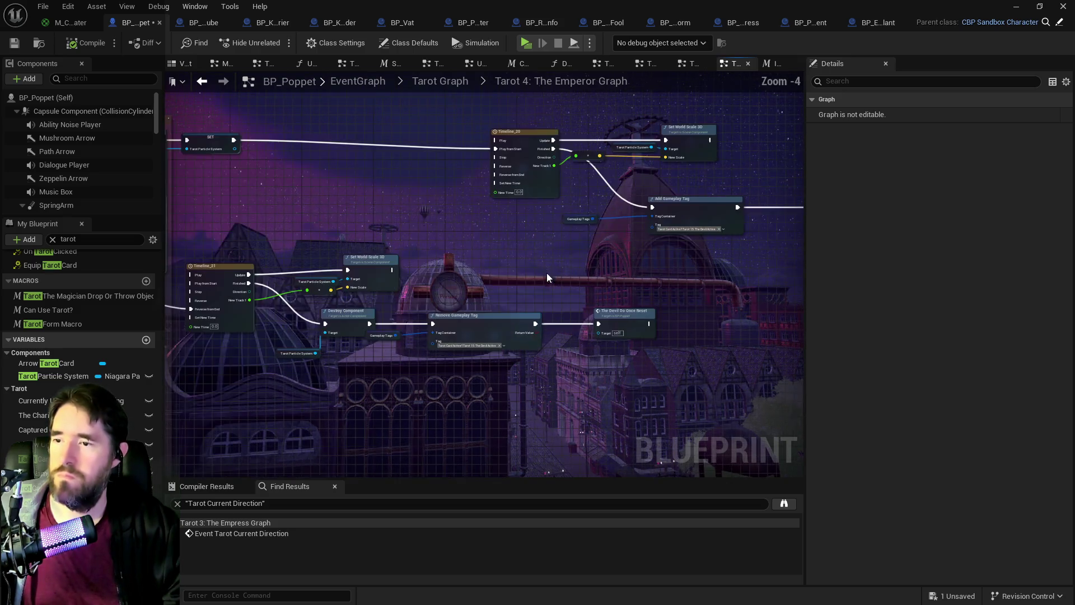
scroll(594, 273, "up", 1)
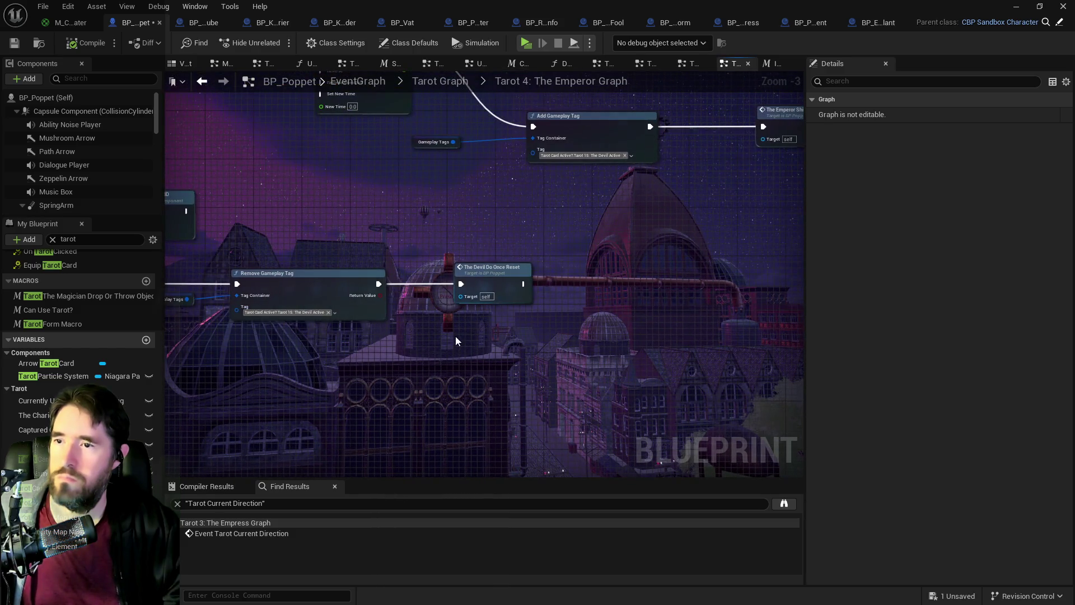
key("ctrl+x")
key("ctrl+v")
mouse_move(371, 286)
left_mouse_down()
mouse_move(467, 345)
mouse_move(503, 289)
left_mouse_up()
left_click(496, 299)
key("Delete")
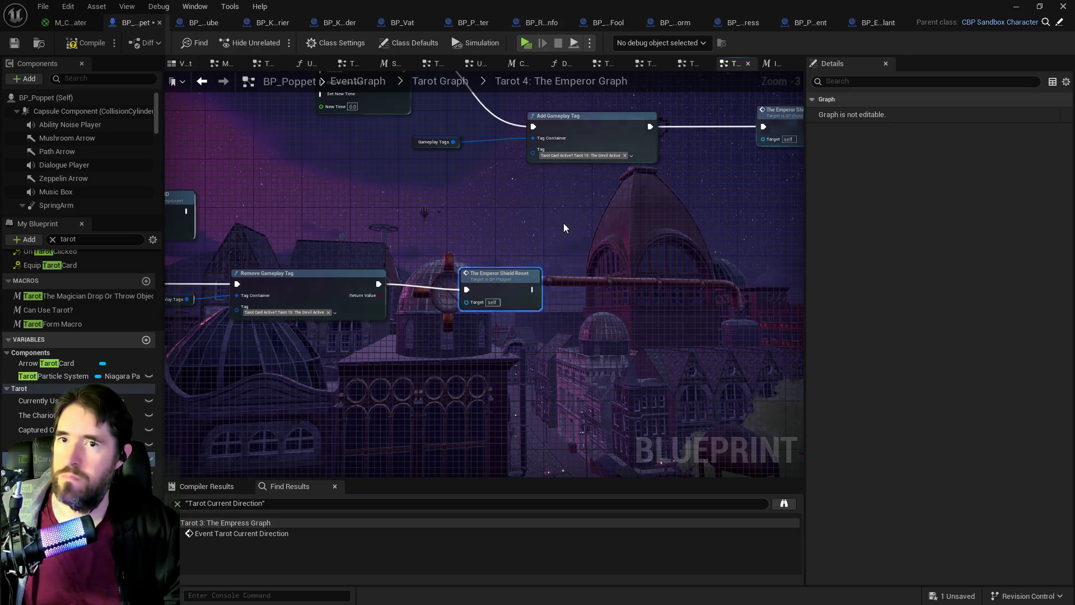
Step: Rename the event to The Emperor Shield Do Once Reset, save, and select the Has Tag node
left_click_drag(390, 233, 493, 241)
double_click(602, 281)
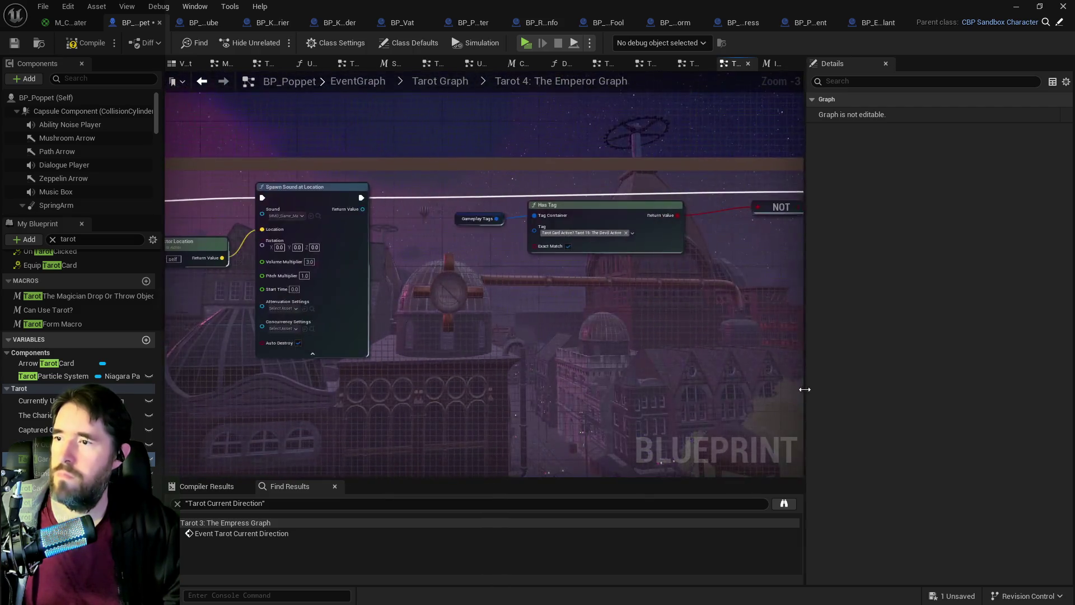
left_click(361, 267)
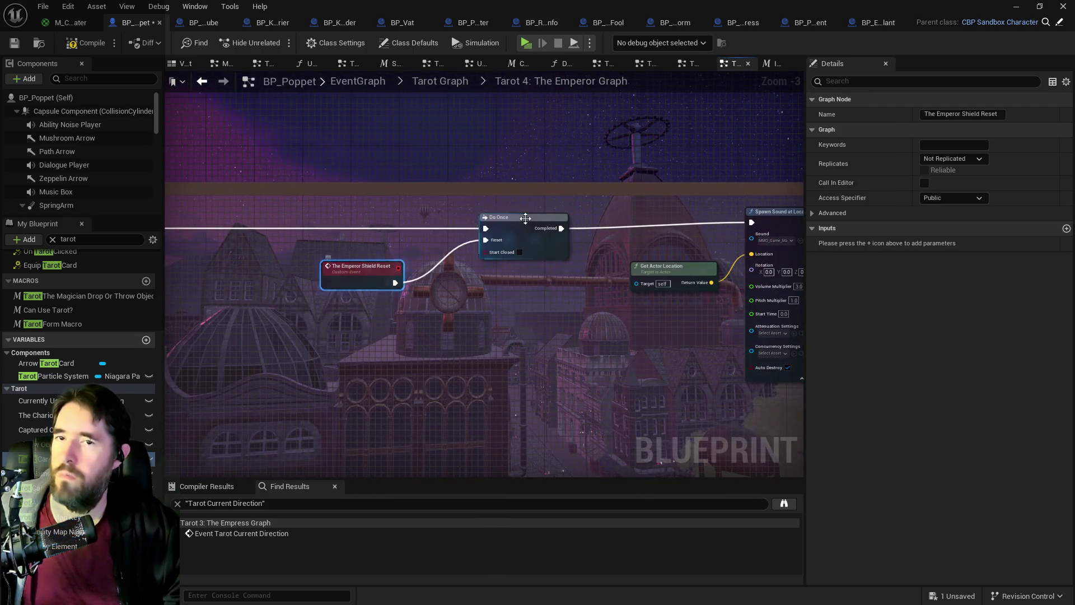
left_click(978, 114)
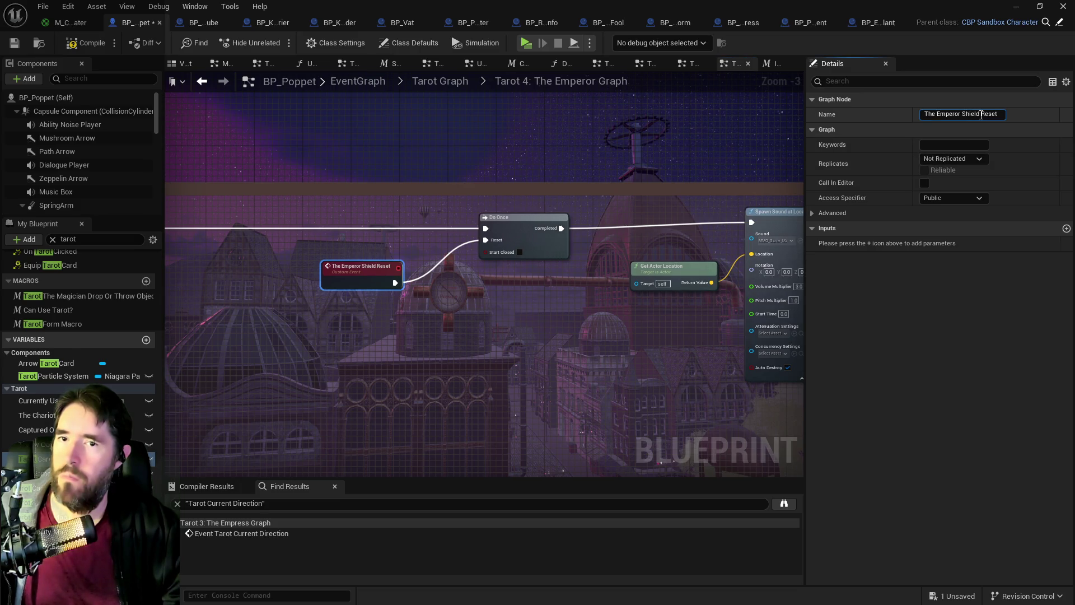
type("Do Once")
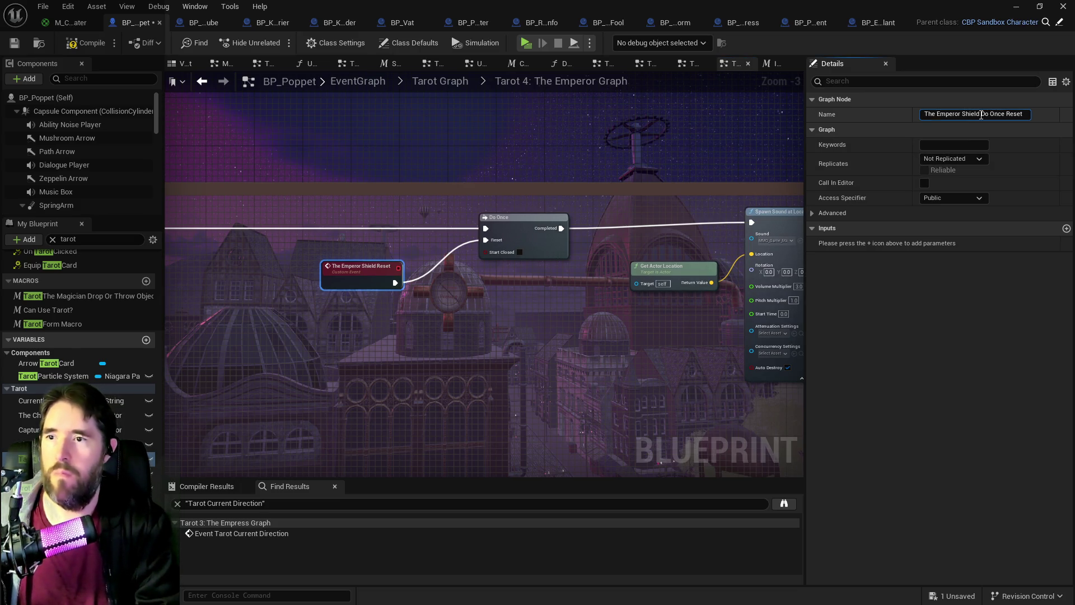
key("Return")
key("ctrl+s")
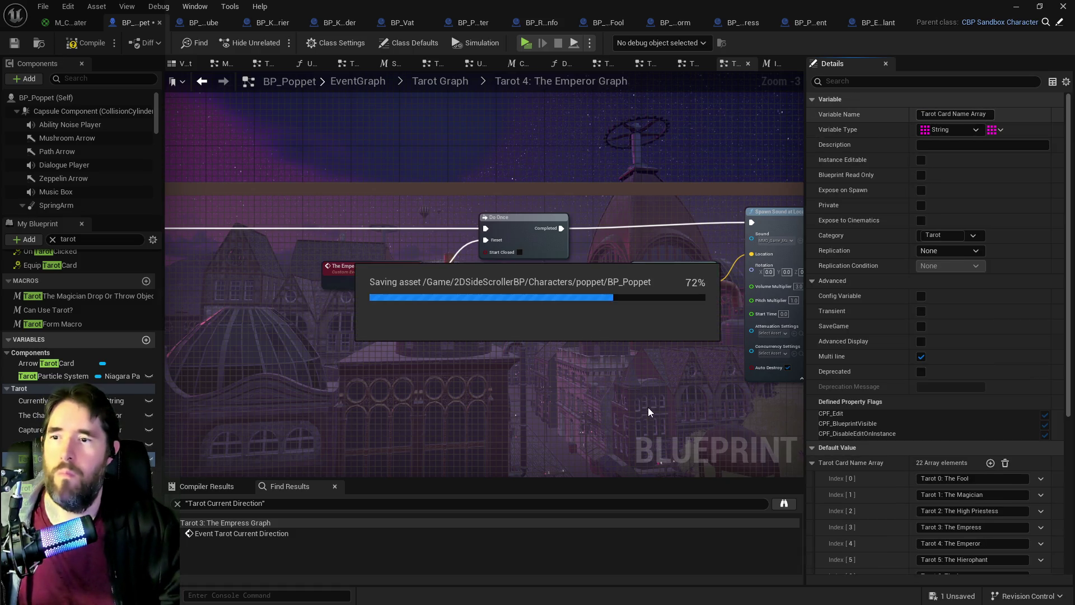
mouse_move(654, 402)
left_mouse_down()
mouse_move(291, 289)
mouse_move(533, 349)
left_mouse_up()
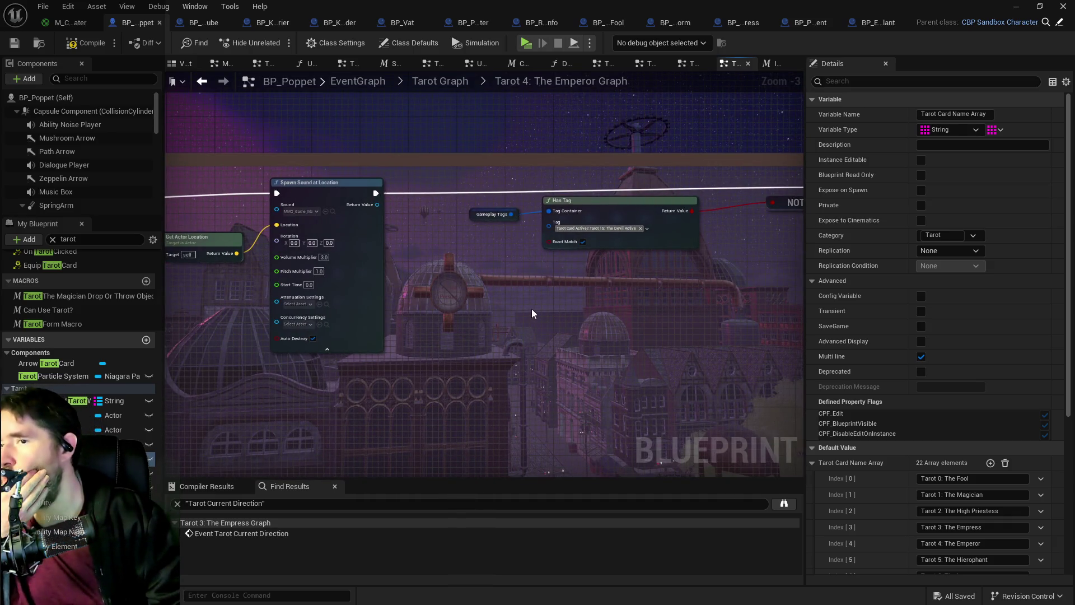
mouse_move(526, 308)
left_mouse_down()
mouse_move(514, 297)
mouse_move(640, 275)
mouse_move(462, 229)
left_mouse_up()
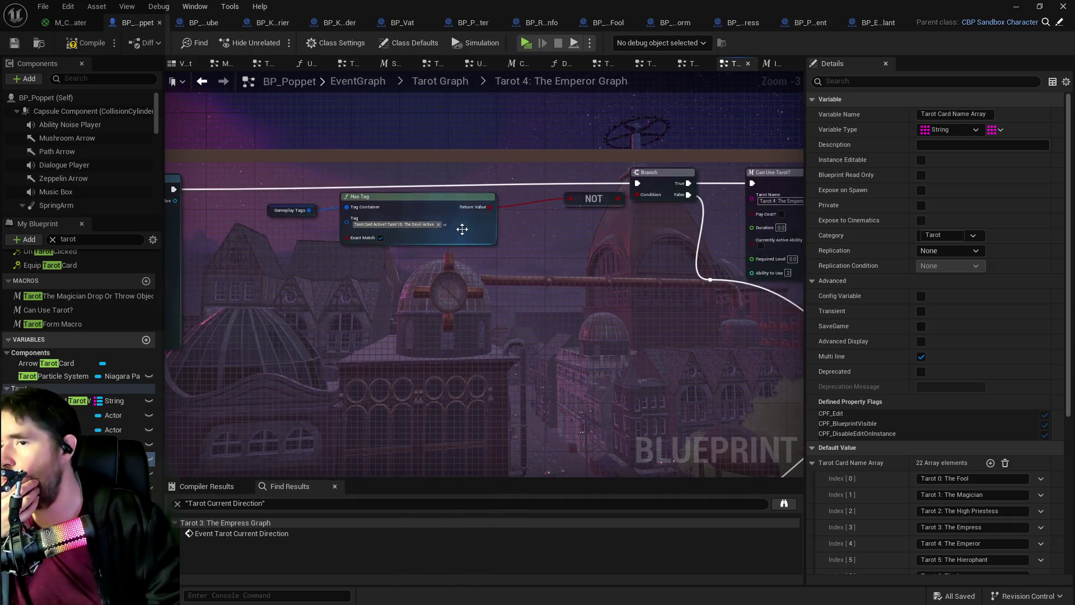
left_click(419, 224)
Step: Add the sub tag 'Tarot 4: The Emperor Shield Active' under the Tarot Card Active? group
left_click(412, 263)
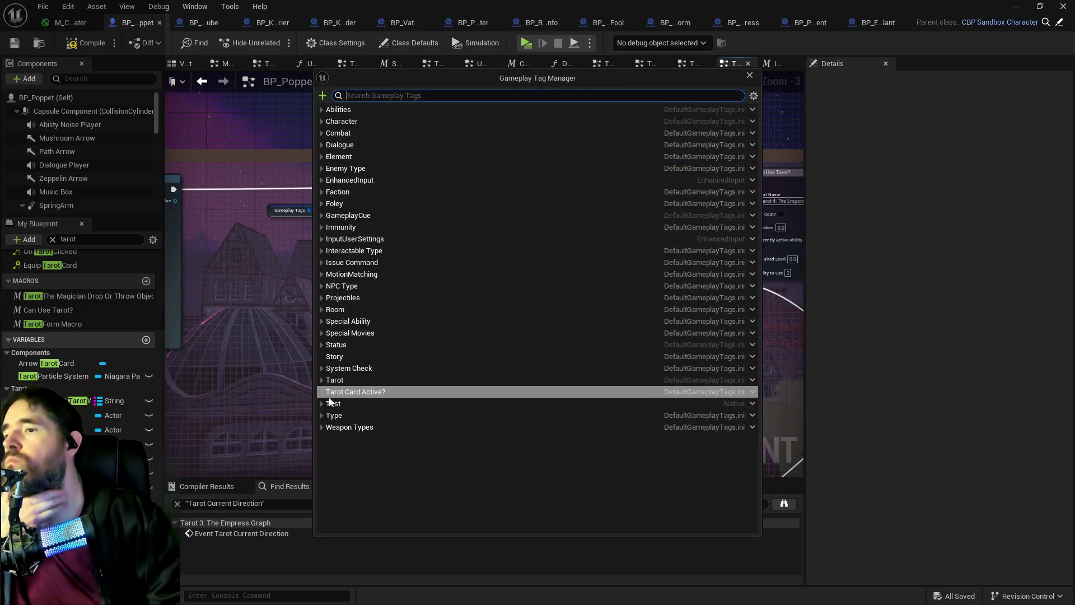
left_click(321, 391)
scroll(411, 476, "down", 2)
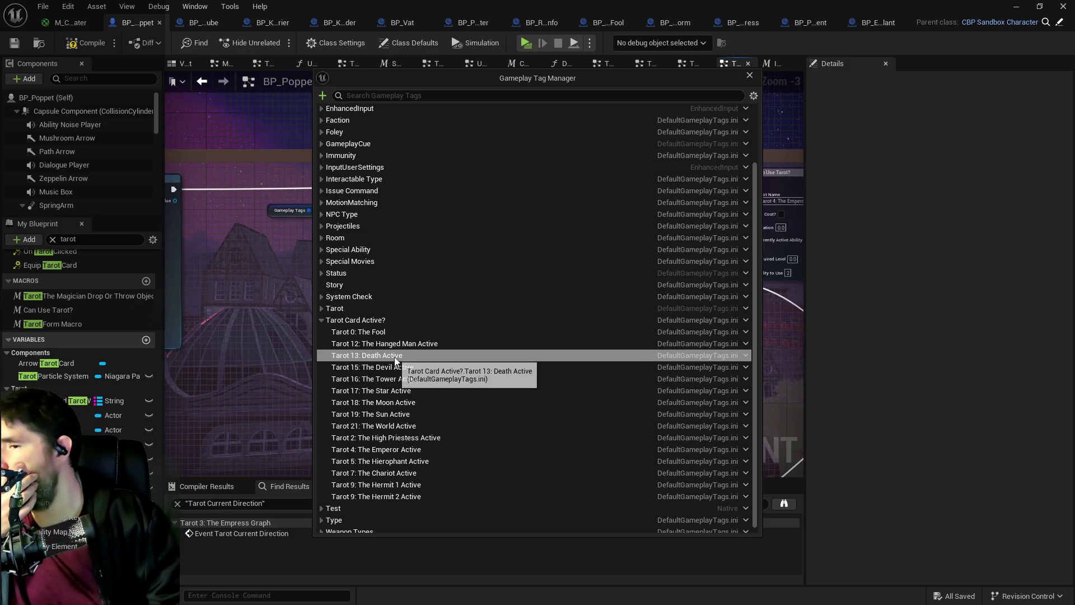
left_click(364, 321)
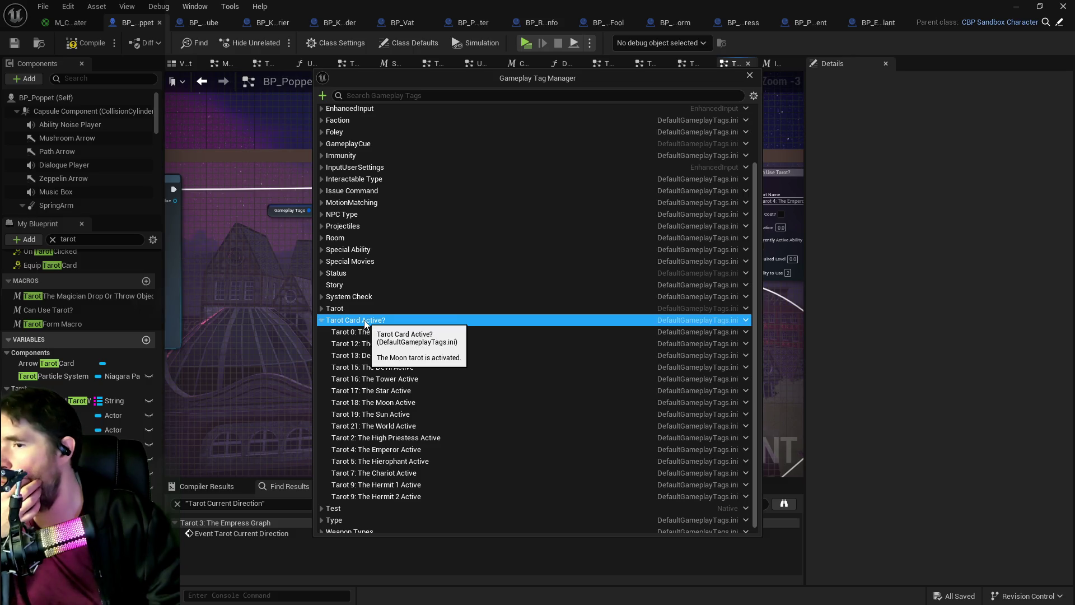
right_click(368, 322)
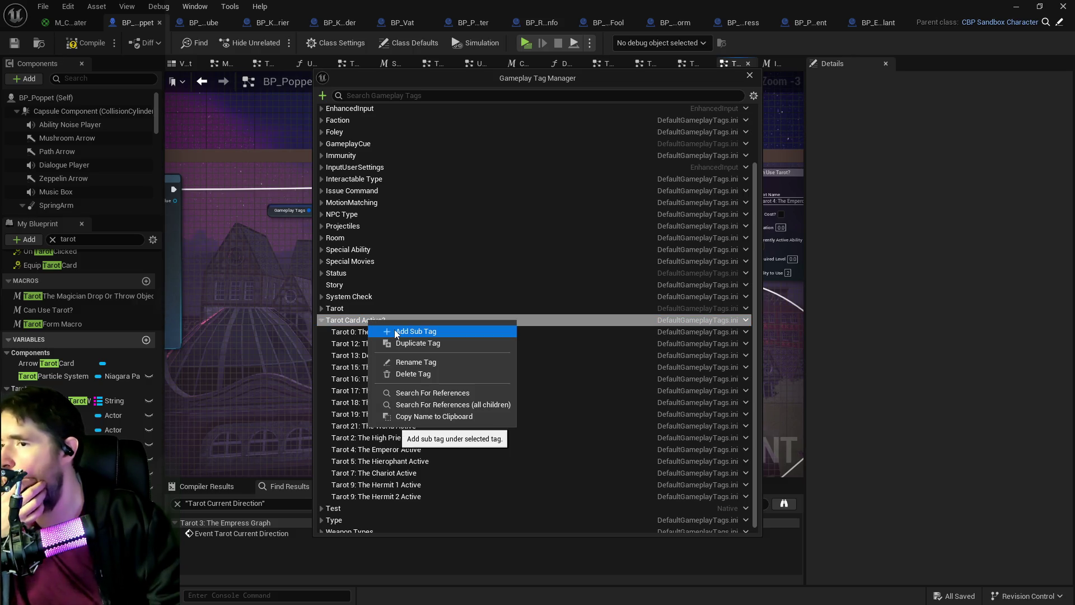
left_click(395, 331)
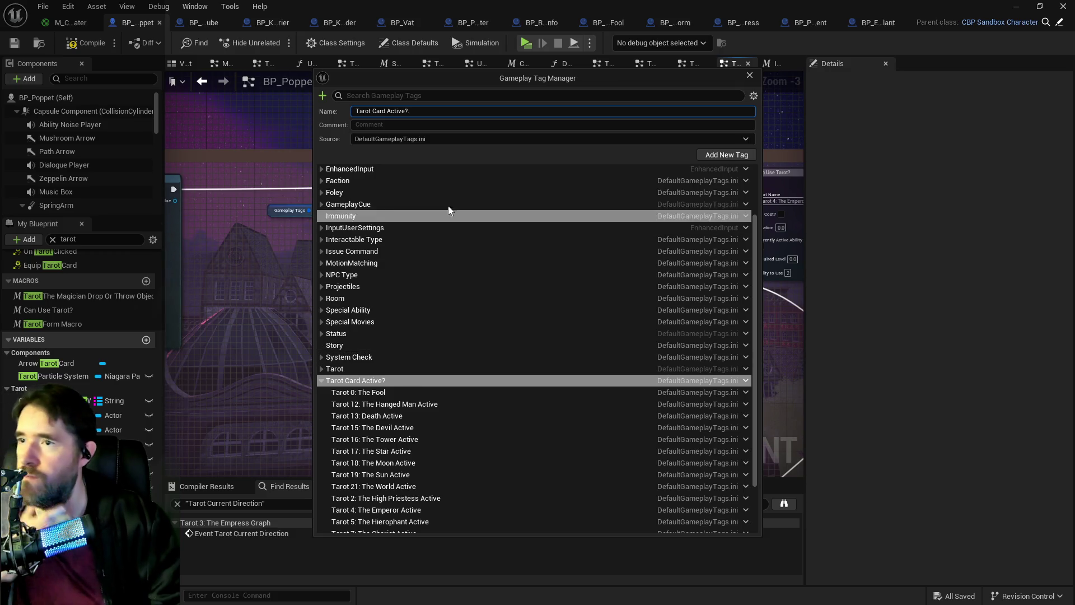
type(".Tarot 4")
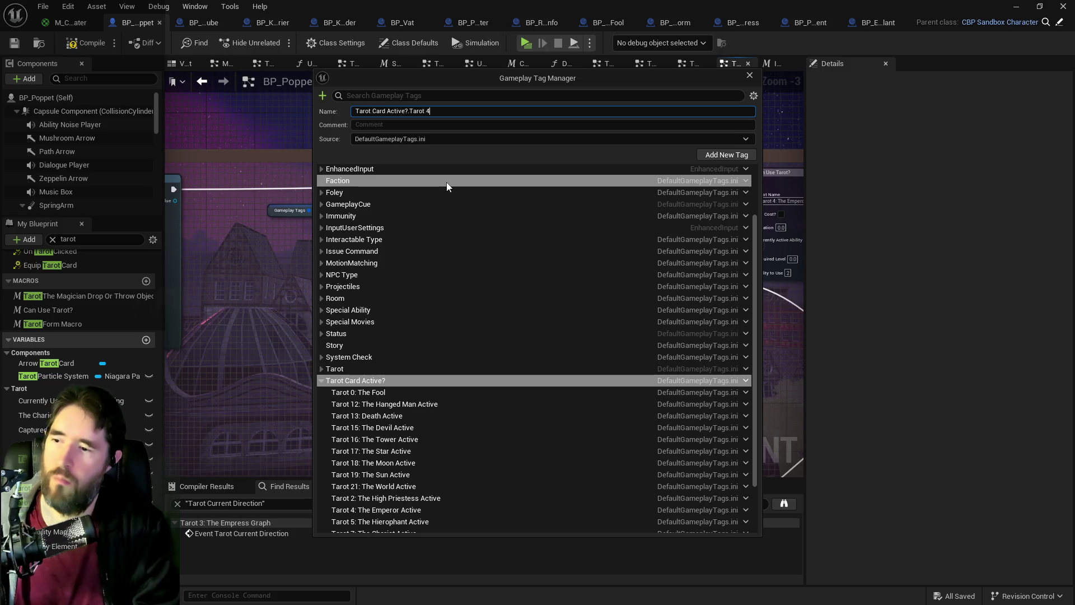
type(": The Emepo")
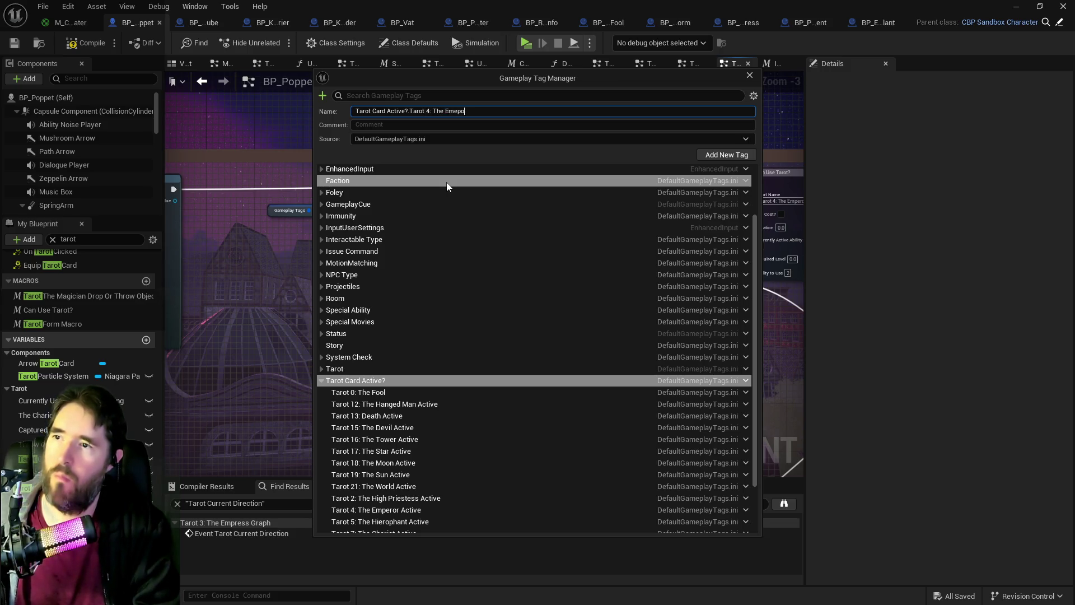
key("BackSpace")
key("BackSpace")
type("por")
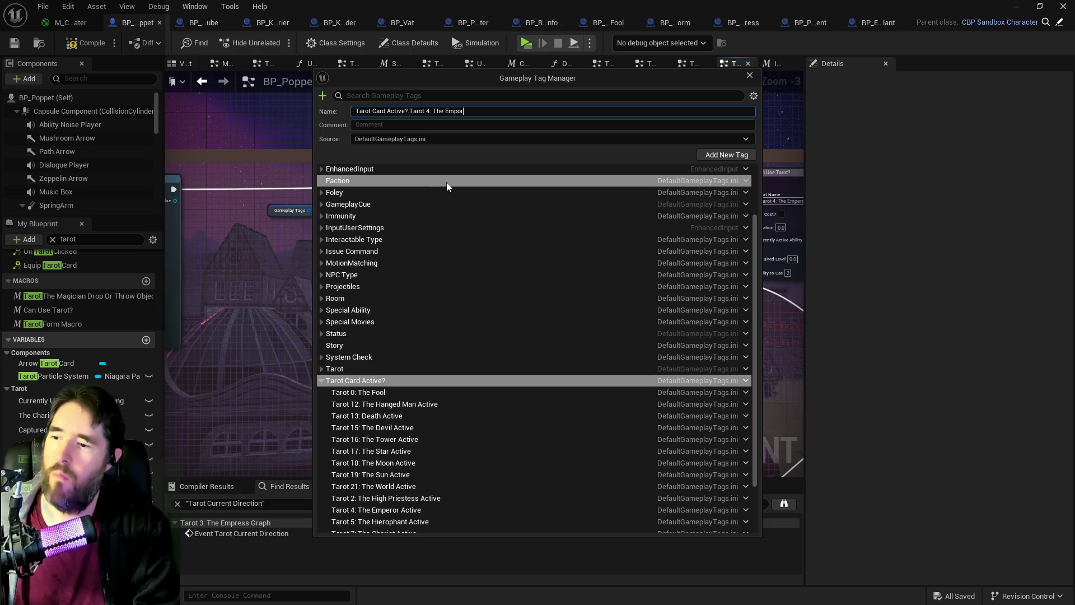
key("BackSpace")
key("BackSpace")
type("eror")
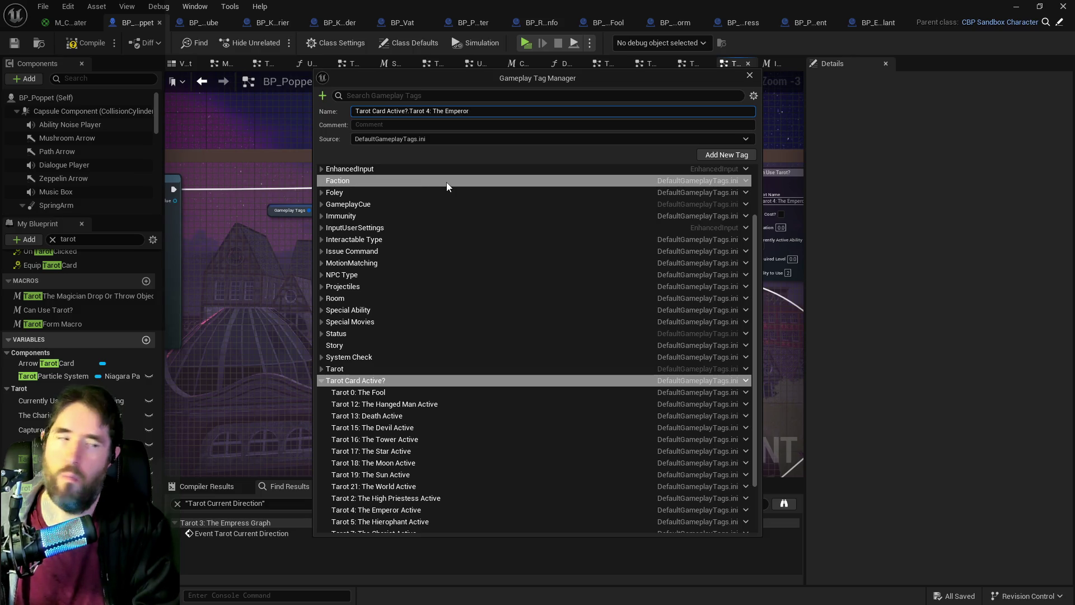
type(" Sh")
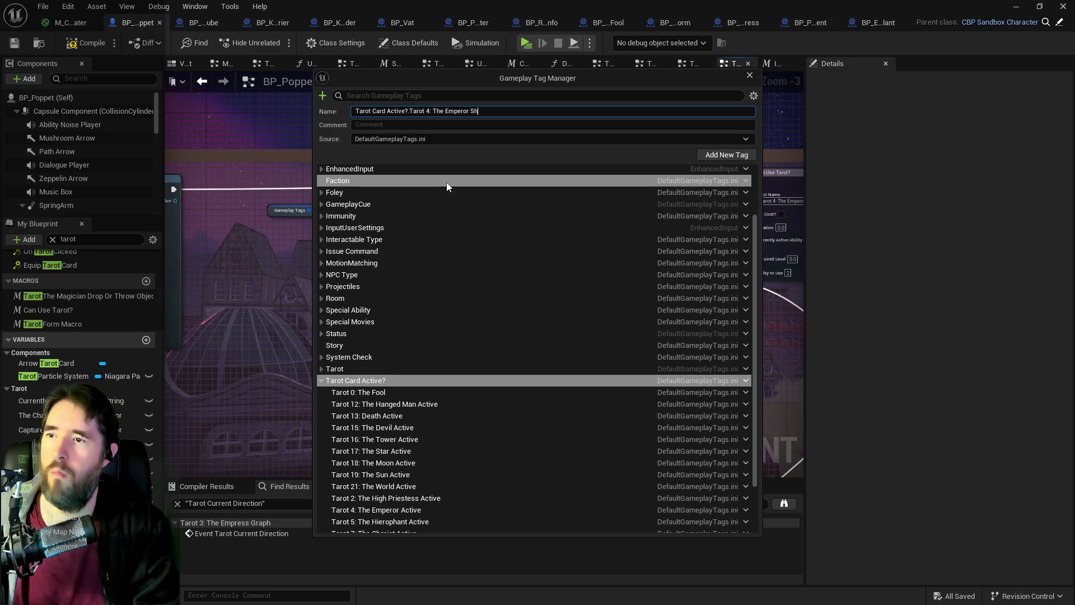
type("ield")
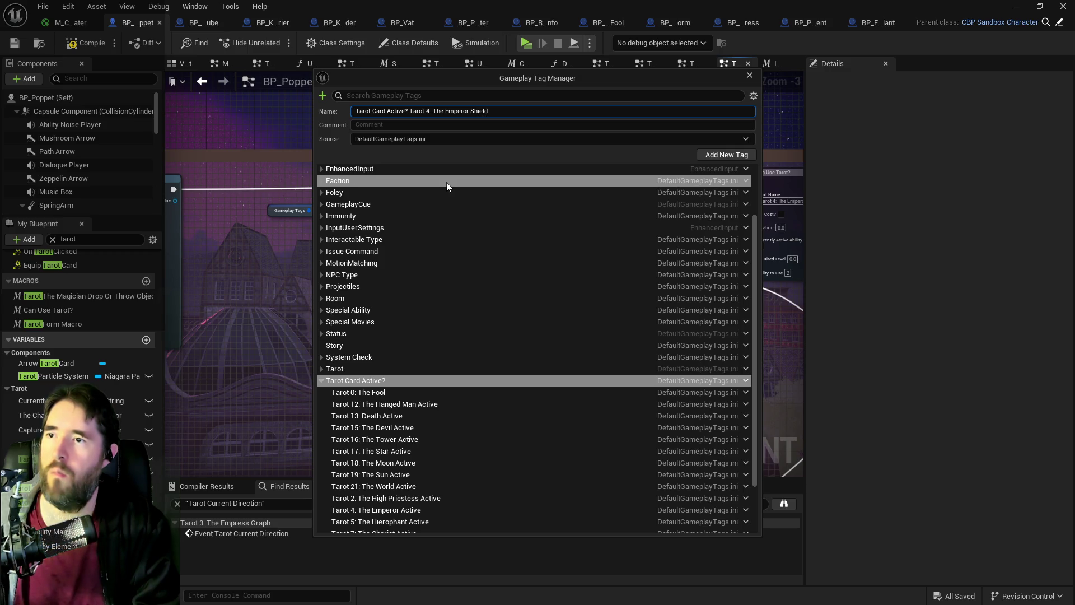
type(" Active")
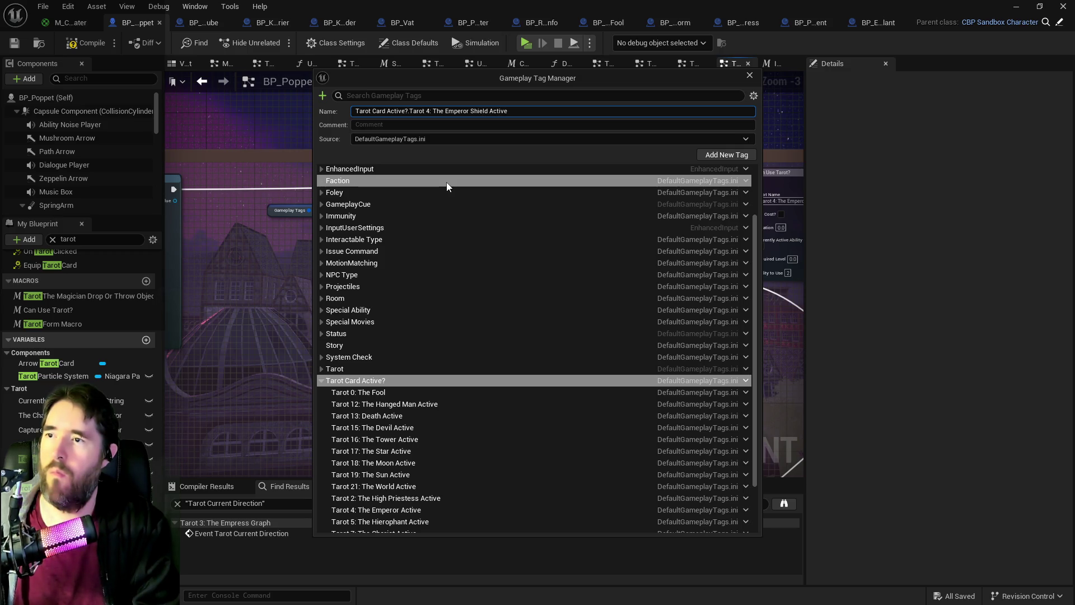
left_click(703, 156)
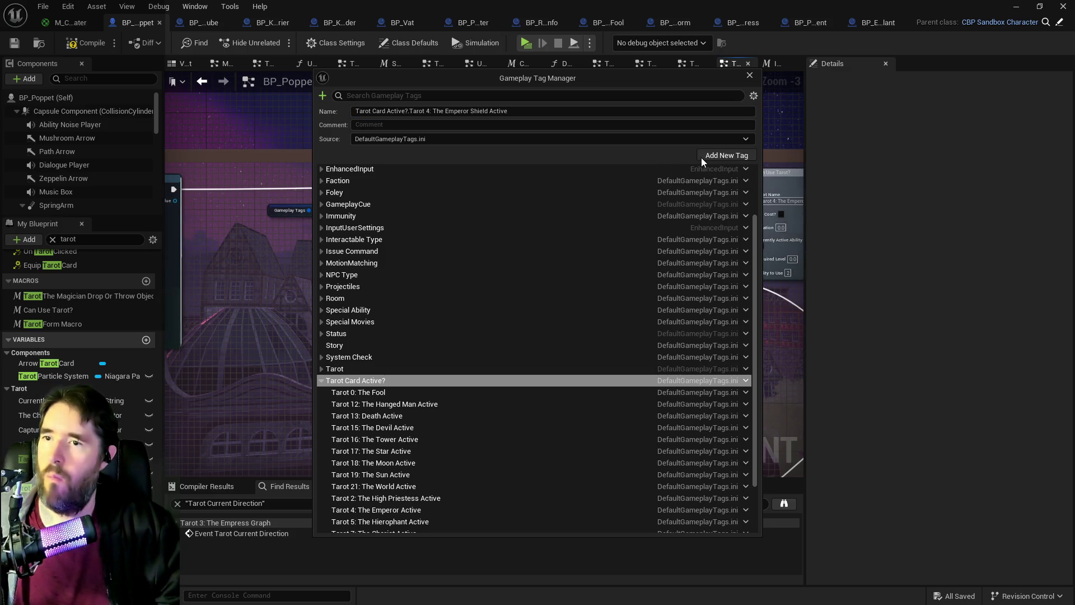
Step: Set the Has Tag node's tag to Tarot 4: The Emperor Shield Active
key("Escape")
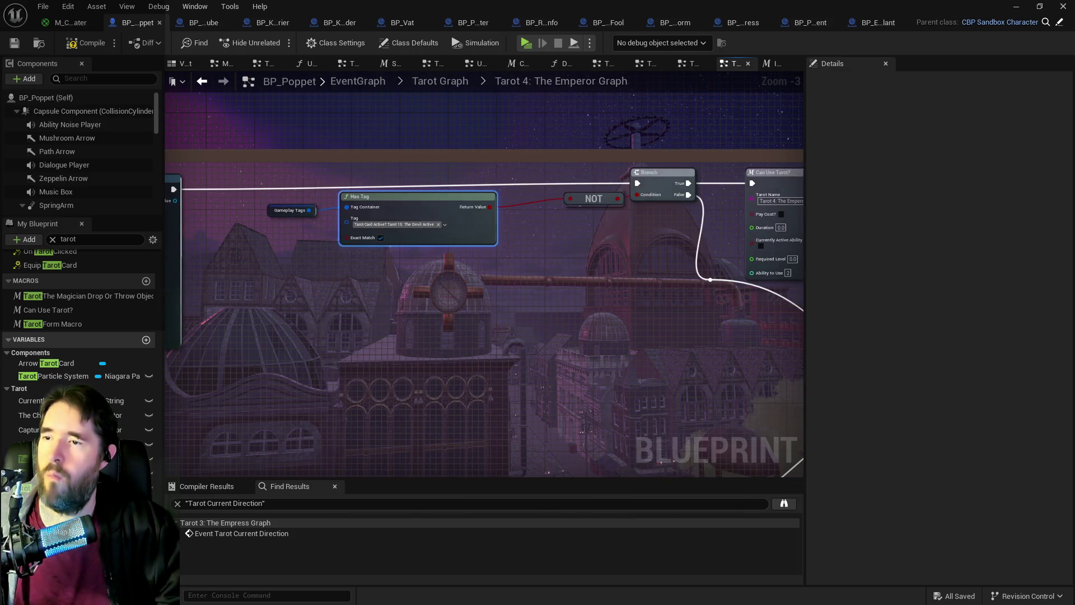
left_click(406, 224)
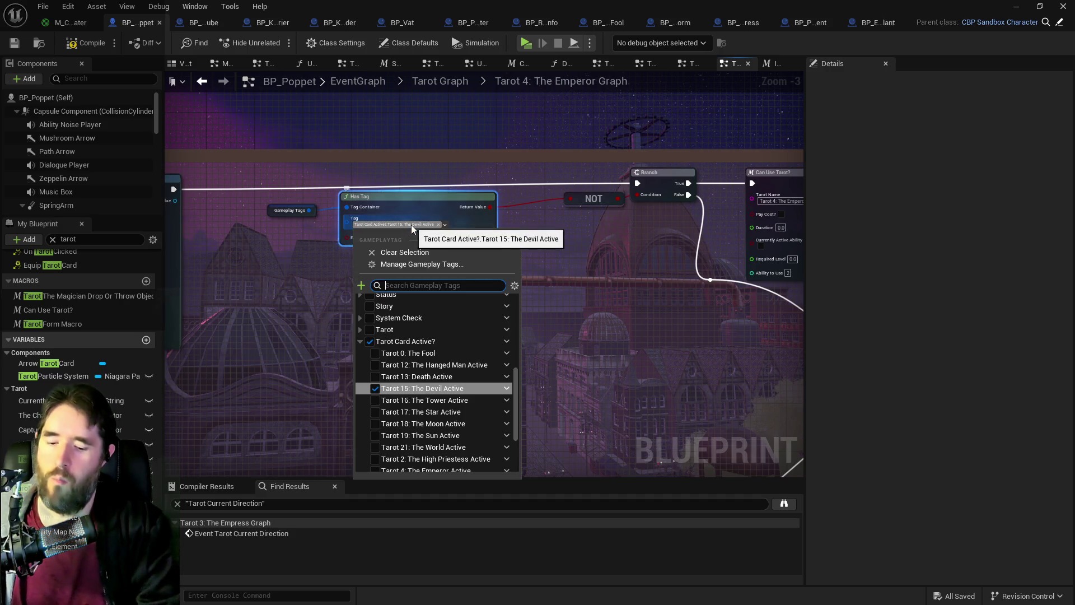
type("shield")
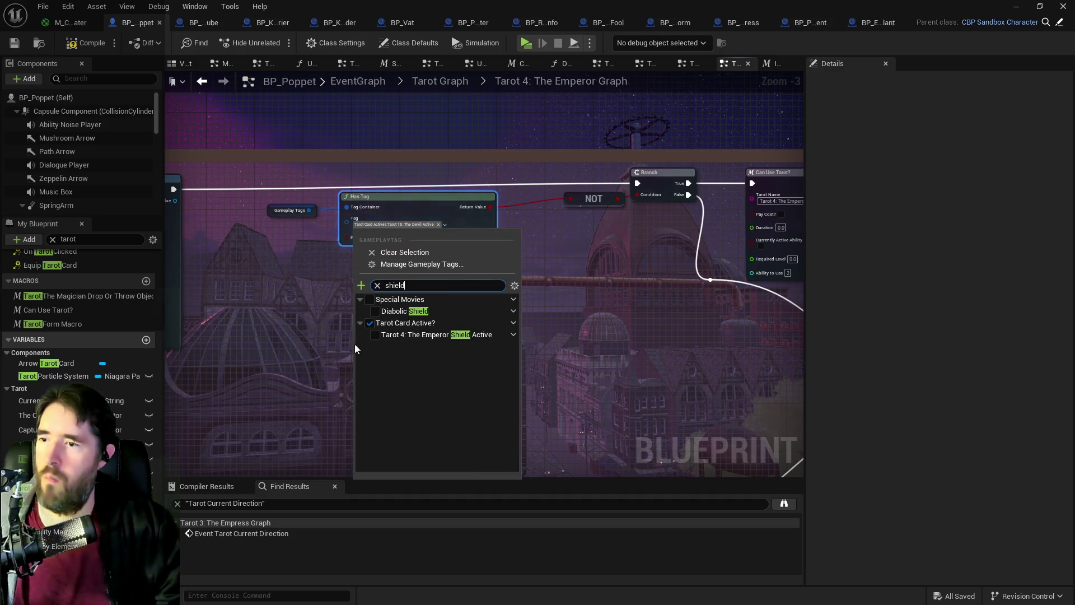
left_click(378, 337)
left_click(319, 387)
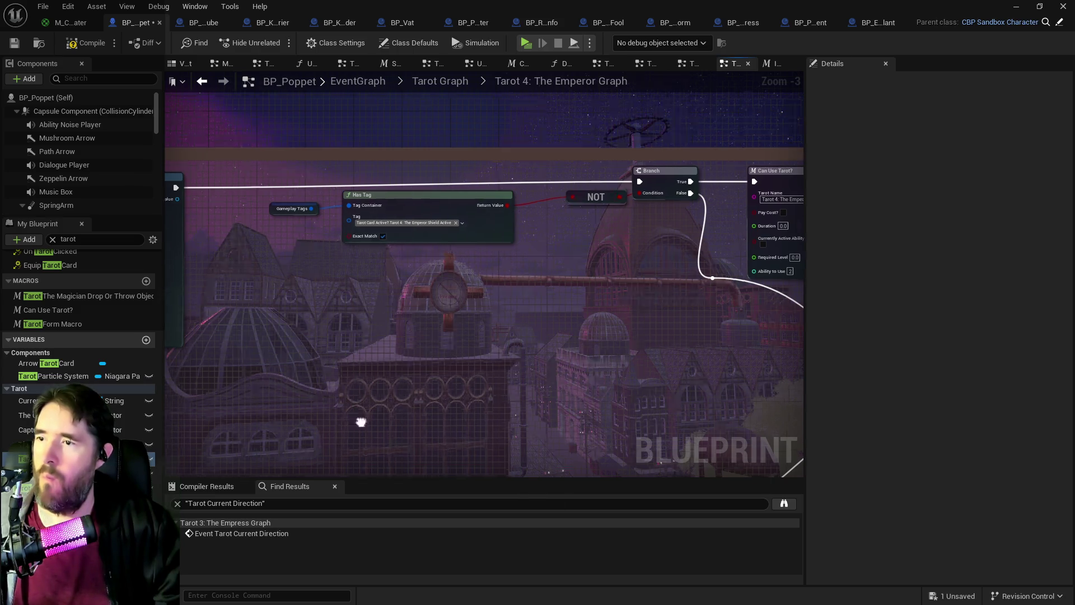
Step: Switch Remove Gameplay Tag's tag to Tarot 4: The Emperor Shield Active
scroll(411, 291, "down", 1)
mouse_move(411, 292)
left_mouse_down()
mouse_move(416, 183)
mouse_move(218, 200)
left_mouse_up()
scroll(487, 310, "up", 3)
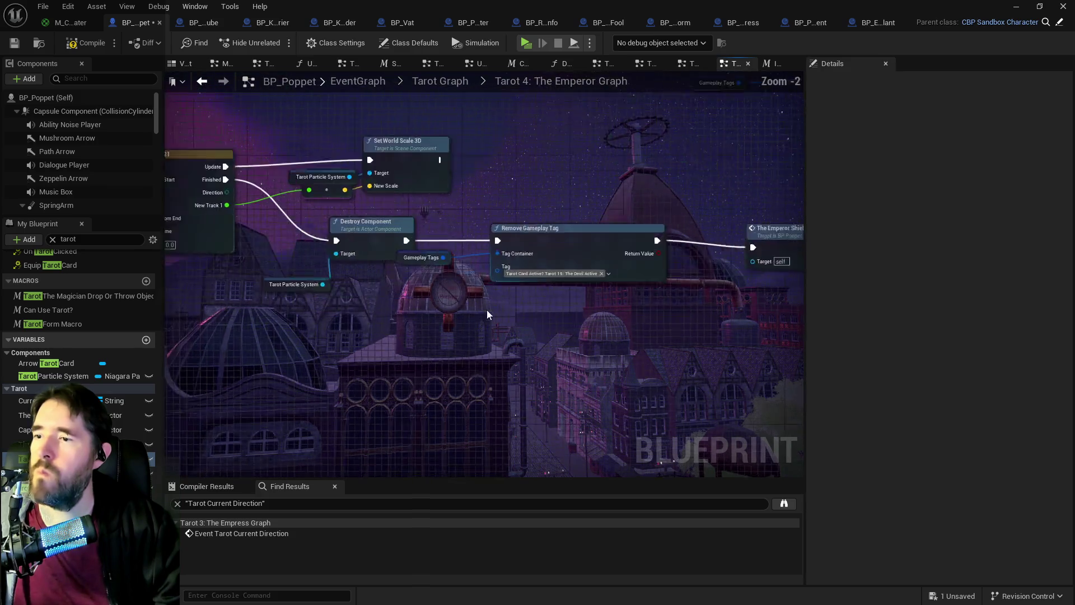
left_click(565, 265)
type("shield")
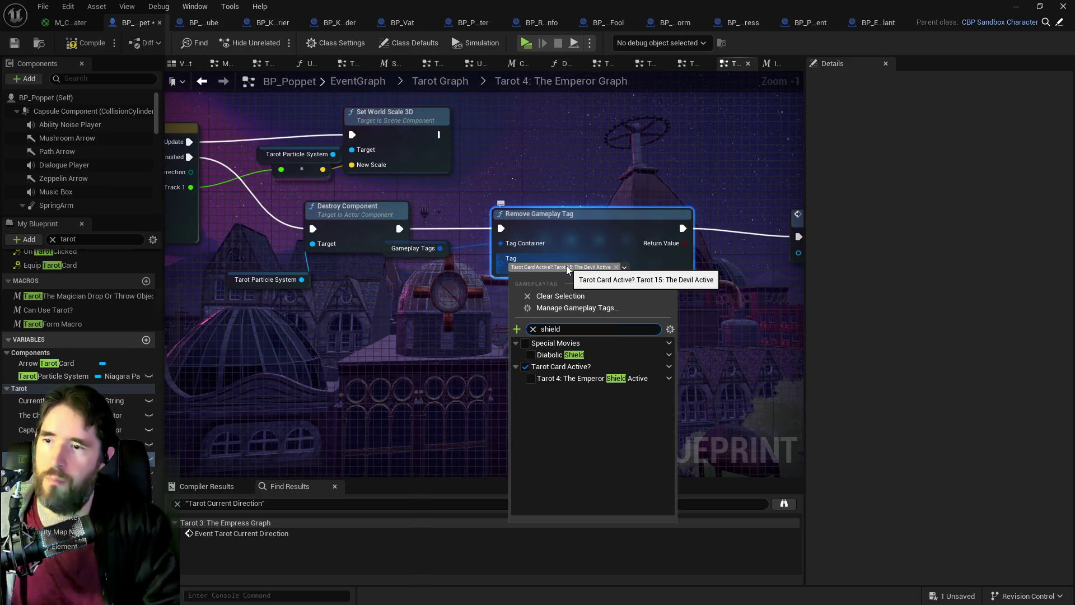
left_click(530, 379)
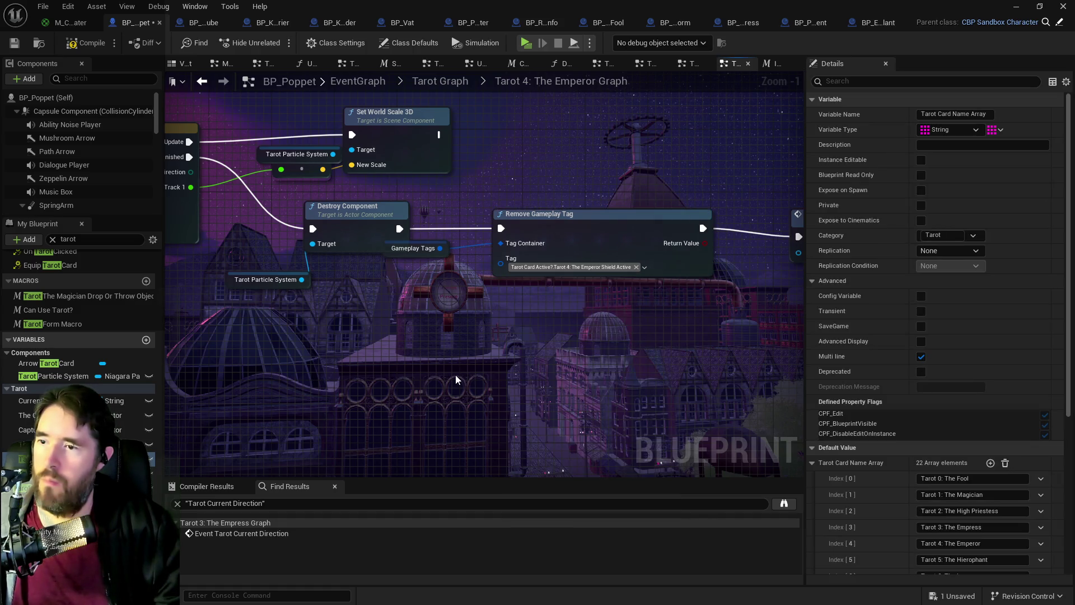
mouse_move(455, 375)
left_mouse_down()
mouse_move(357, 316)
mouse_move(629, 260)
mouse_move(643, 323)
left_mouse_up()
scroll(500, 274, "down", 2)
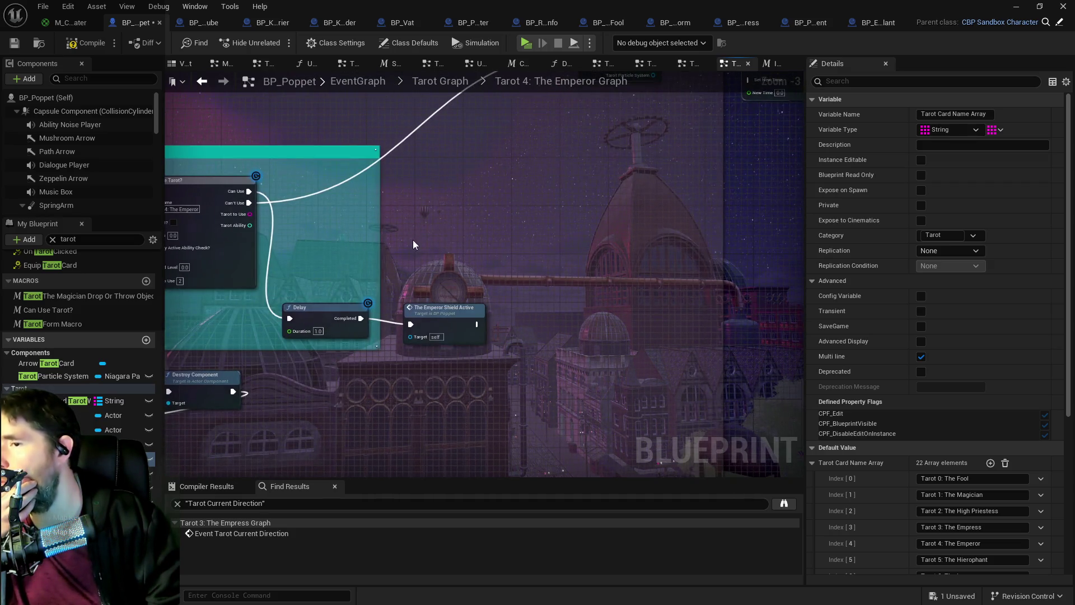
mouse_move(414, 244)
left_mouse_down()
mouse_move(455, 274)
mouse_move(264, 313)
left_mouse_up()
scroll(264, 314, "down", 1)
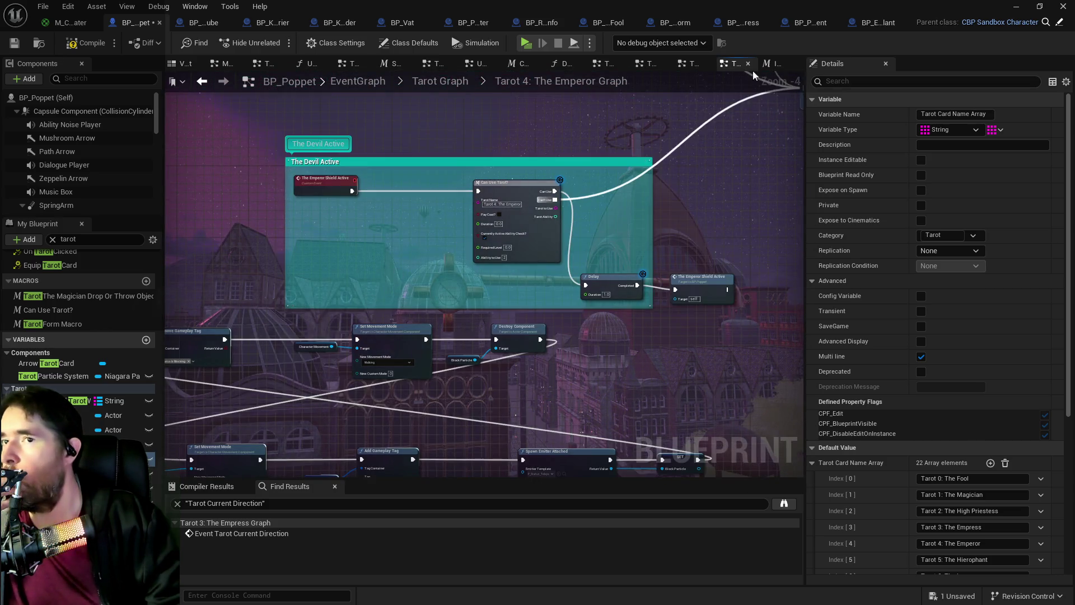
Step: Switch to the Tarot 15: The Devil_2 graph and pan to its Devil Shield section
left_click(693, 64)
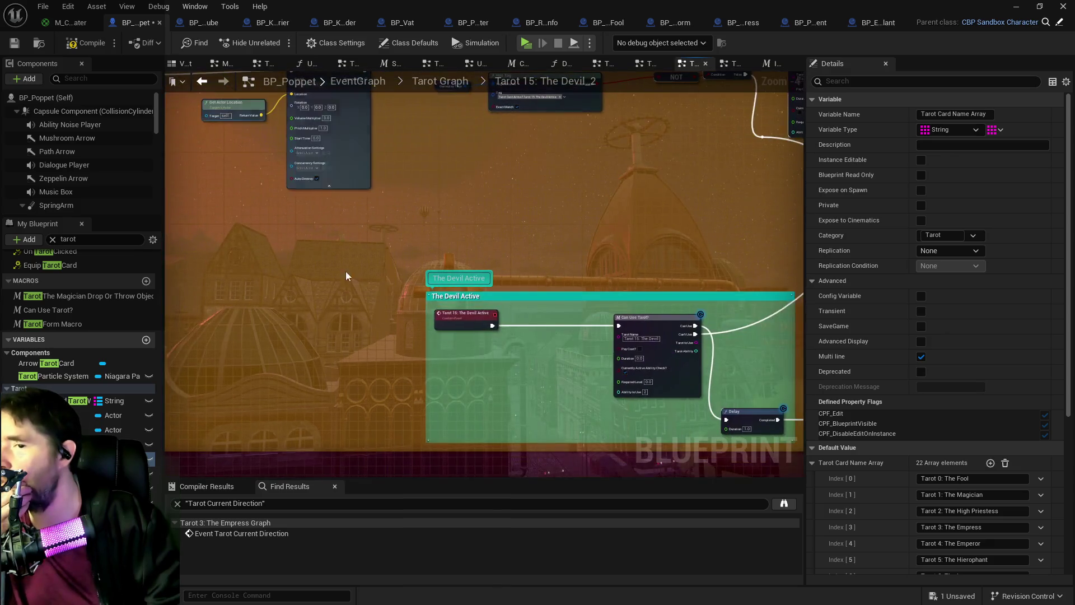
scroll(250, 261, "down", 3)
scroll(359, 248, "up", 3)
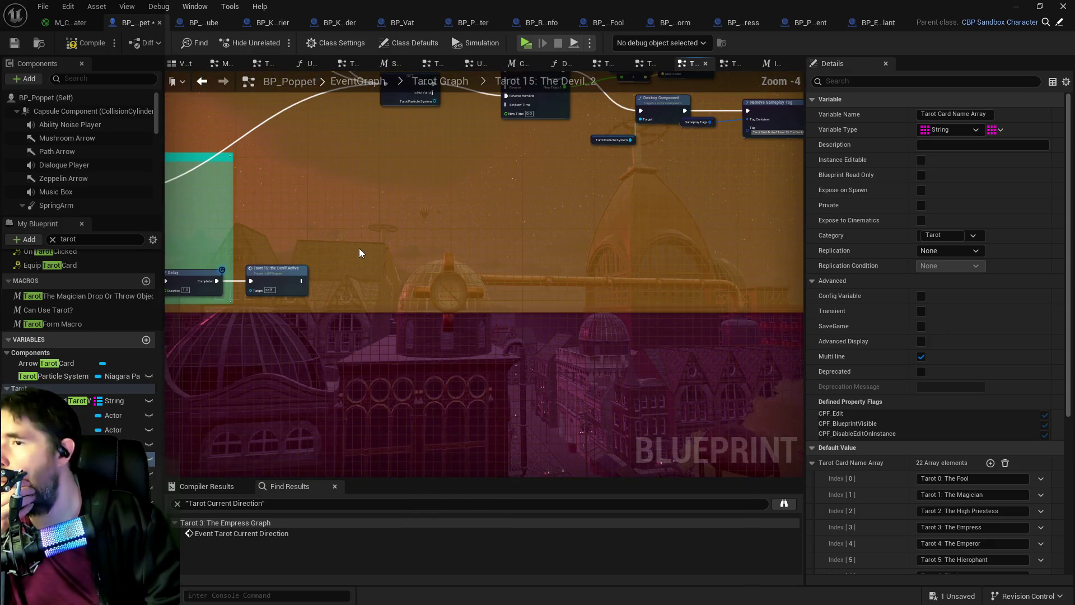
left_click_drag(486, 265, 476, 371)
mouse_move(526, 346)
left_mouse_down()
mouse_move(319, 375)
mouse_move(530, 274)
mouse_move(519, 310)
mouse_move(317, 282)
mouse_move(804, 382)
left_mouse_up()
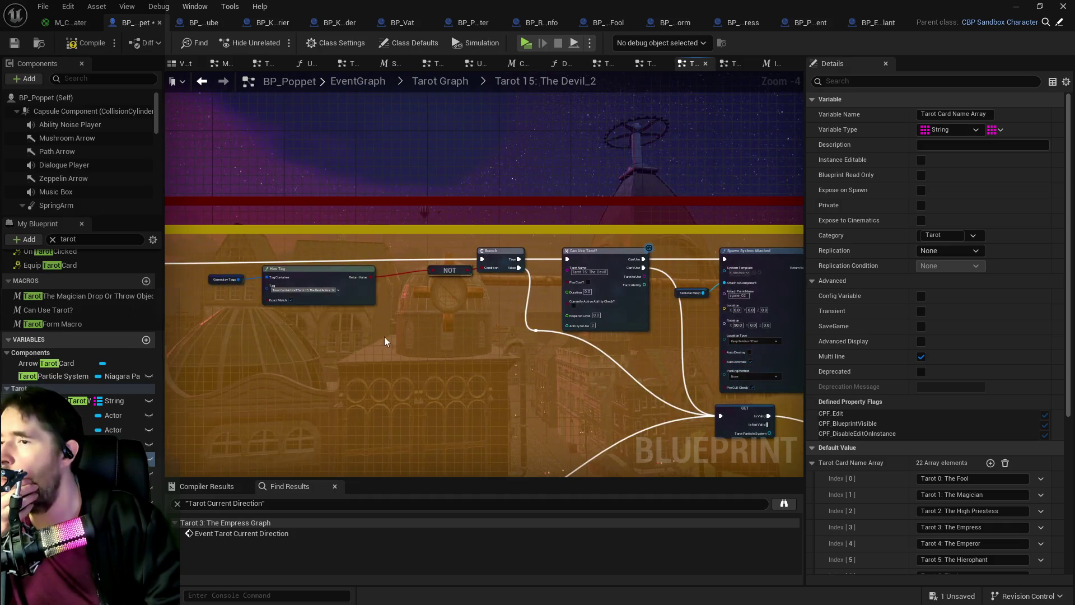
mouse_move(384, 341)
left_mouse_down()
mouse_move(440, 312)
mouse_move(259, 160)
left_mouse_up()
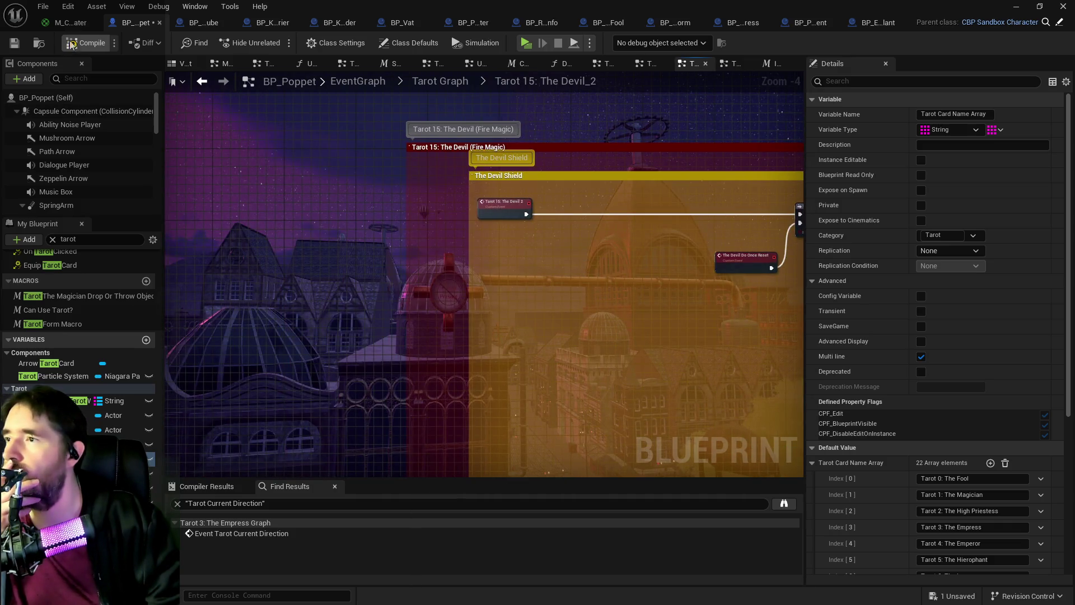
Step: Save BP_Poppet and stop the running simulation
left_click(16, 45)
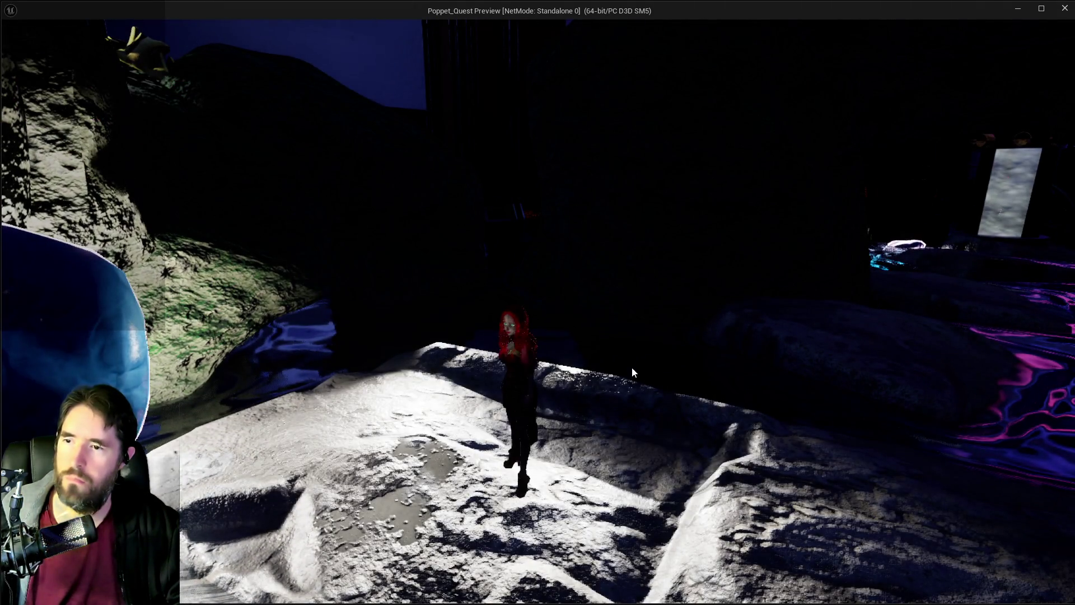
key("alt+Tab")
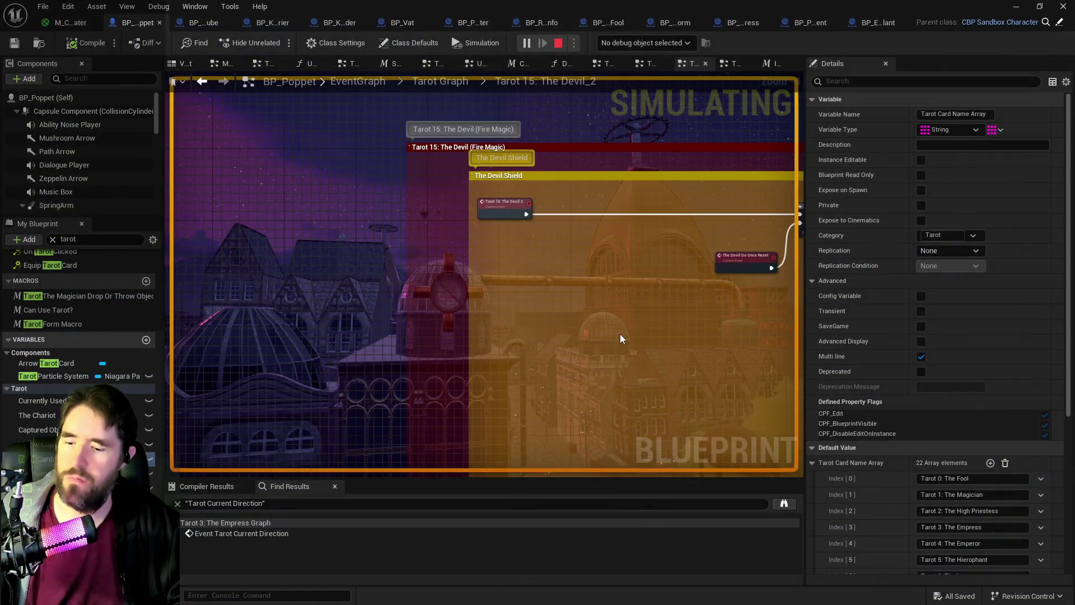
key("Escape")
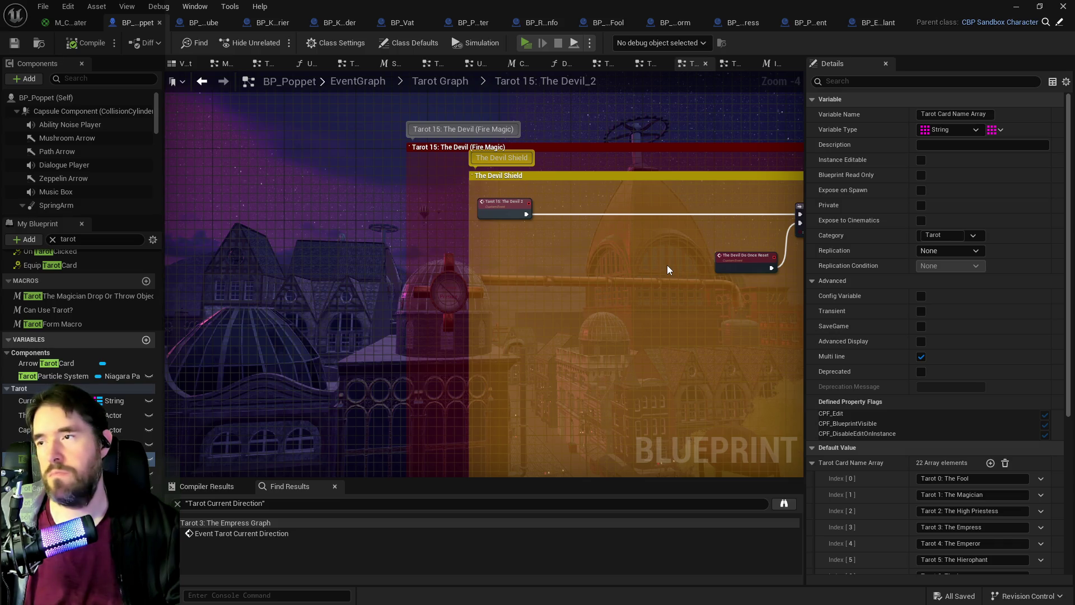
Step: Play-test the game, check the tarot card library, and end the session
key("alt+p")
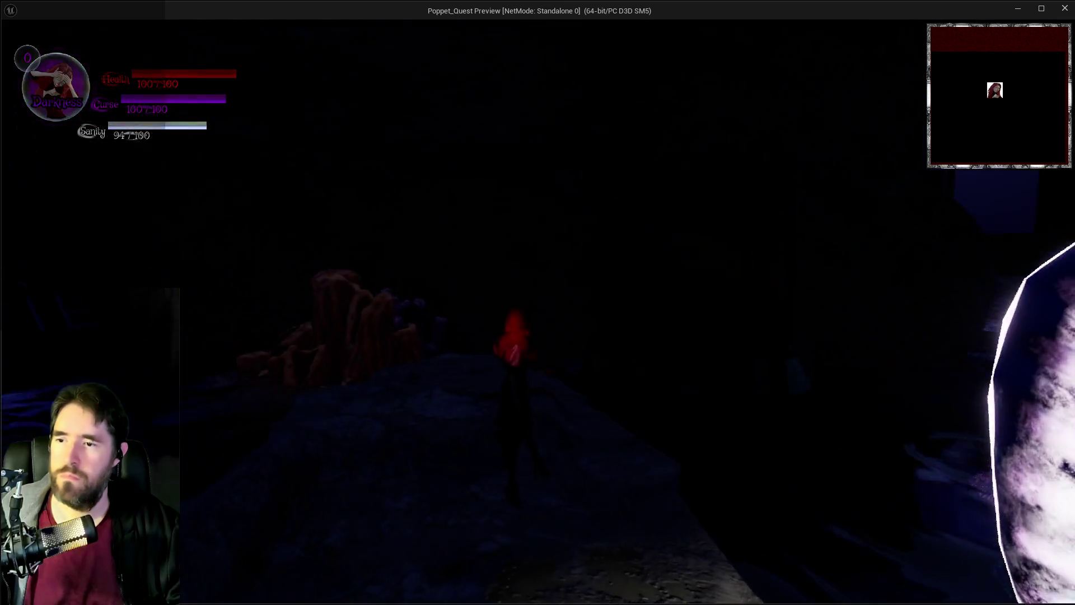
key("i")
key("i")
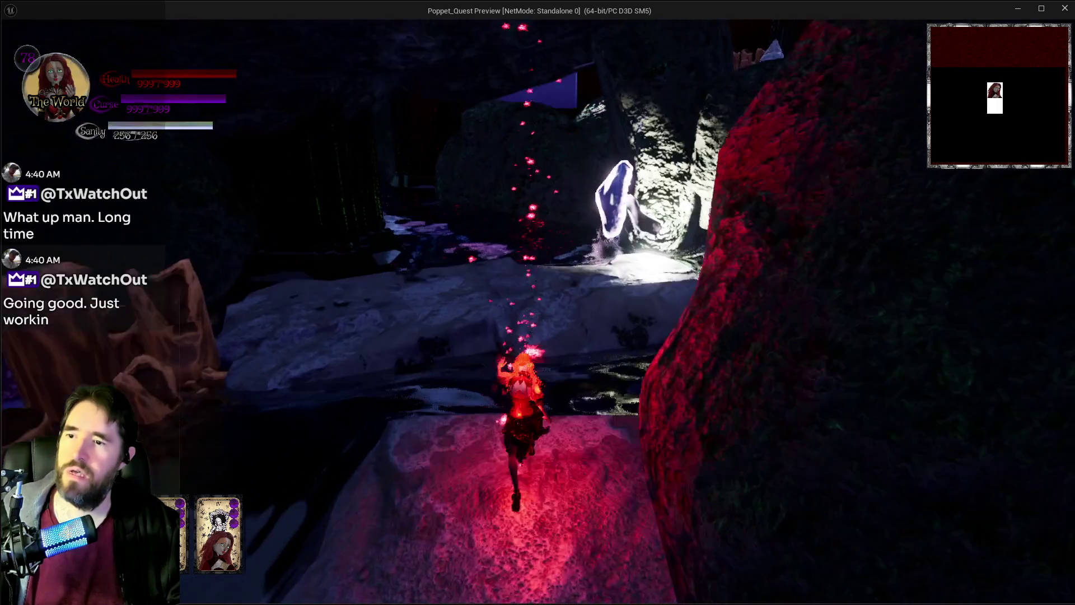
key("Escape")
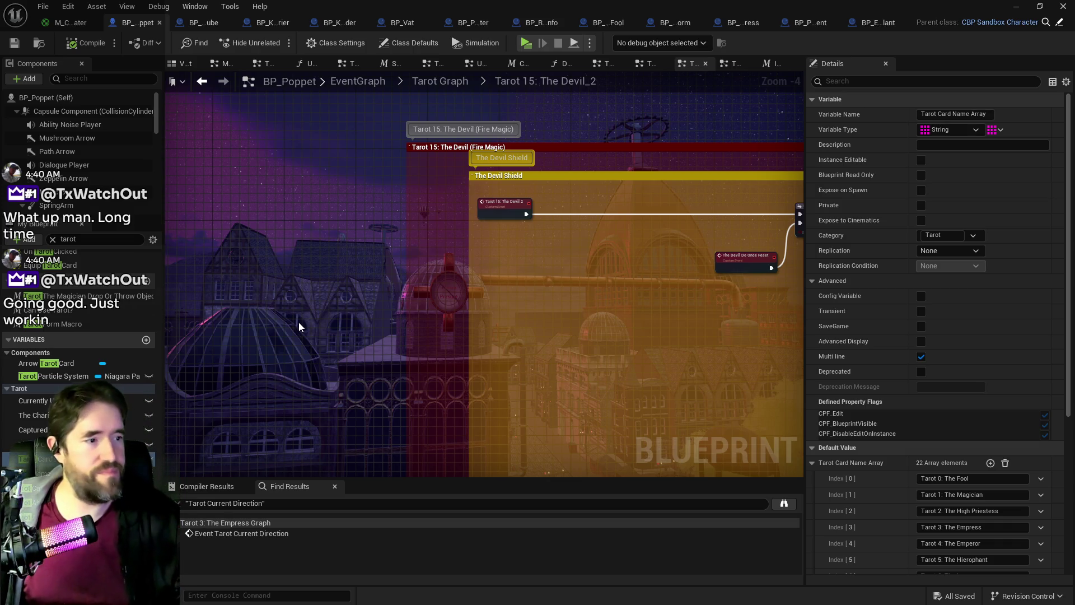
Step: Look over The Devil Active graph area, then return to the Chapter_1_Dead_Girl_Wonderland level editor
left_click_drag(579, 324, 384, 285)
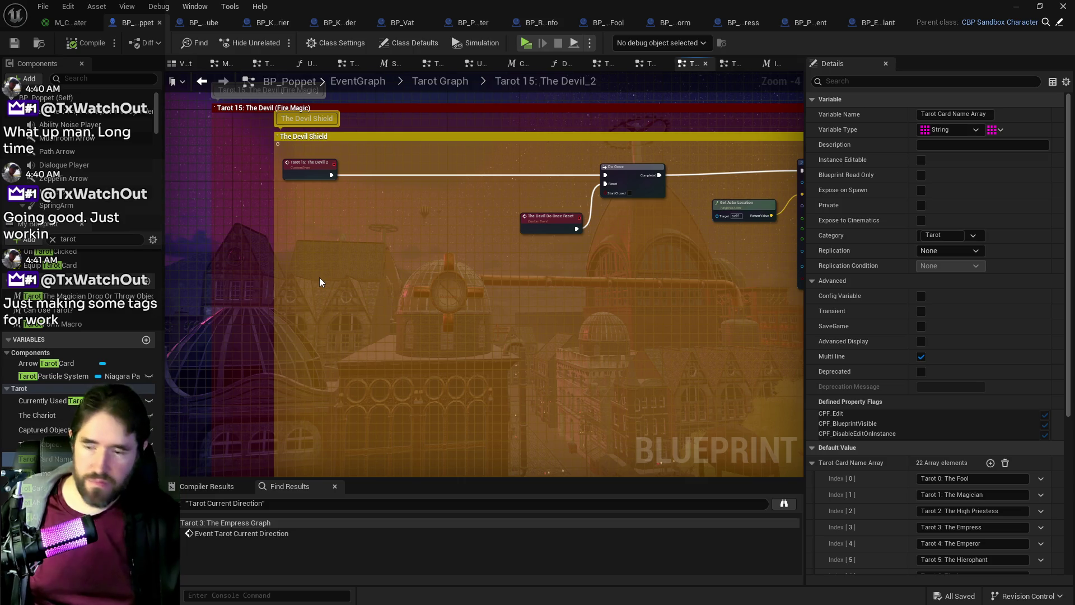
scroll(319, 207, "down", 3)
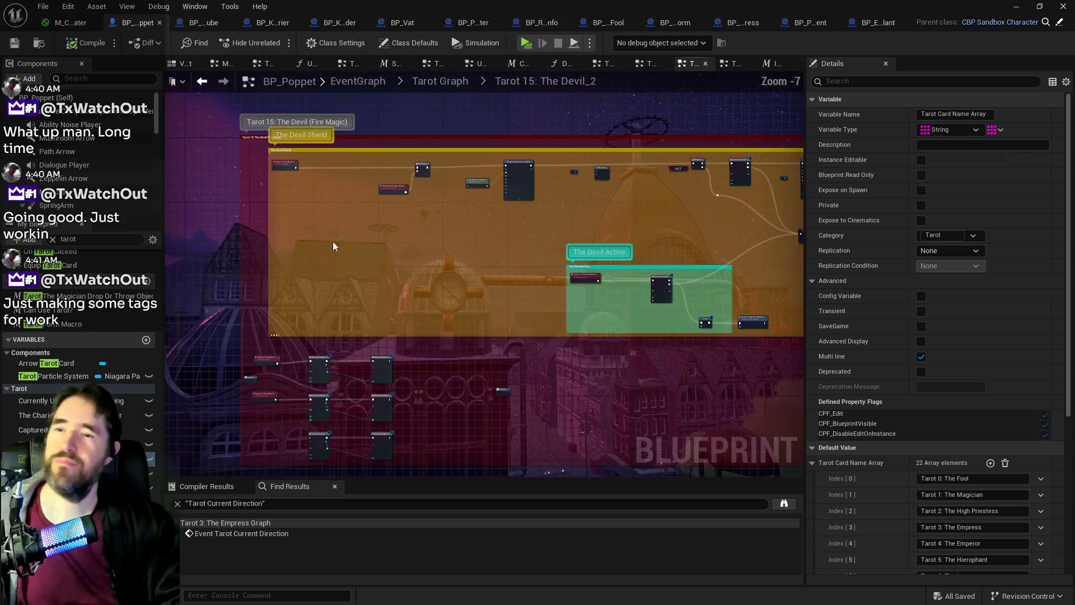
left_click_drag(449, 328, 454, 193)
scroll(465, 174, "up", 3)
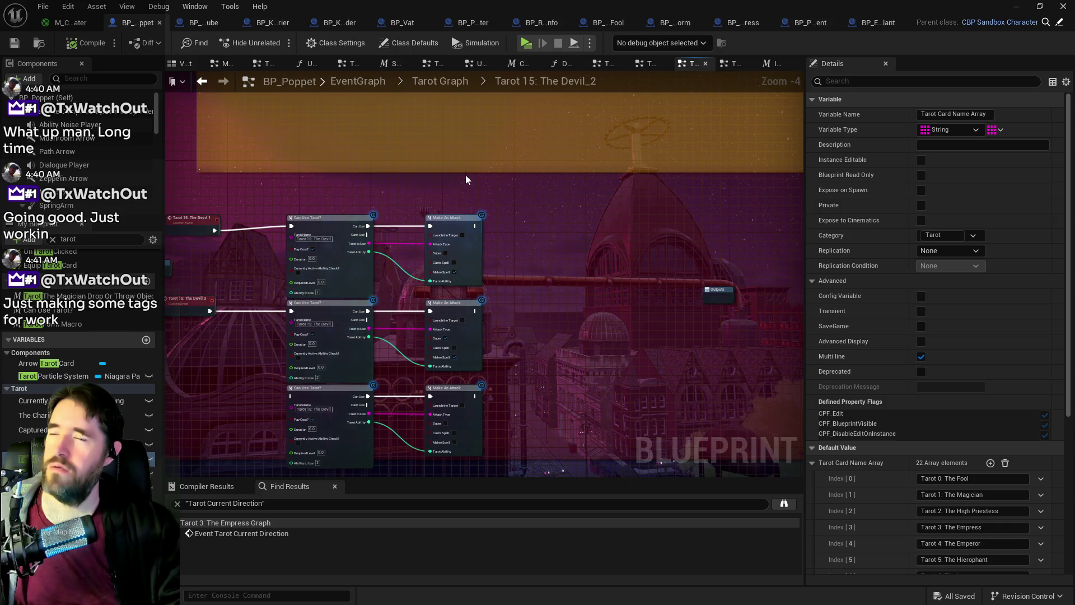
scroll(450, 297, "down", 1)
mouse_move(449, 297)
left_mouse_down()
mouse_move(454, 211)
mouse_move(439, 303)
mouse_move(314, 276)
left_mouse_up()
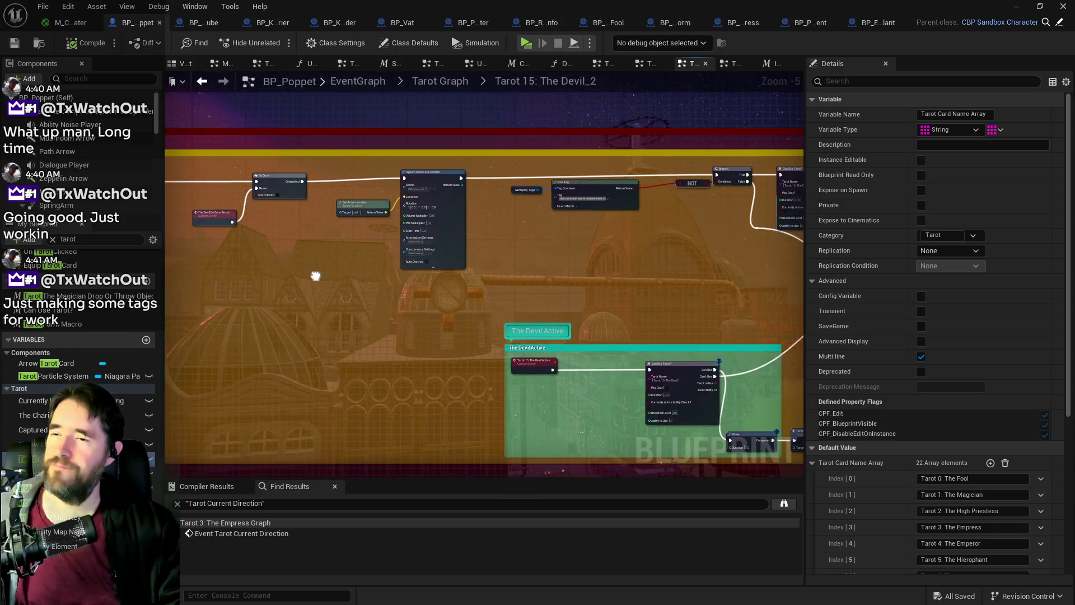
key("alt+Tab")
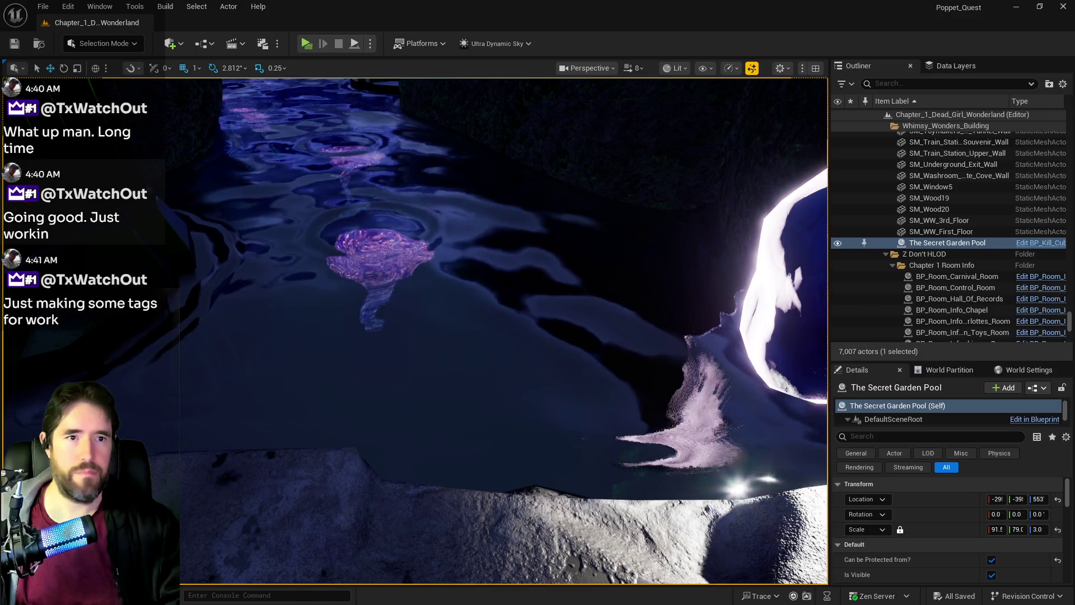
Step: Browse UI > UINavSimplePack > UMG > Widgets and open W_Dev_Menu
key("alt+Tab")
scroll(174, 324, "down", 15)
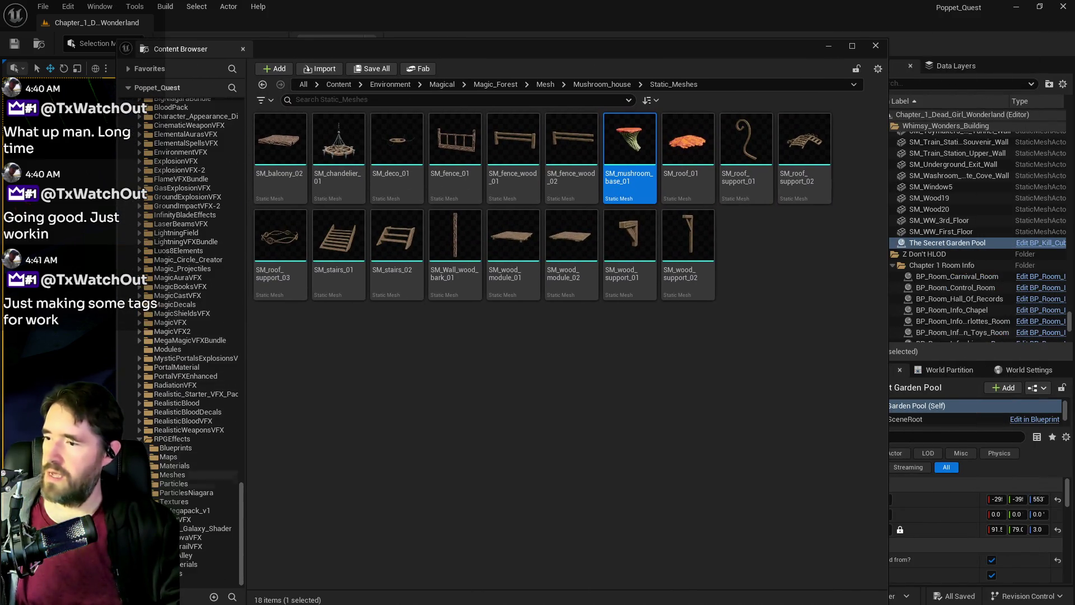
scroll(150, 340, "up", 3)
scroll(147, 444, "up", 4)
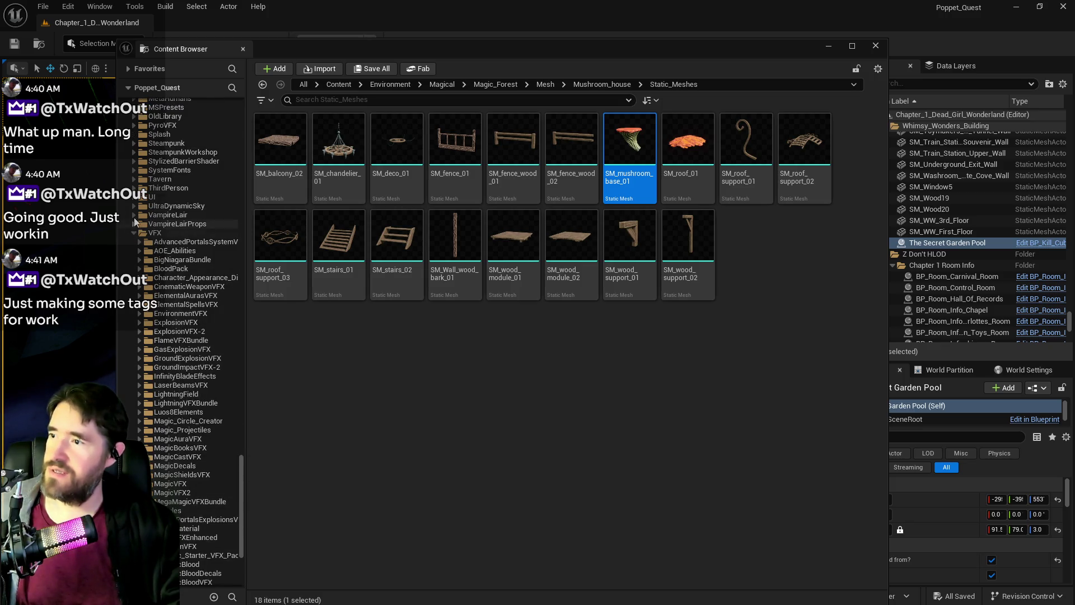
left_click(135, 197)
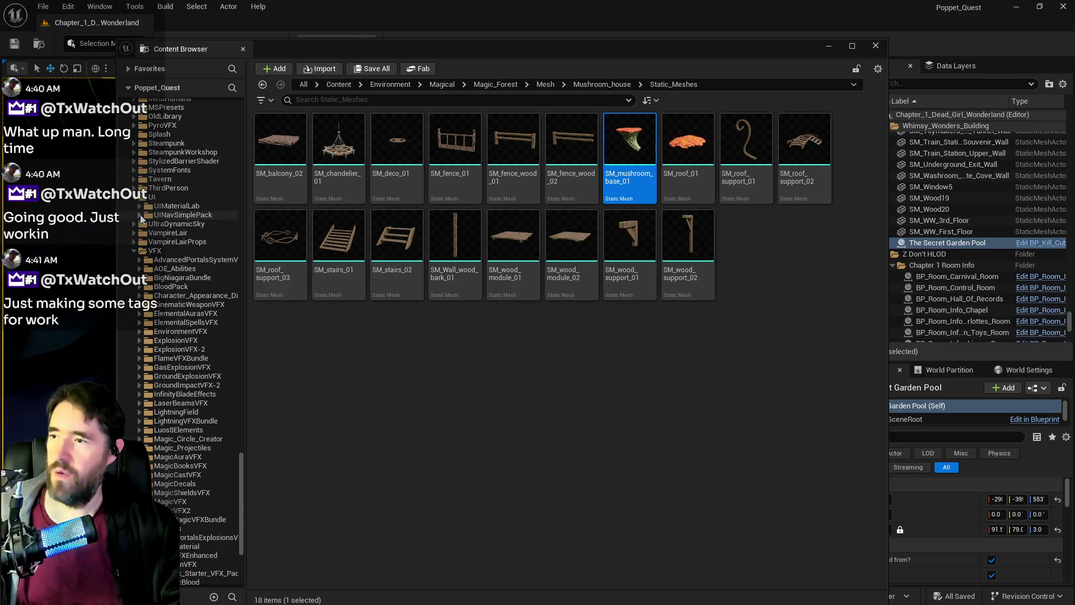
left_click(140, 215)
left_click(146, 278)
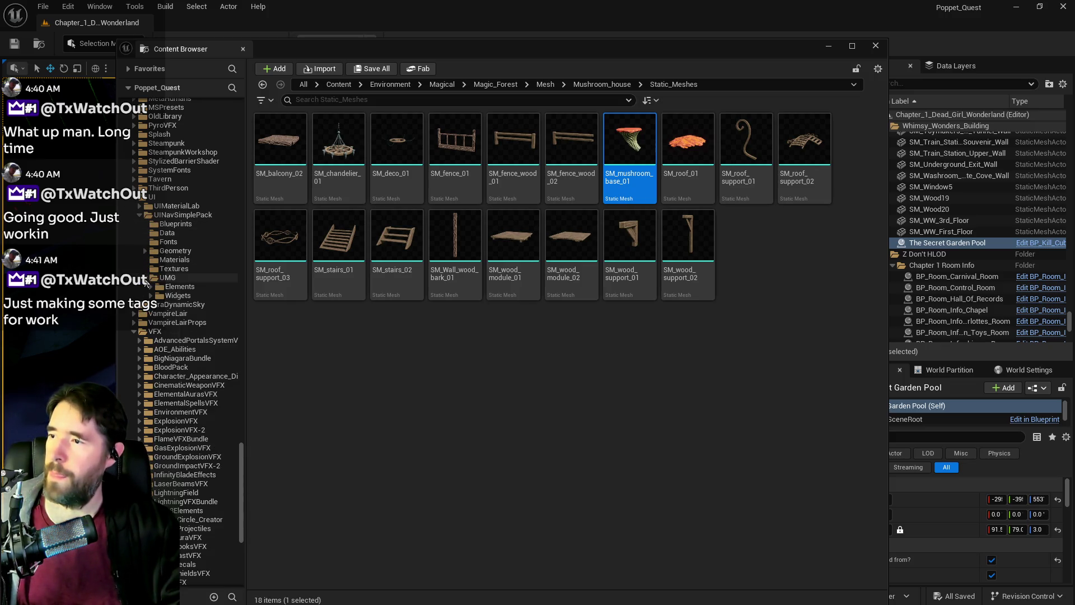
left_click(178, 296)
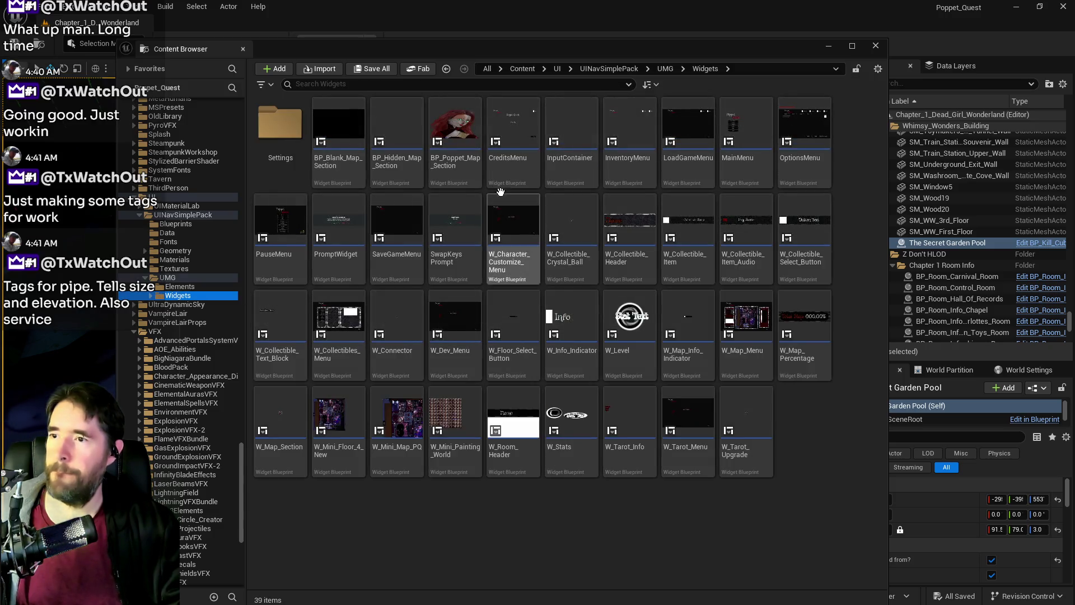
mouse_move(701, 234)
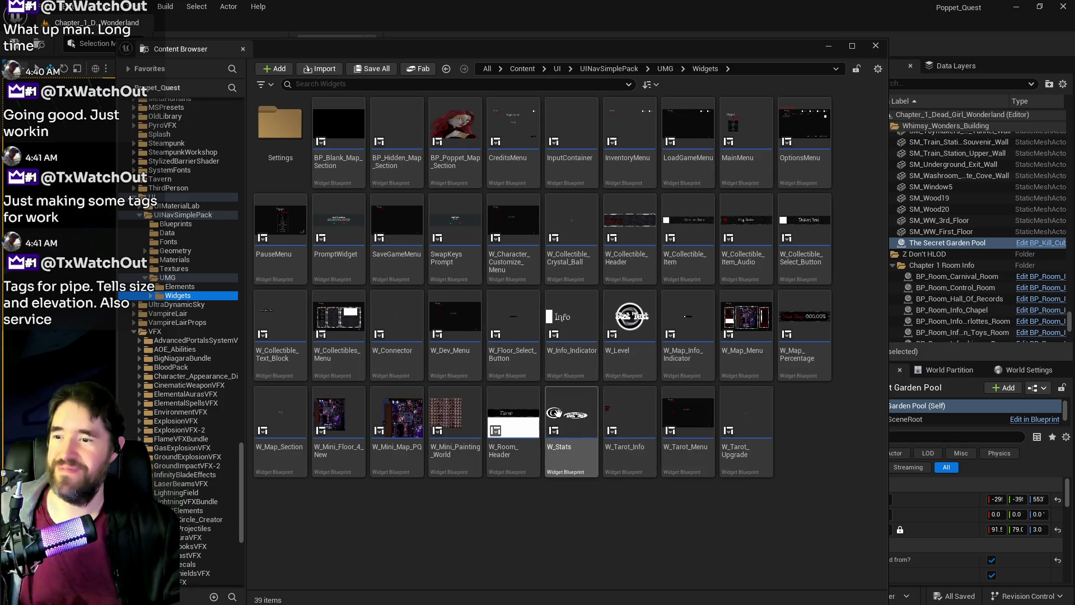
left_click(455, 365)
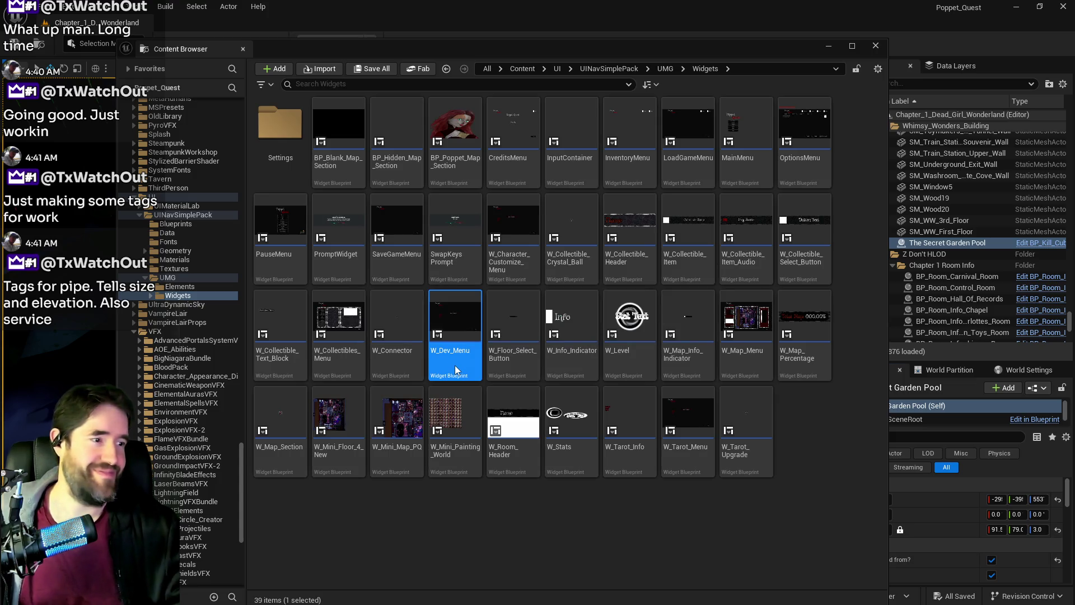
key("Return")
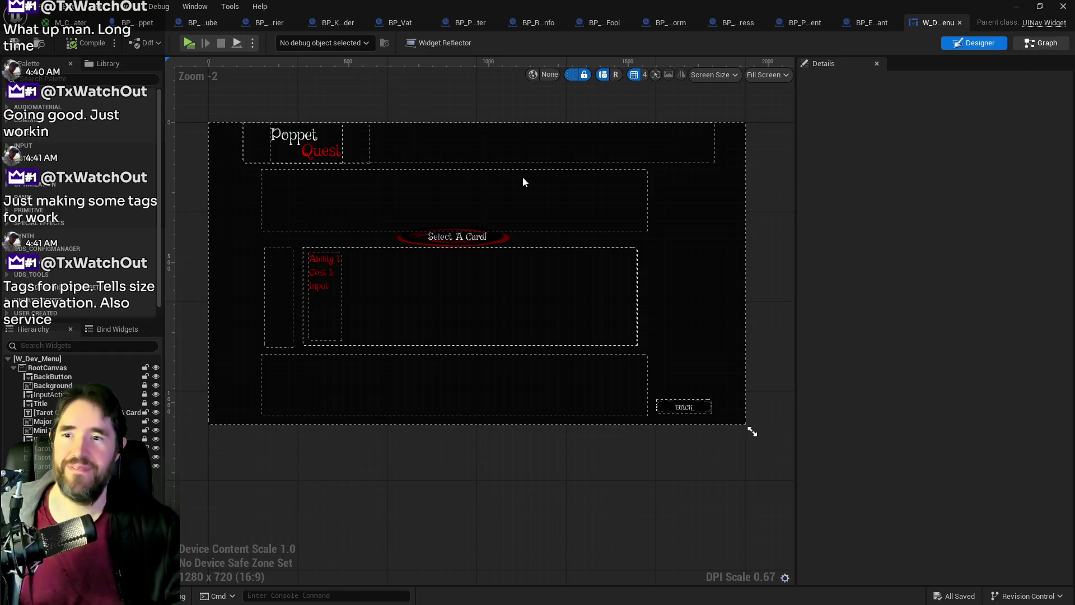
Step: In the event graph, select Mile Stones and copy the Chapter 2 entry's values
double_click(426, 284)
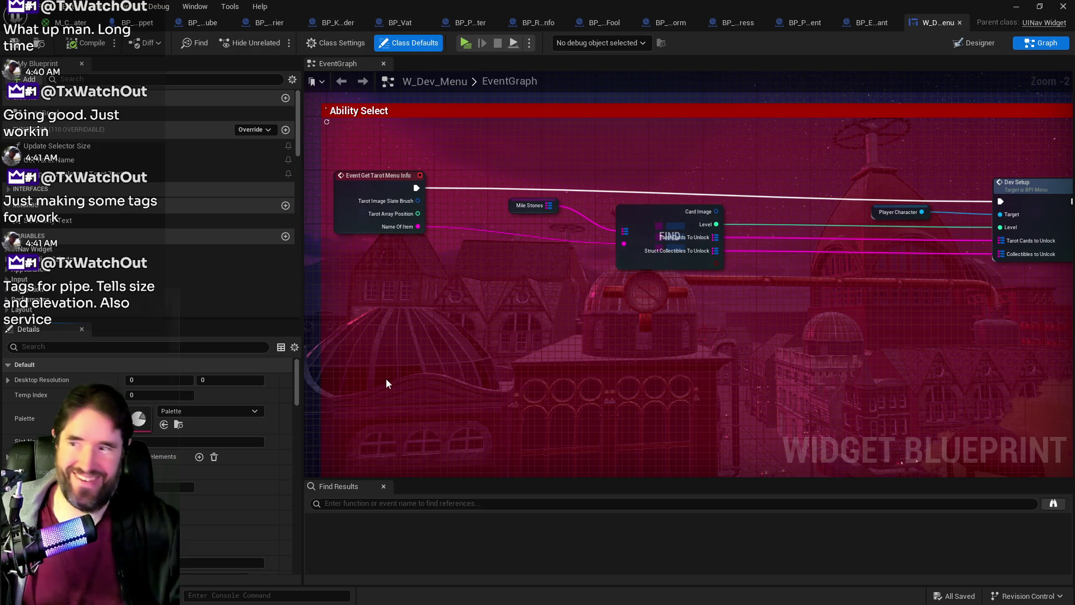
mouse_move(557, 338)
left_mouse_down()
mouse_move(515, 327)
mouse_move(494, 337)
left_mouse_up()
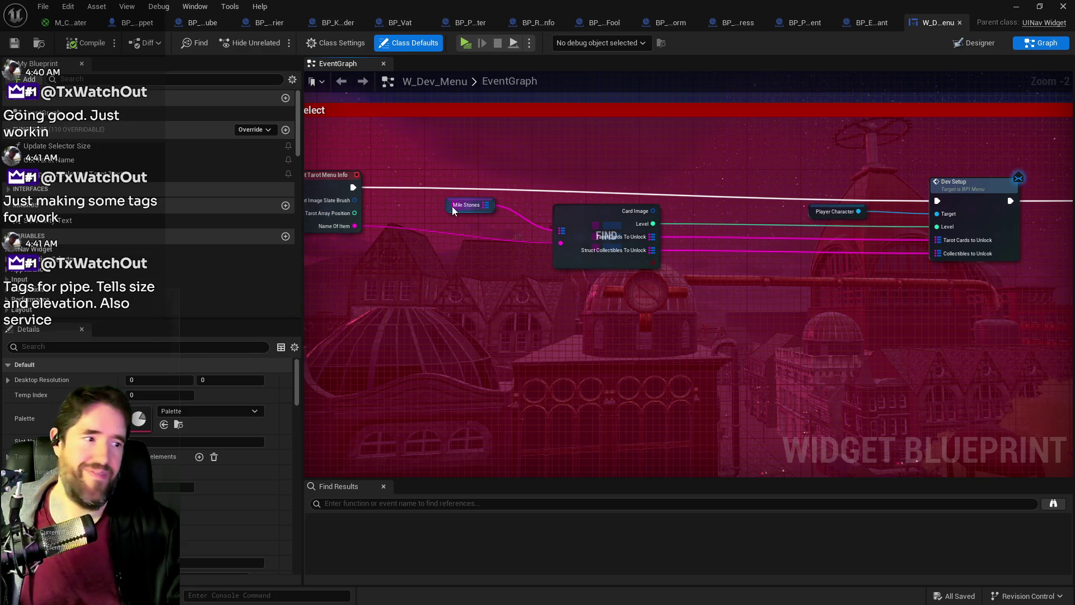
left_click_drag(452, 206, 449, 206)
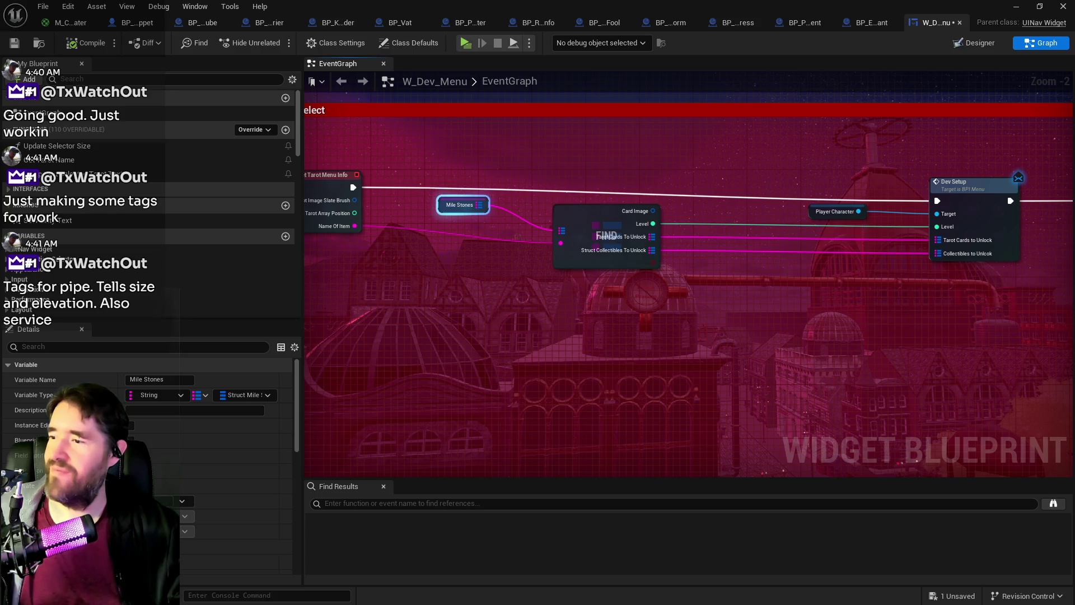
scroll(125, 467, "down", 10)
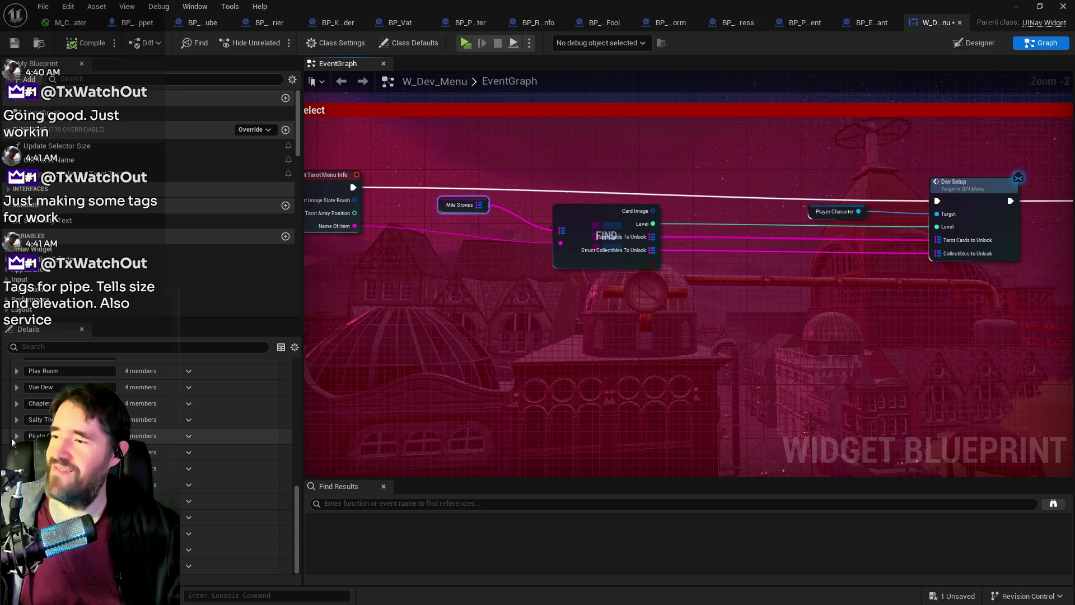
left_click(14, 421)
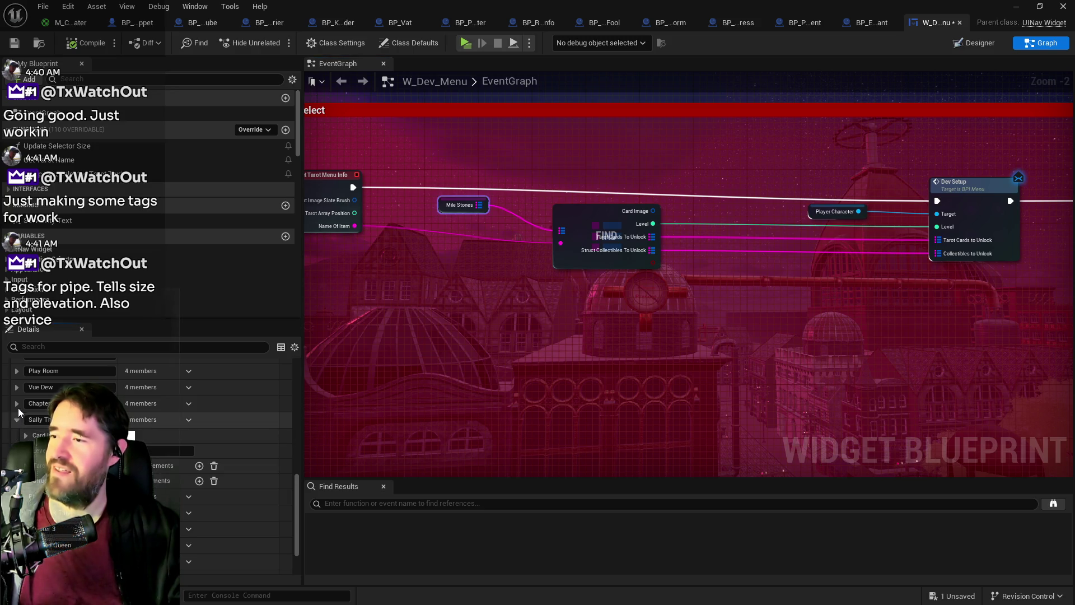
left_click(17, 403)
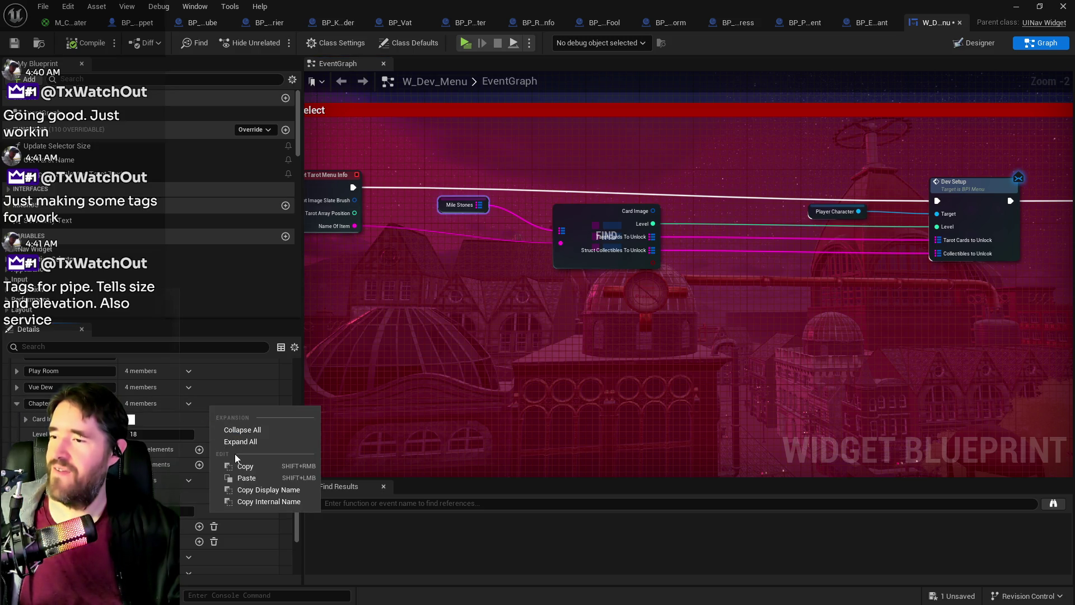
left_click(236, 467)
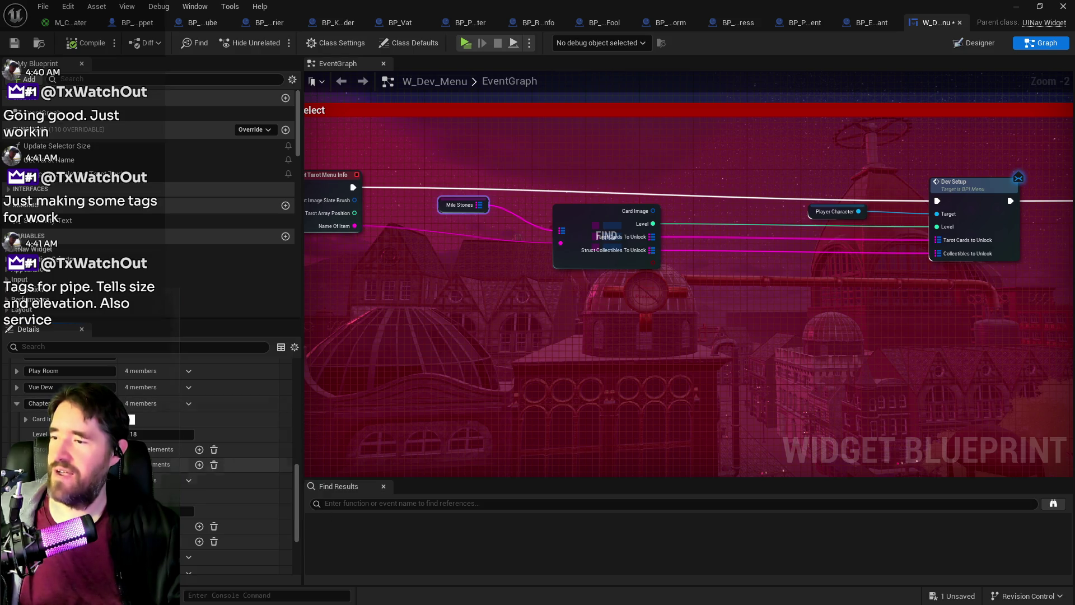
Step: Paste the copied Chapter 2 values into the Pirate Cove entry
scroll(235, 468, "down", 5)
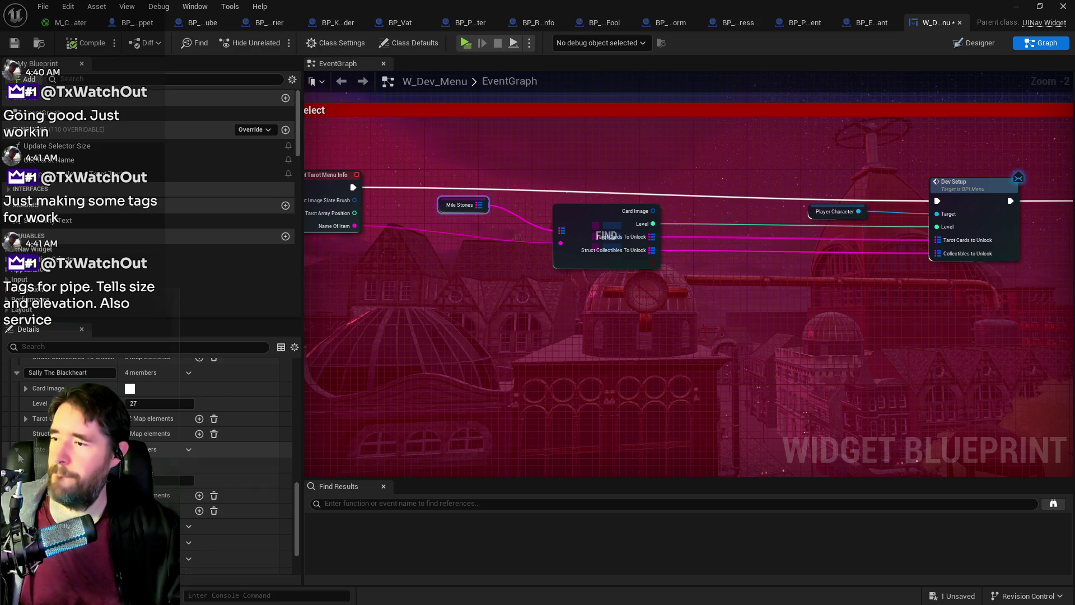
left_click(17, 449)
scroll(18, 456, "down", 1)
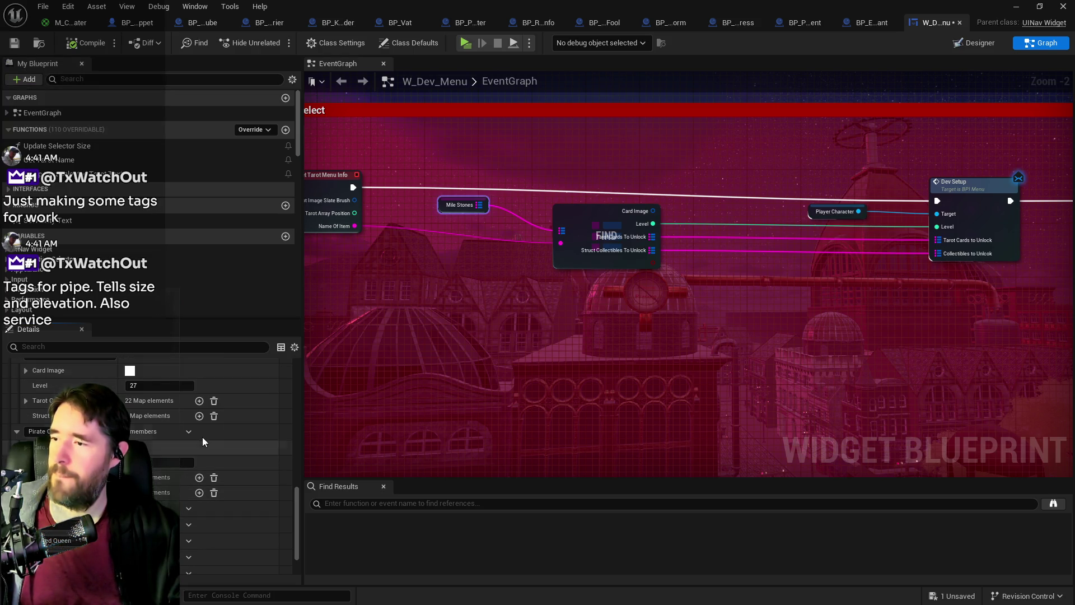
right_click(230, 429)
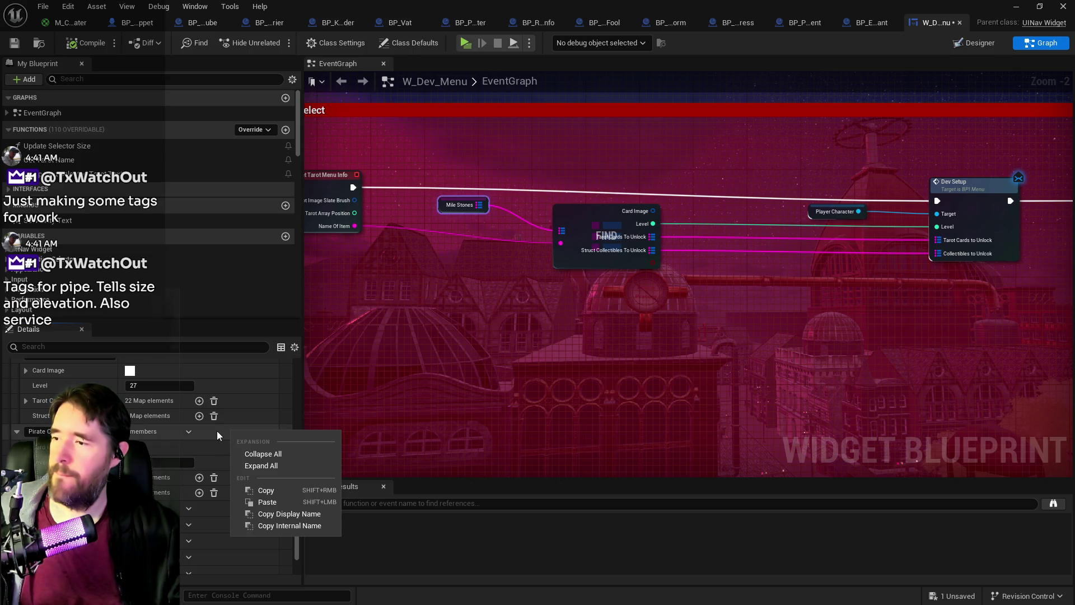
left_click(253, 501)
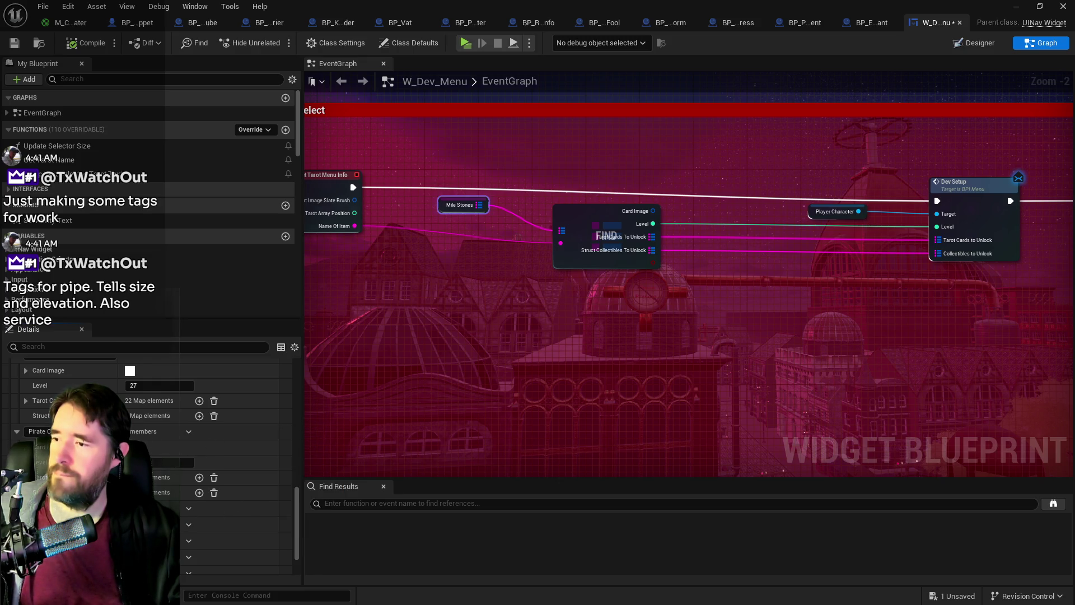
scroll(156, 476, "down", 2)
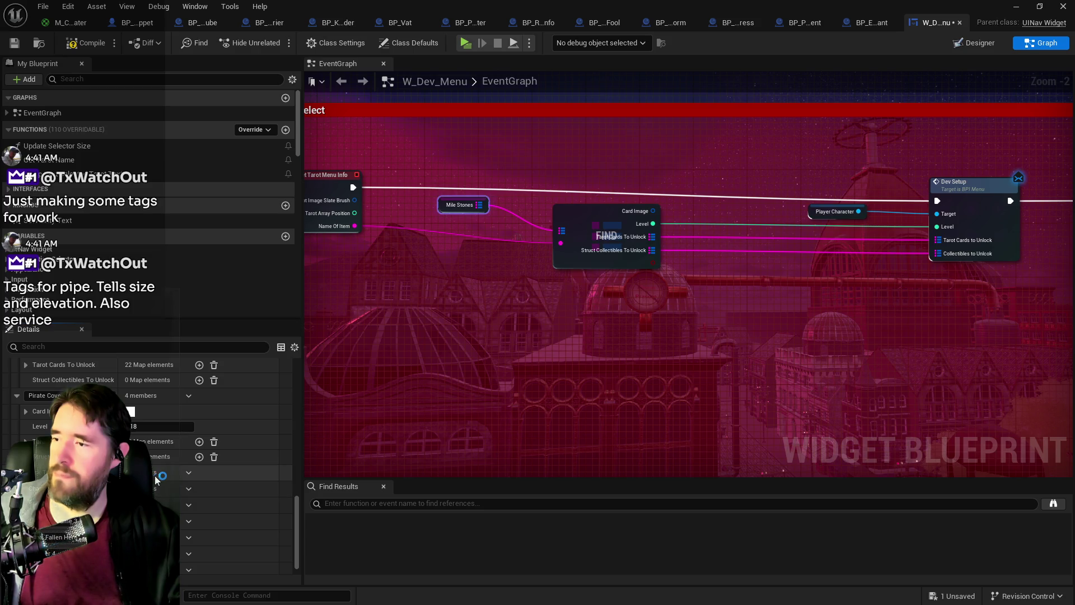
scroll(168, 471, "up", 2)
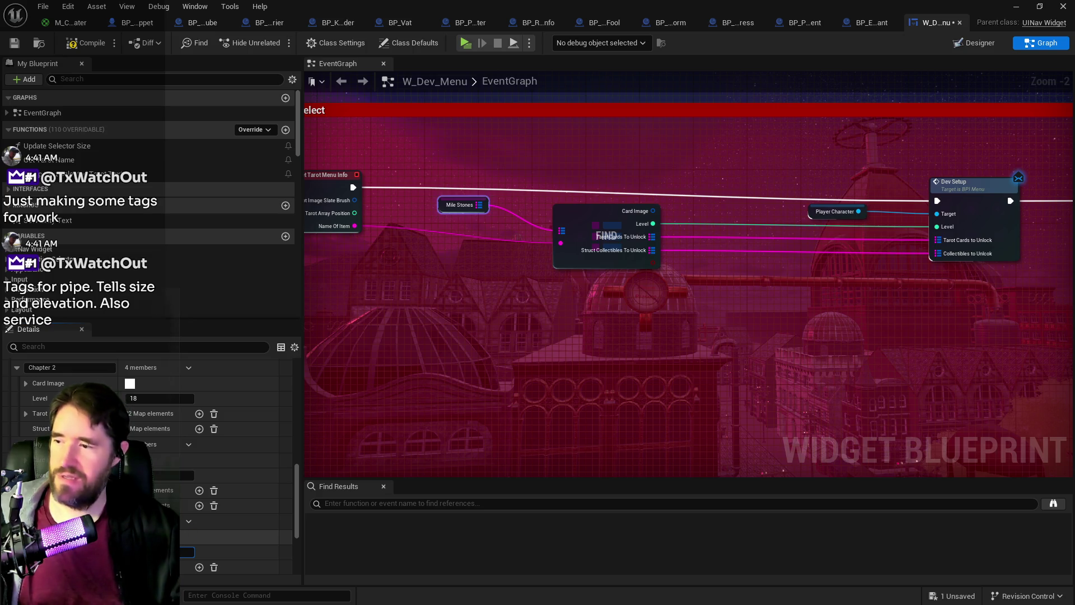
scroll(186, 462, "down", 5)
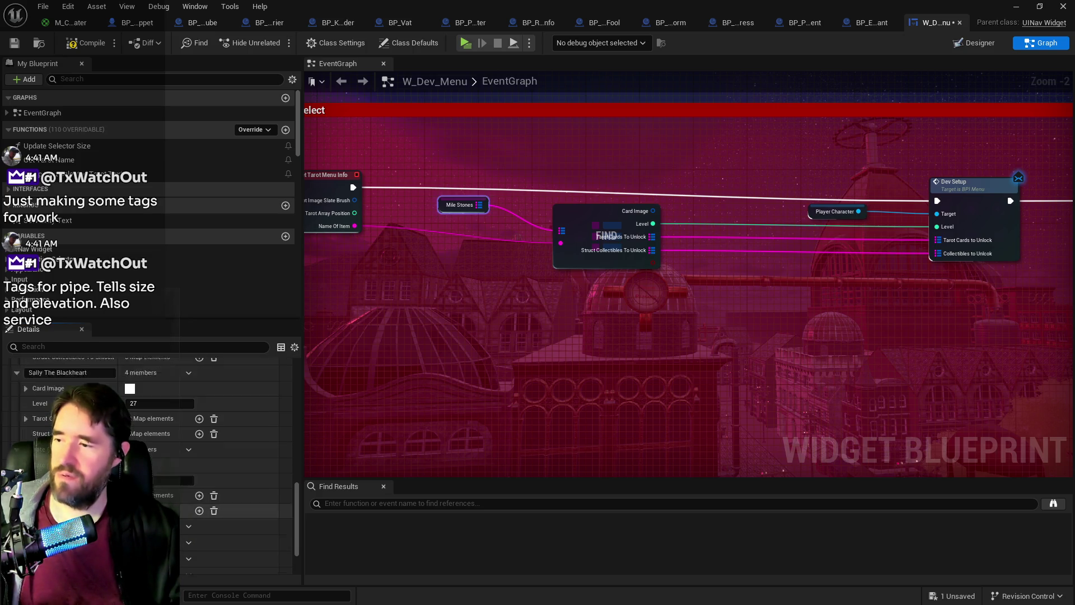
scroll(235, 509, "down", 1)
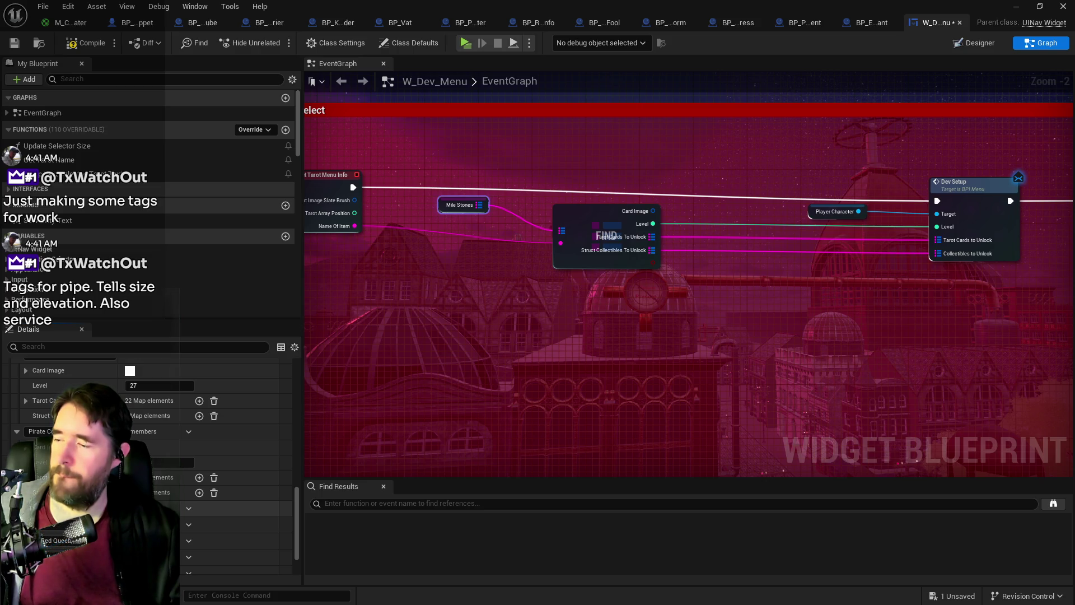
scroll(180, 526, "down", 3)
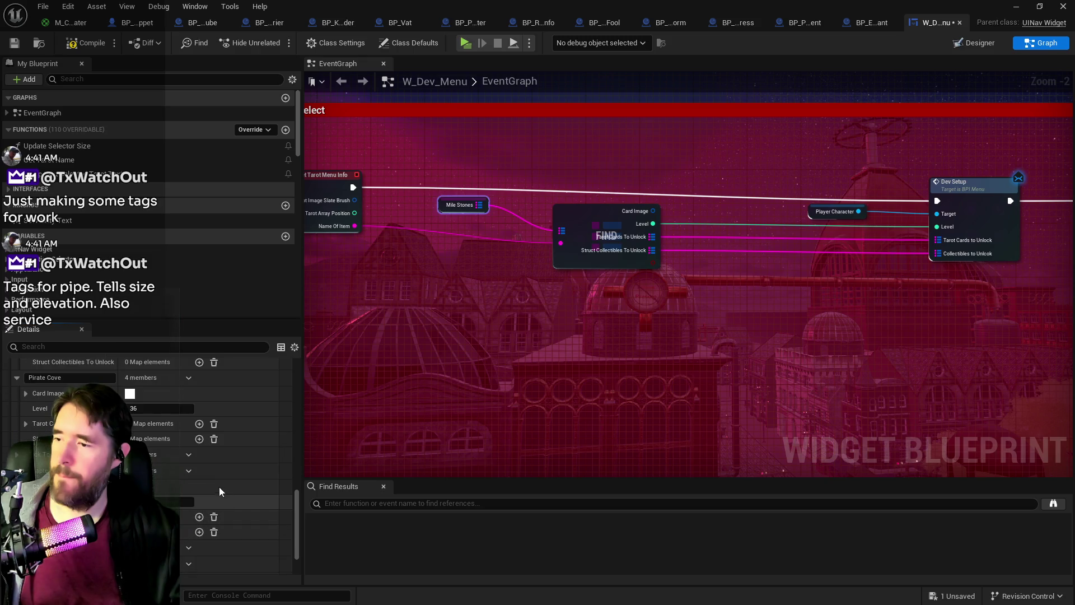
Step: Copy one Mile Stones property value and paste it into another property
right_click(211, 474)
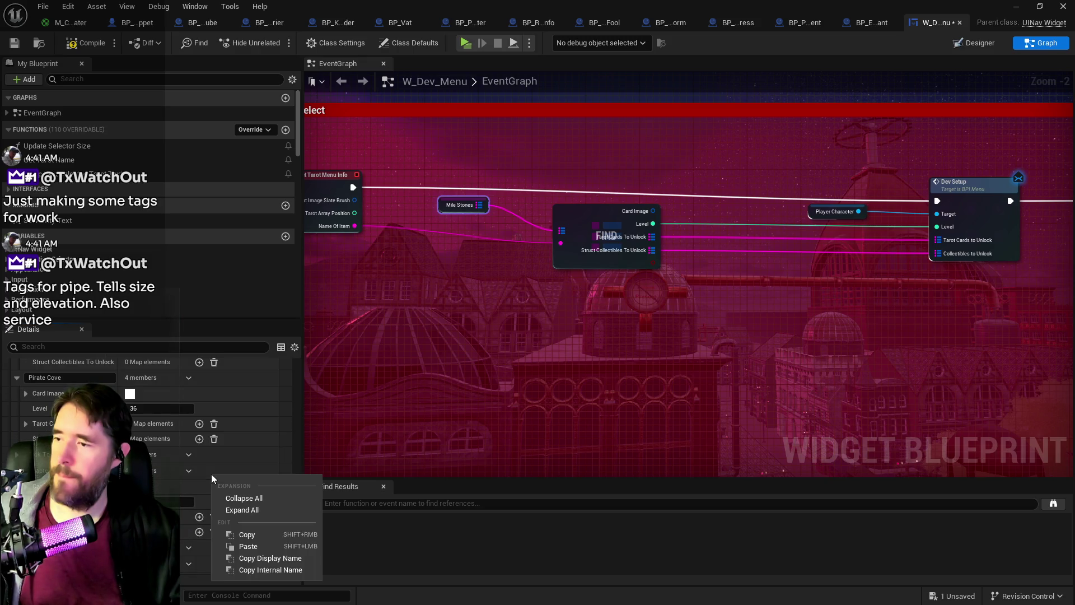
left_click(229, 541)
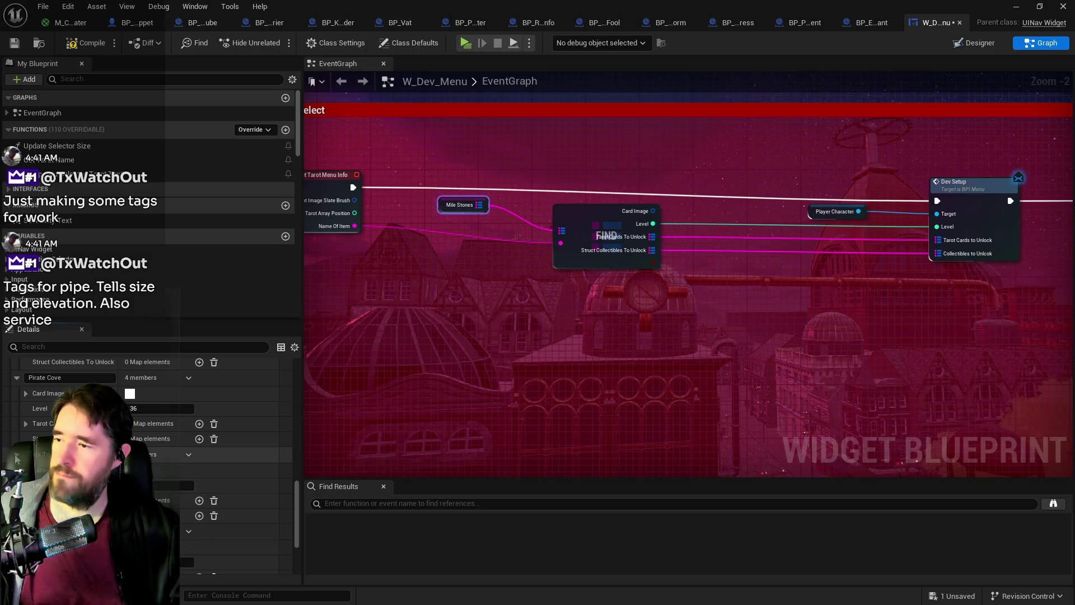
right_click(213, 454)
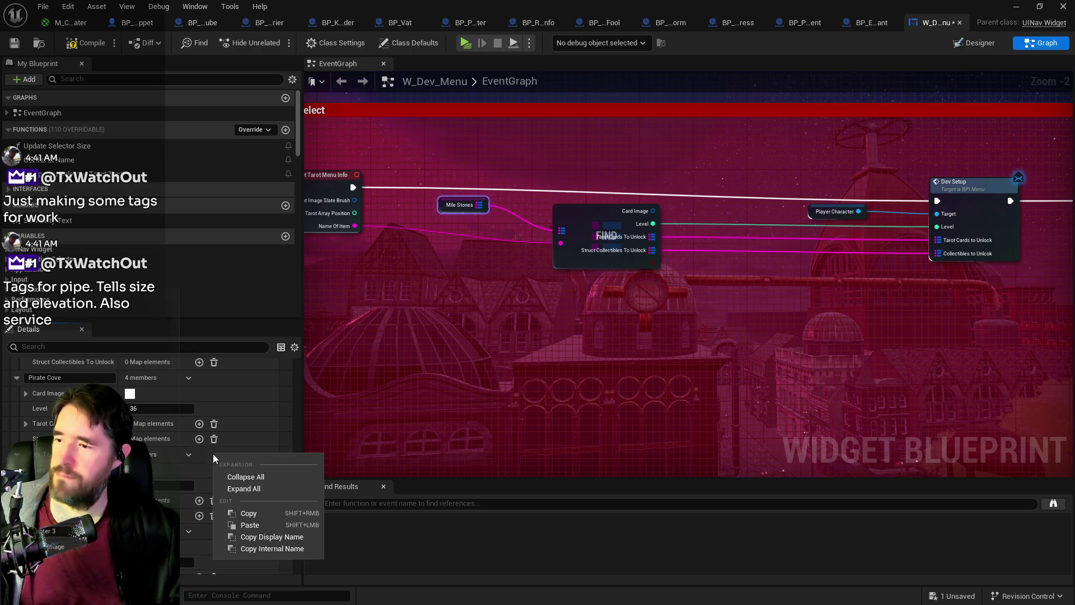
left_click(237, 524)
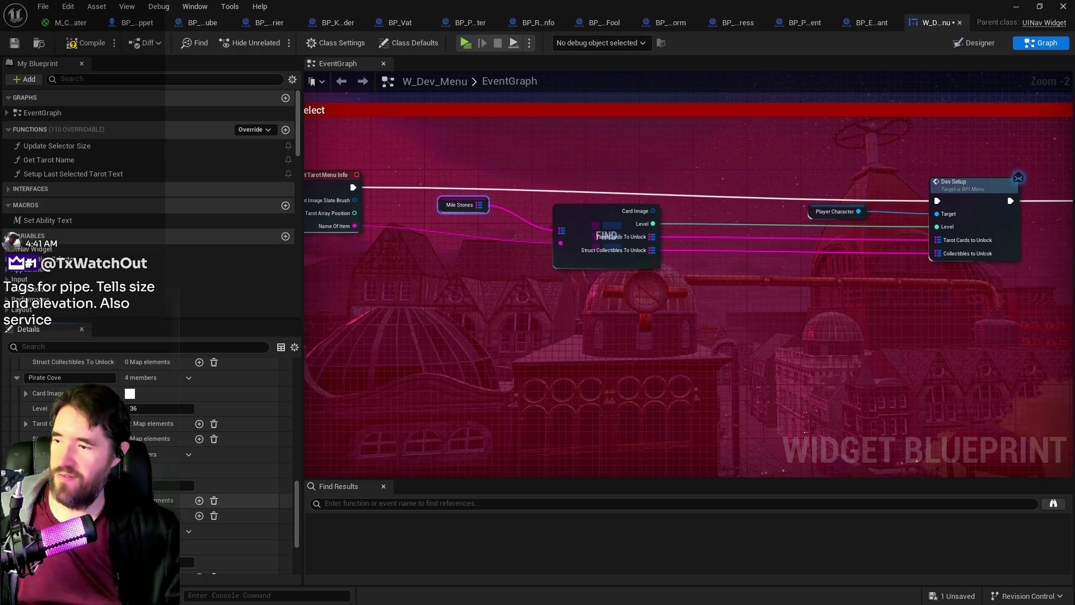
scroll(186, 472, "up", 3)
scroll(186, 472, "down", 2)
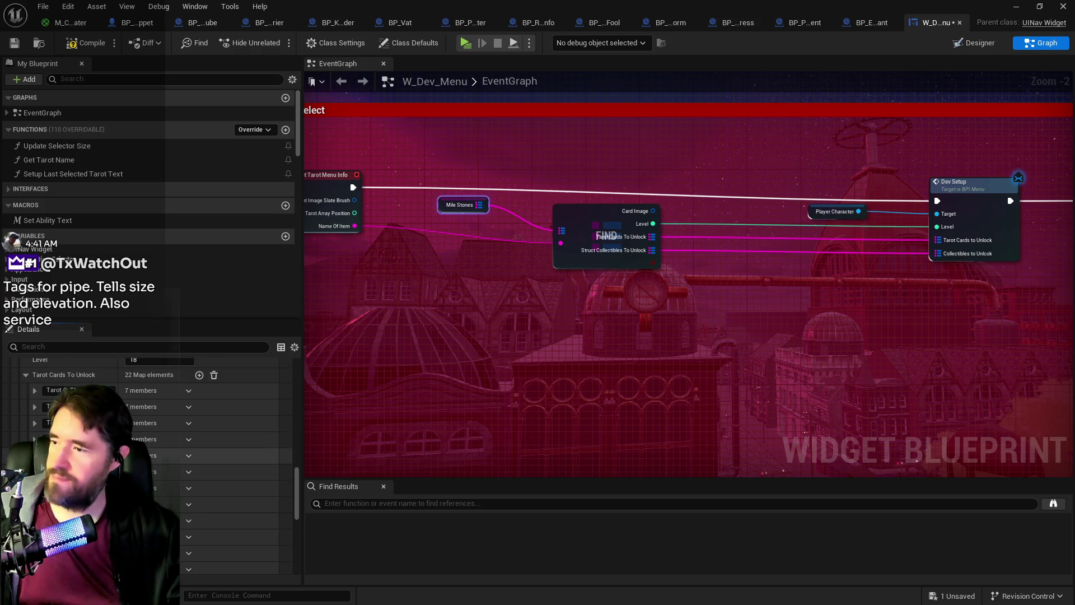
scroll(186, 472, "up", 3)
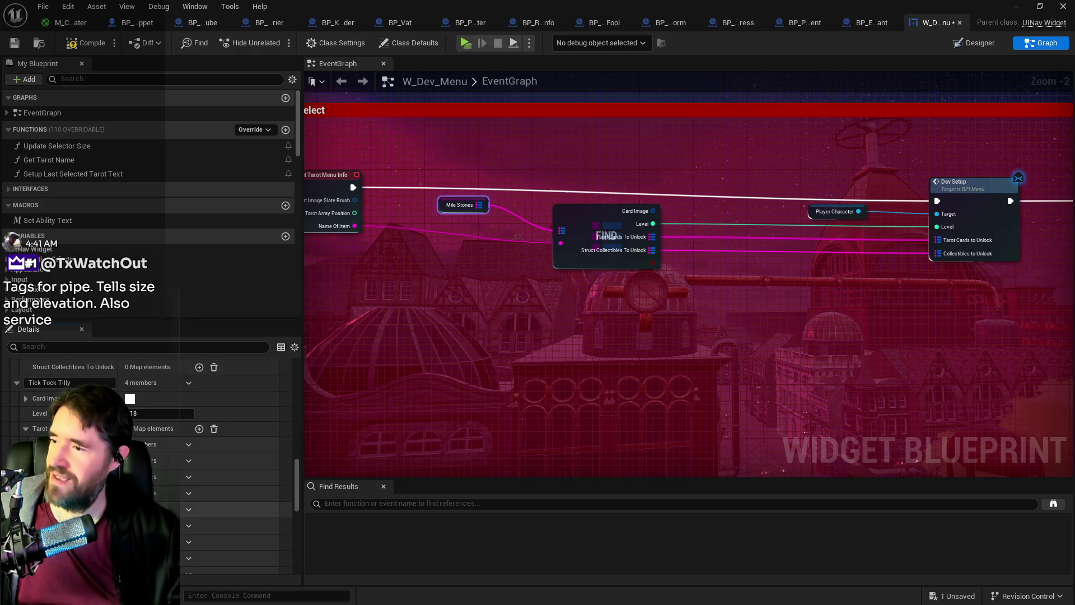
scroll(186, 472, "down", 3)
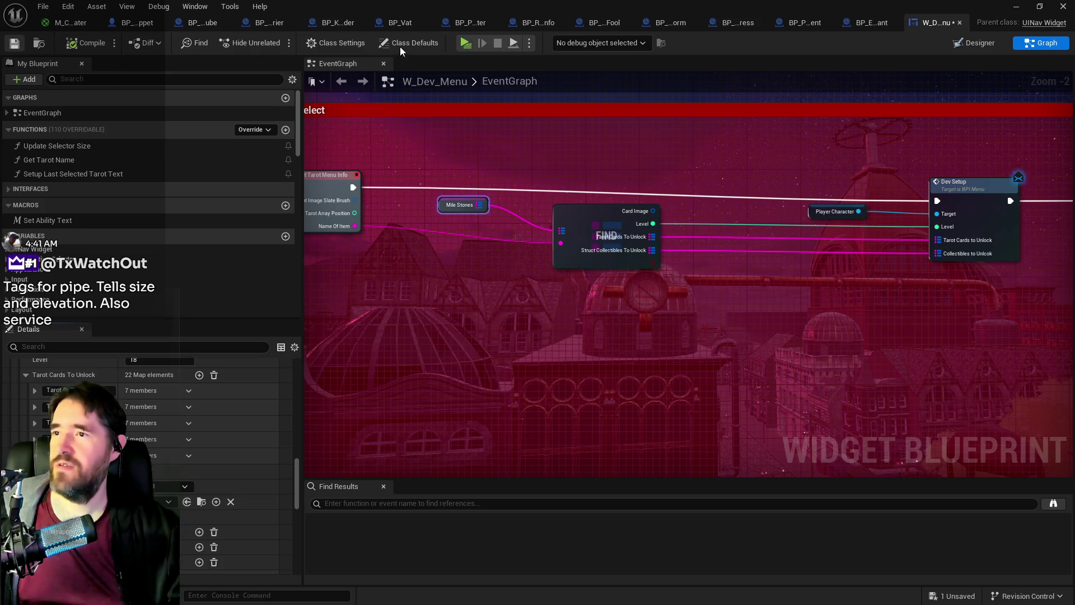
Step: Locate W_Dev_Menu in the Content Browser, then close the browser to reveal the level
key("ctrl+b")
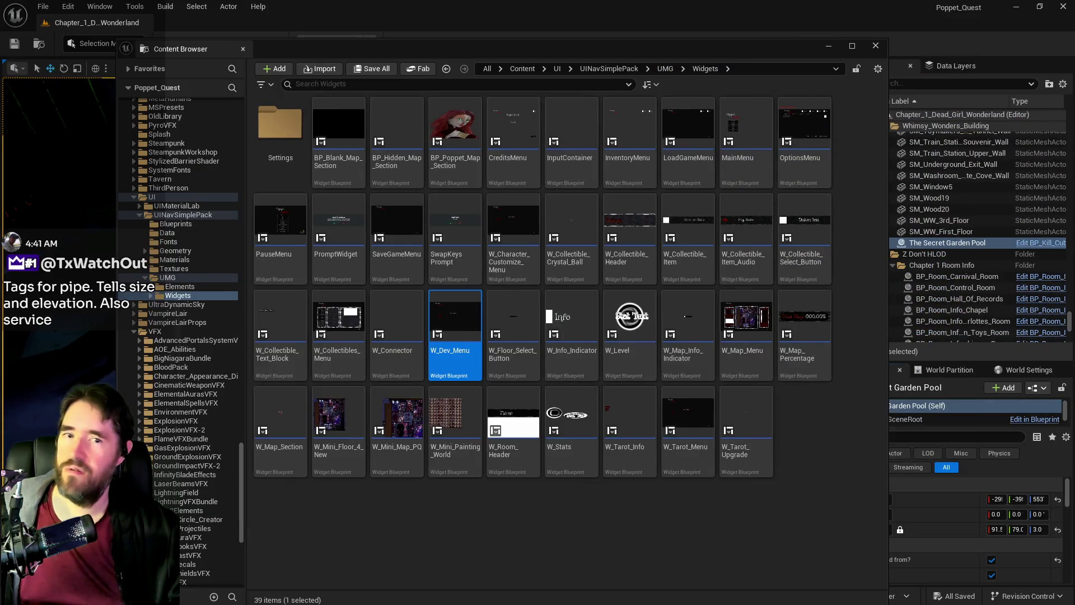
key("ctrl+space")
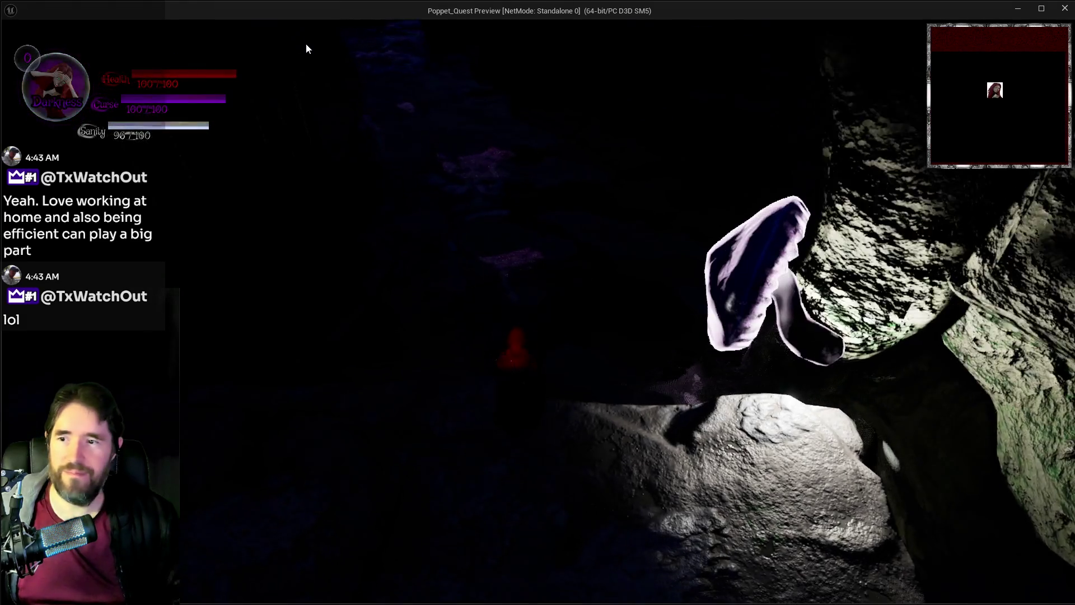
Step: Toggle the inventory, then walk the character along the cave ledge toward the rock pillar
key("i")
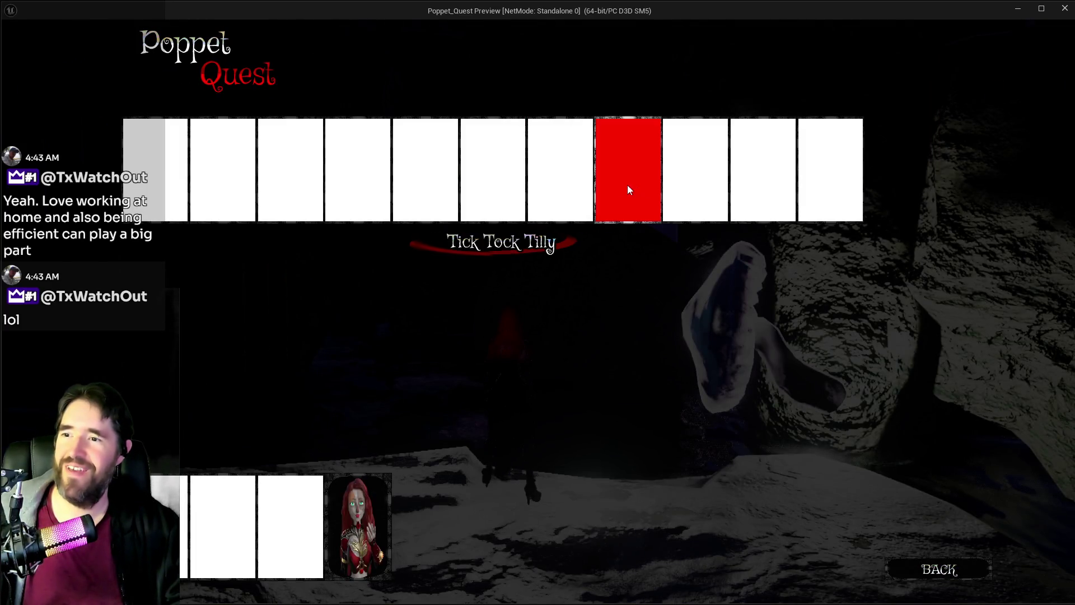
key("i")
key("w")
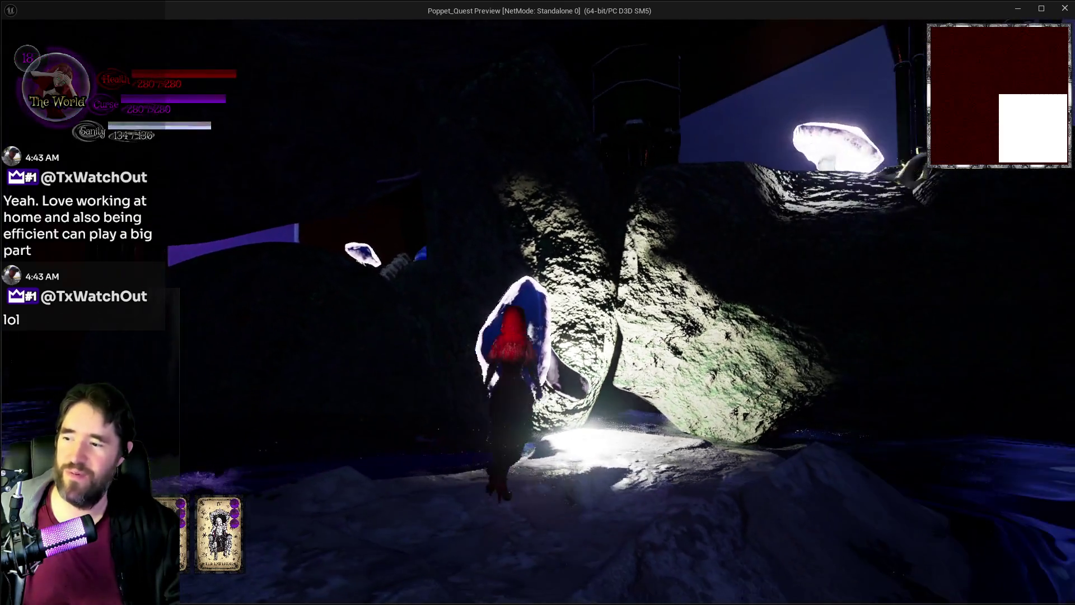
key("w")
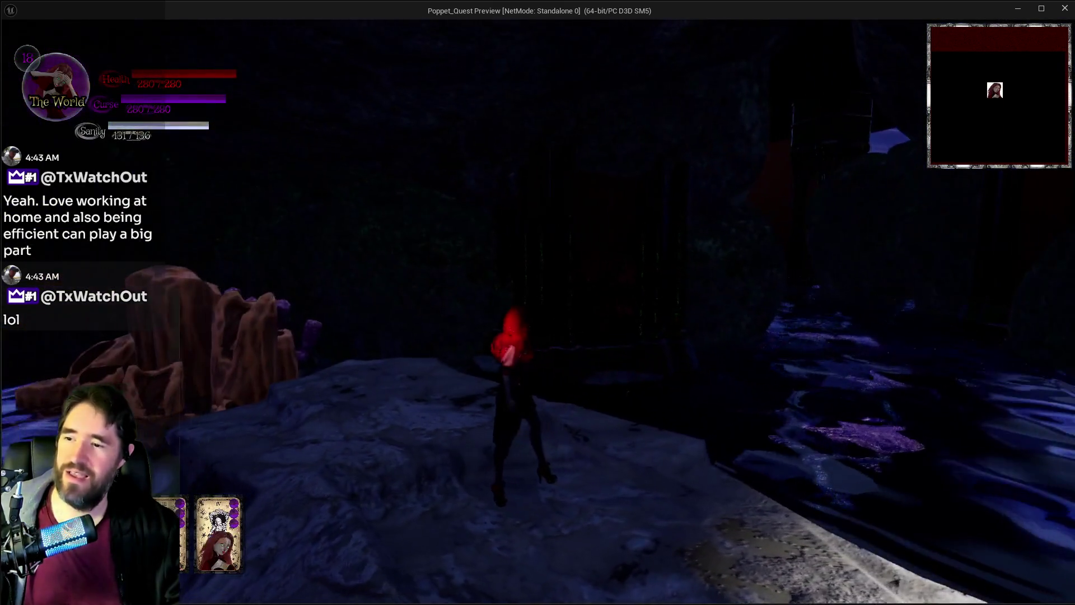
key("w")
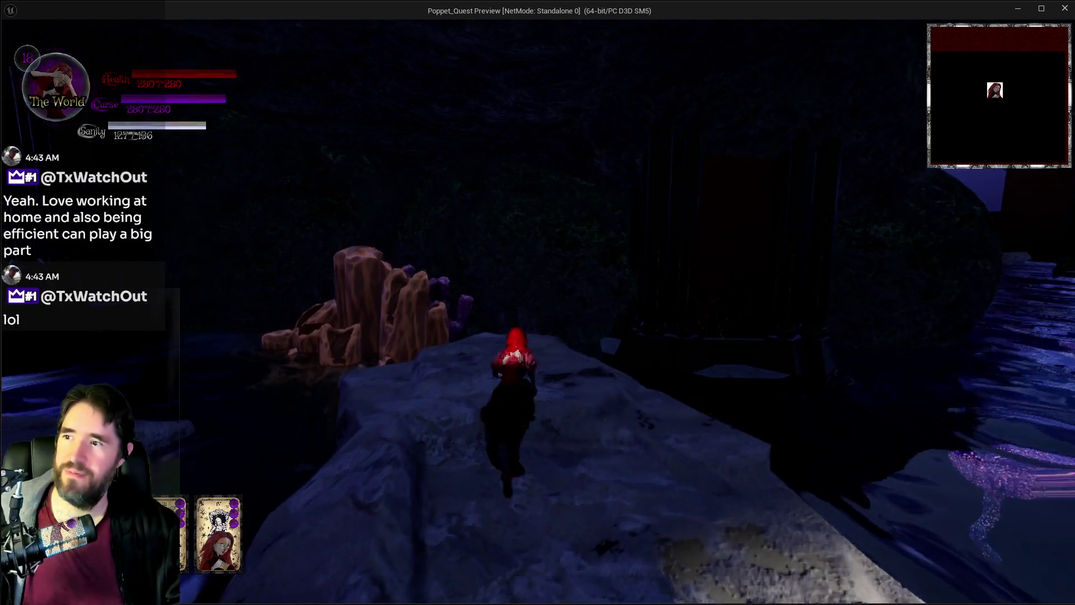
key("w")
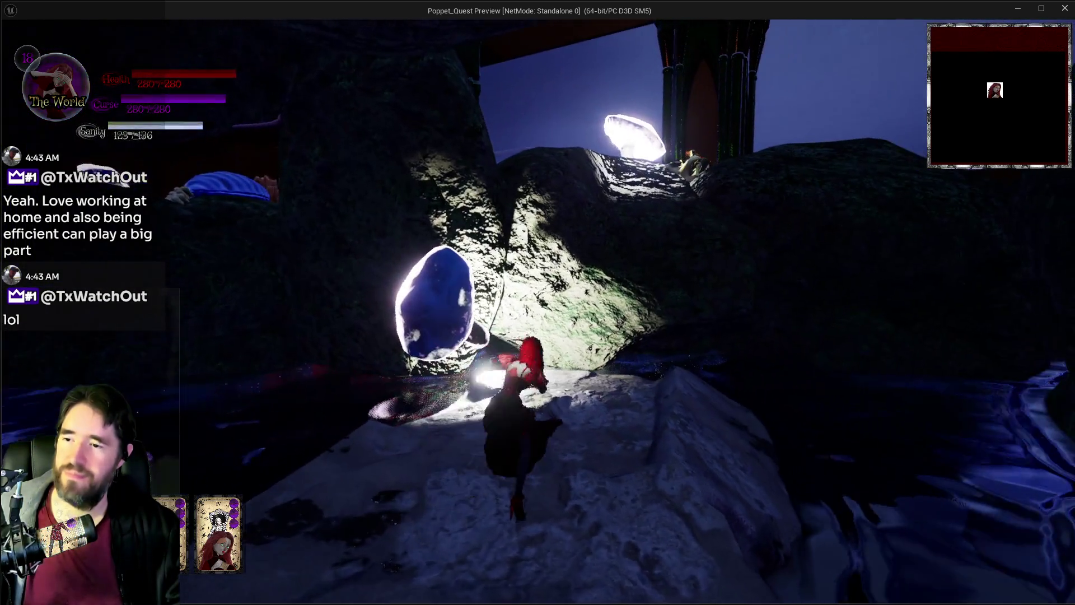
key("w")
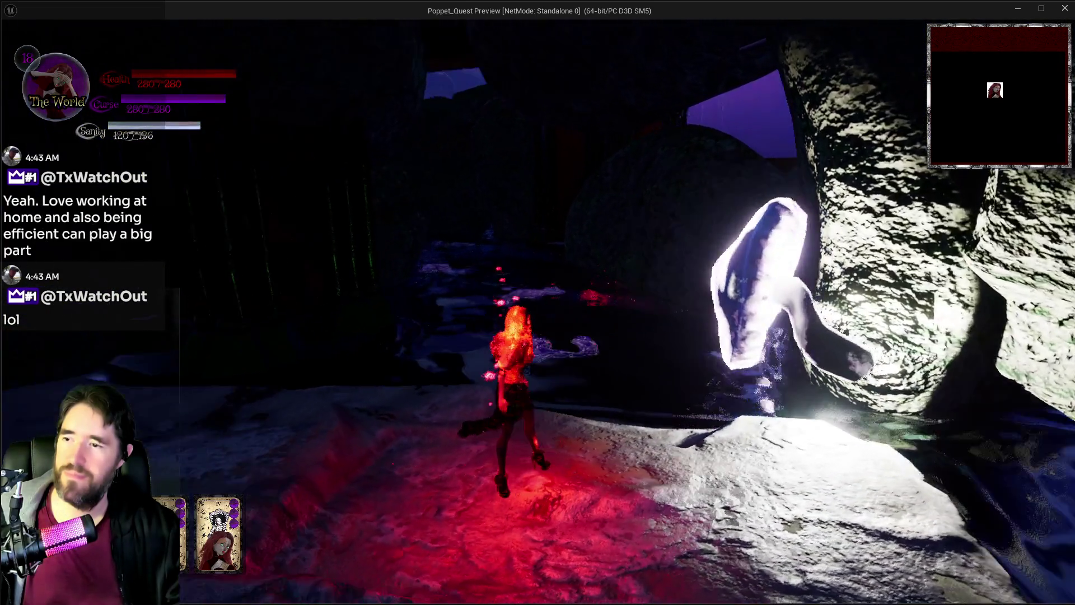
key("w")
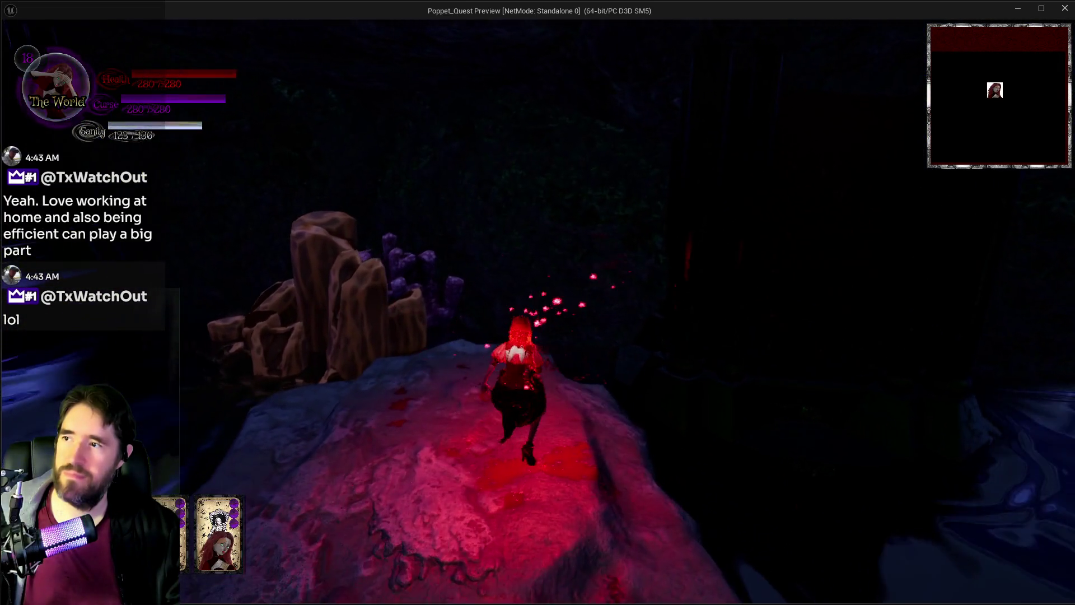
key("w")
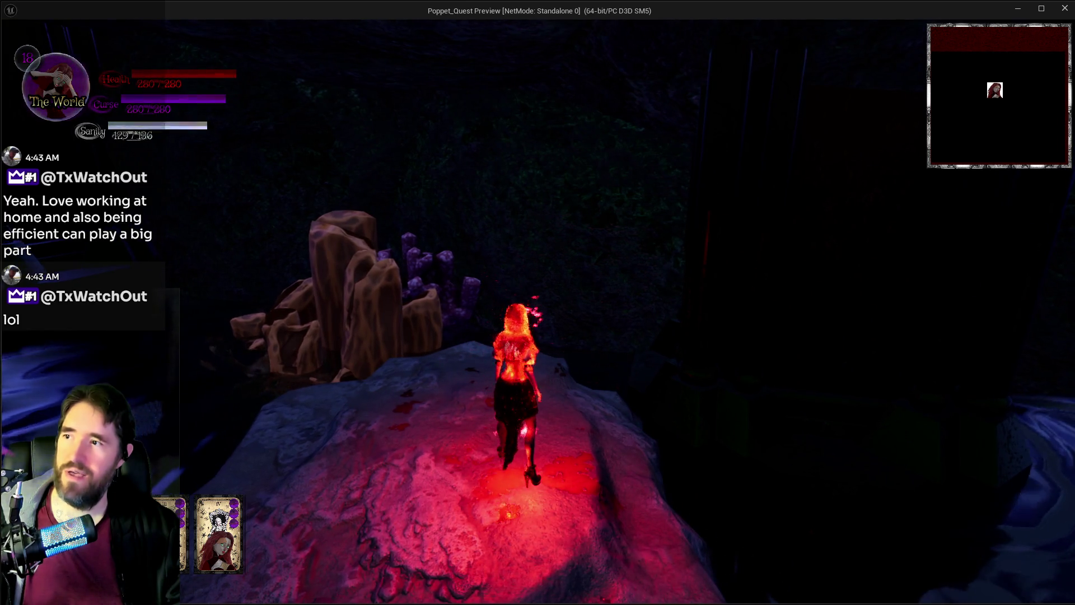
key("w")
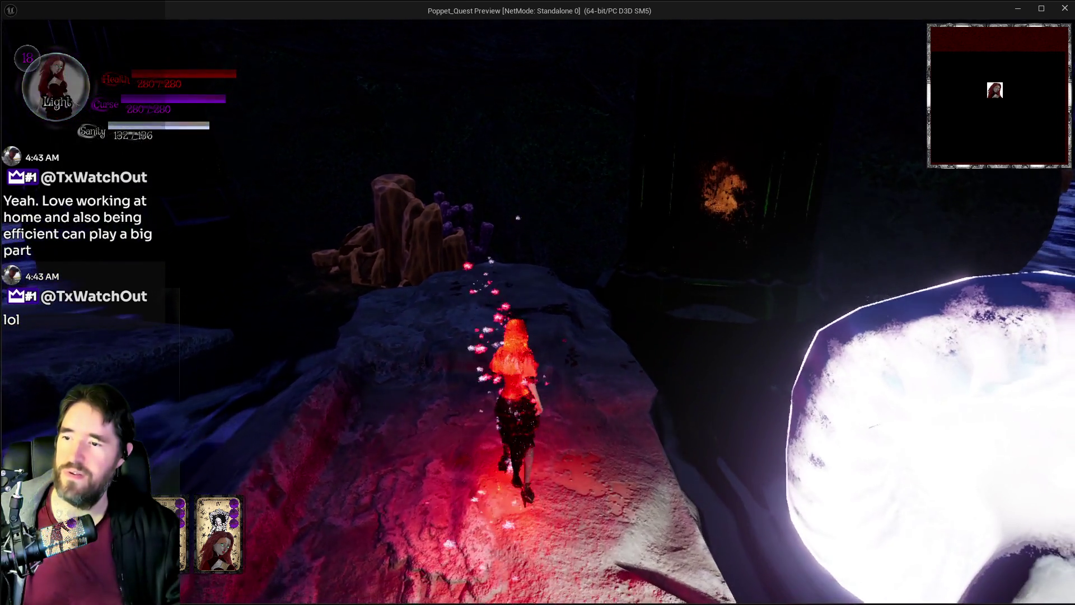
key("w")
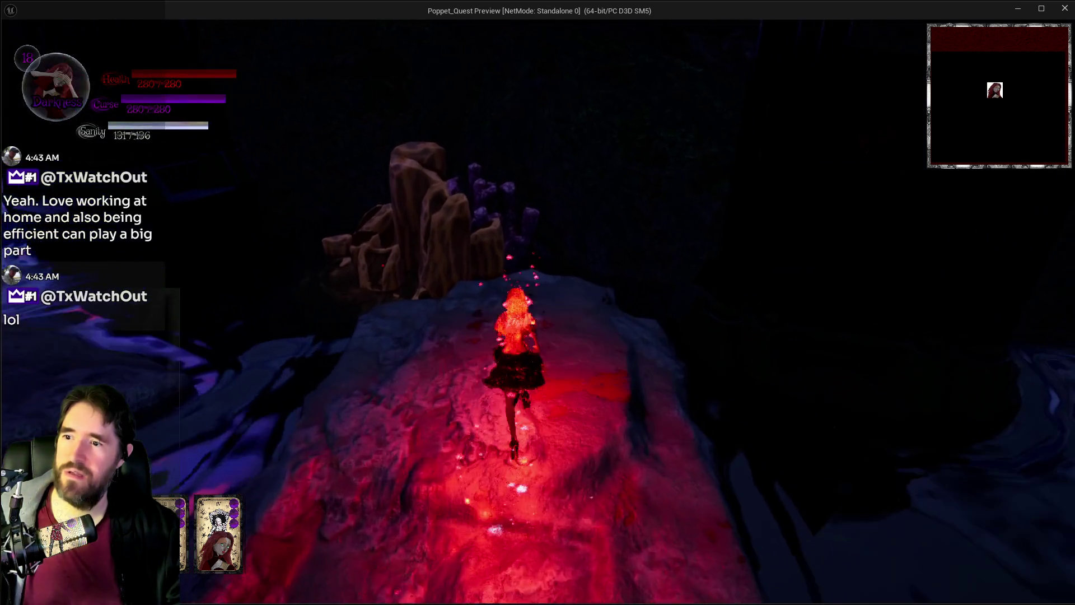
key("w")
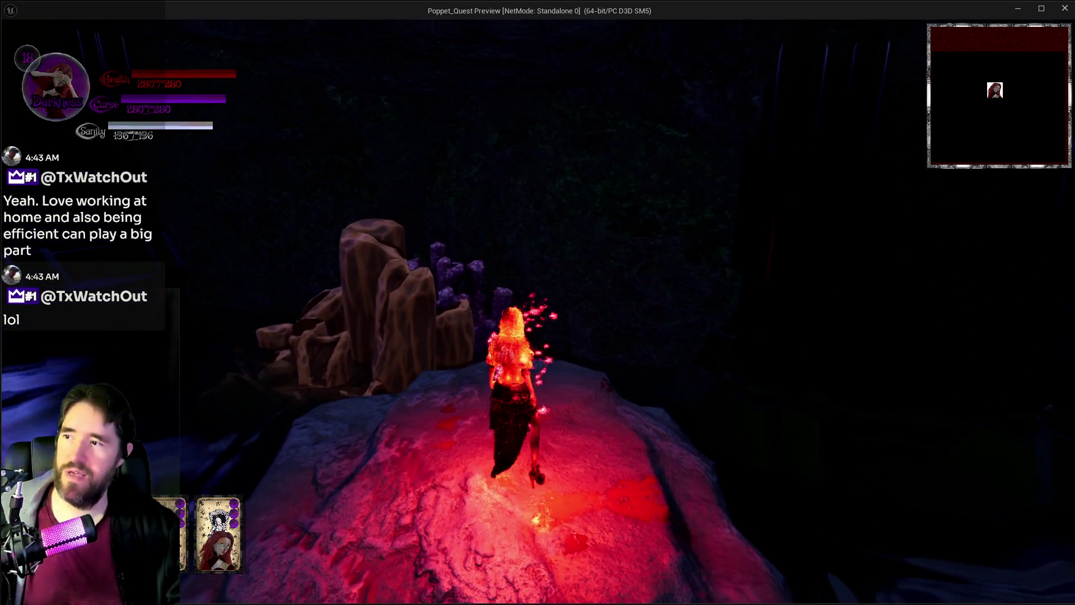
Step: Walk the character past the glowing crystal toward the mushroom, then stop the play session
key("w")
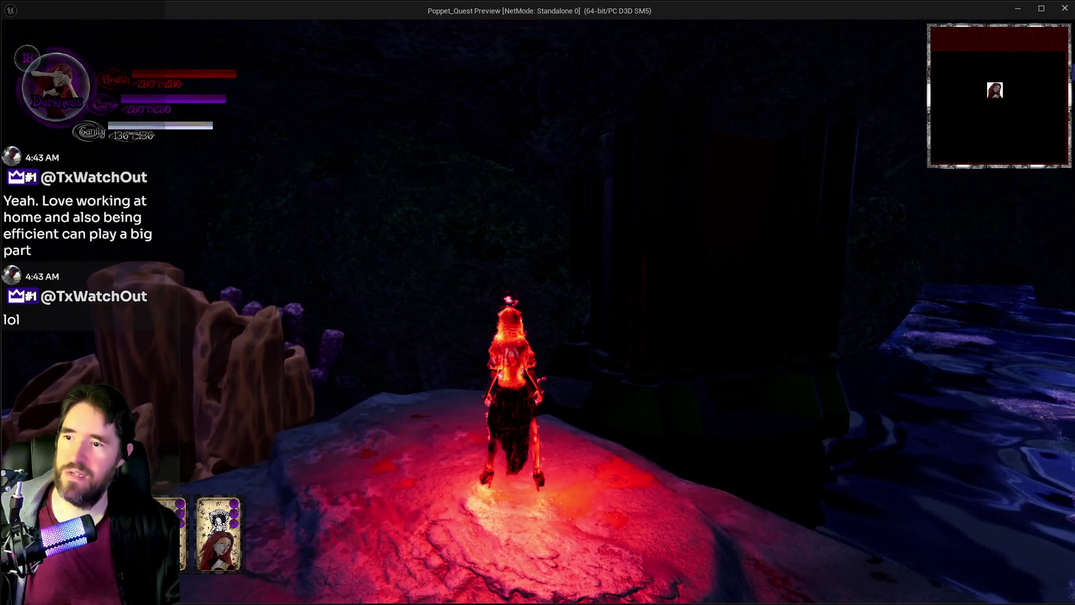
key("w")
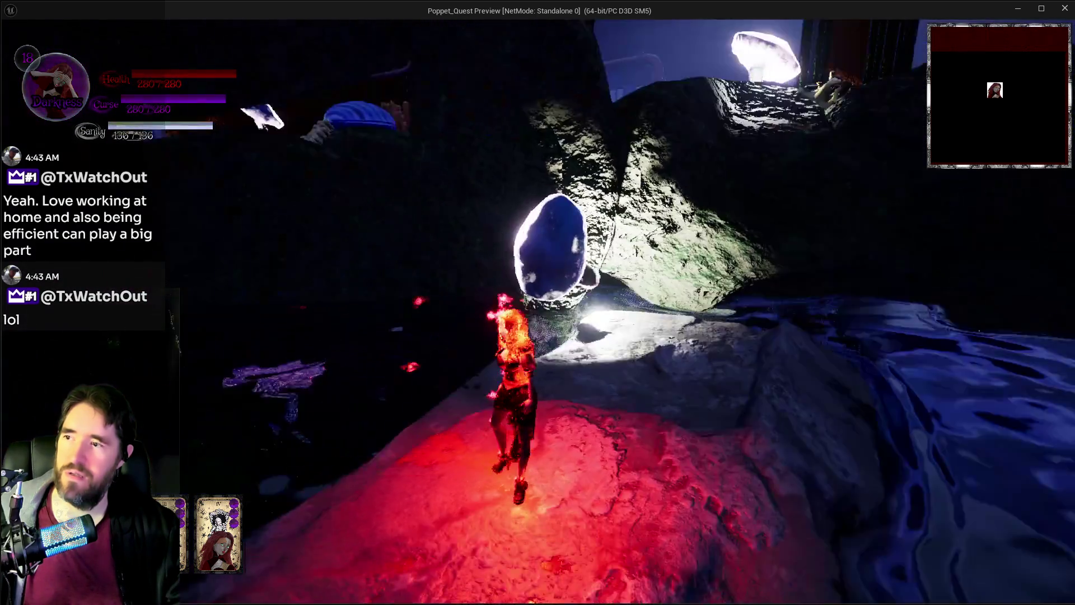
key("w")
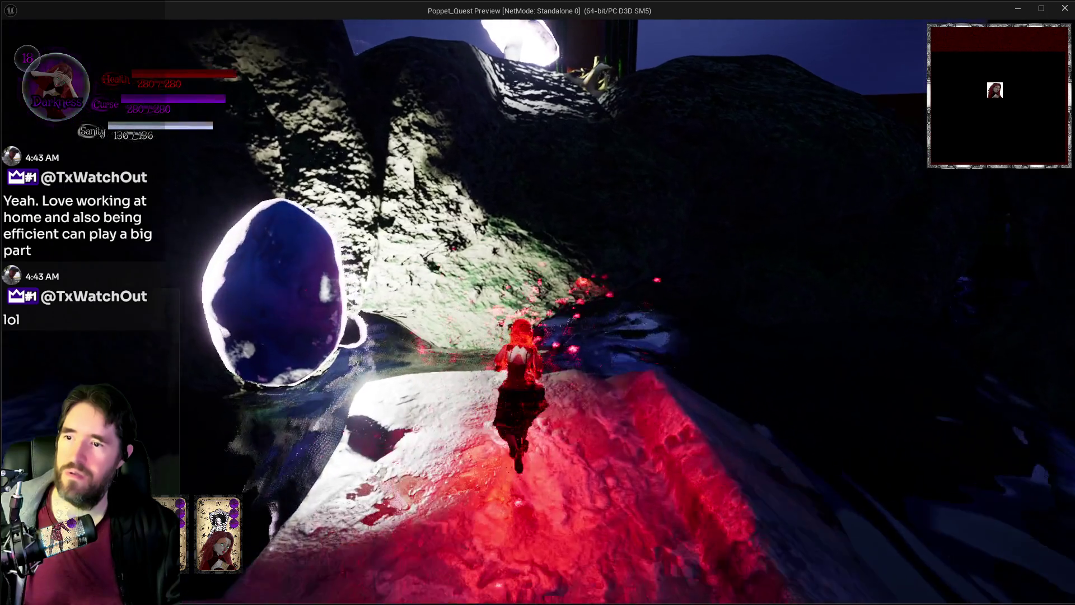
key("w")
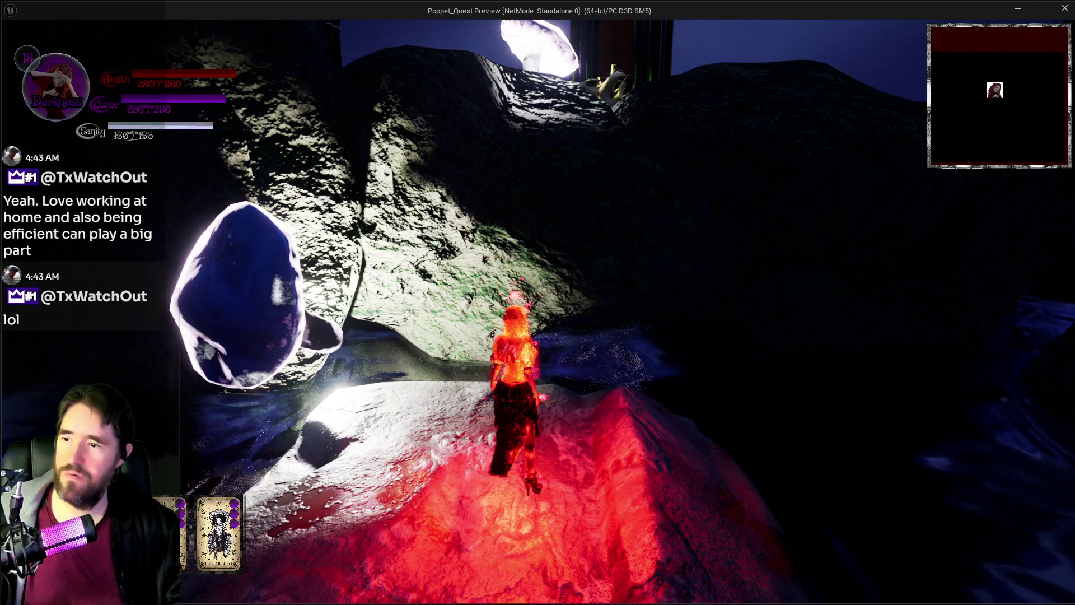
mouse_move(539, 309)
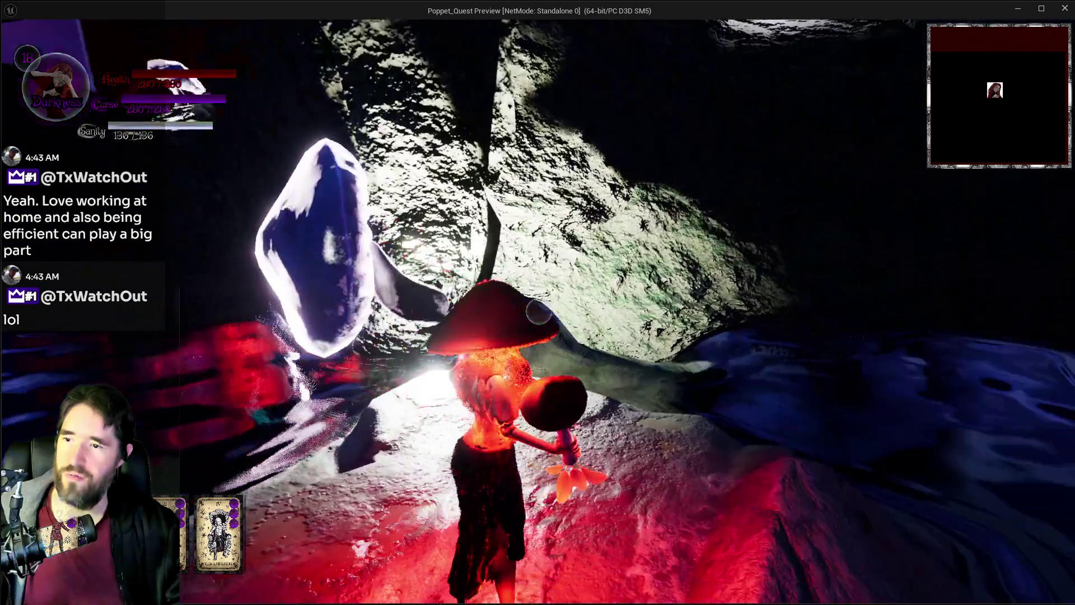
key("w")
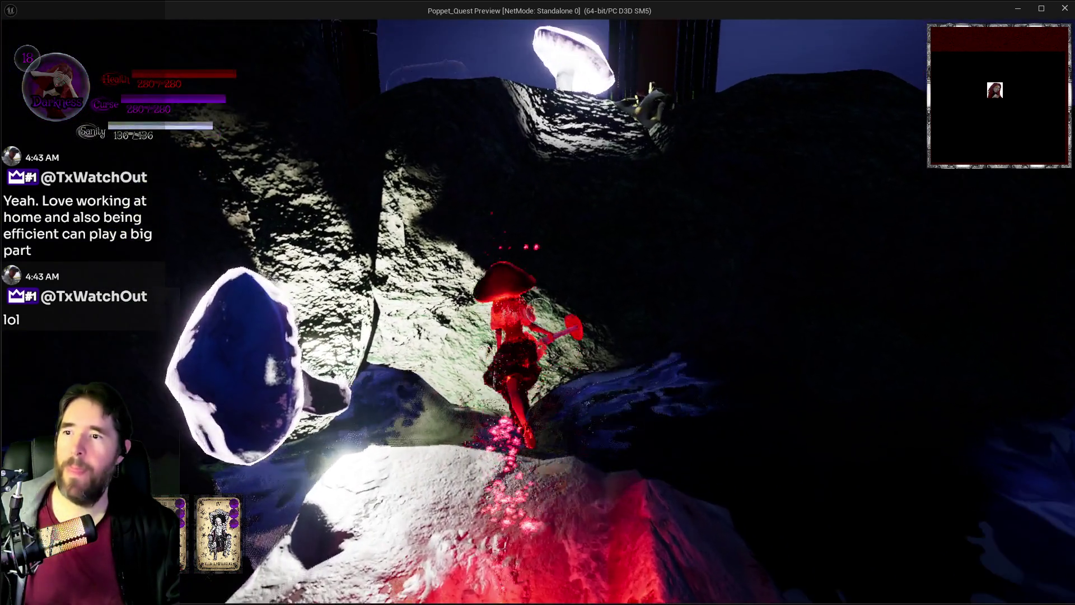
key("w")
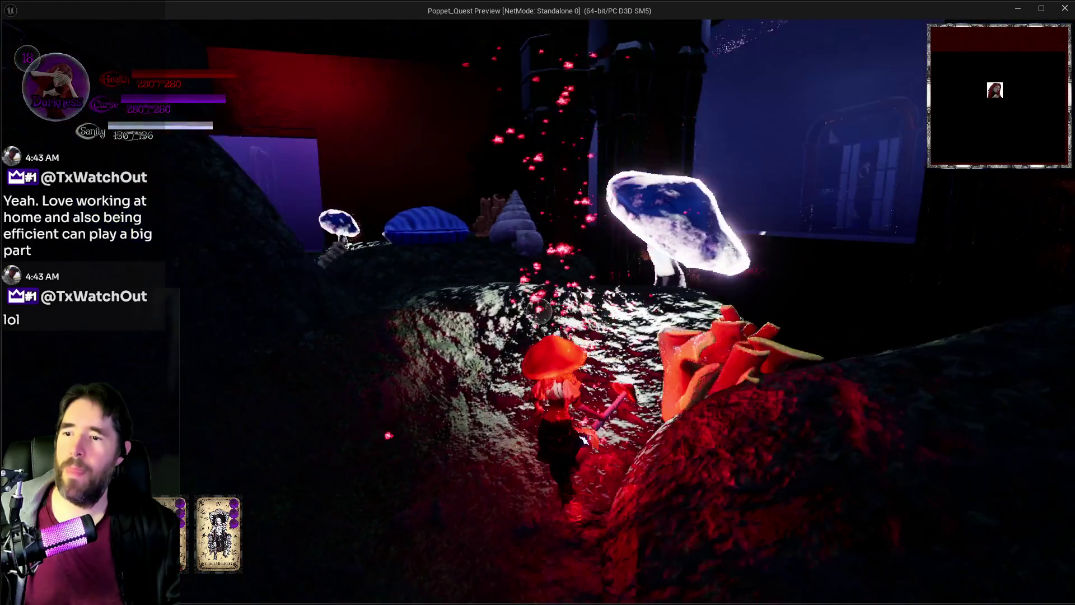
key("w")
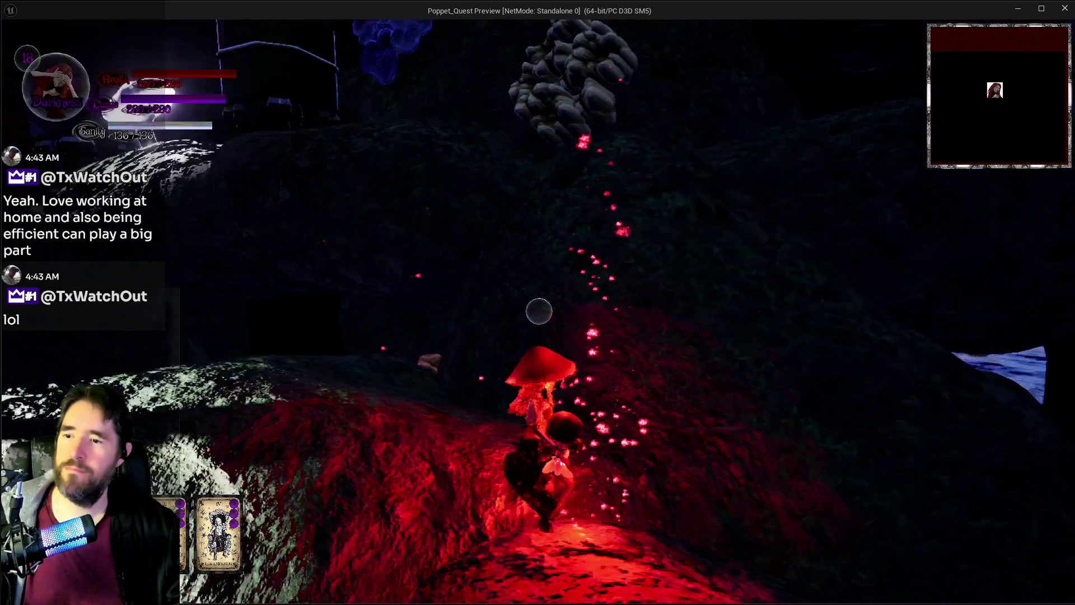
key("alt+Tab")
key("Escape")
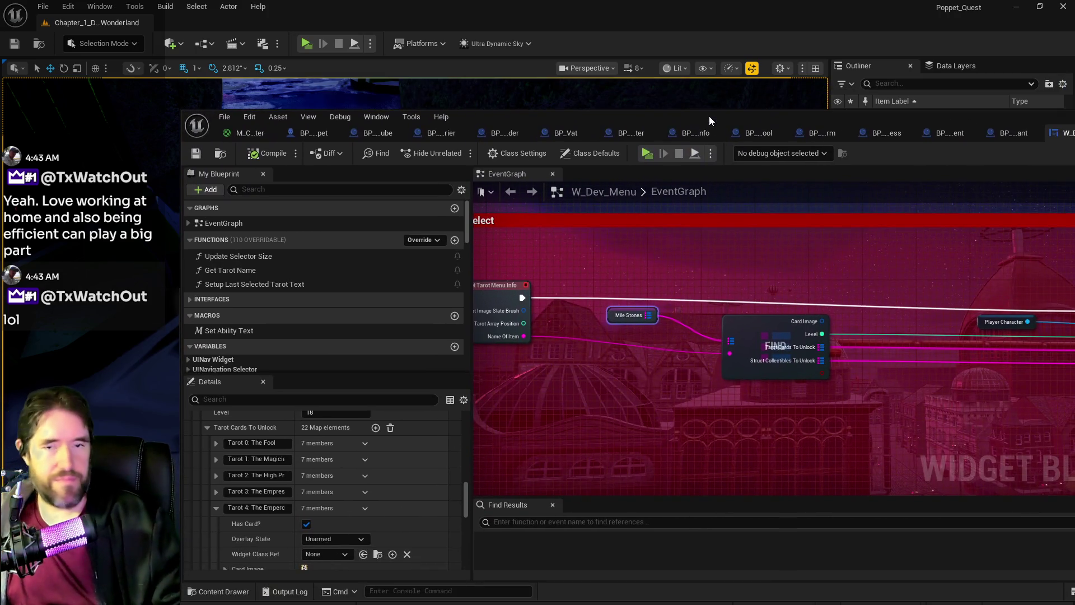
Step: Maximize the W_Dev_Menu Blueprint editor and pull the PQ Revised Tarot Abilities doc over it
double_click(708, 115)
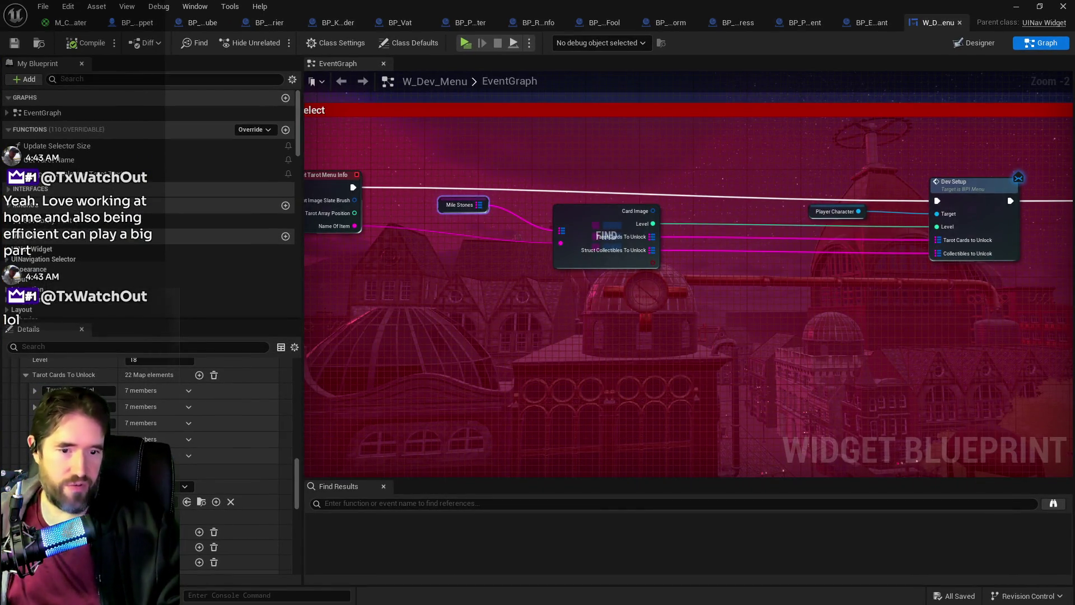
mouse_move(1073, 168)
left_mouse_down()
mouse_move(748, 154)
mouse_move(491, 104)
mouse_move(504, 106)
left_mouse_up()
scroll(467, 346, "up", 10)
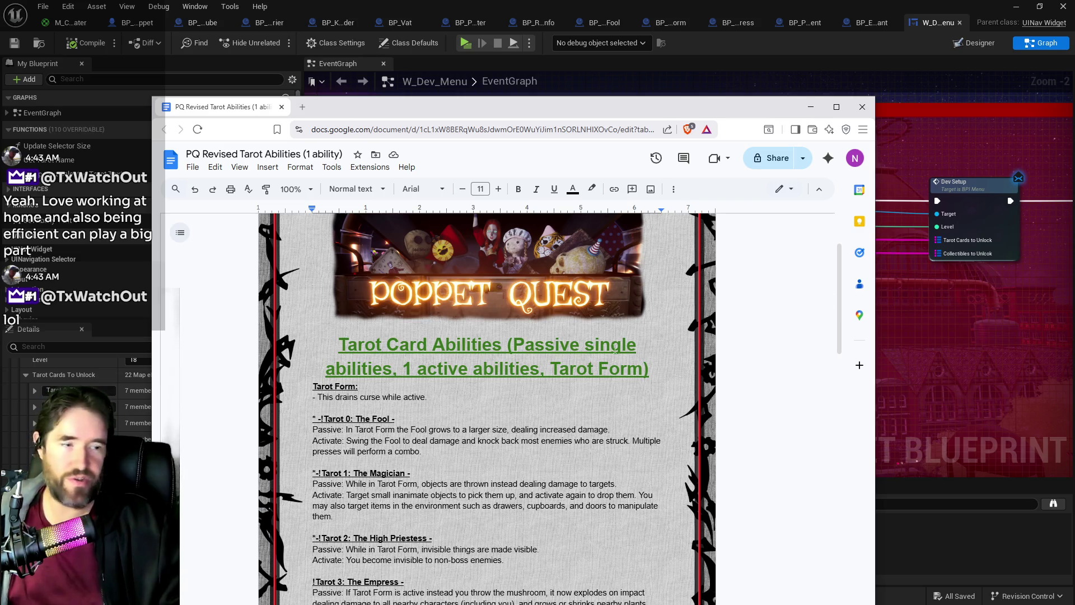
Step: Read through the Tarot Card Abilities list and select the Lovers card's Activate description
scroll(542, 404, "down", 4)
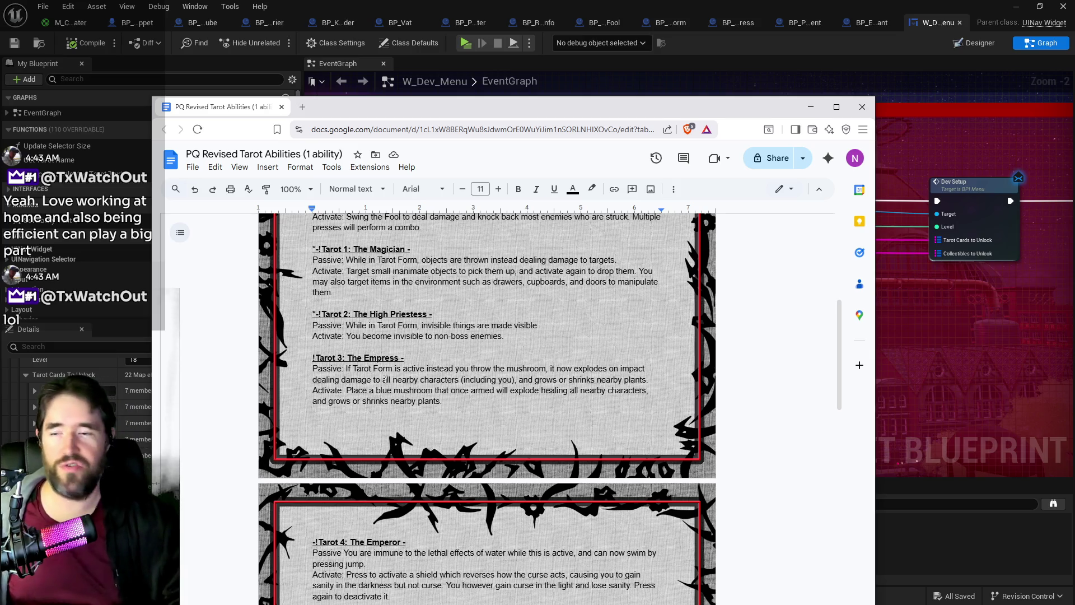
scroll(193, 450, "down", 5)
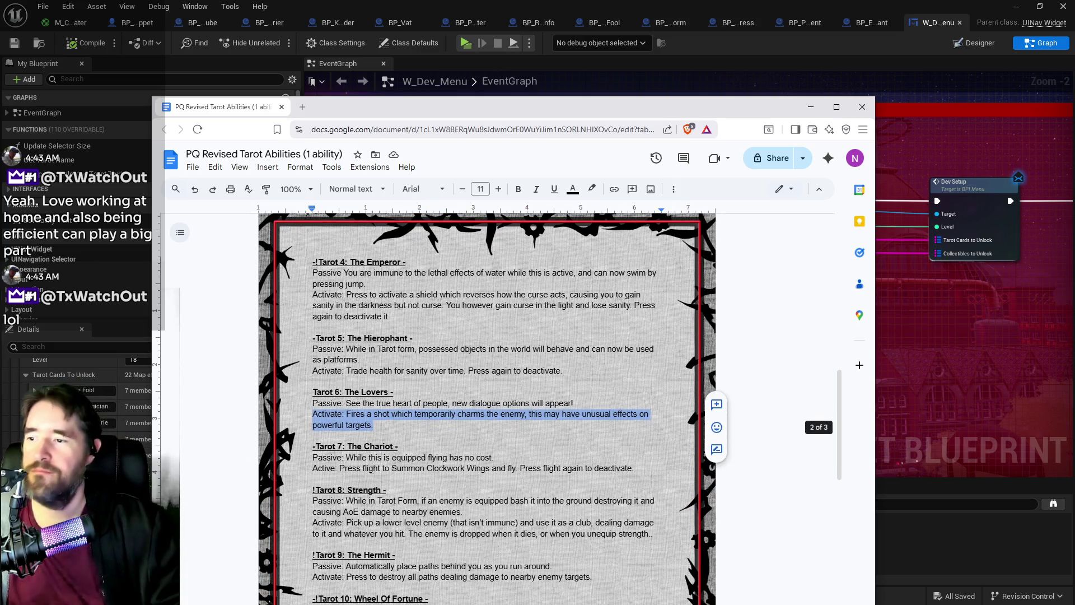
scroll(194, 449, "down", 5)
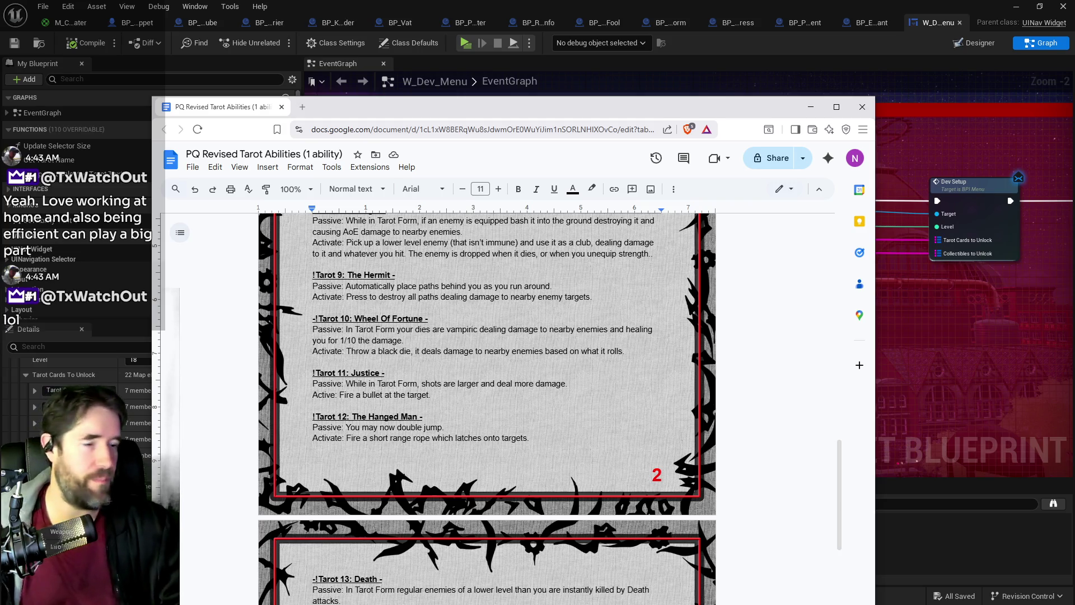
scroll(637, 445, "down", 10)
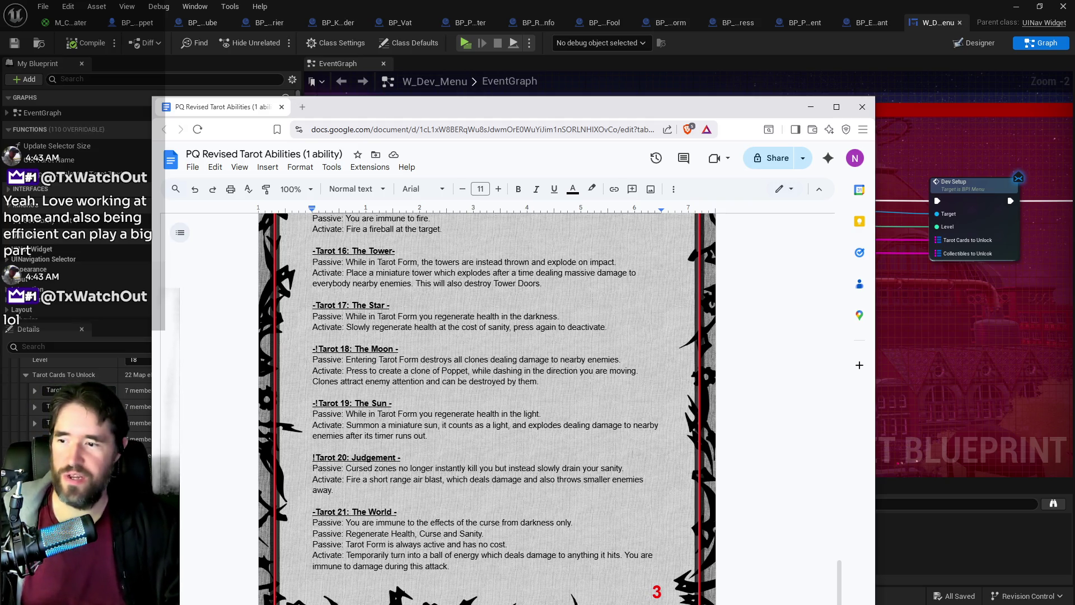
scroll(562, 394, "up", 8)
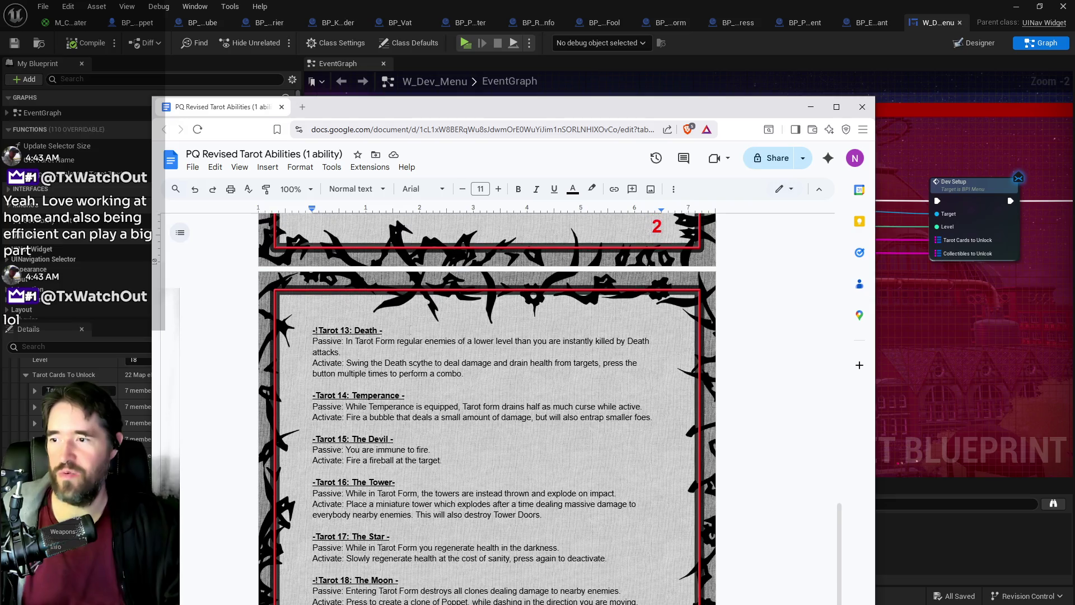
scroll(410, 331, "up", 4)
triple_click(410, 329)
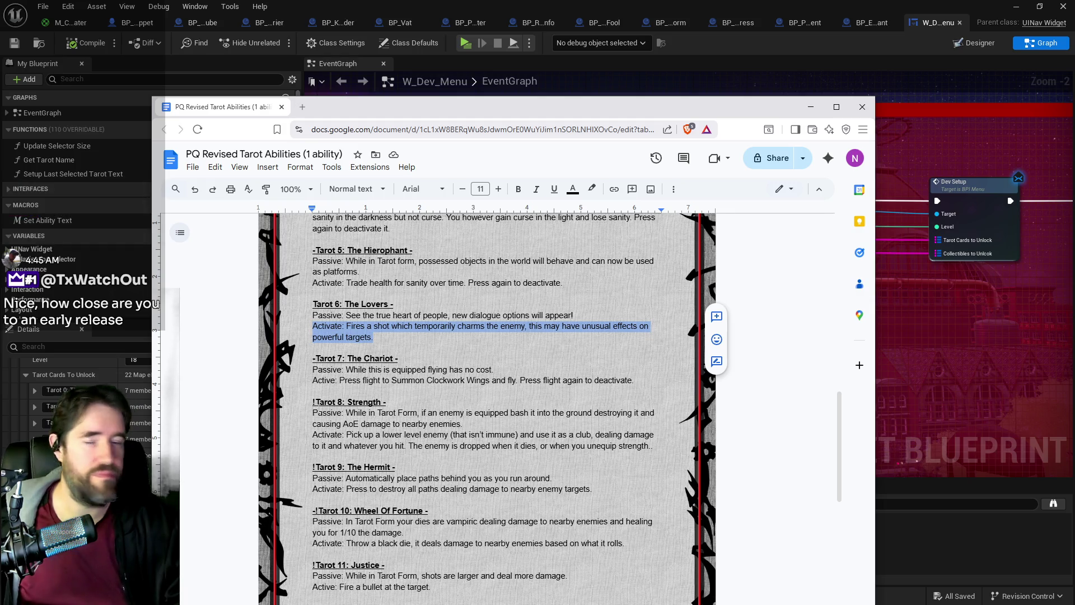
Step: Move the Google Docs window off-screen to the right, revealing the W_Dev_Menu EventGraph
mouse_move(392, 107)
left_mouse_down()
mouse_move(1074, 106)
mouse_move(637, 62)
mouse_move(458, 60)
left_mouse_up()
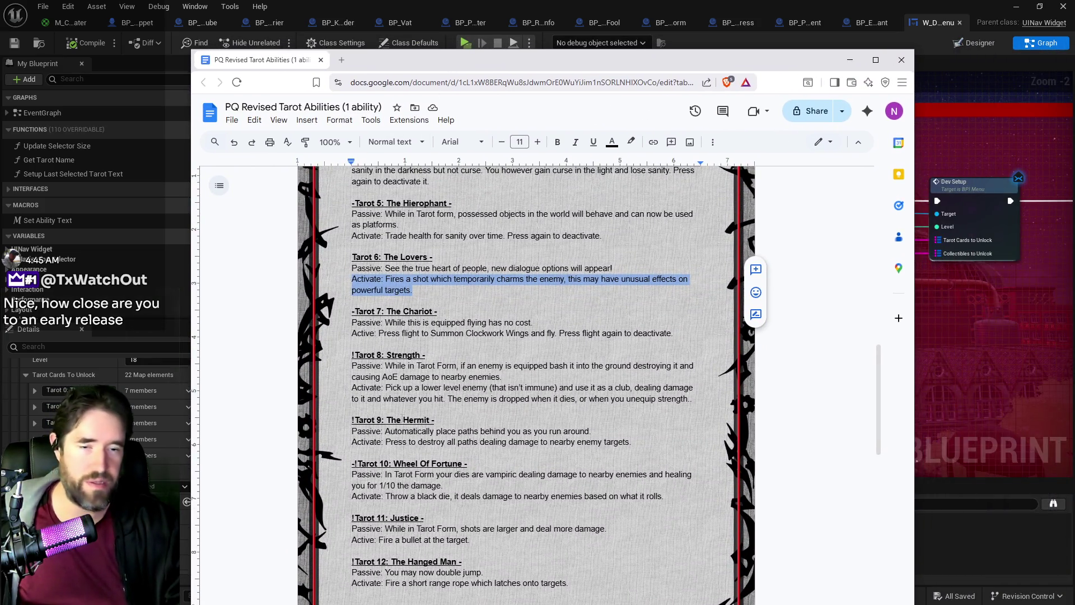
scroll(526, 380, "down", 1)
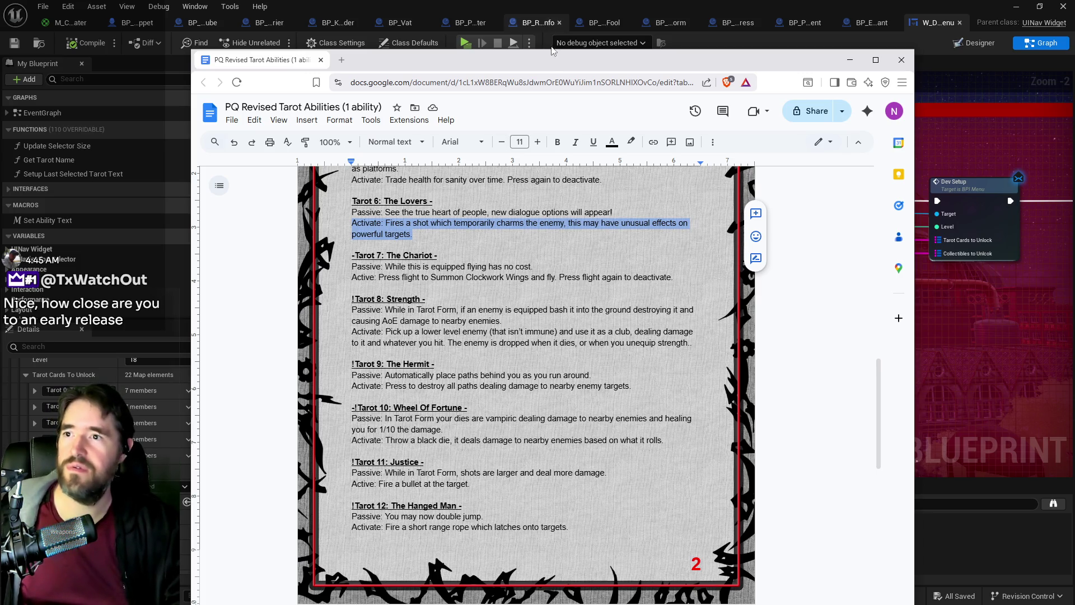
left_click_drag(547, 60, 1074, 60)
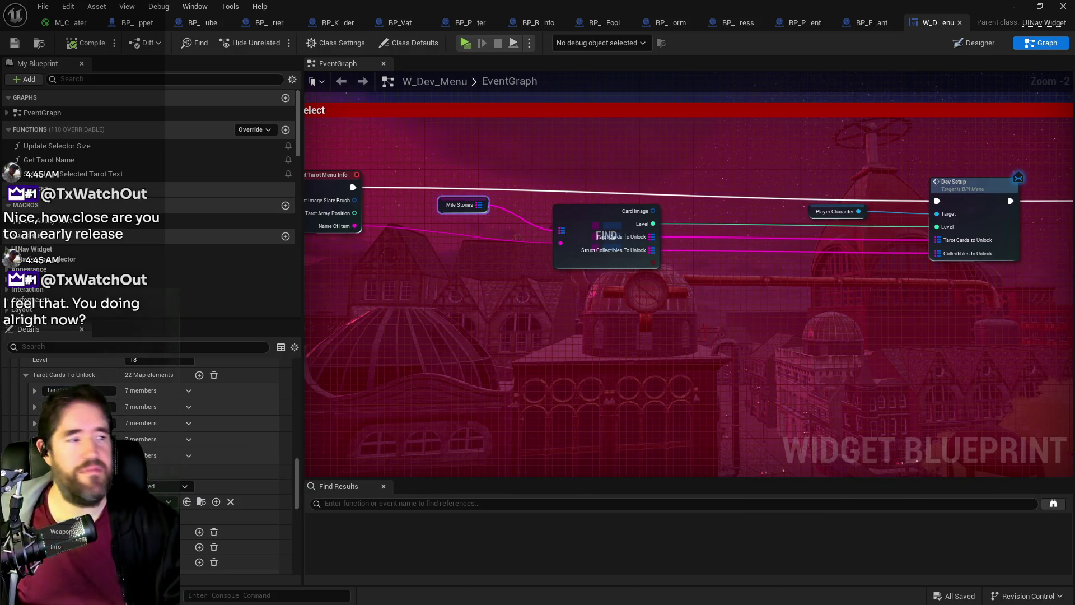
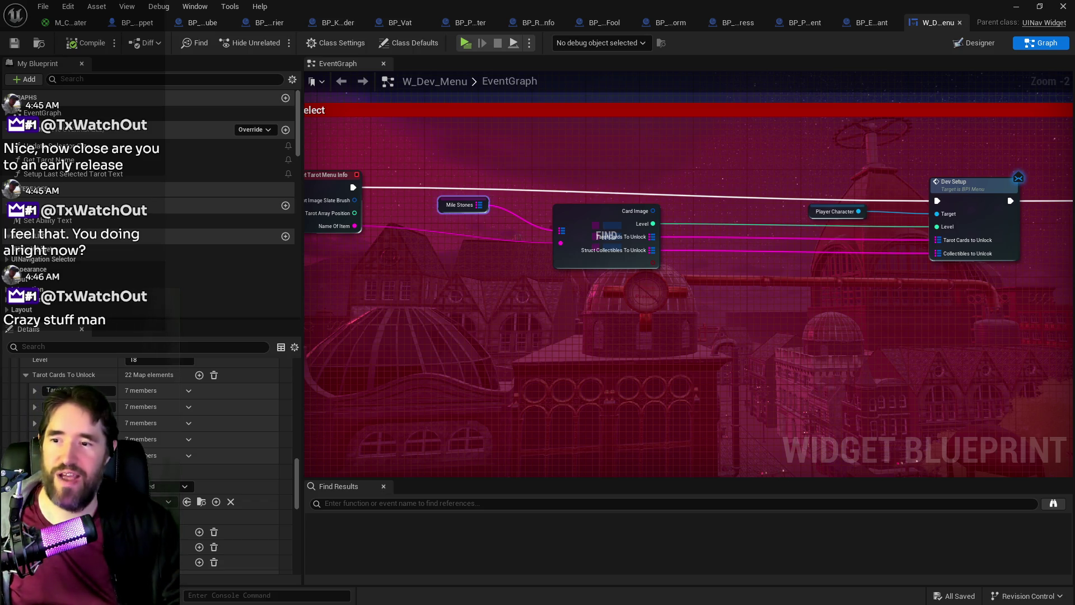
Step: Zoom and pan the W_Dev_Menu event graph to the Ability Select event node
scroll(737, 363, "down", 2)
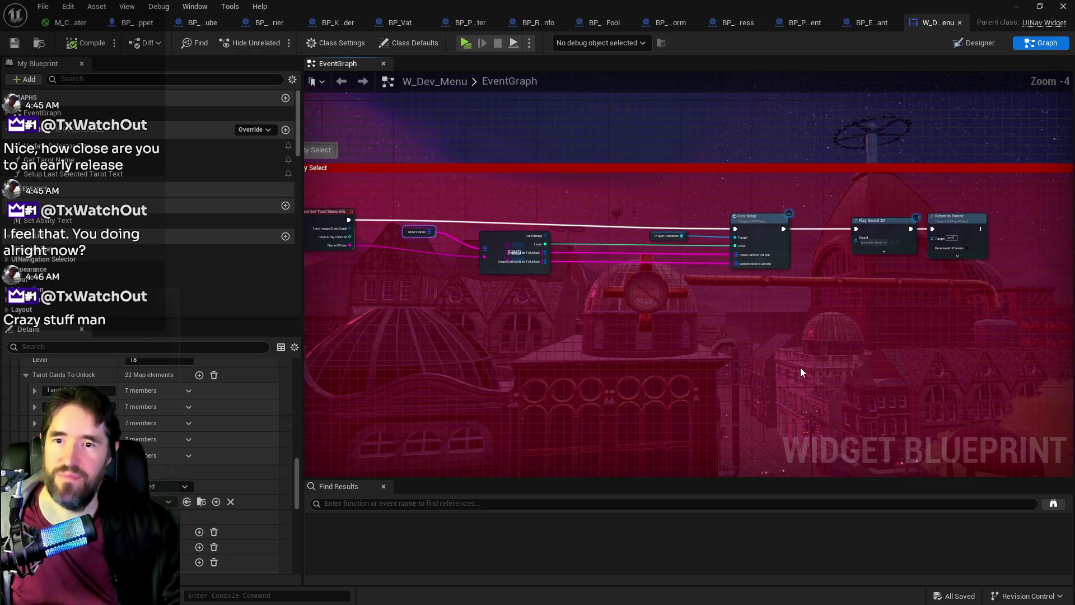
left_click_drag(749, 321, 1047, 282)
scroll(1046, 282, "down", 1)
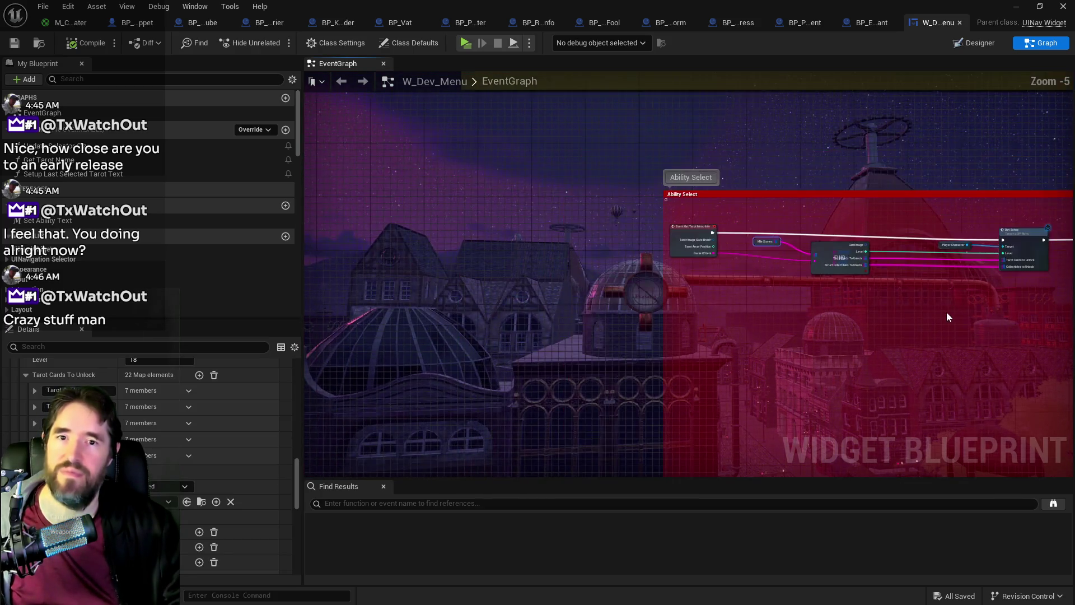
left_click_drag(946, 311, 650, 322)
scroll(727, 374, "down", 3)
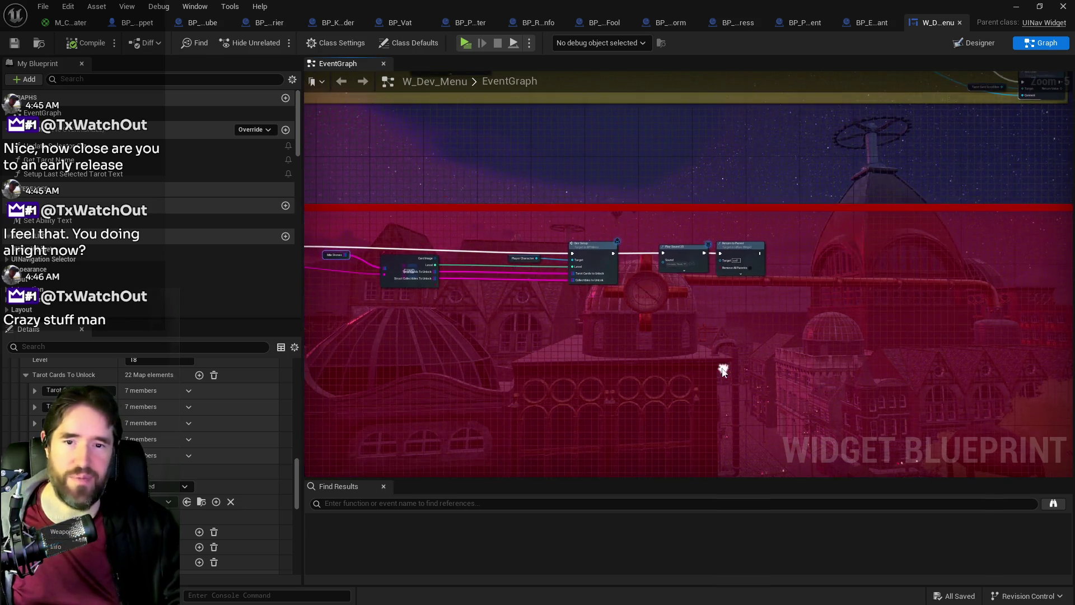
scroll(726, 357, "up", 3)
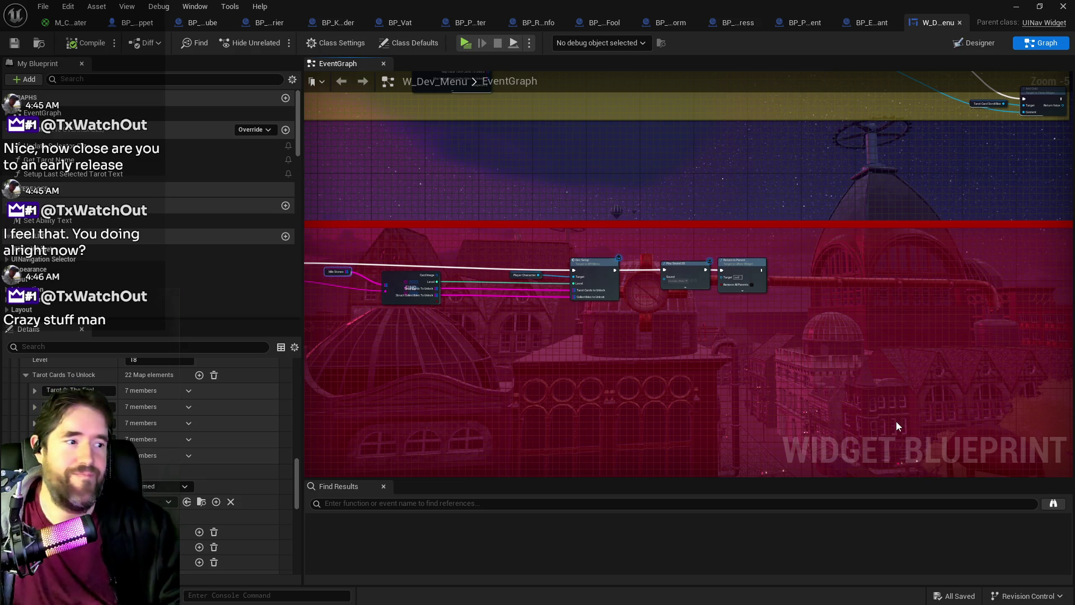
Step: Bring the PQ Revised Tarot Abilities document up over the editor
scroll(801, 392, "down", 3)
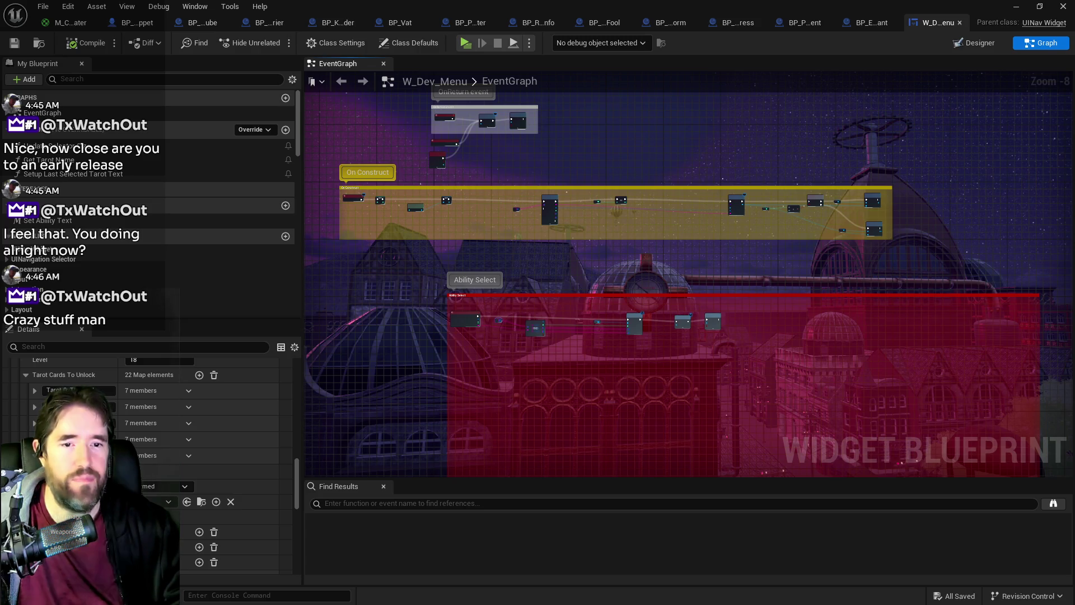
left_click_drag(1074, 39, 548, 56)
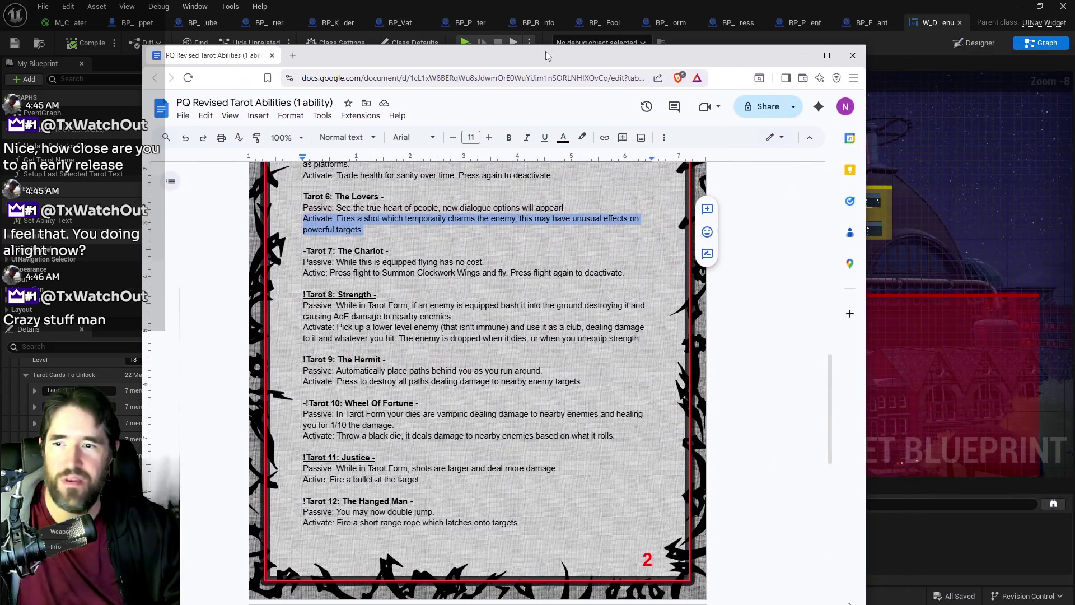
Step: Skim the tarot ability descriptions, then move the Chrome and Blueprint windows aside
scroll(391, 383, "down", 2)
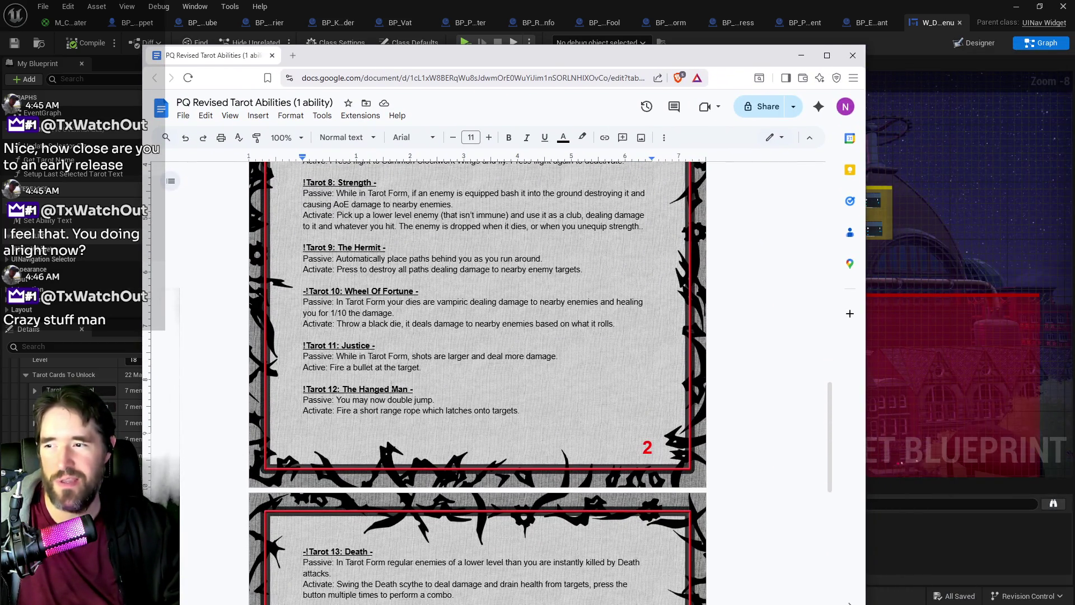
scroll(477, 381, "down", 10)
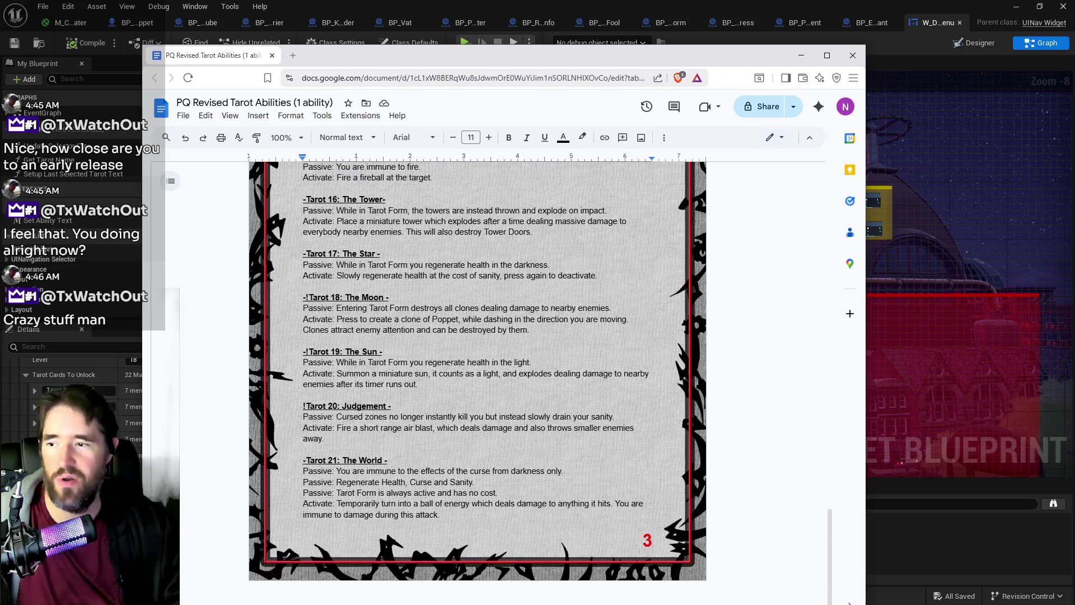
scroll(477, 381, "up", 4)
scroll(477, 381, "up", 10)
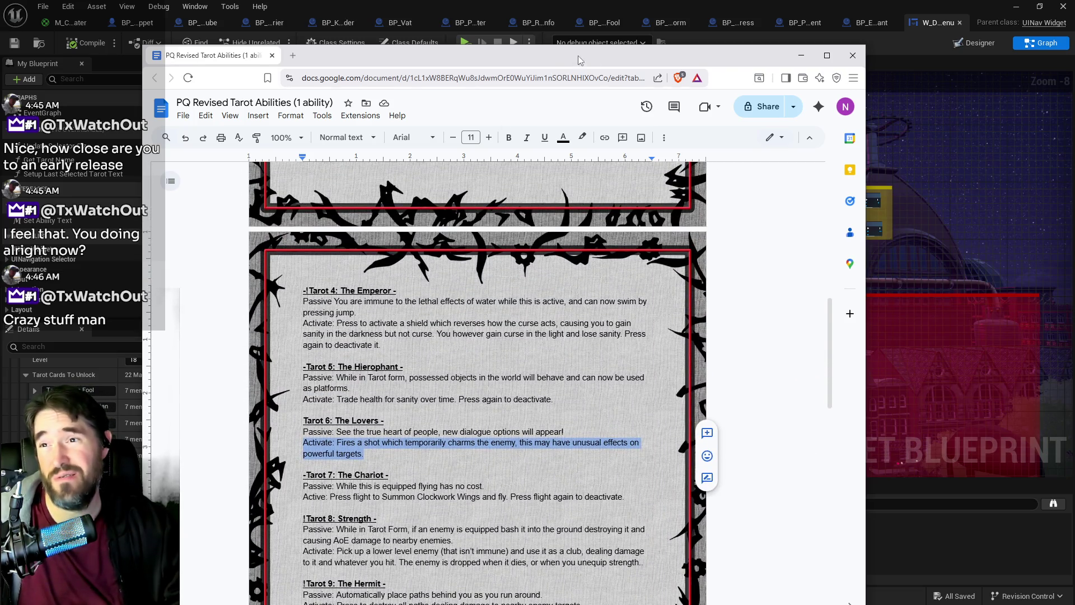
left_click_drag(560, 55, 1074, 56)
mouse_move(861, 6)
left_mouse_down()
mouse_move(952, 64)
mouse_move(1074, 65)
left_mouse_up()
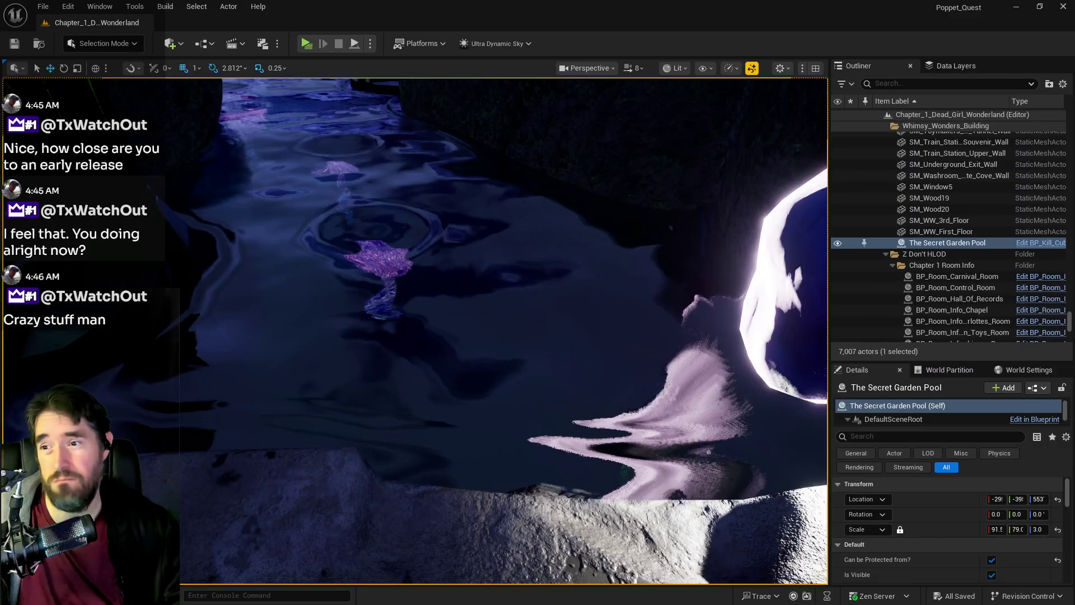
key("w")
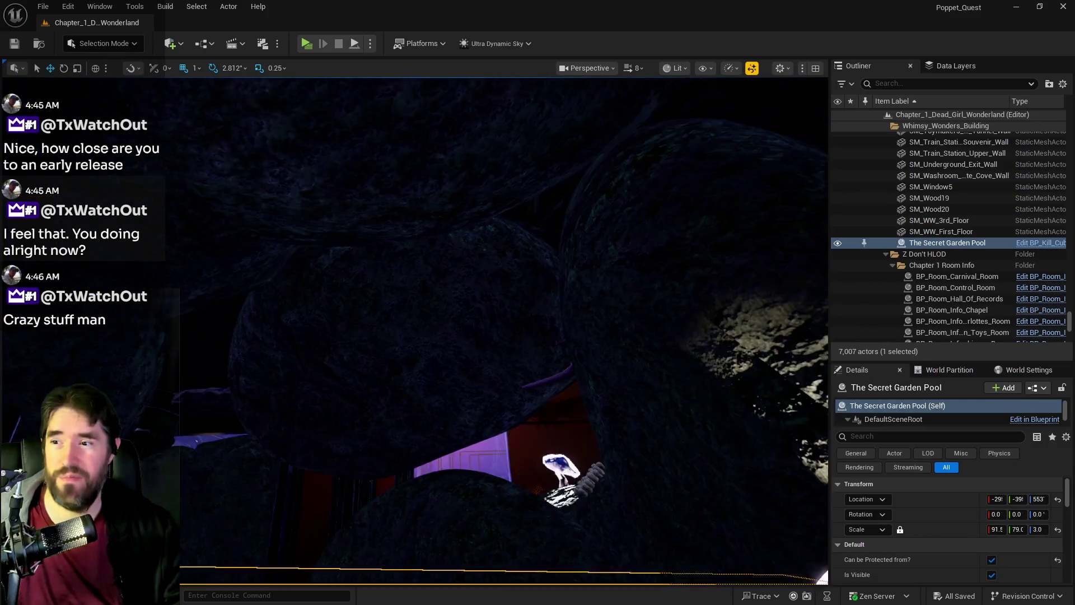
key("w")
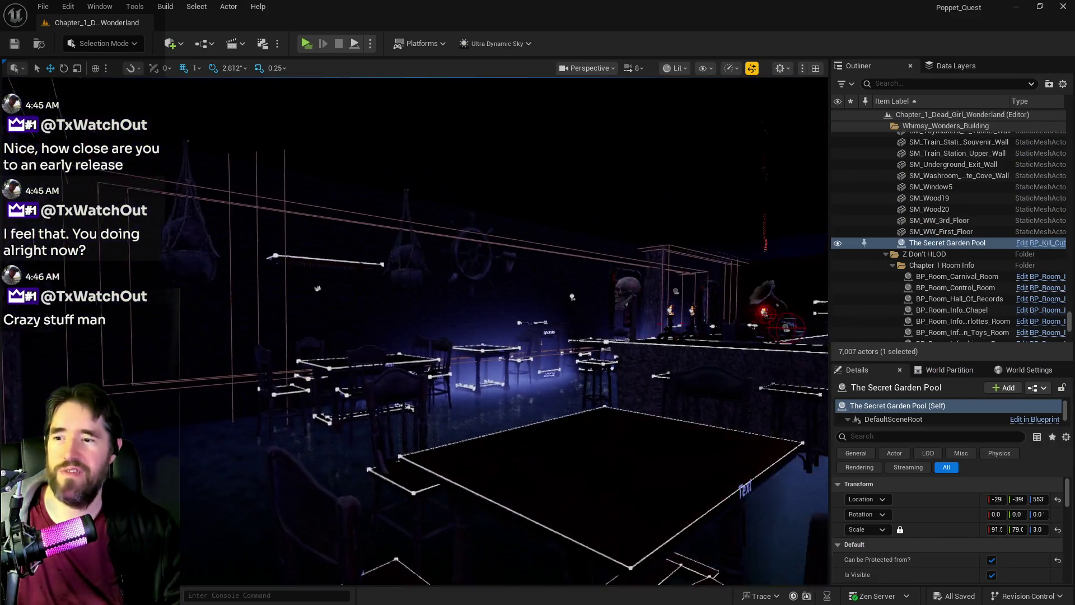
key("w")
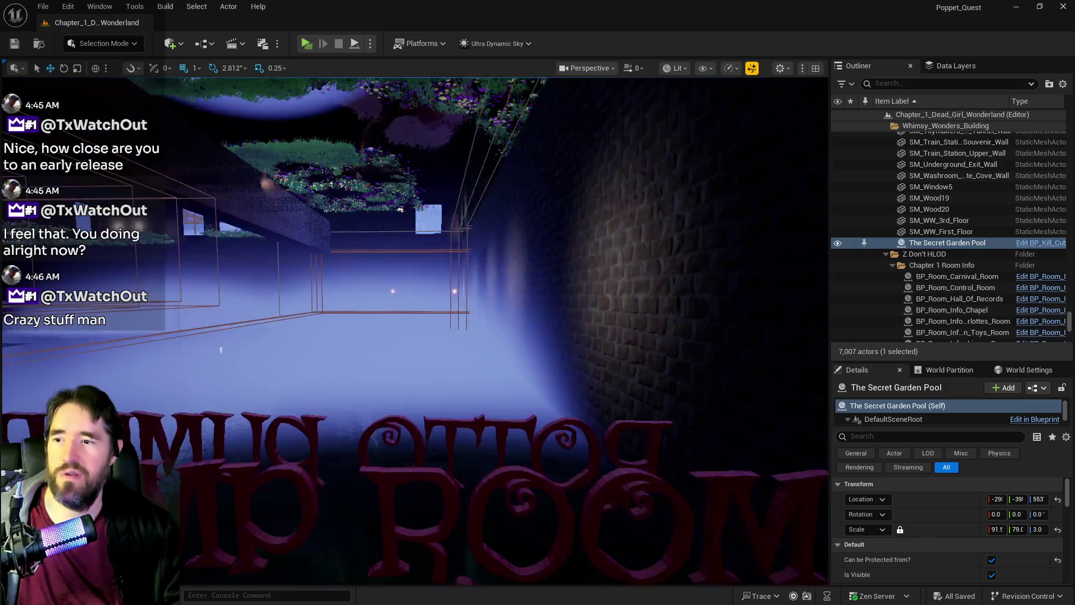
key("w")
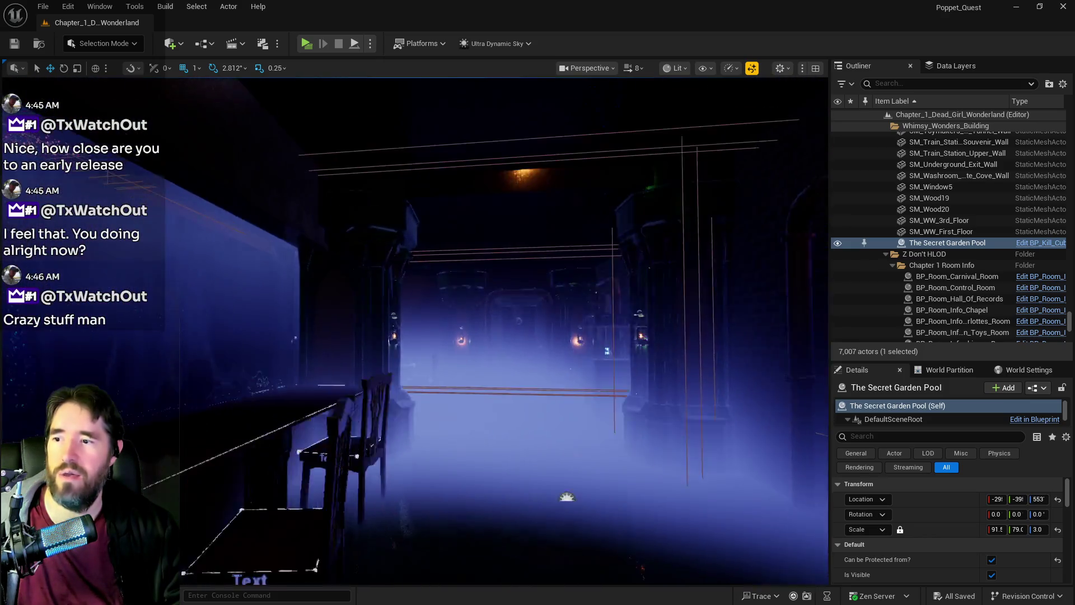
key("w")
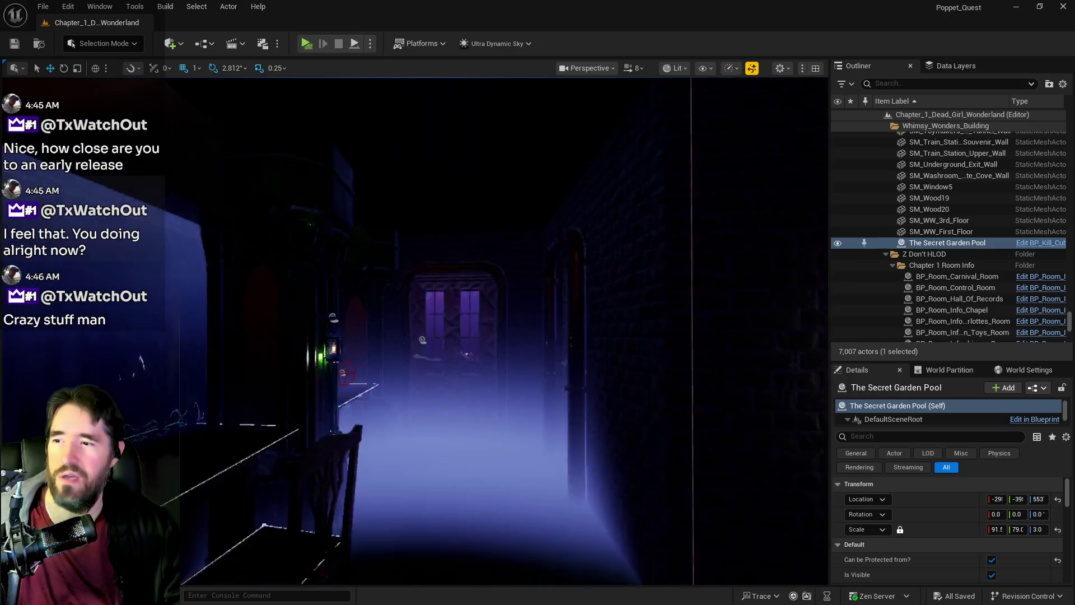
key("w")
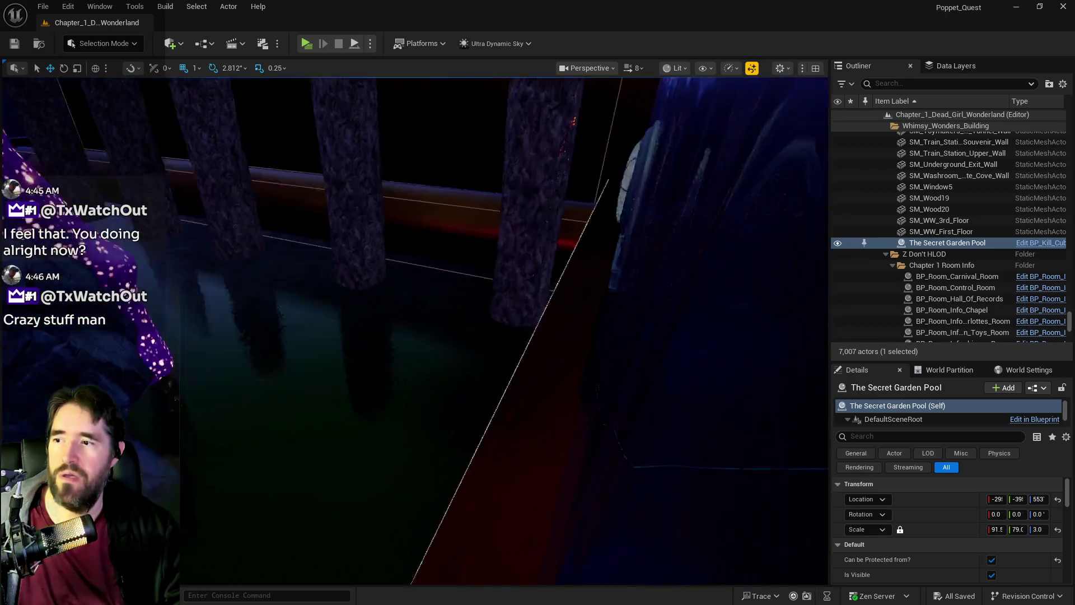
key("w")
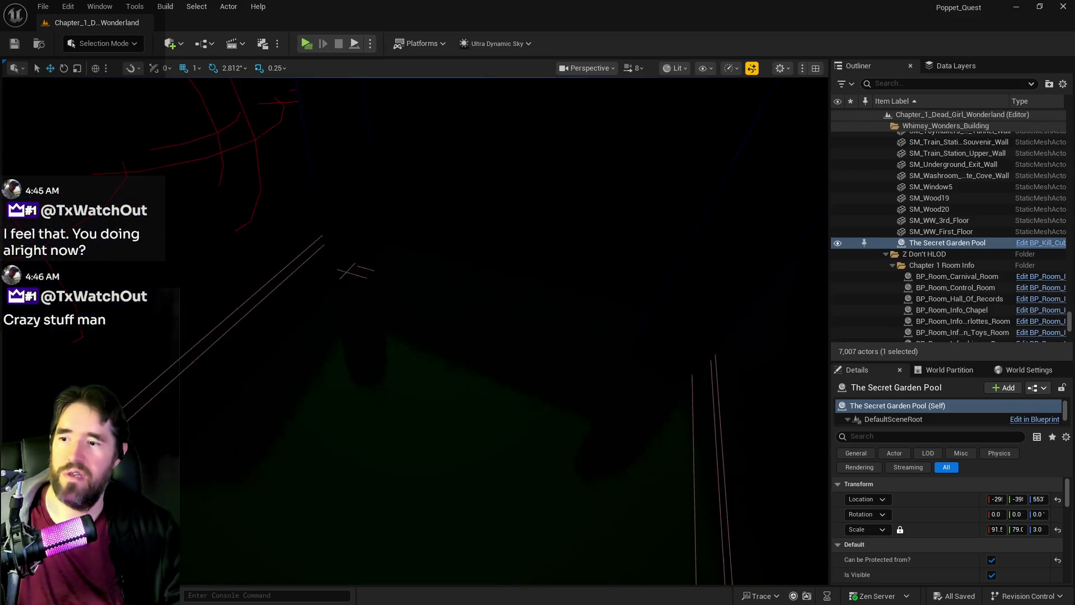
key("w")
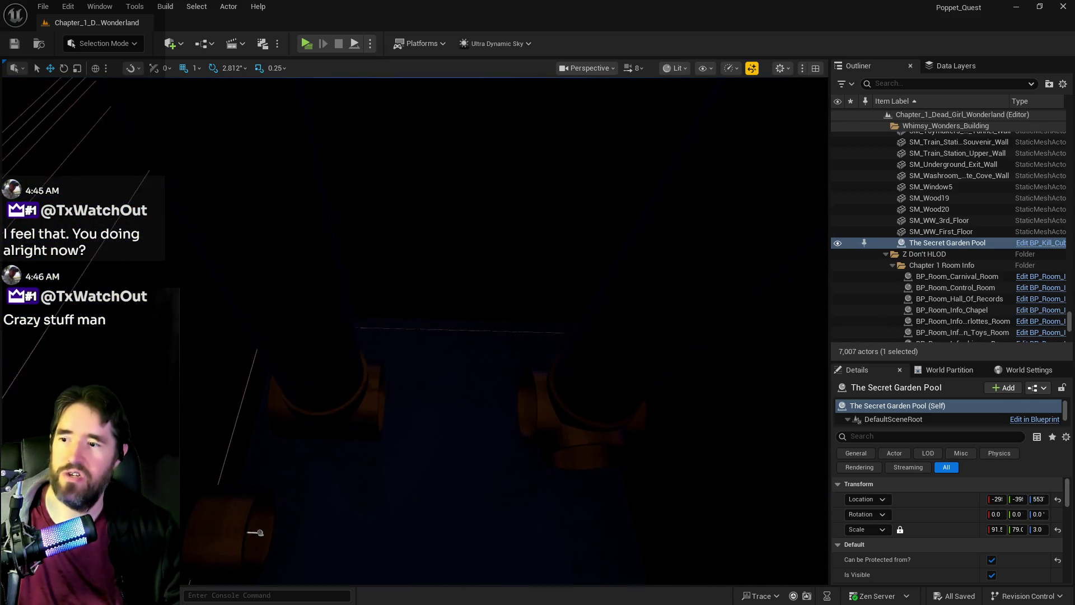
key("w")
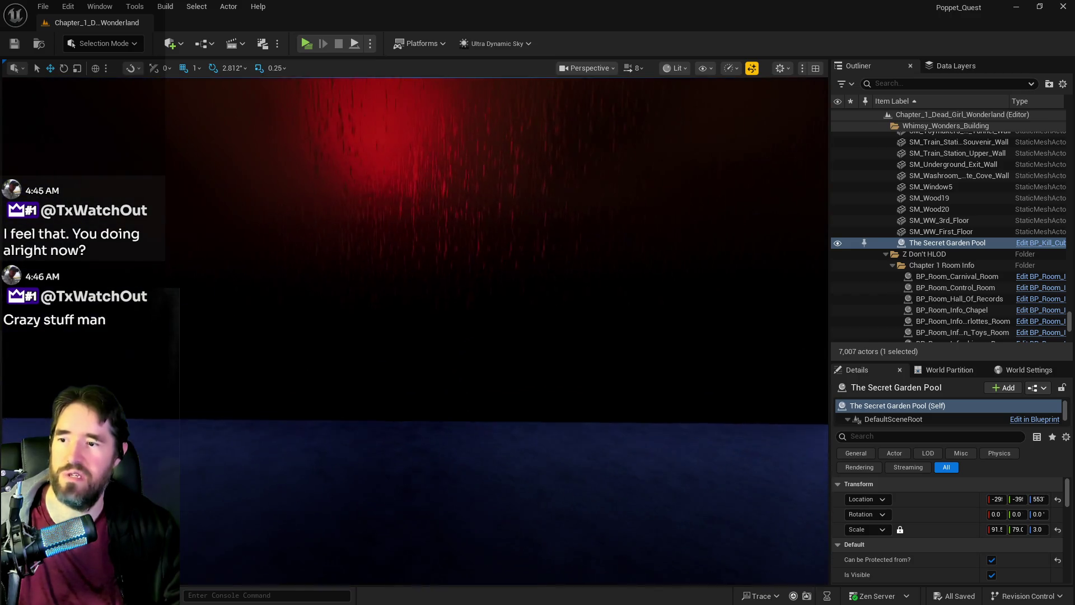
key("w")
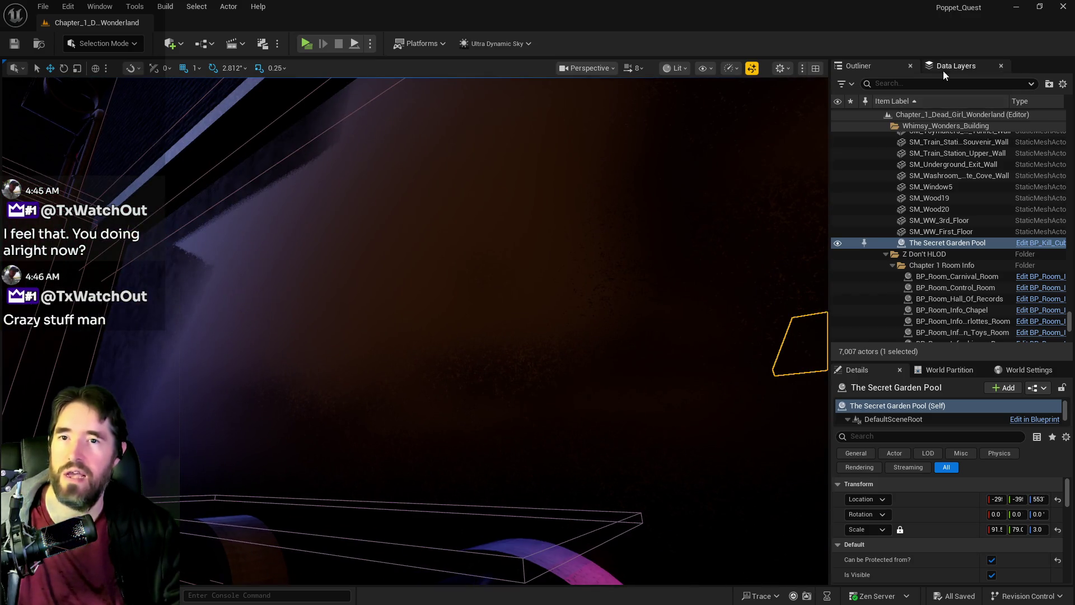
Step: Select DL_C4_Abandoned_Area_3 through DL_C4_Toymakers_Workshop in Data Layers, load all 17, then return to the Outliner
left_click(952, 66)
scroll(927, 152, "down", 6)
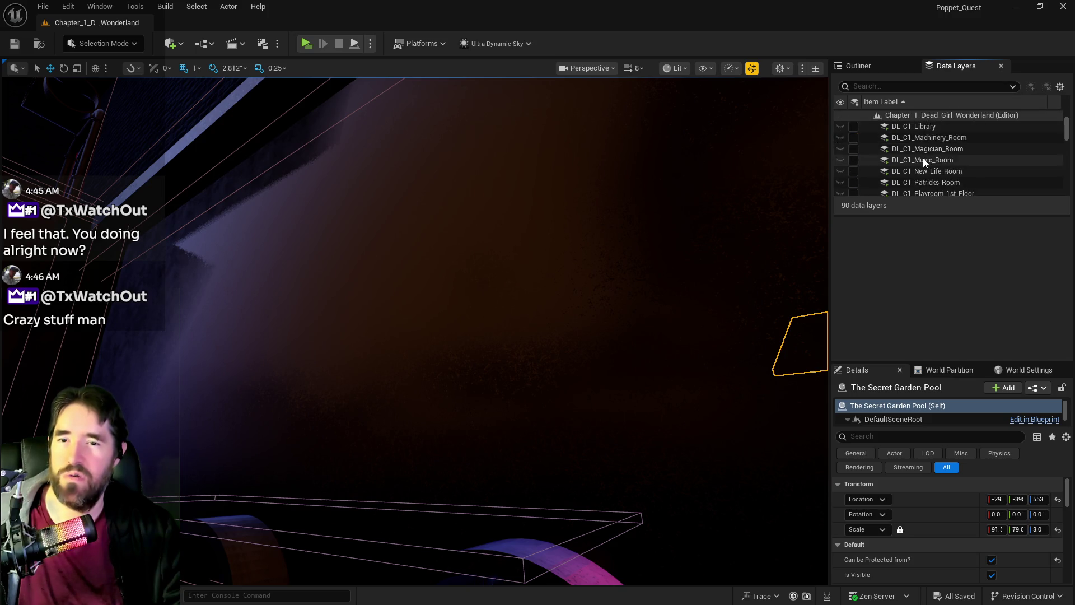
scroll(928, 159, "down", 5)
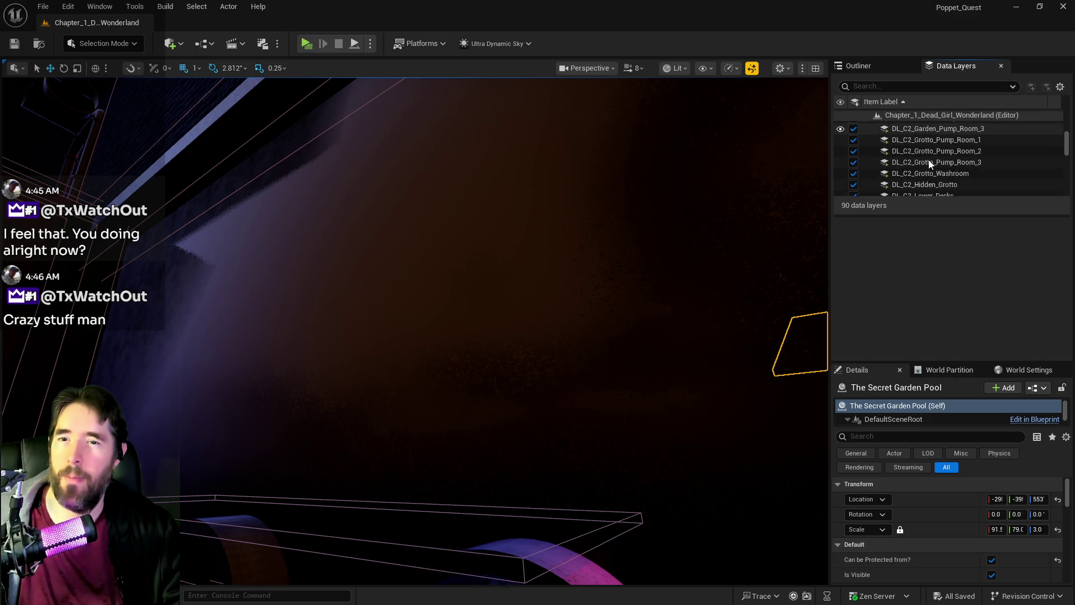
scroll(929, 161, "down", 8)
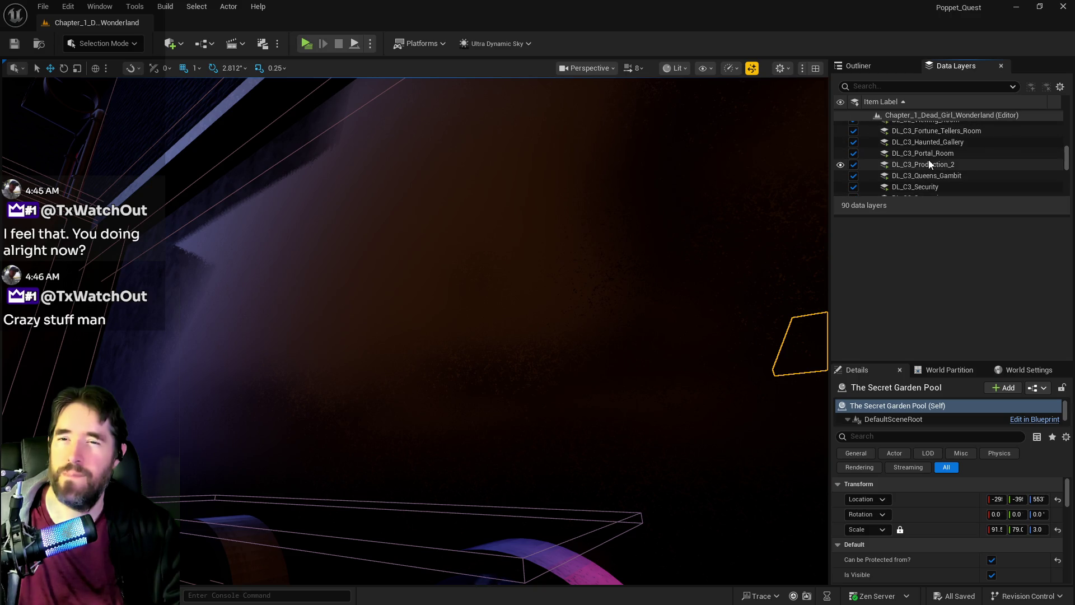
scroll(927, 163, "down", 5)
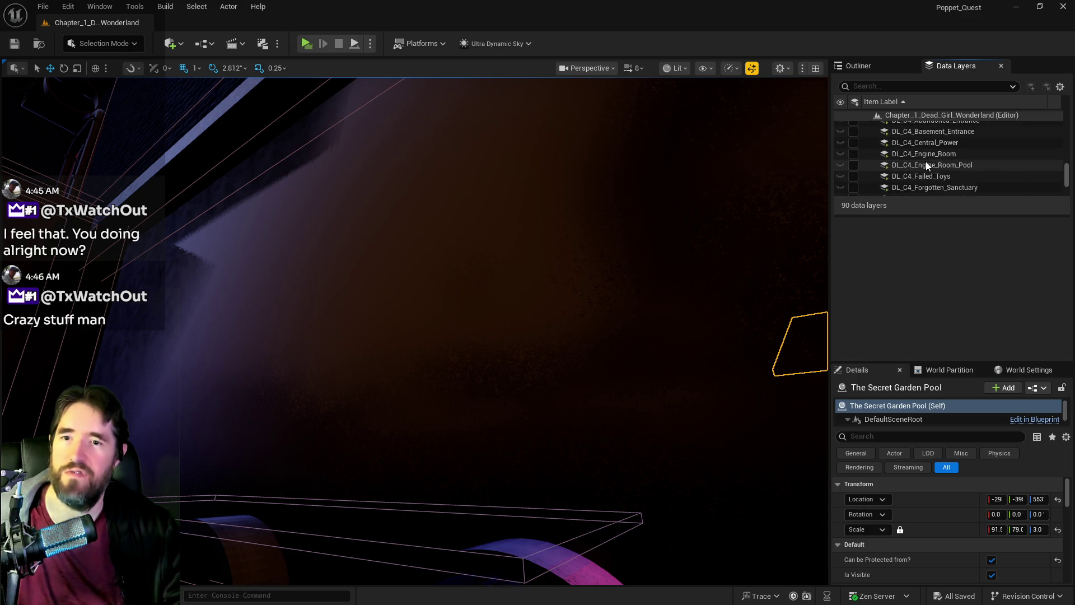
left_click(923, 129)
scroll(922, 148, "down", 5)
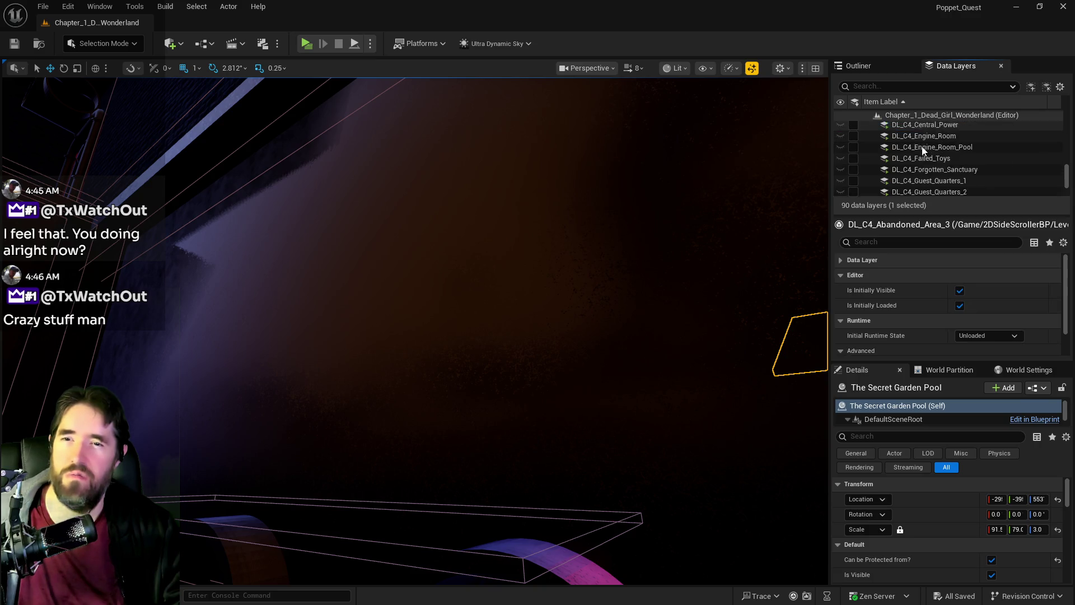
left_click(921, 167, "shift")
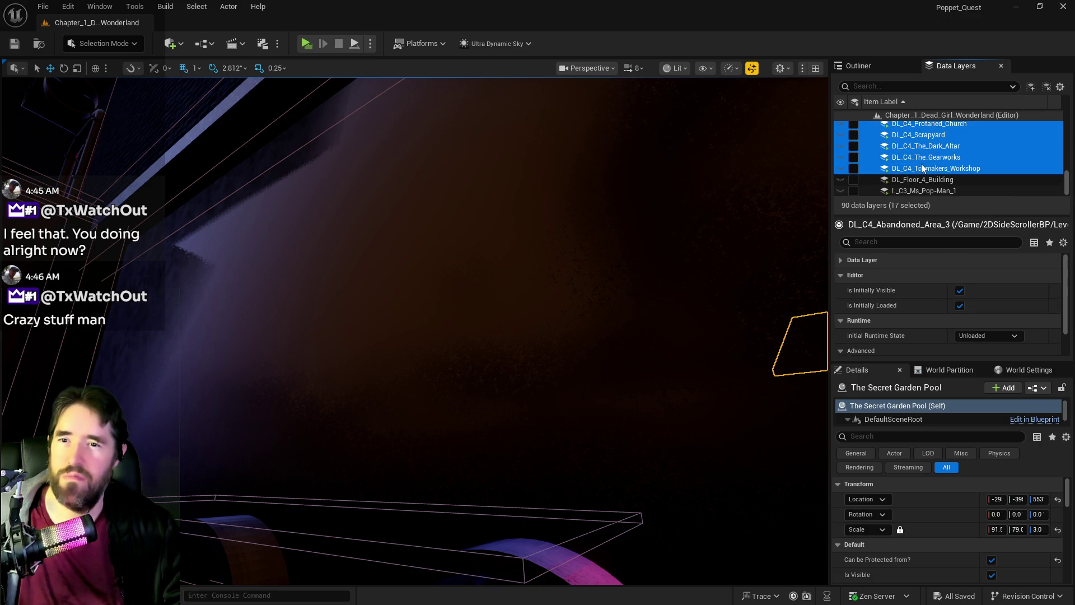
left_click(853, 168)
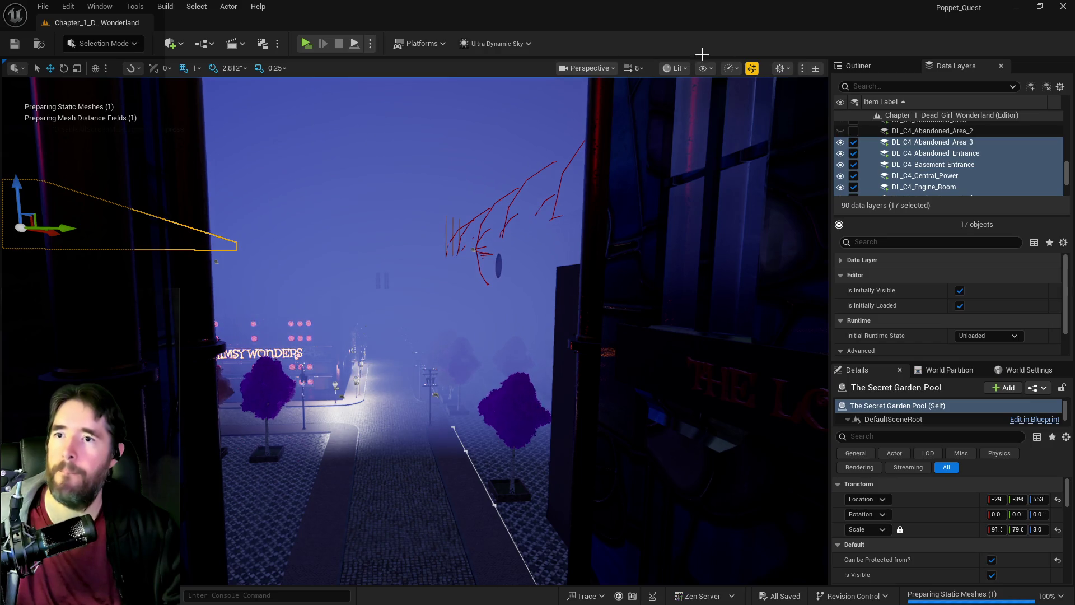
left_click(859, 66)
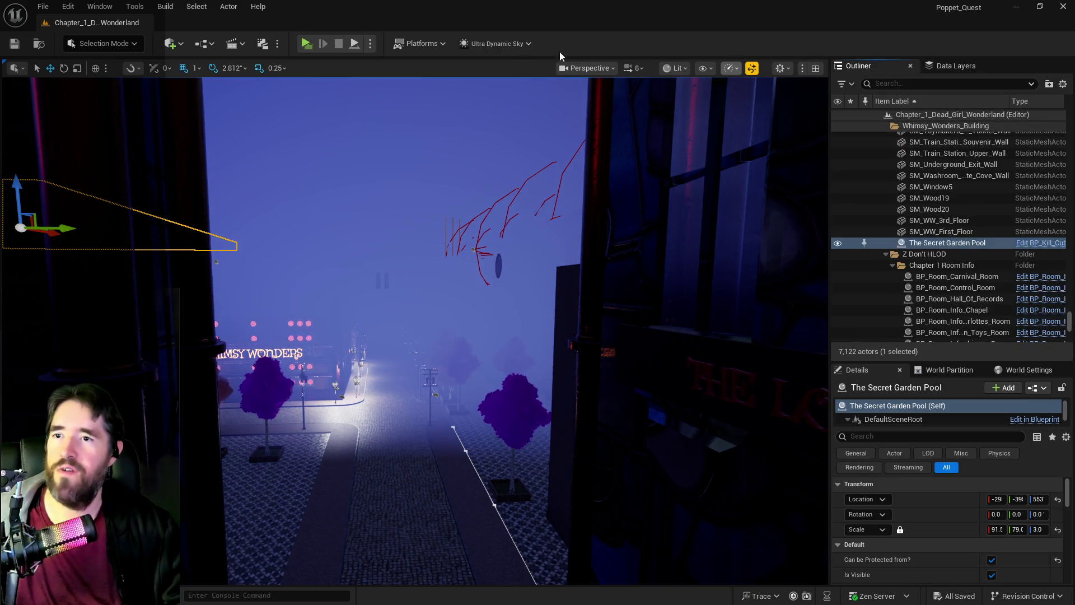
Step: Place a Nav Mesh Bounds Volume in the level and scale it to 150
left_click(170, 43)
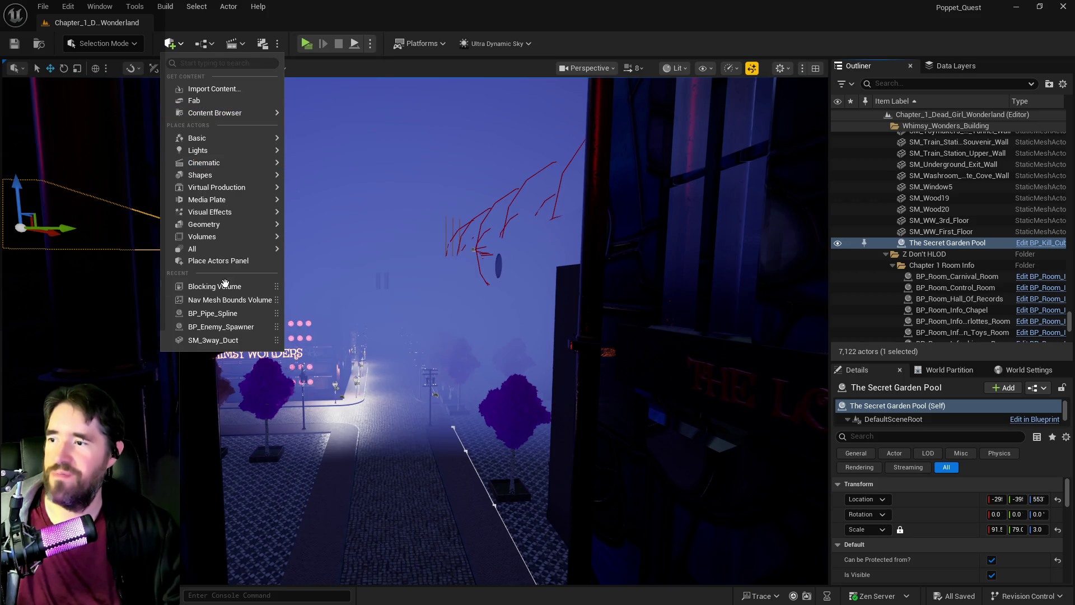
left_click_drag(221, 298, 397, 433)
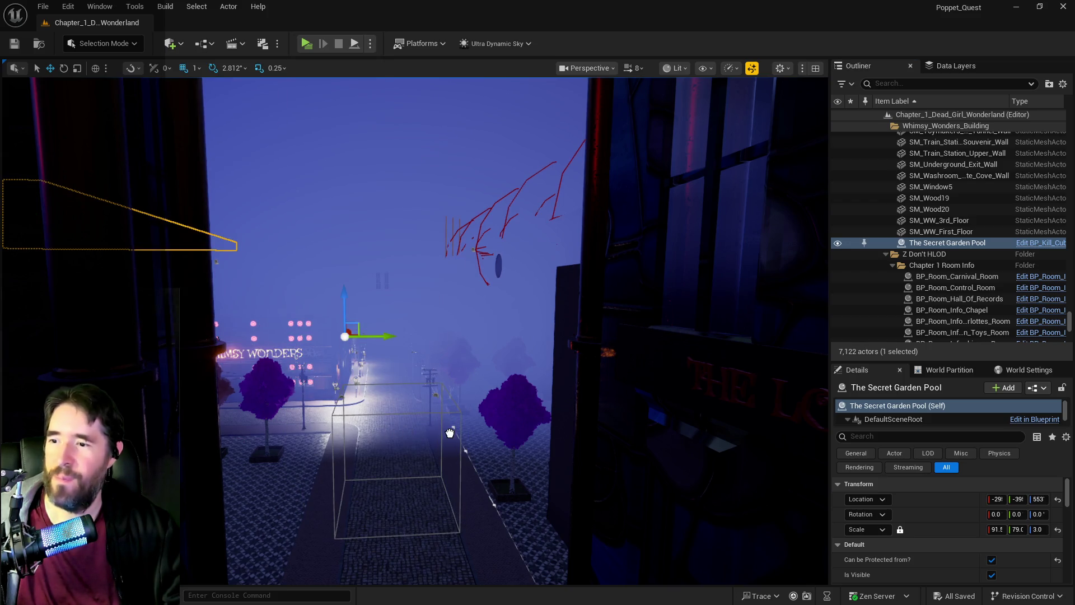
left_click(996, 527)
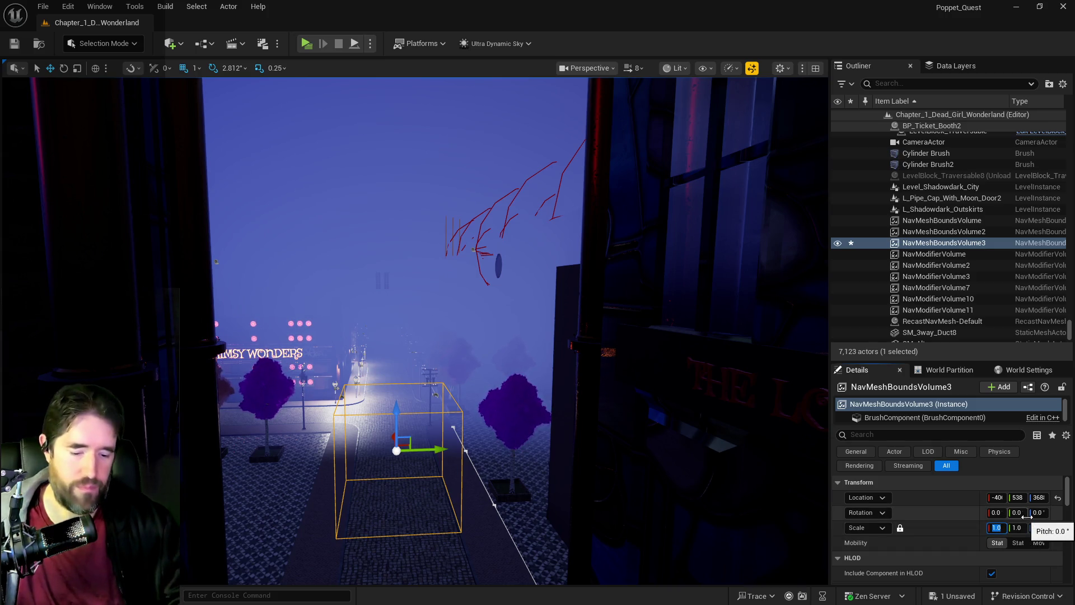
type("150")
key("Return")
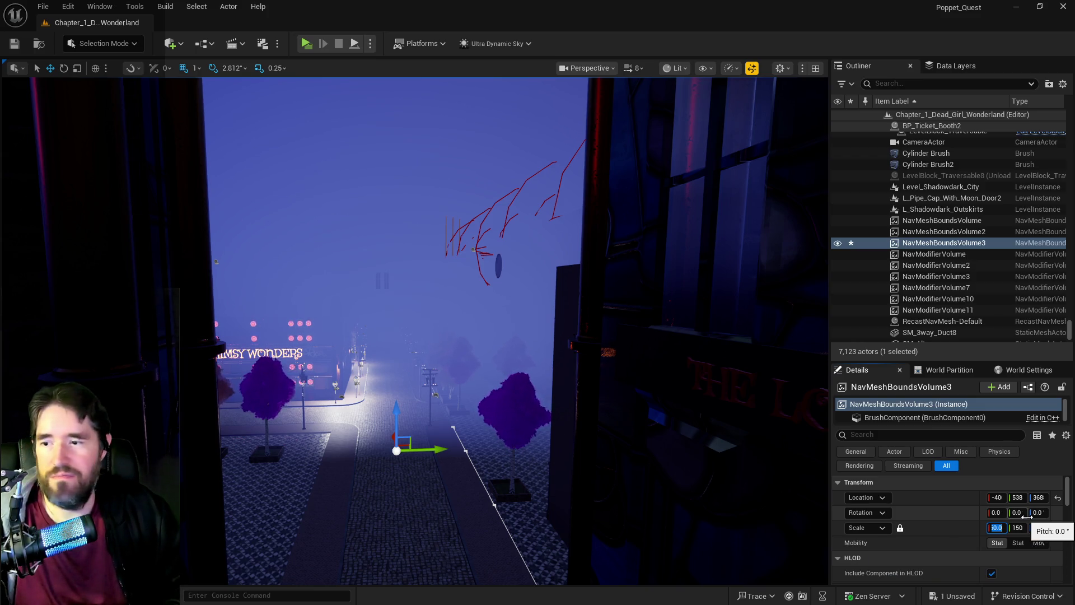
left_click_drag(504, 473, 451, 358)
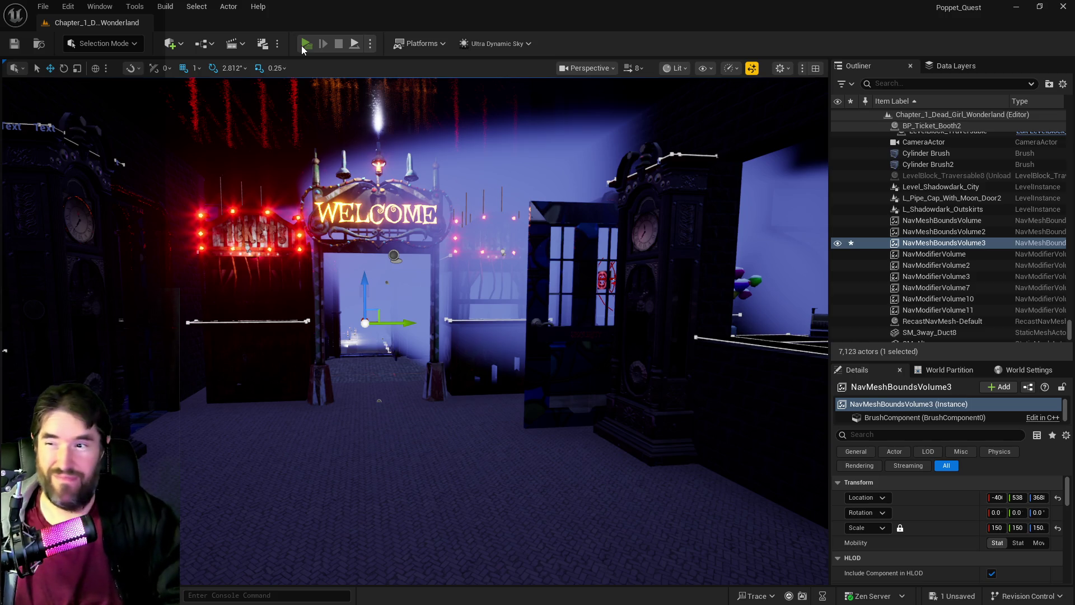
Step: Launch the standalone preview and run through the Welcome gate, past the clock tower, into the corridor
left_click(303, 47)
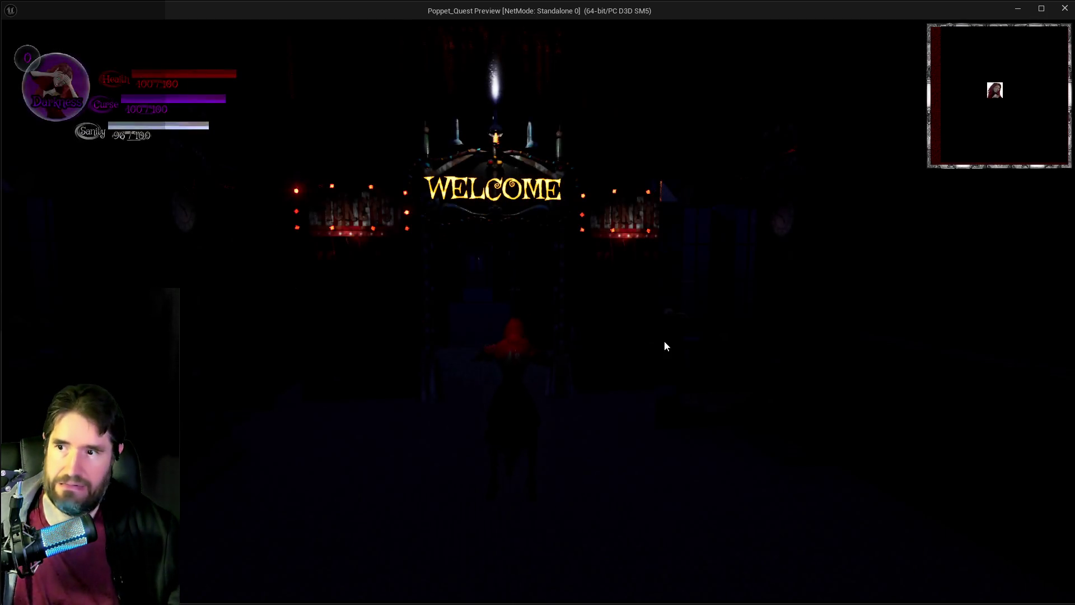
key("i")
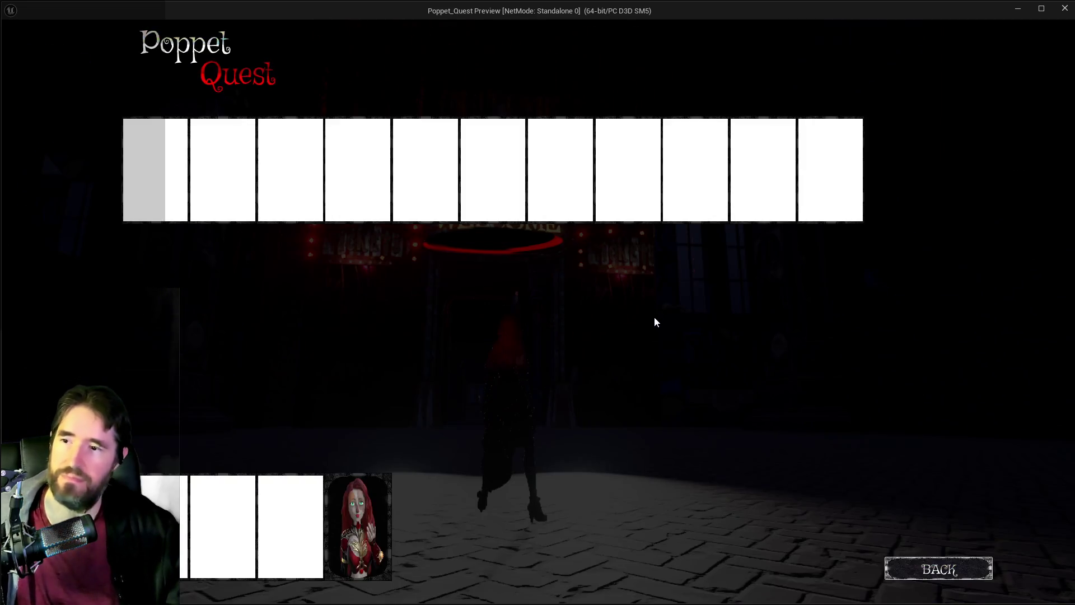
key("i")
key("w")
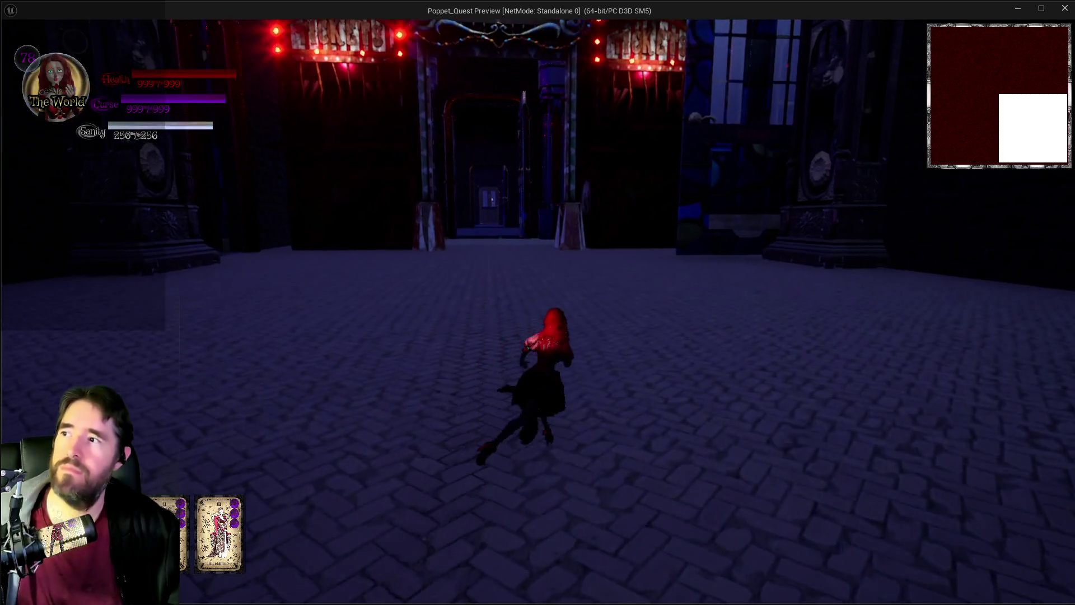
key("w")
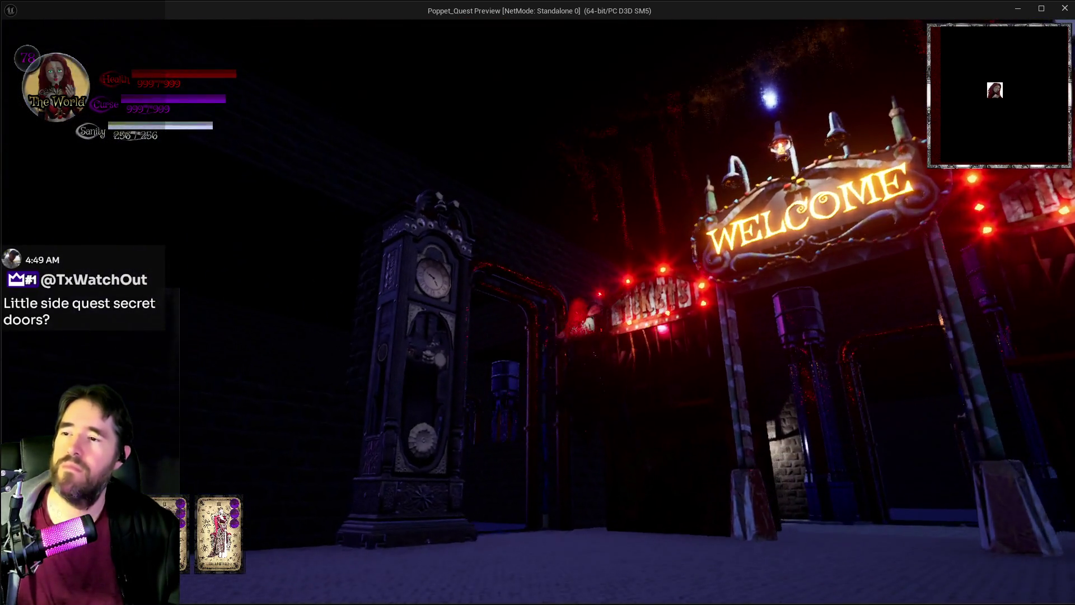
key("w")
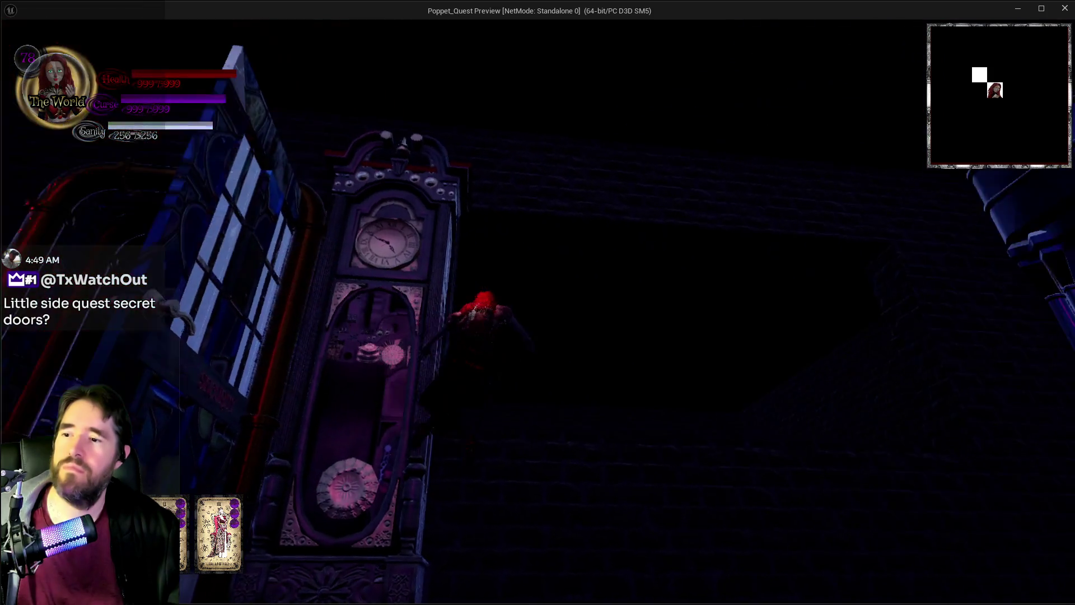
key("w")
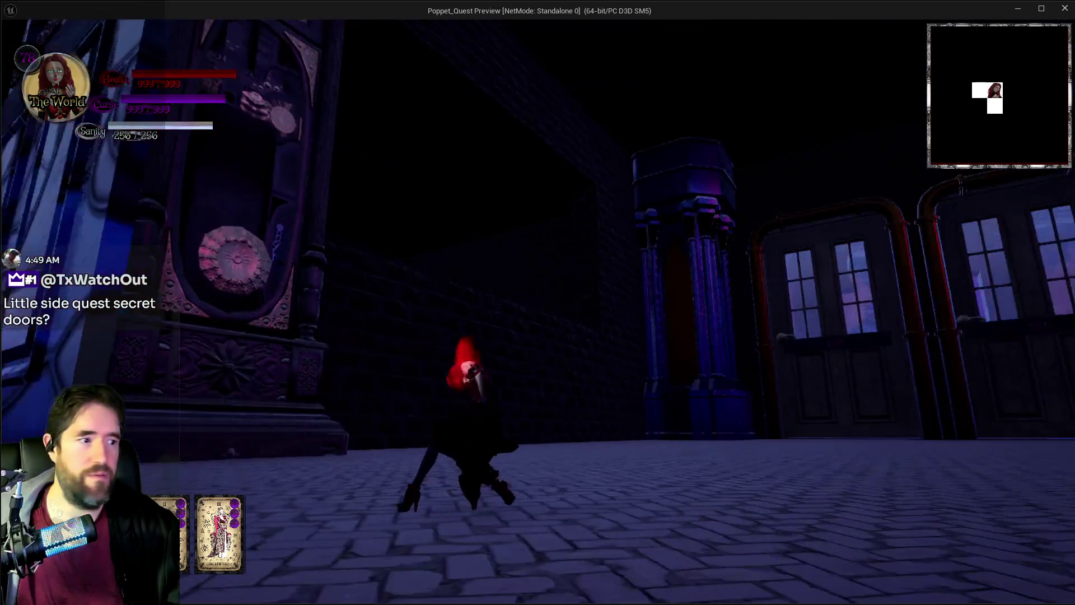
key("w")
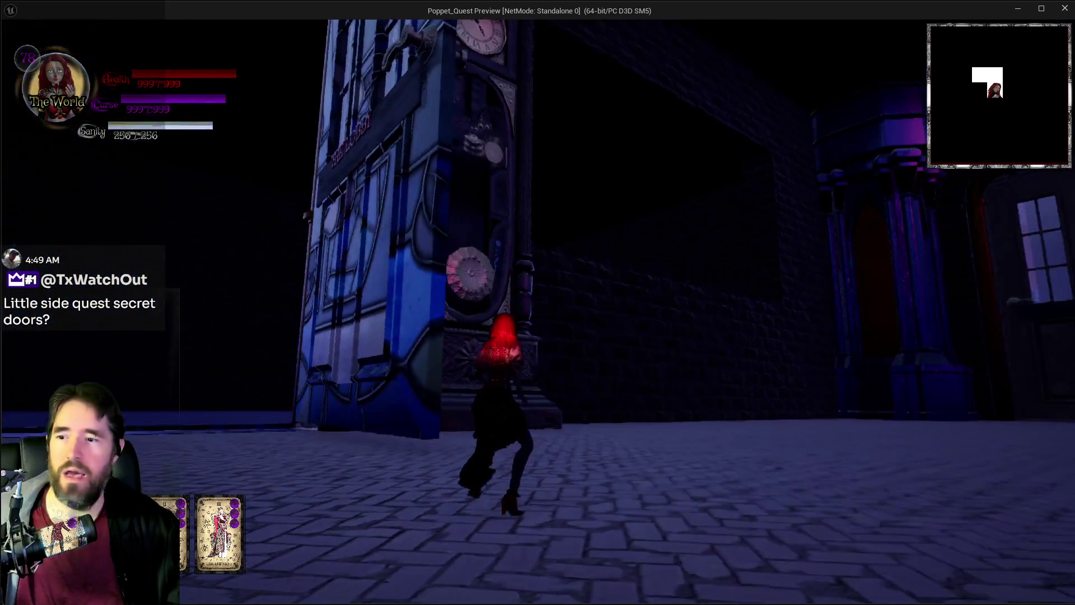
key("w")
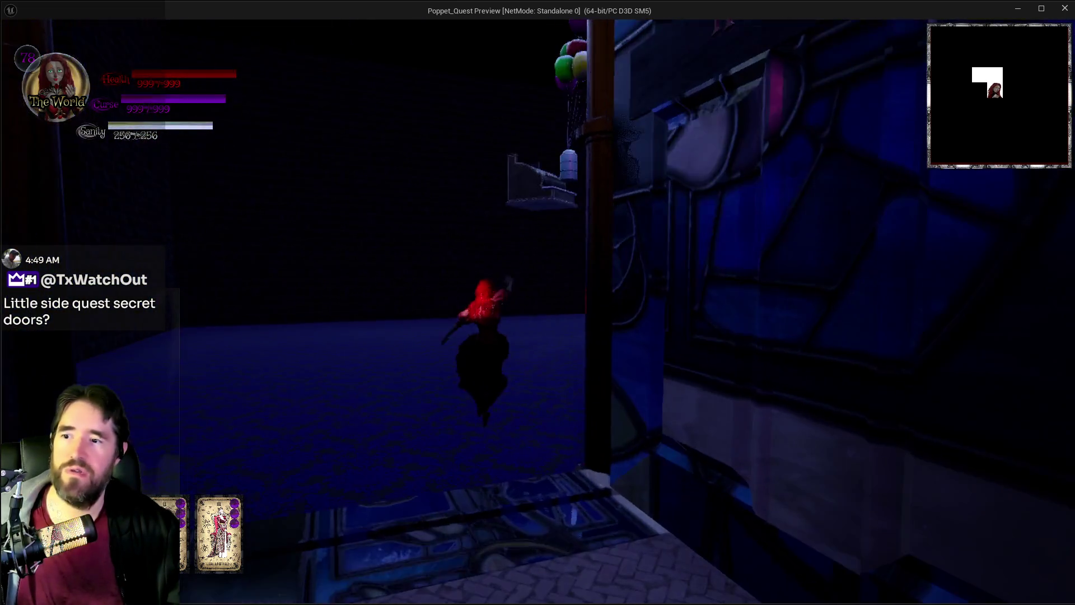
key("w")
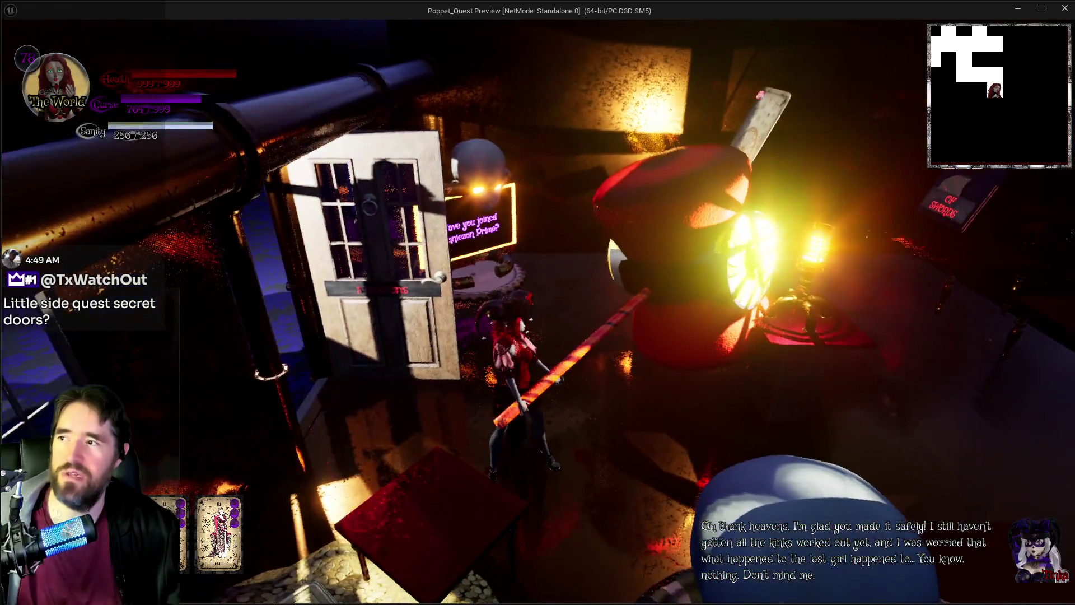
key("w")
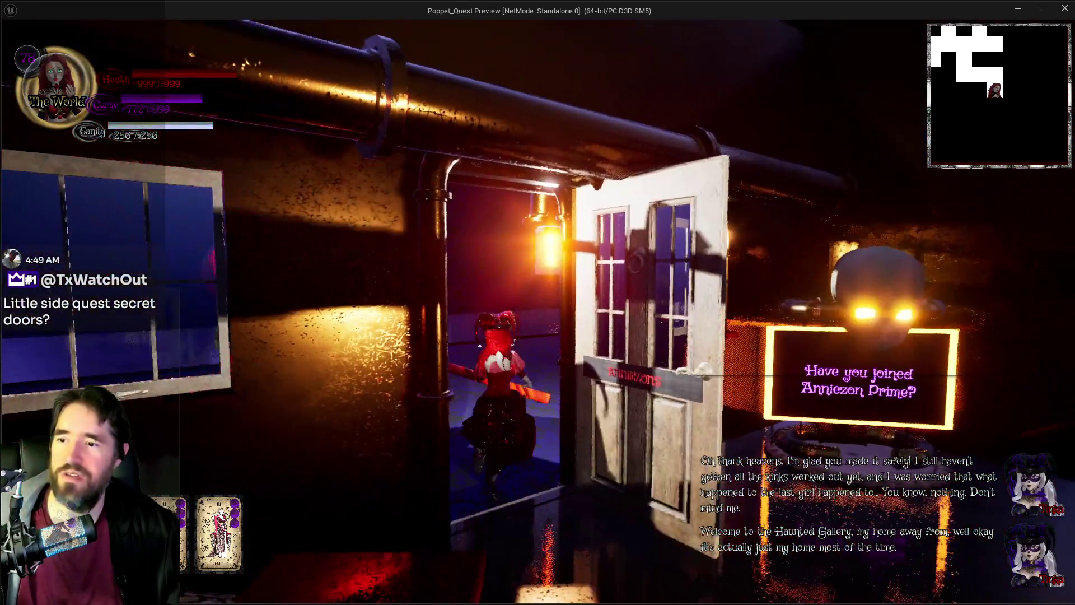
key("w")
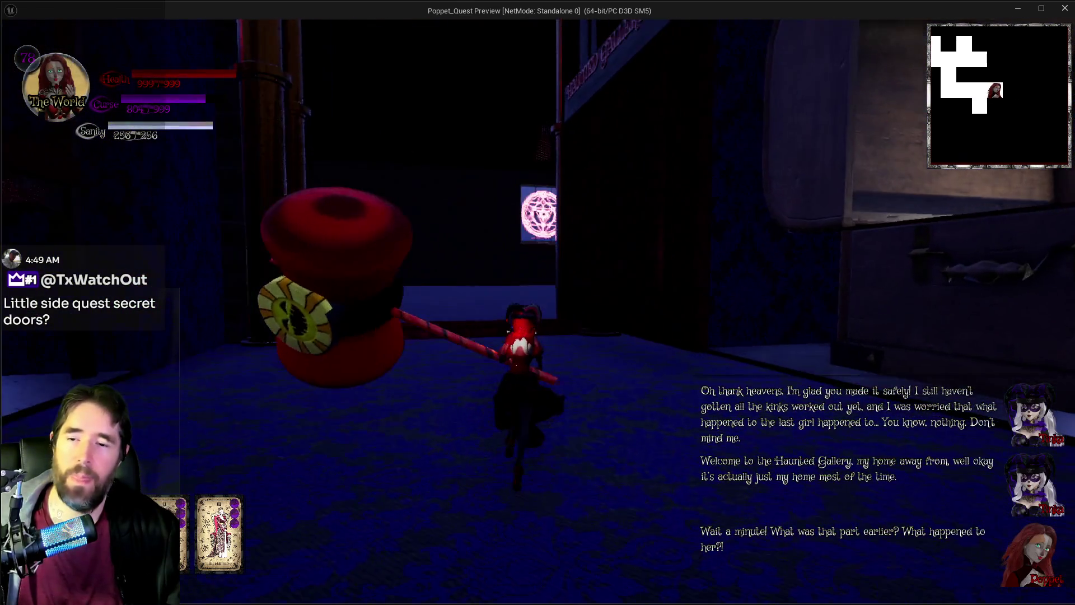
Step: Open the chest to trigger the portal, then climb the stairs to the upper platform
key("e")
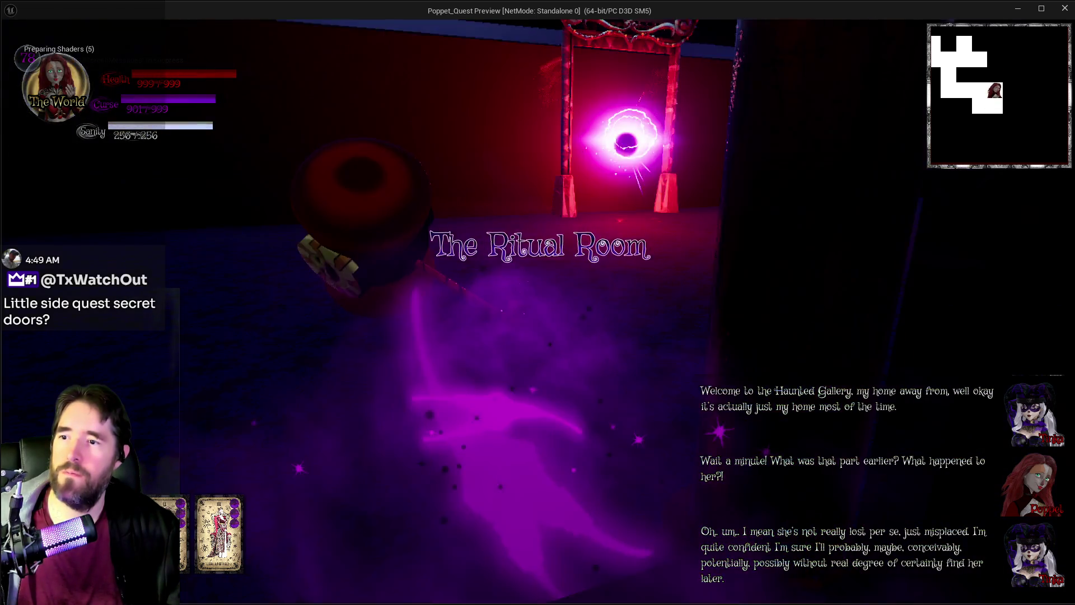
key("w")
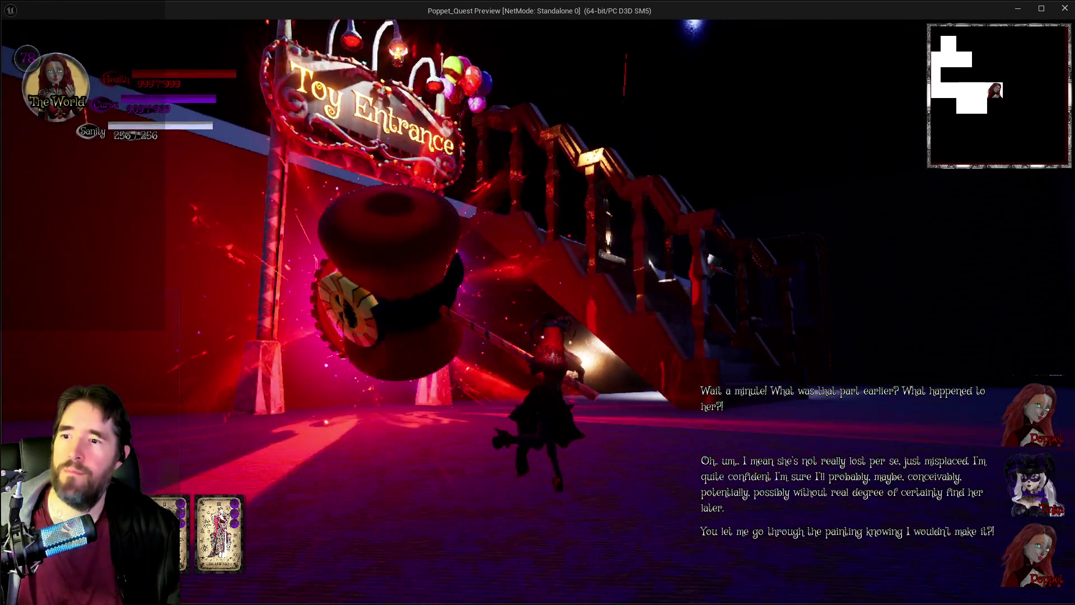
key("w")
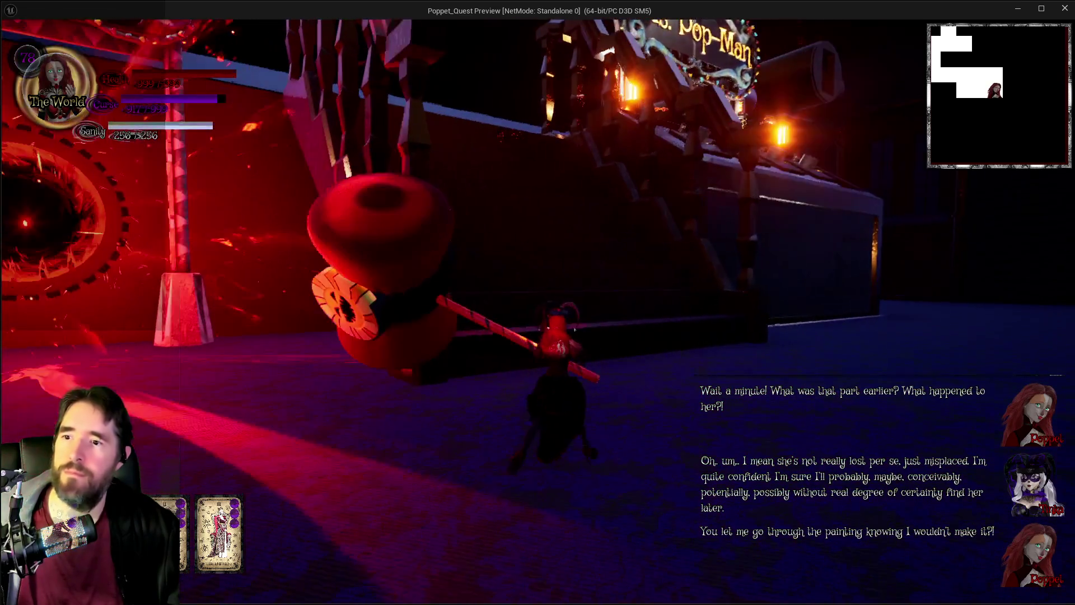
key("w")
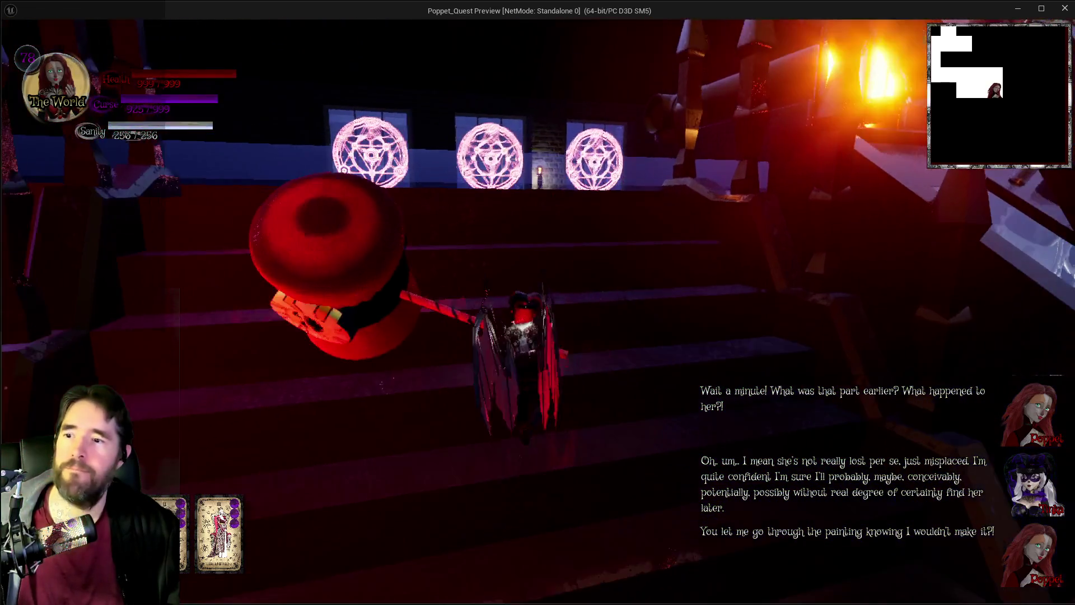
key("w")
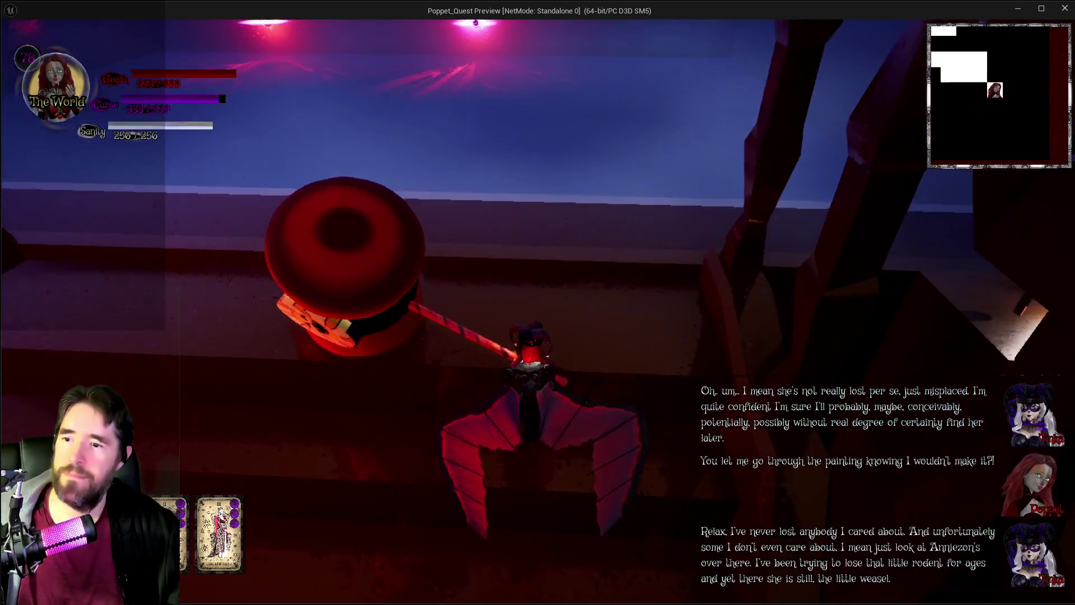
key("w")
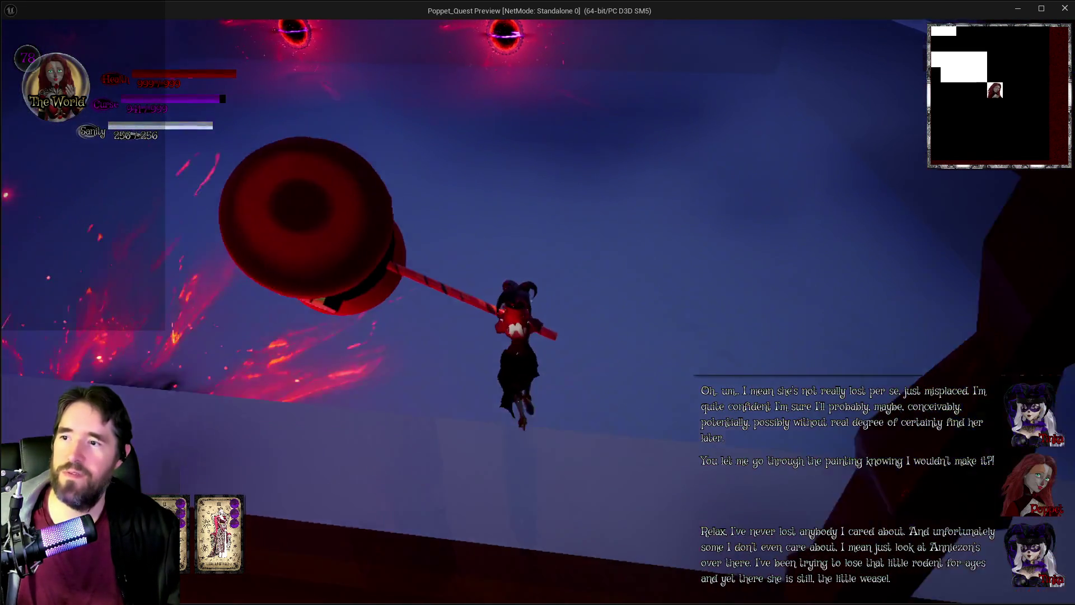
key("w")
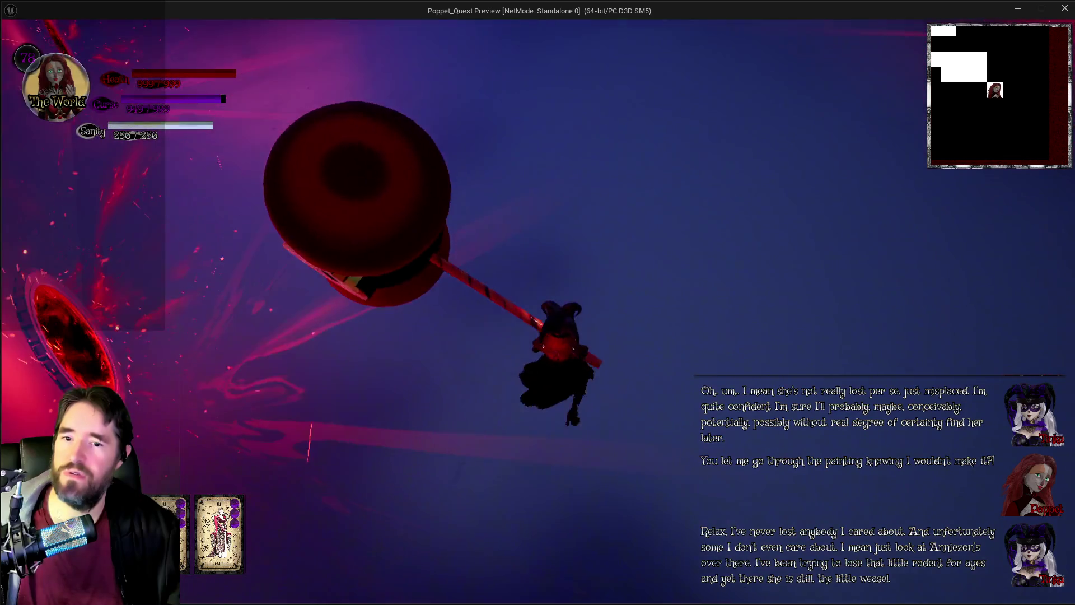
key("w")
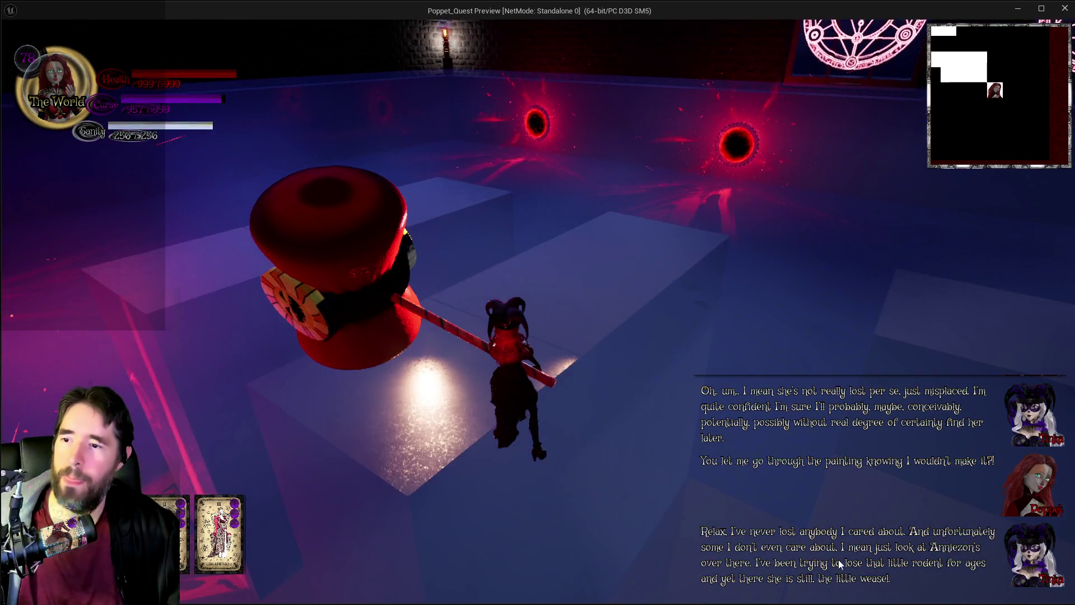
Step: Pause and resume, then cross the puzzle room floor toward the torch-lit brick wall
key("Escape")
left_click(653, 220)
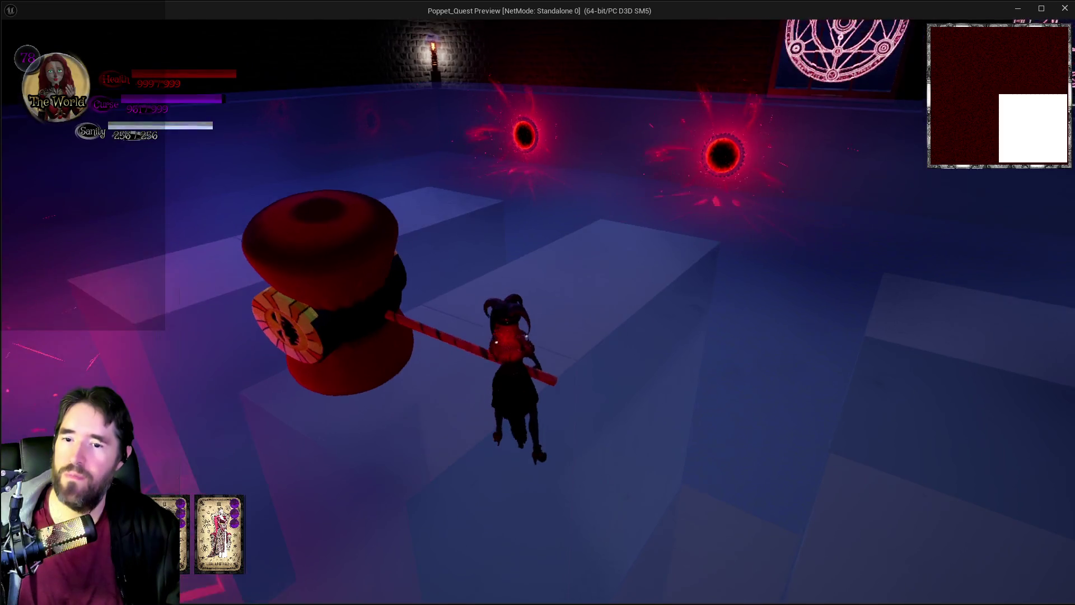
key("w")
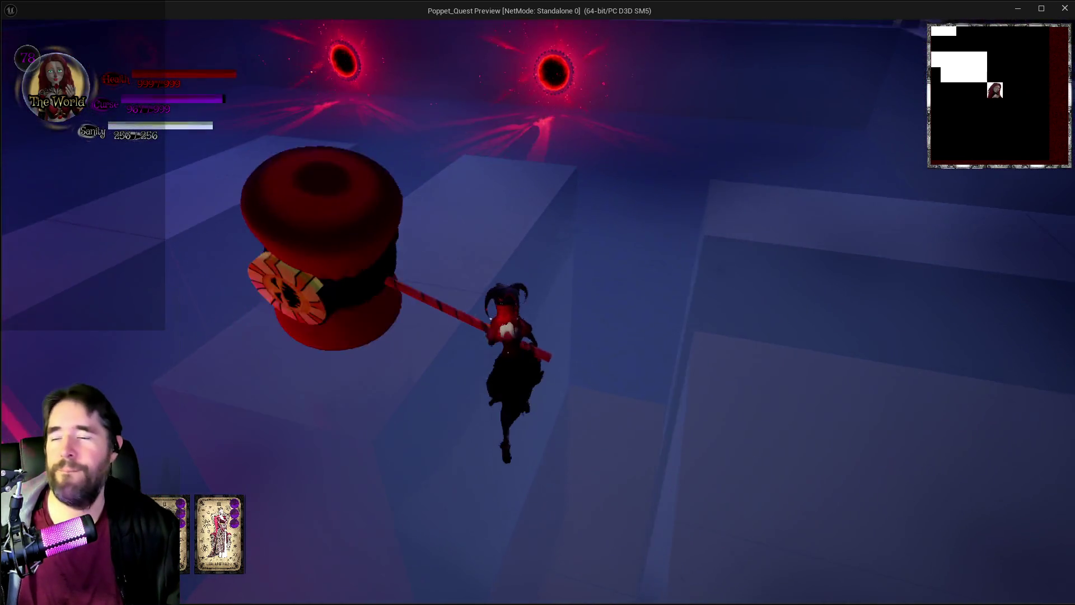
key("w")
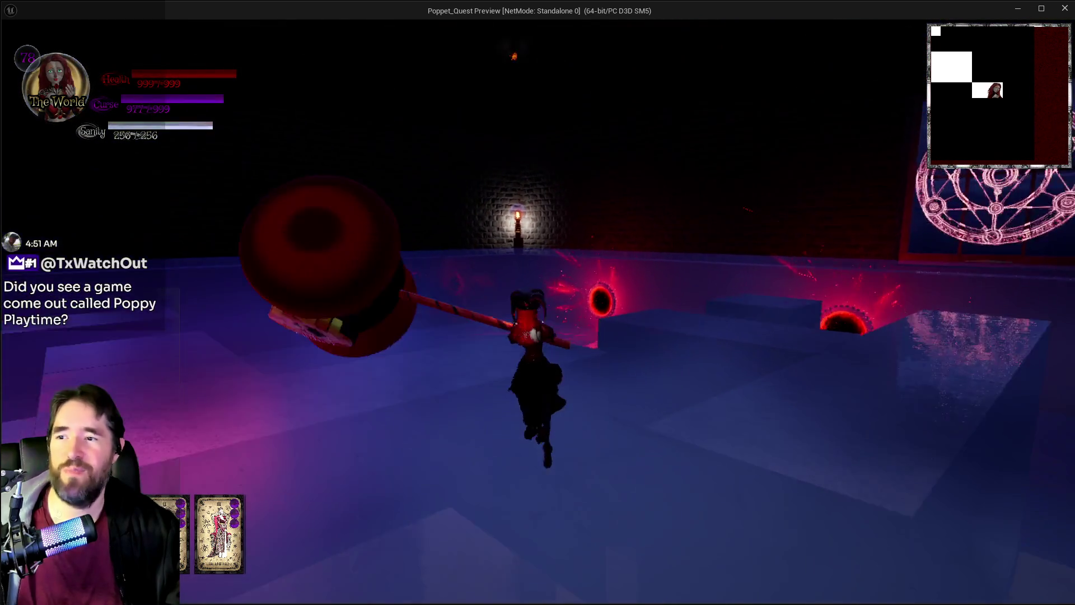
key("w")
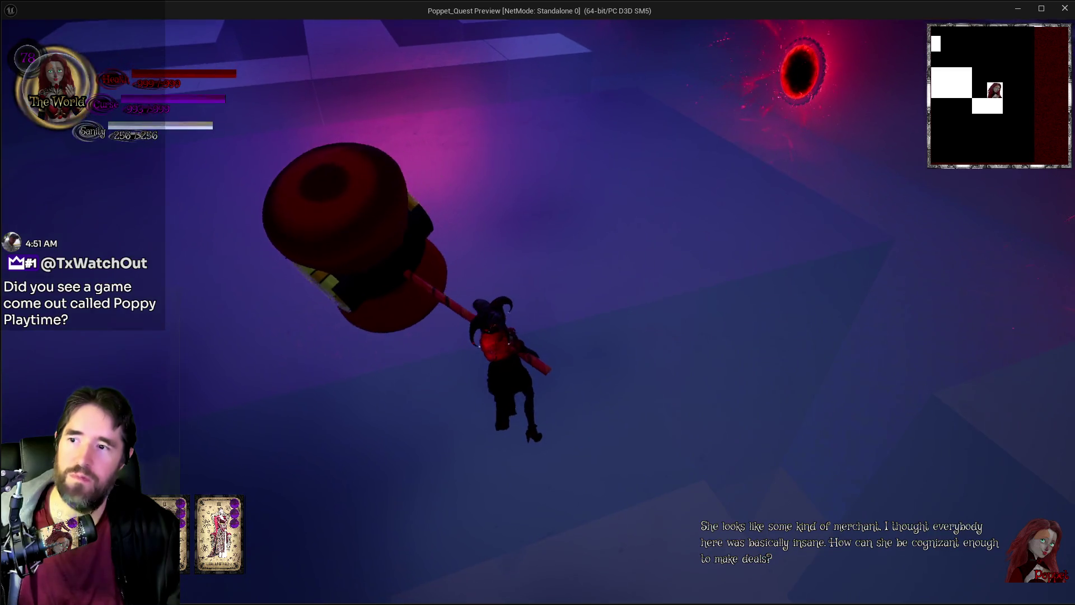
key("w")
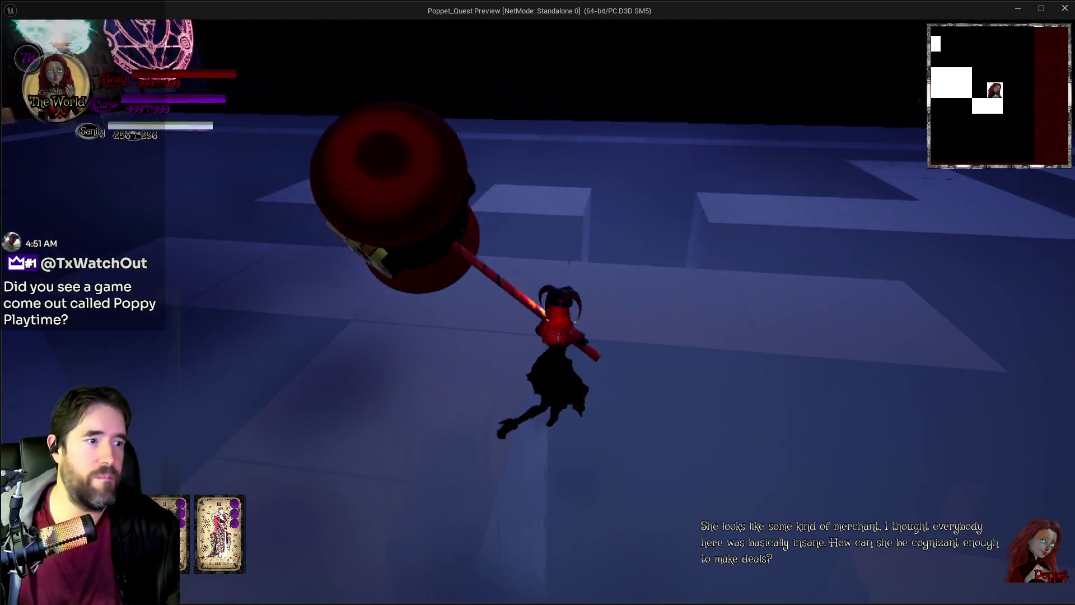
key("w")
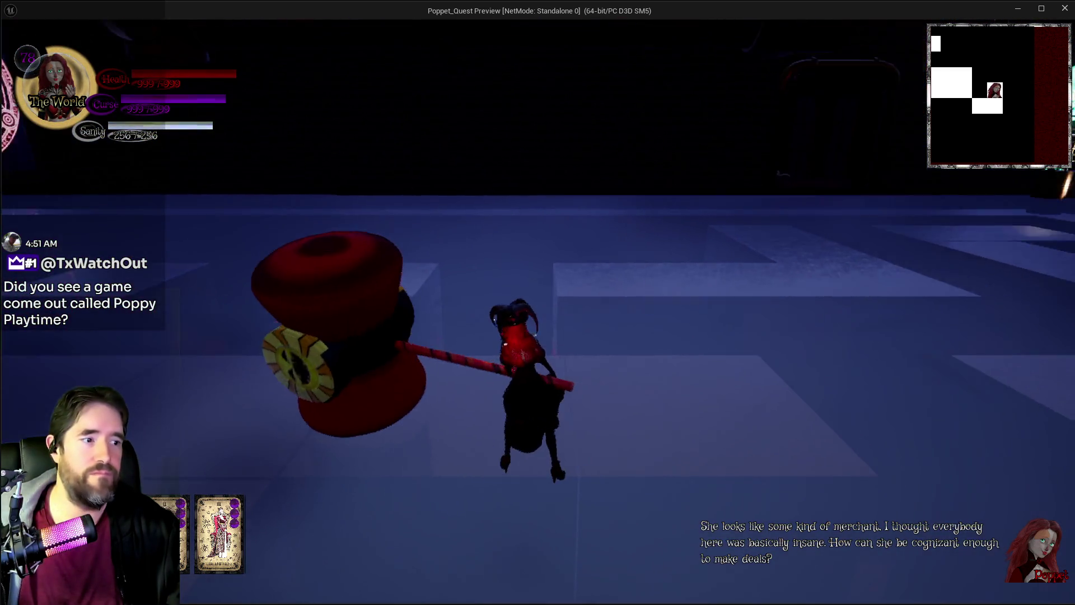
key("w")
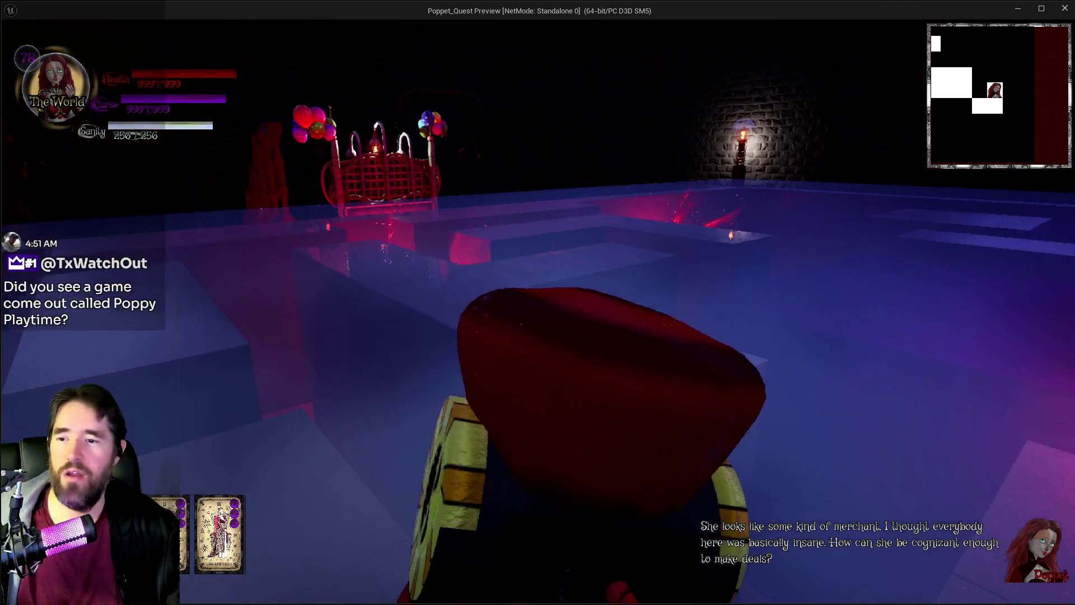
Step: Run to the balloon gate and under the Toy Entrance toward the red portal
key("w")
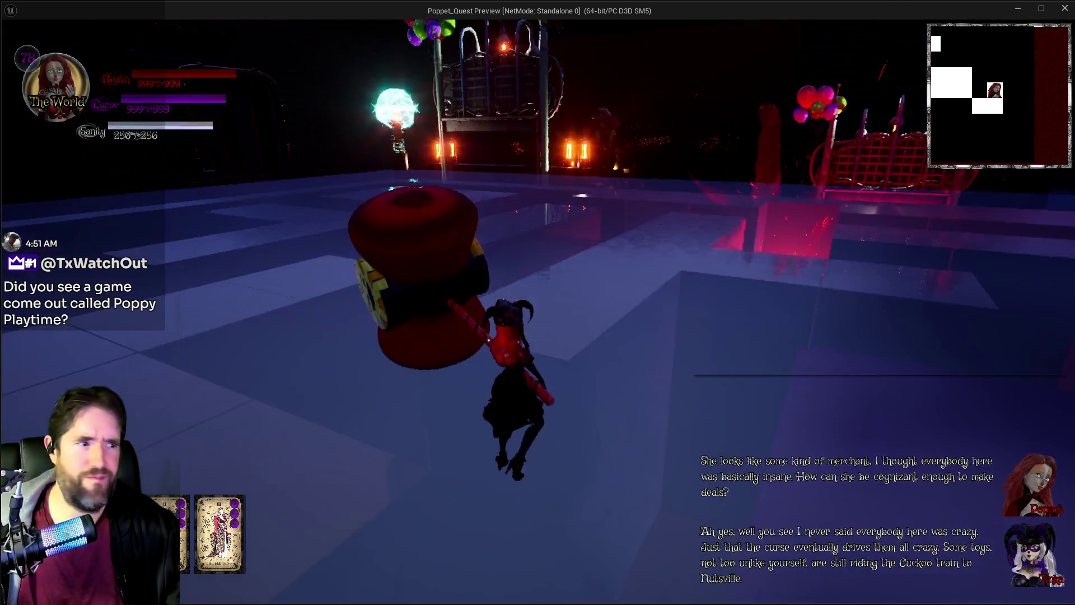
key("w")
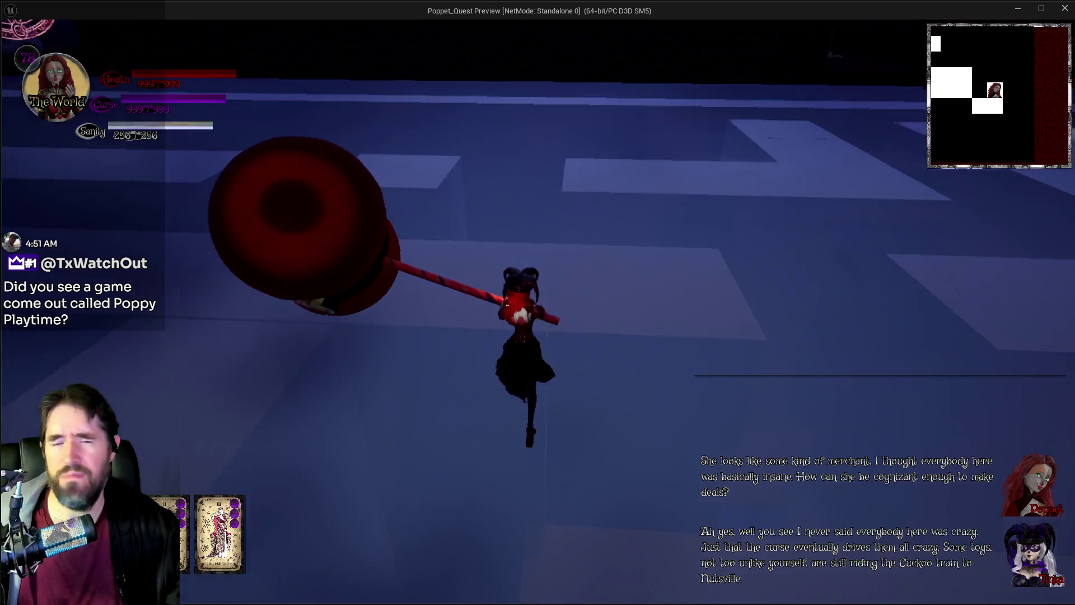
key("w")
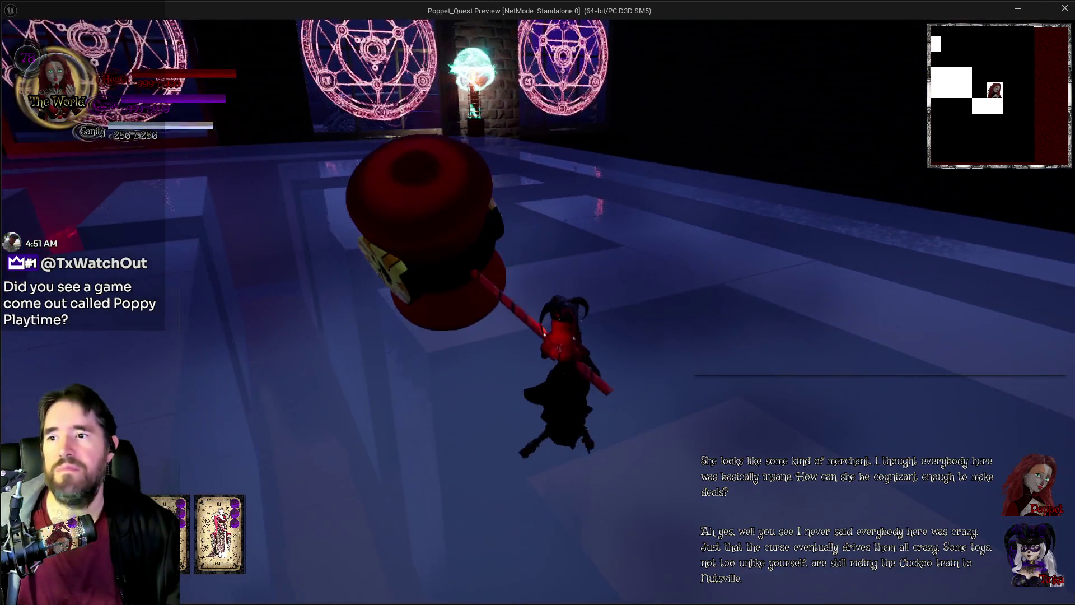
key("w")
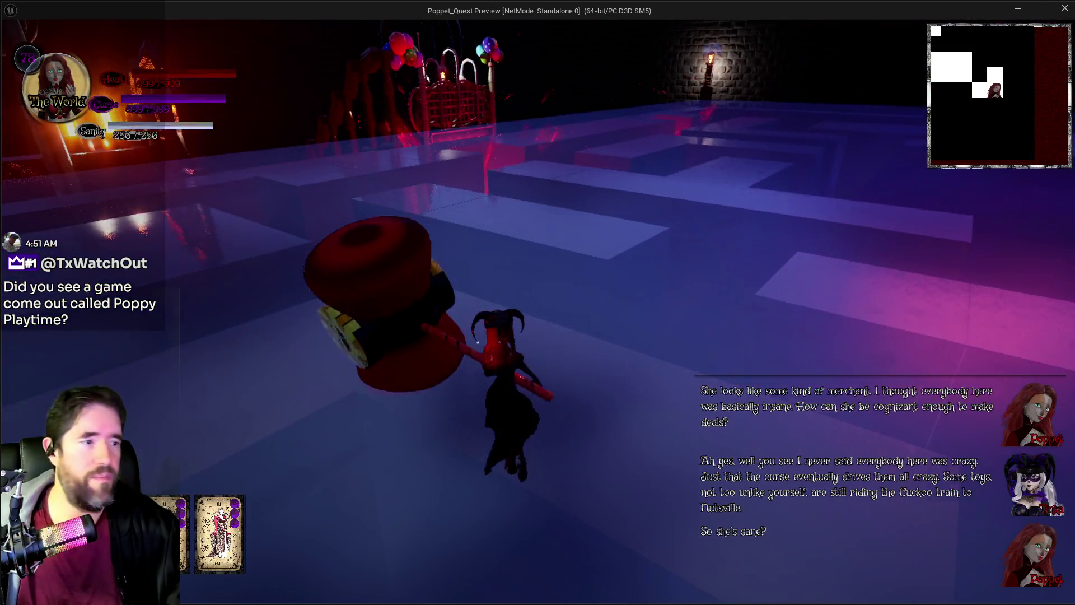
key("w")
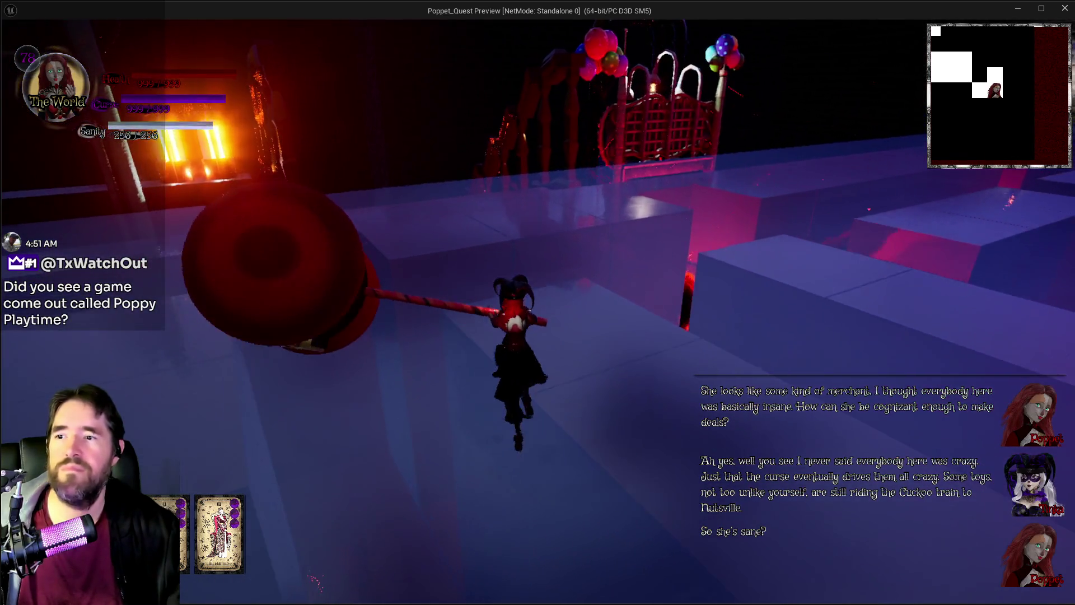
key("w")
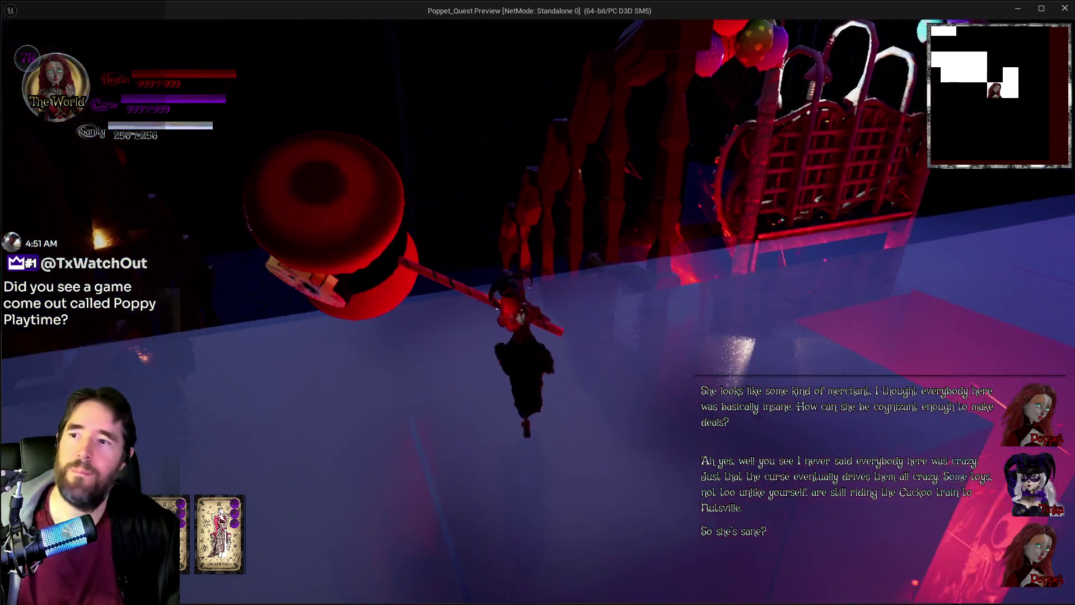
key("w")
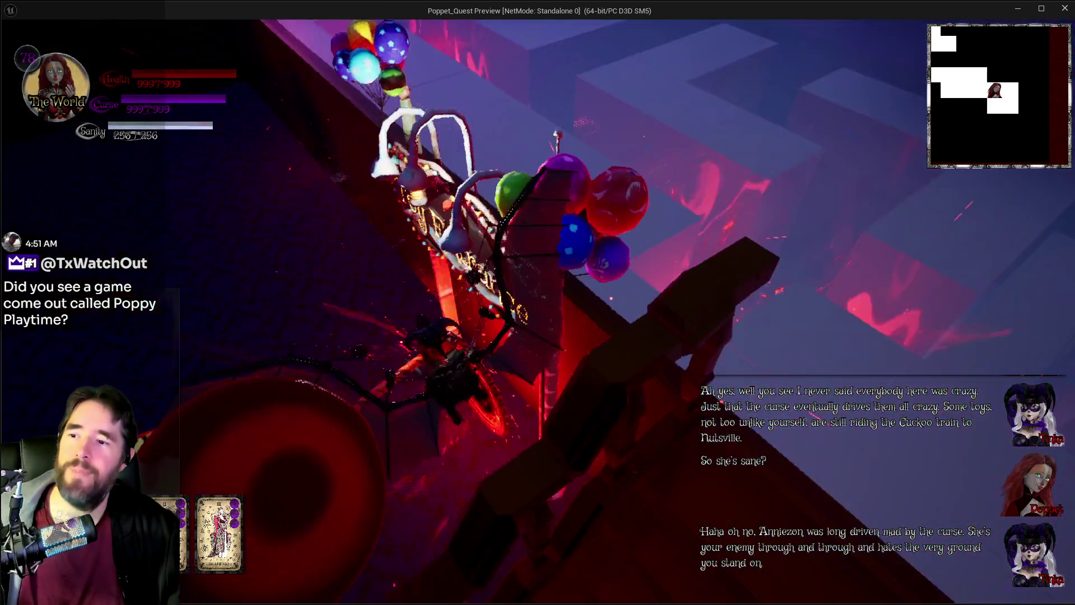
key("w")
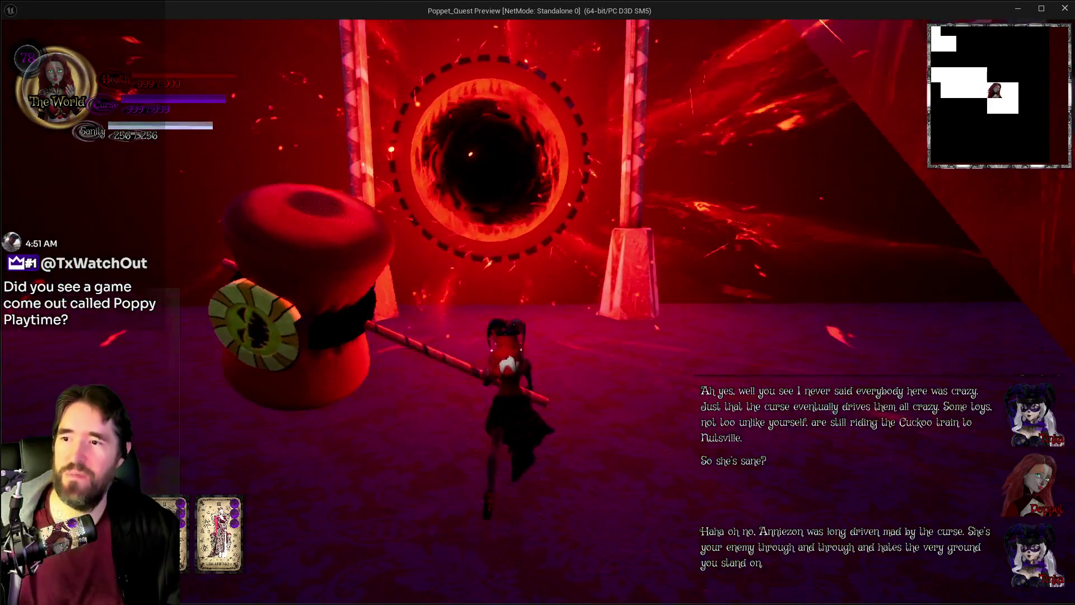
key("w")
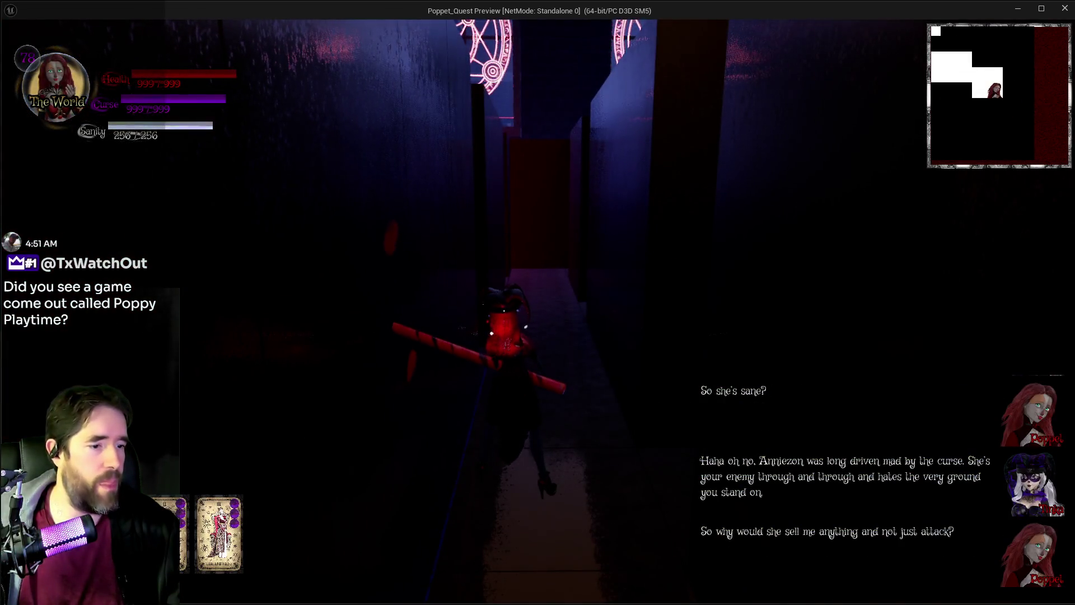
Step: Glance at the editor, then return to the game and run down the corridors
key("alt+Tab")
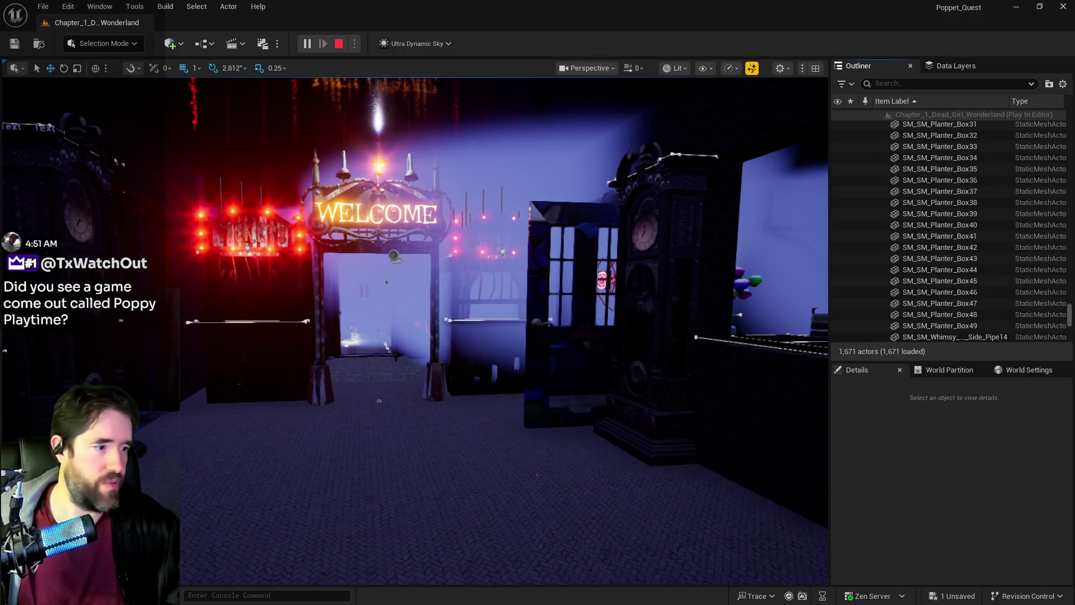
scroll(949, 229, "up", 10)
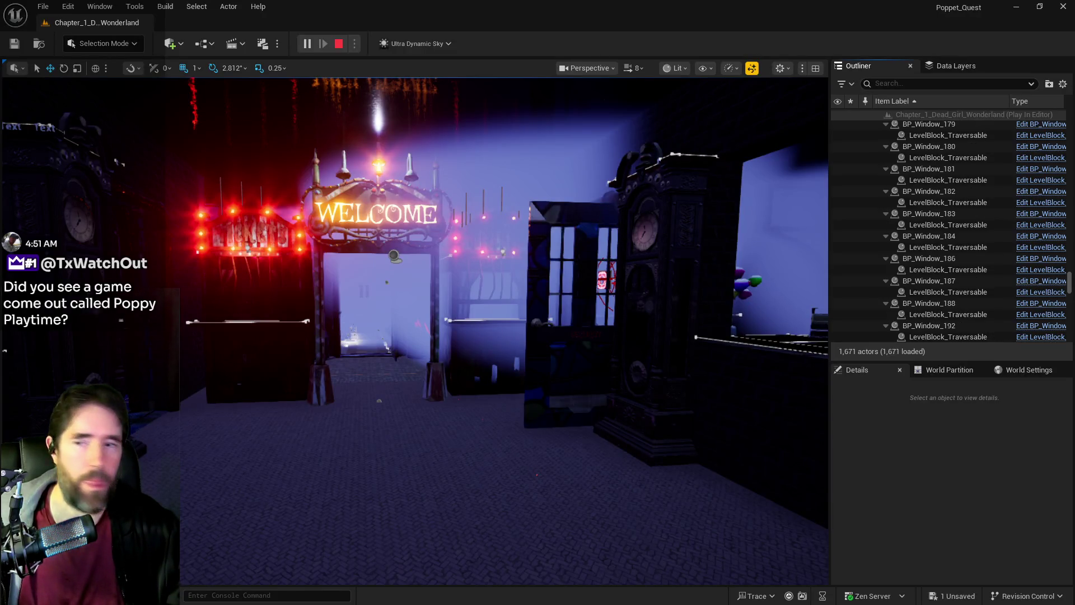
key("alt+Tab")
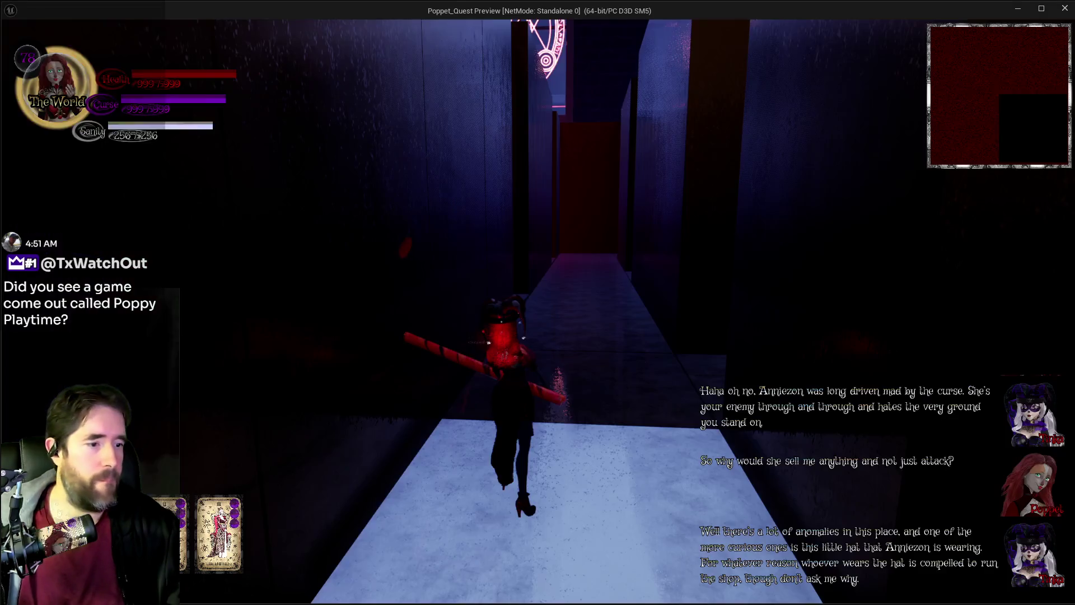
key("w")
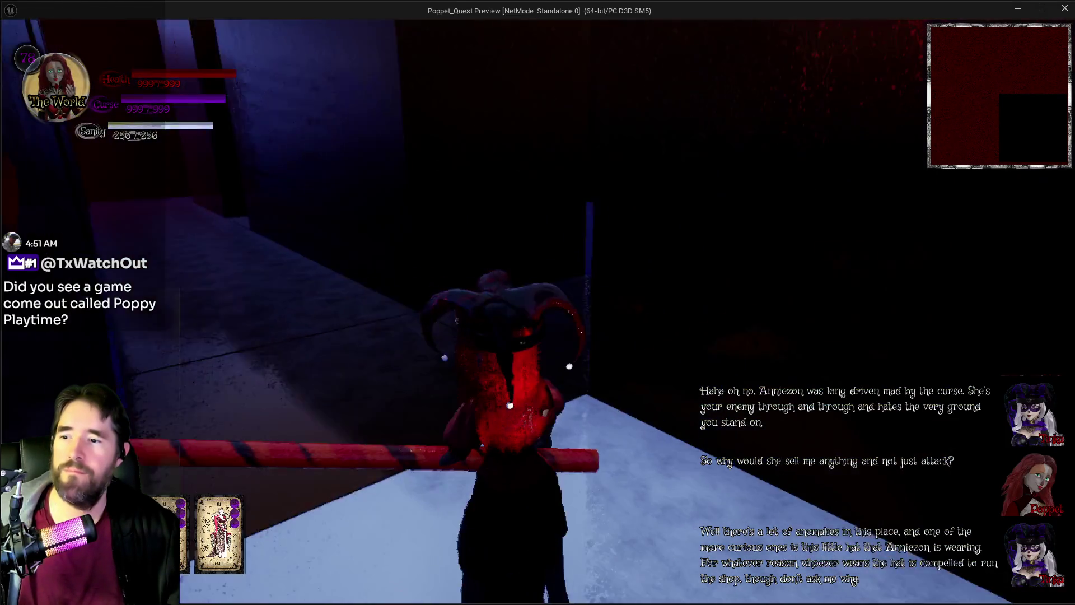
key("w")
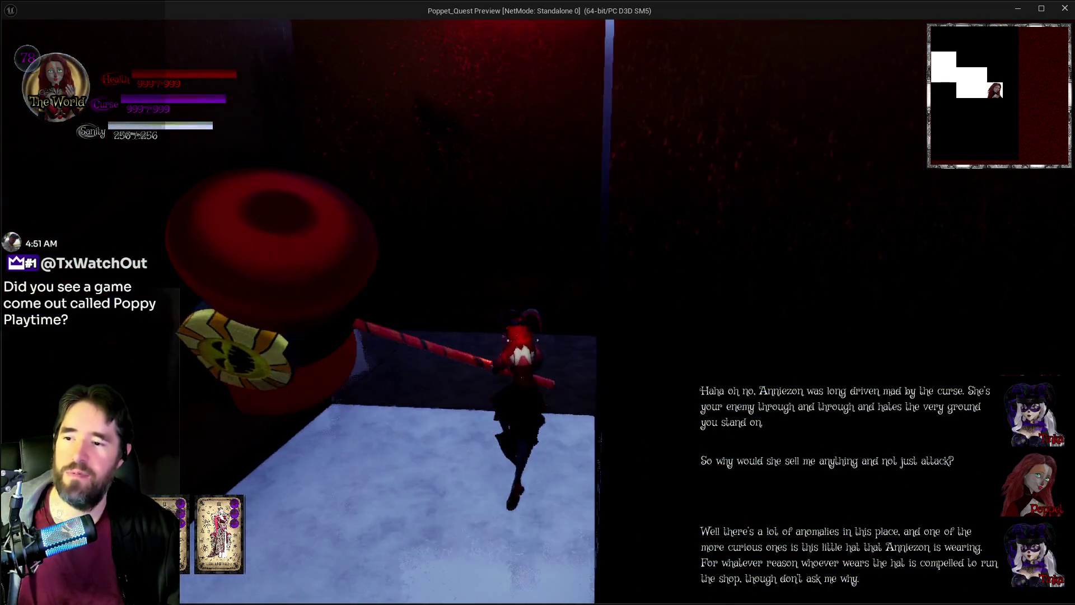
key("w")
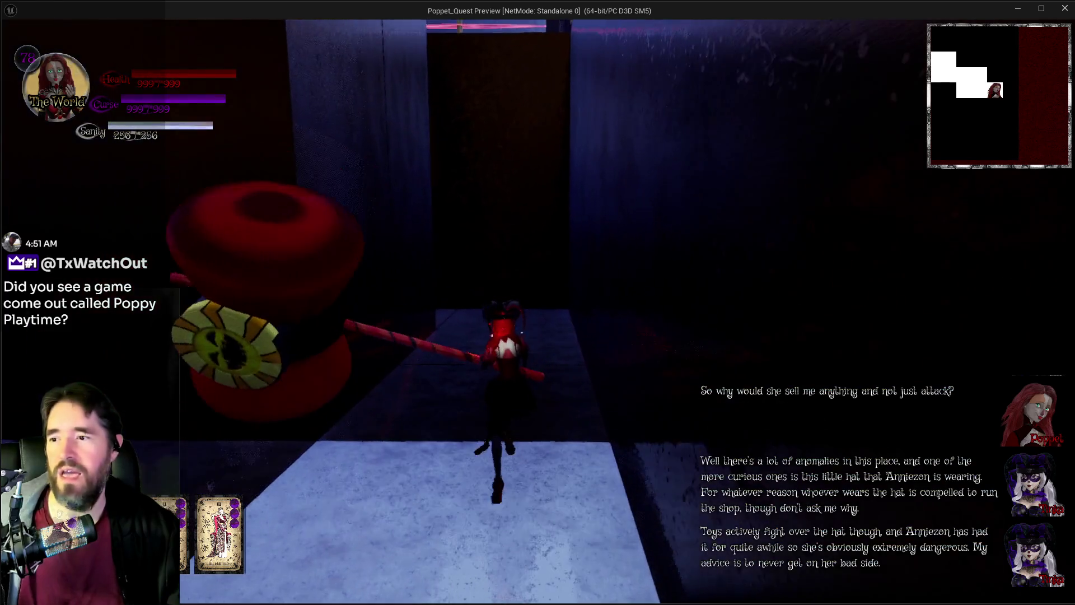
key("w")
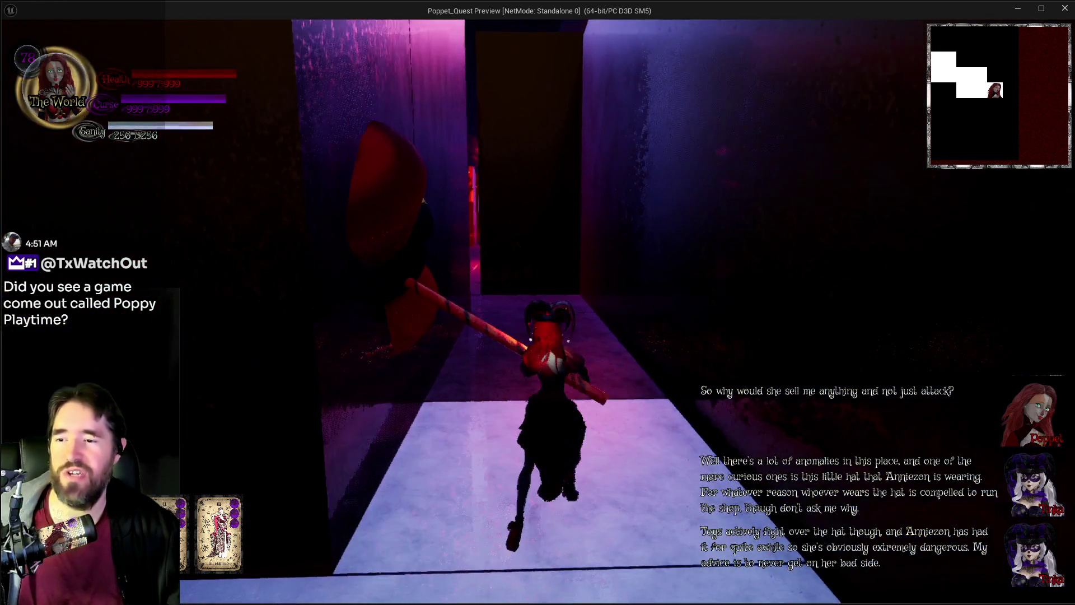
key("w")
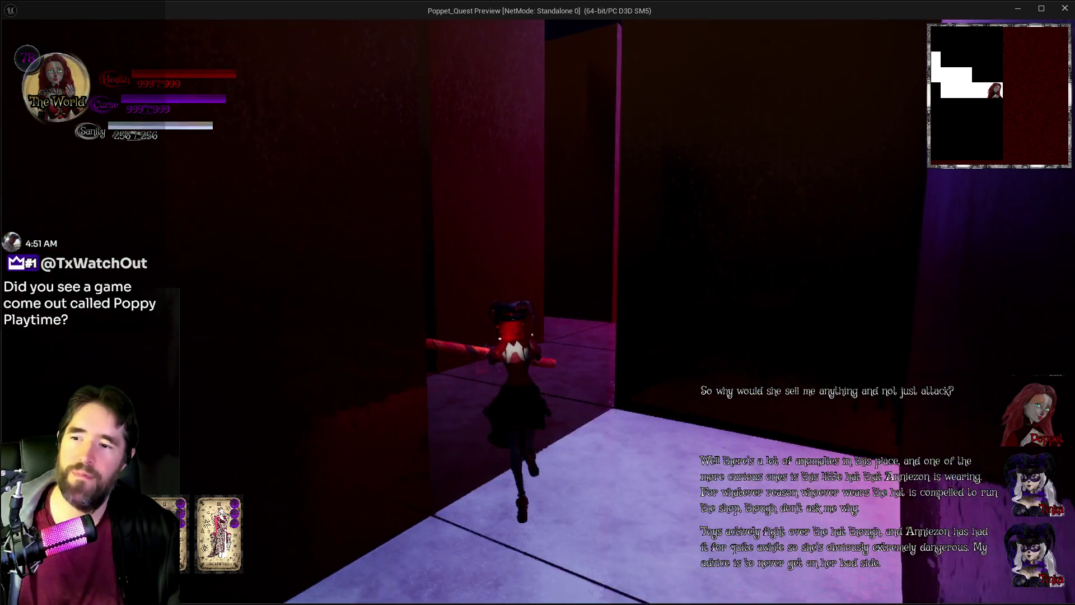
key("w")
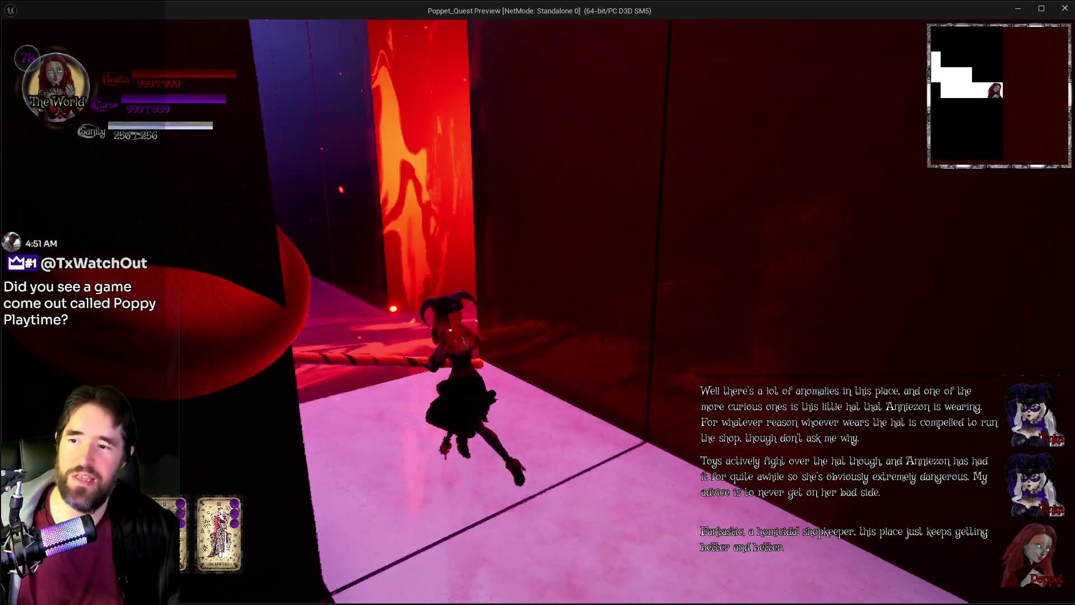
key("w")
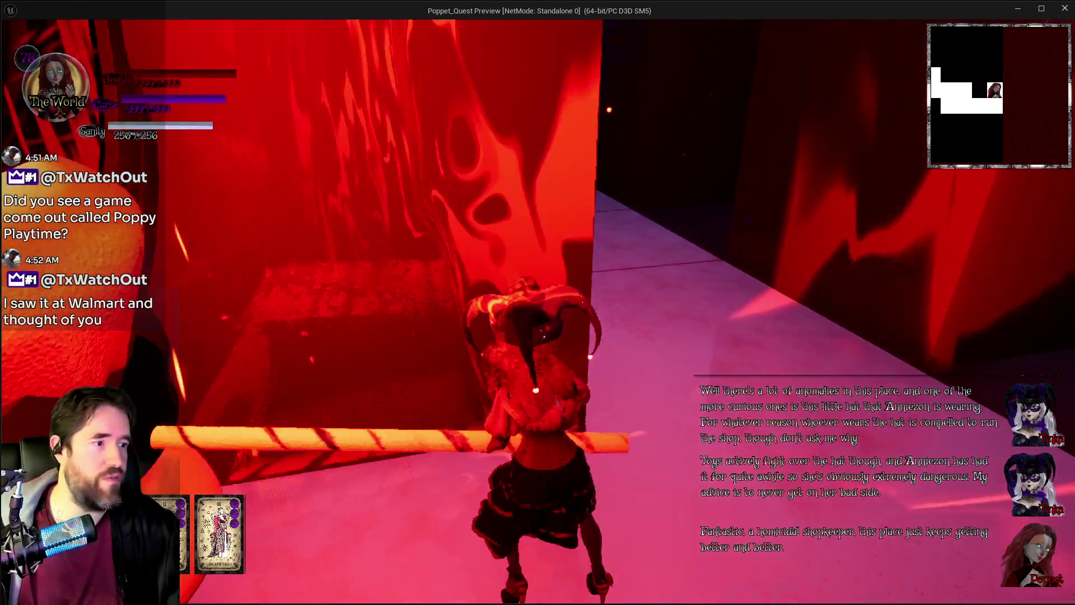
key("w")
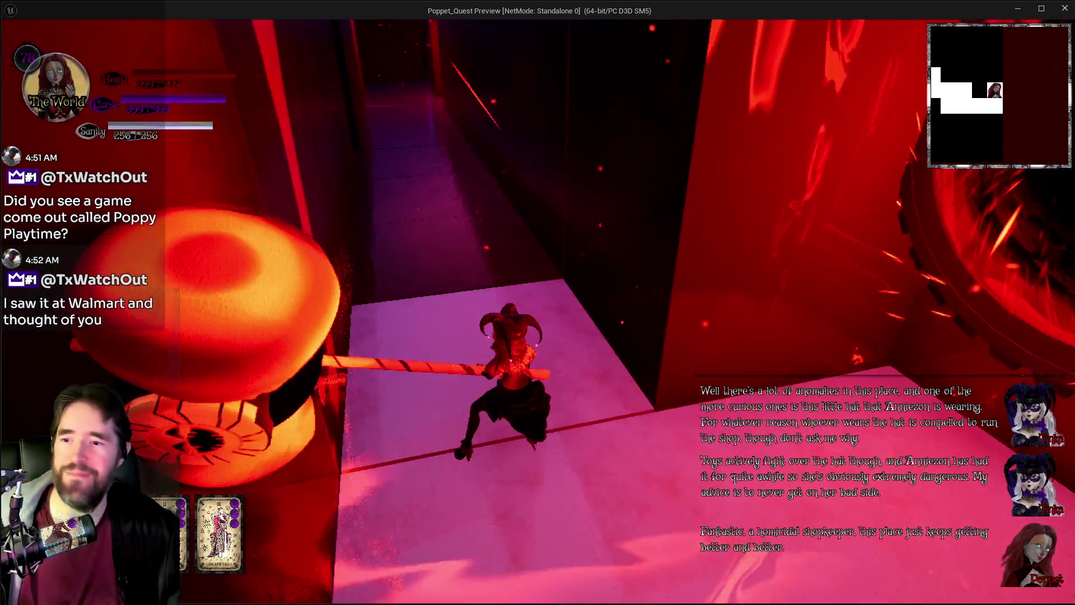
Step: Run the character past the giant hammer and along the winding corridors
key("w")
key("w")
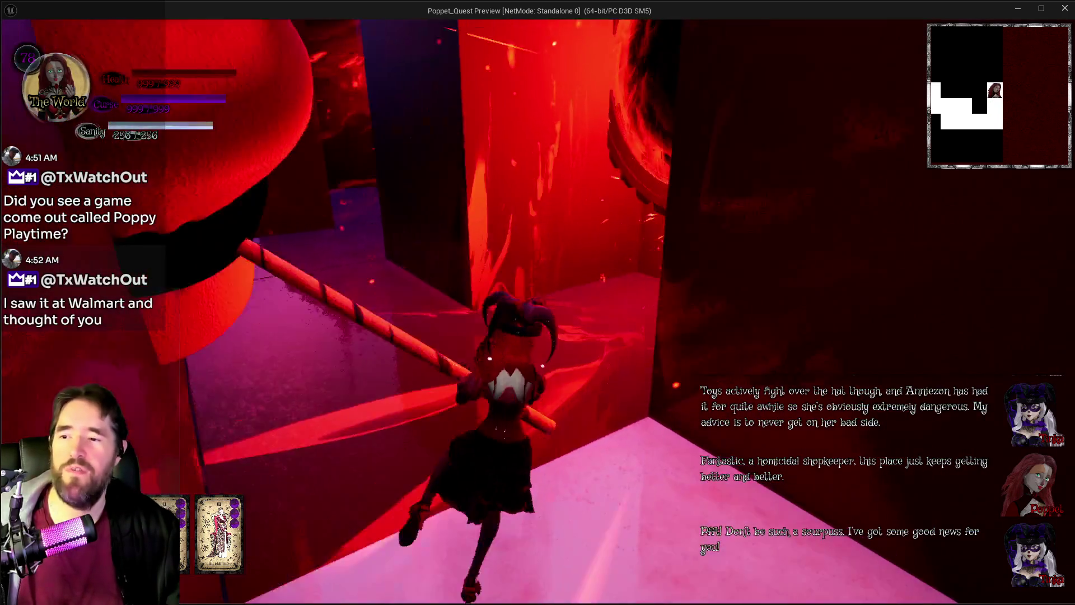
key("w")
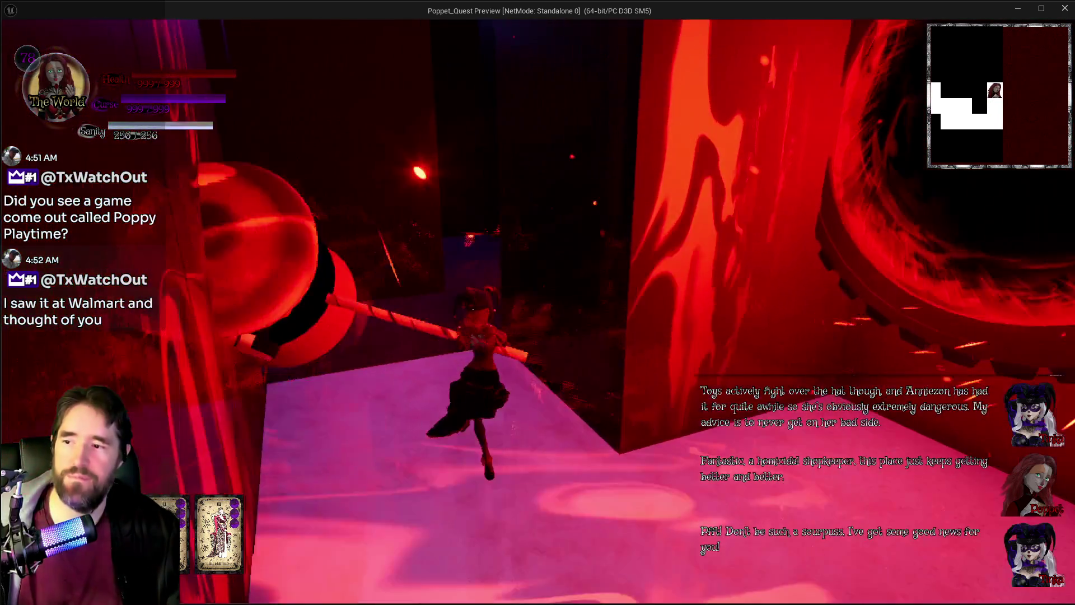
key("w")
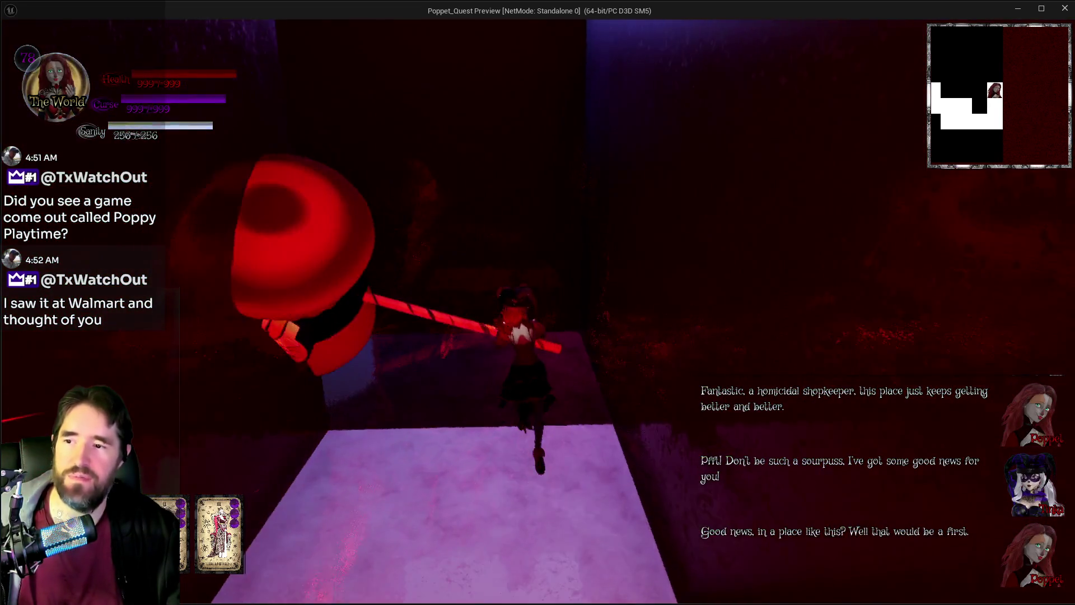
key("w")
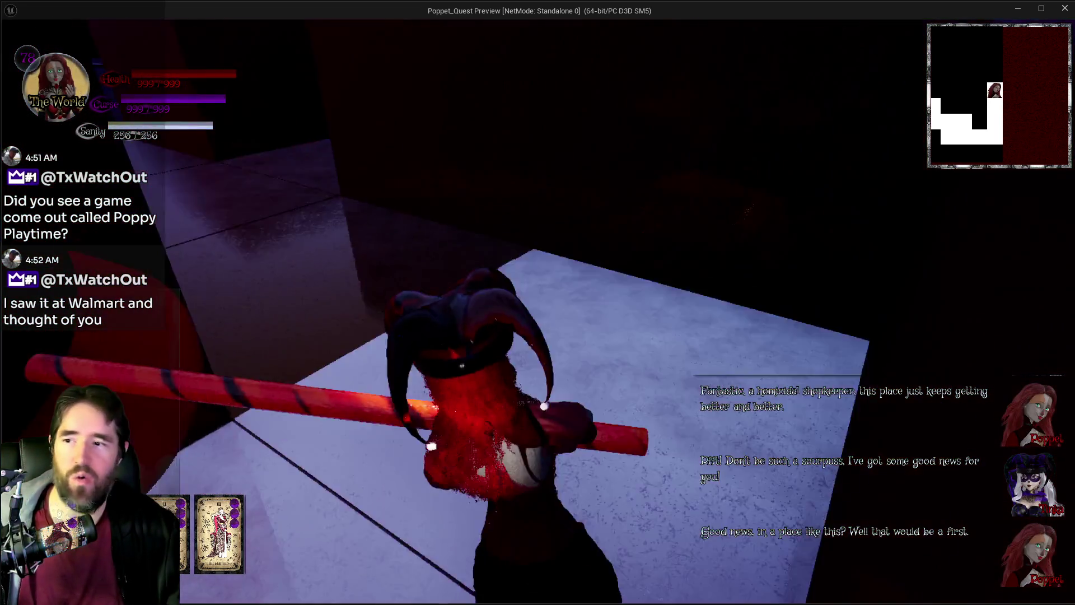
key("w")
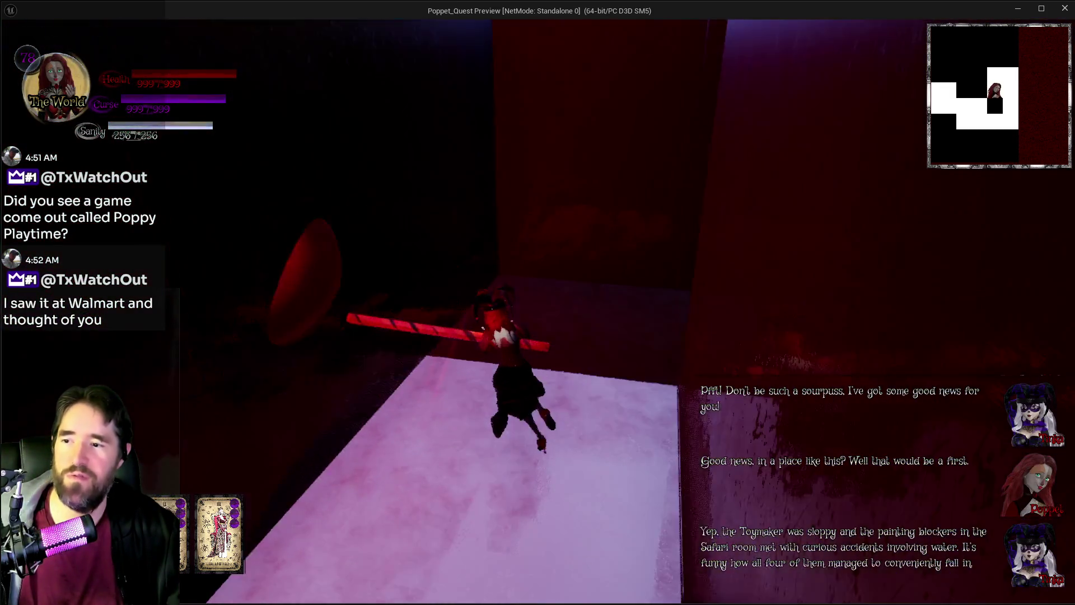
key("w")
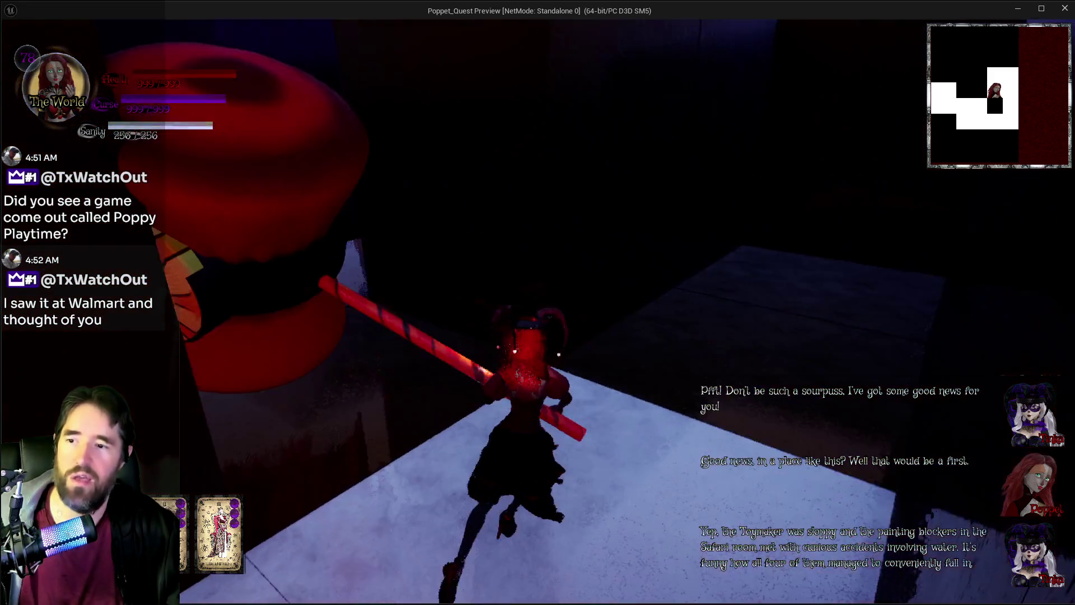
key("w")
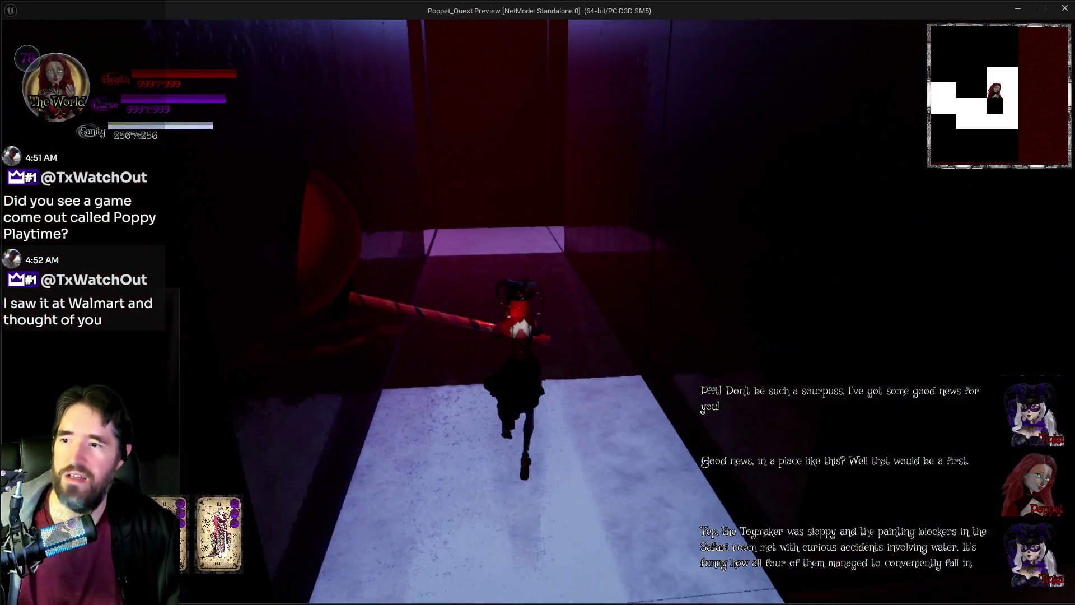
key("w")
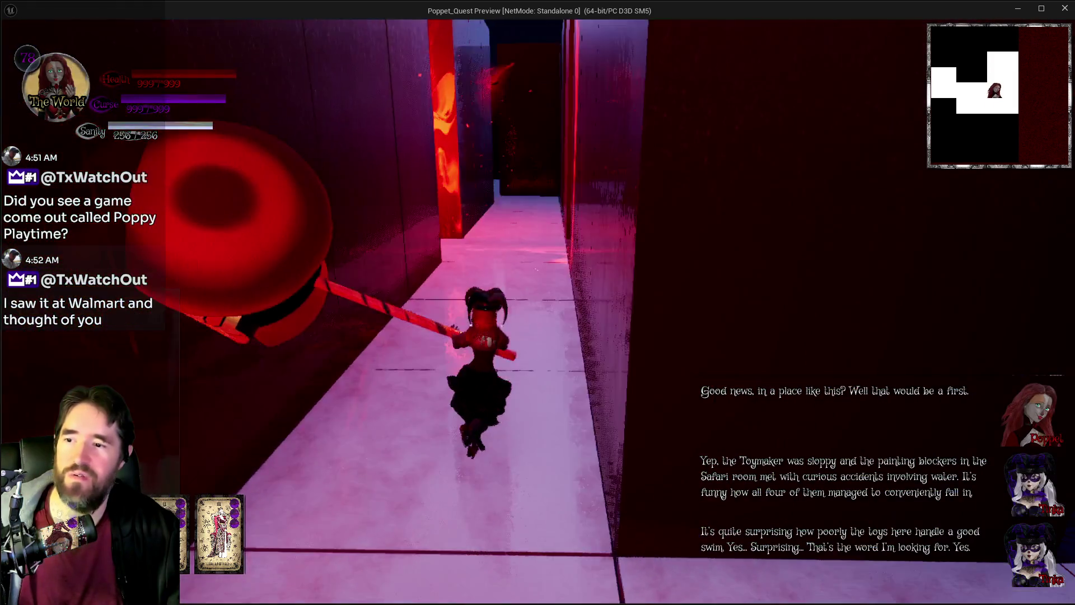
key("w")
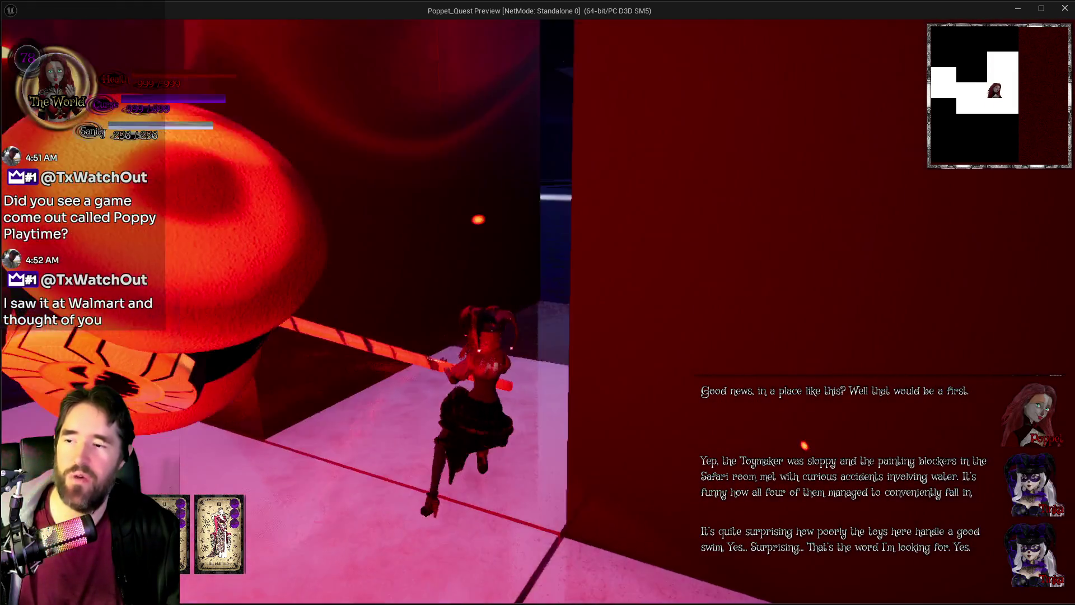
key("w")
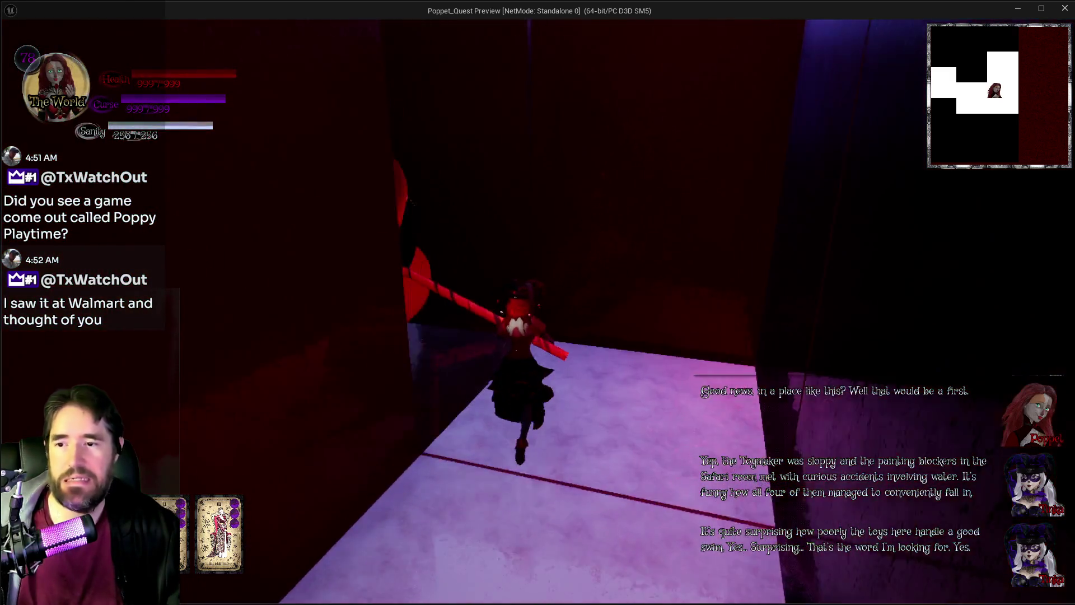
key("w")
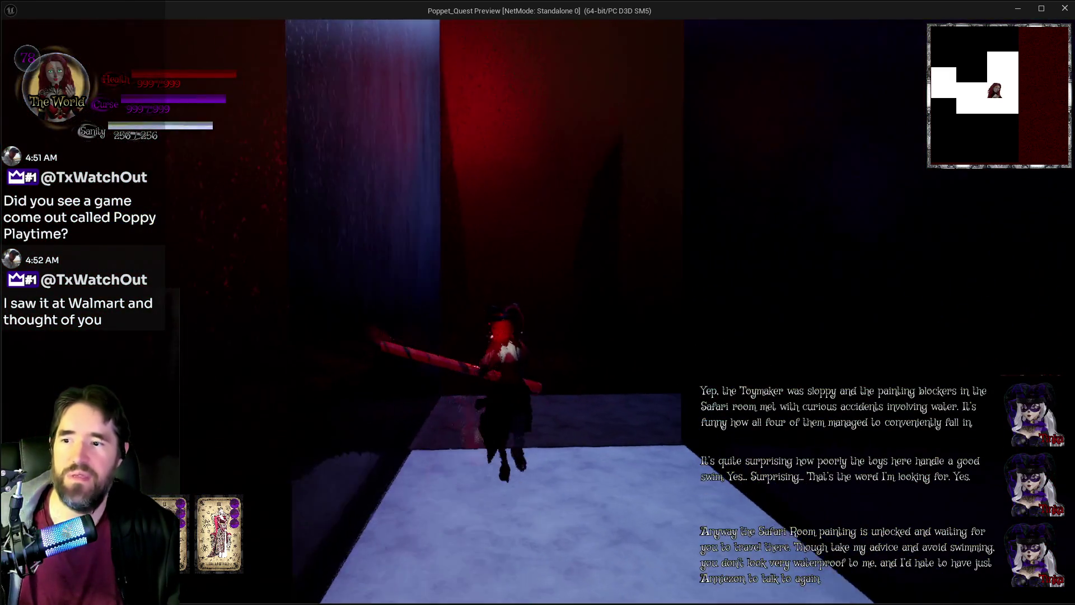
Step: Trigger the purple curse burst, run down the dark corridor, then stop the play session
key("w")
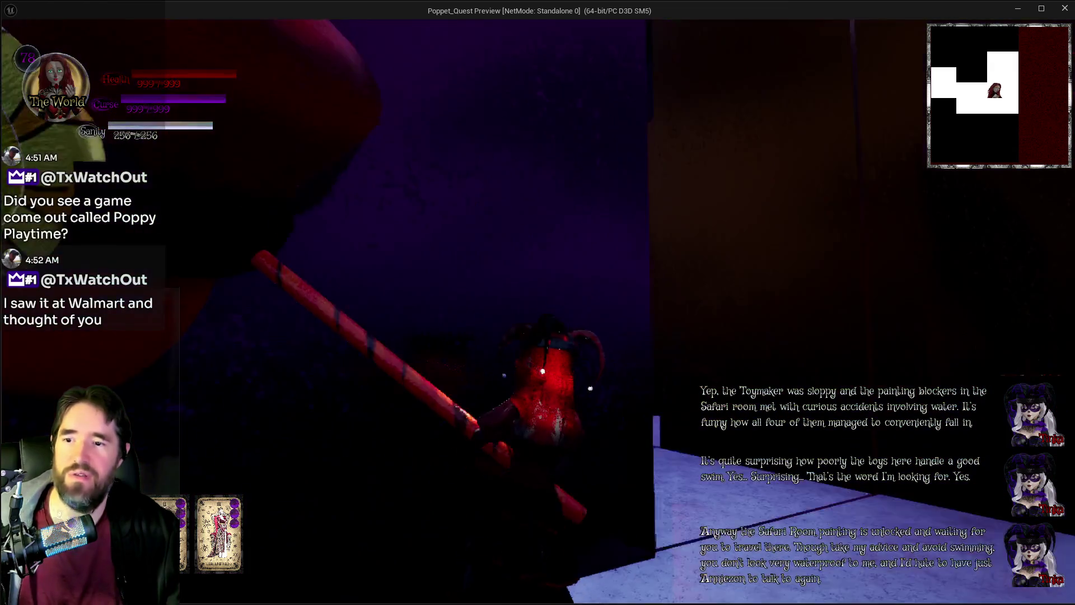
key("w")
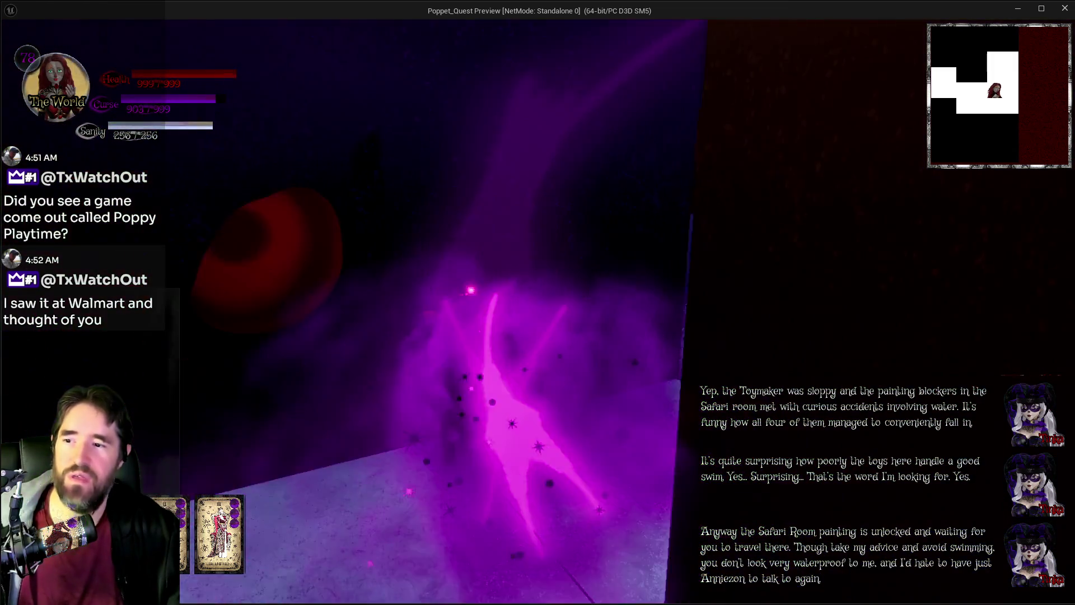
key("w")
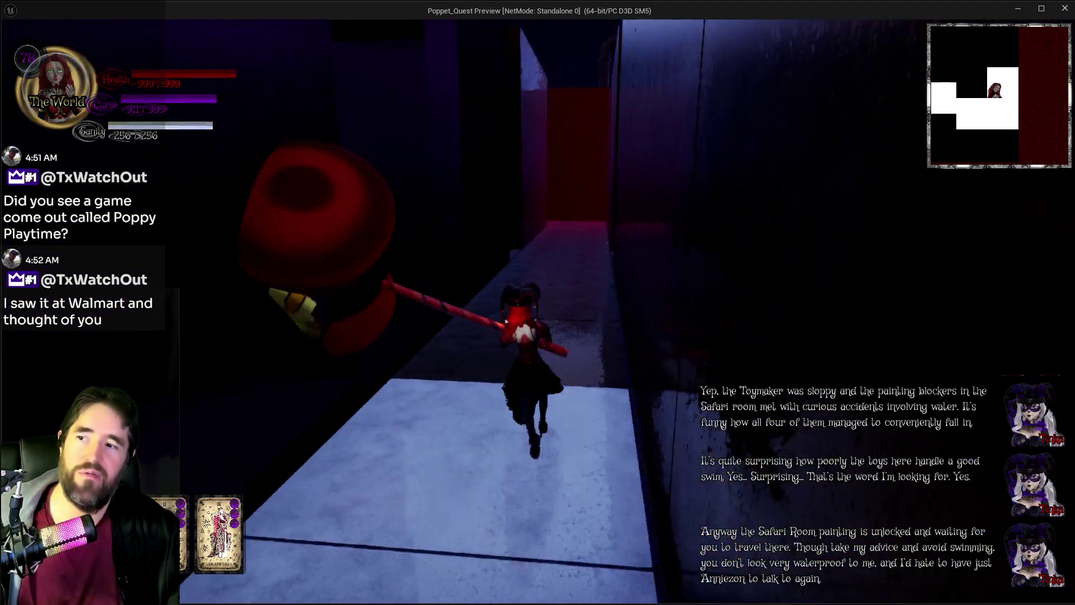
key("w")
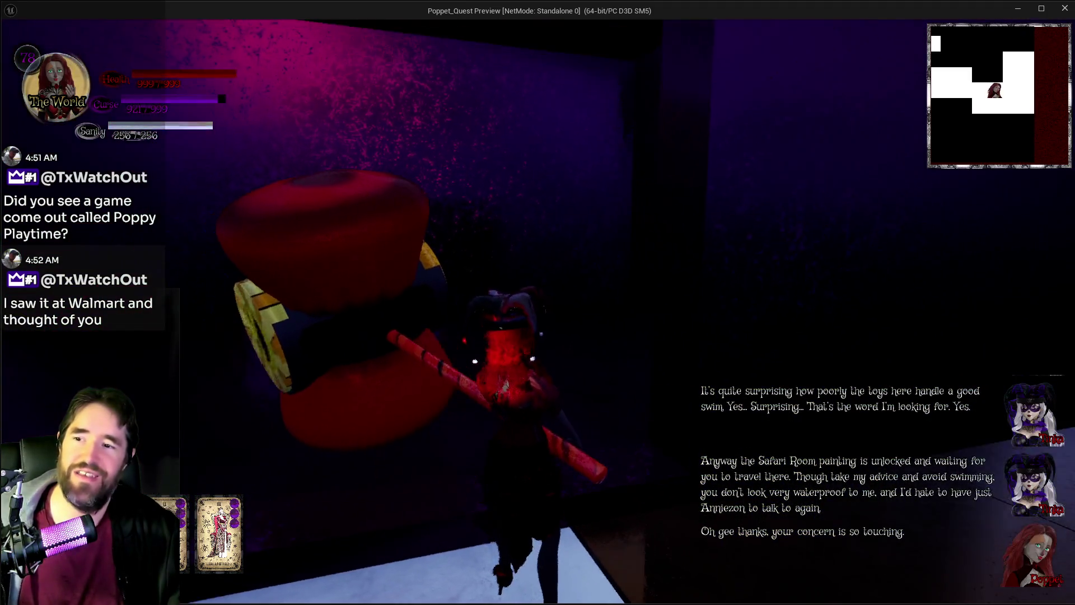
key("w")
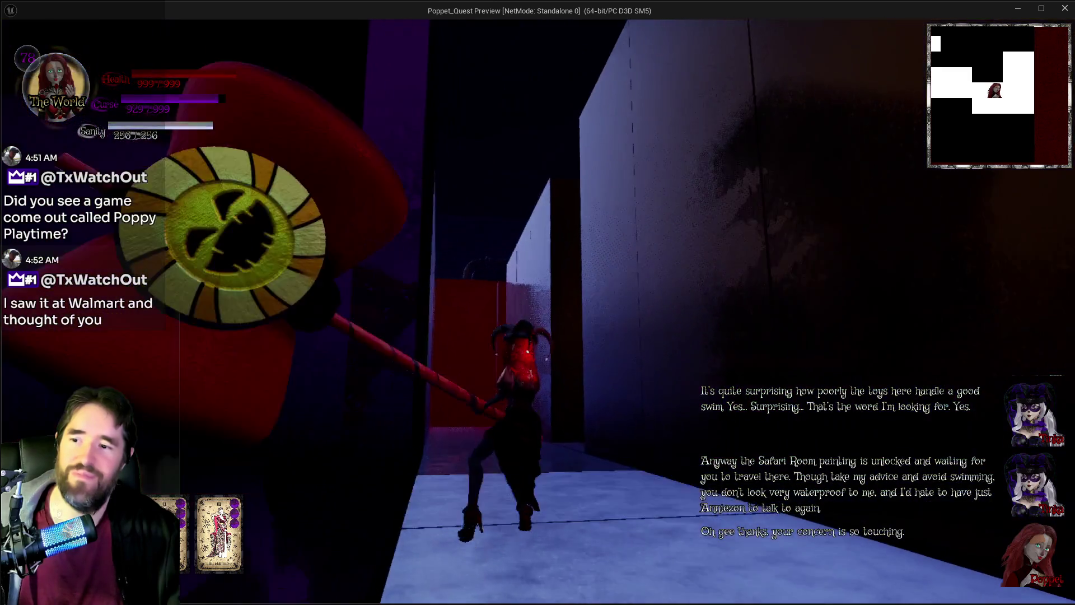
key("alt+Tab")
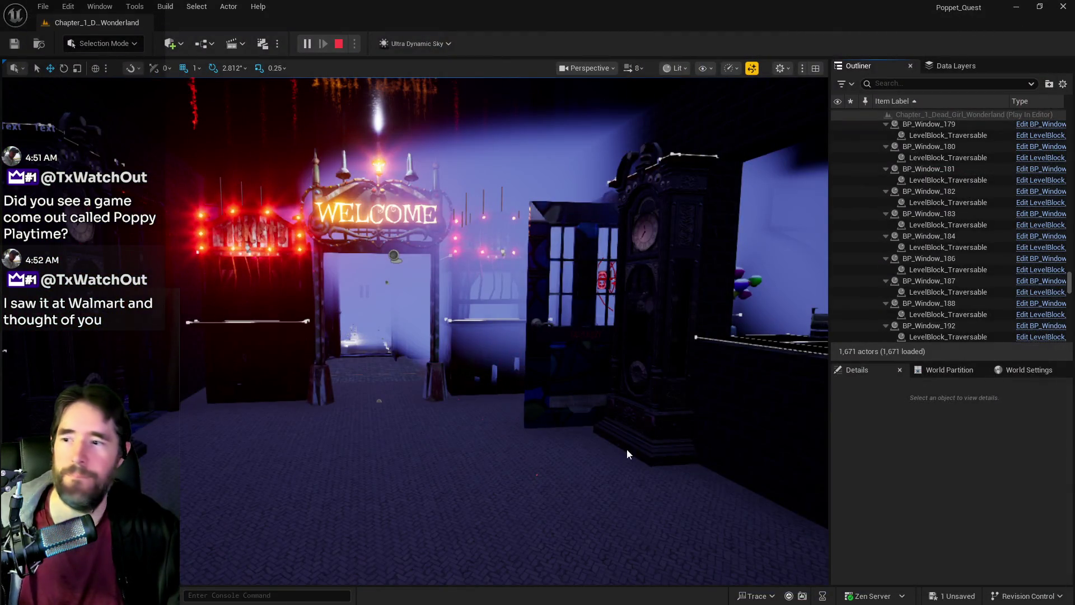
key("Escape")
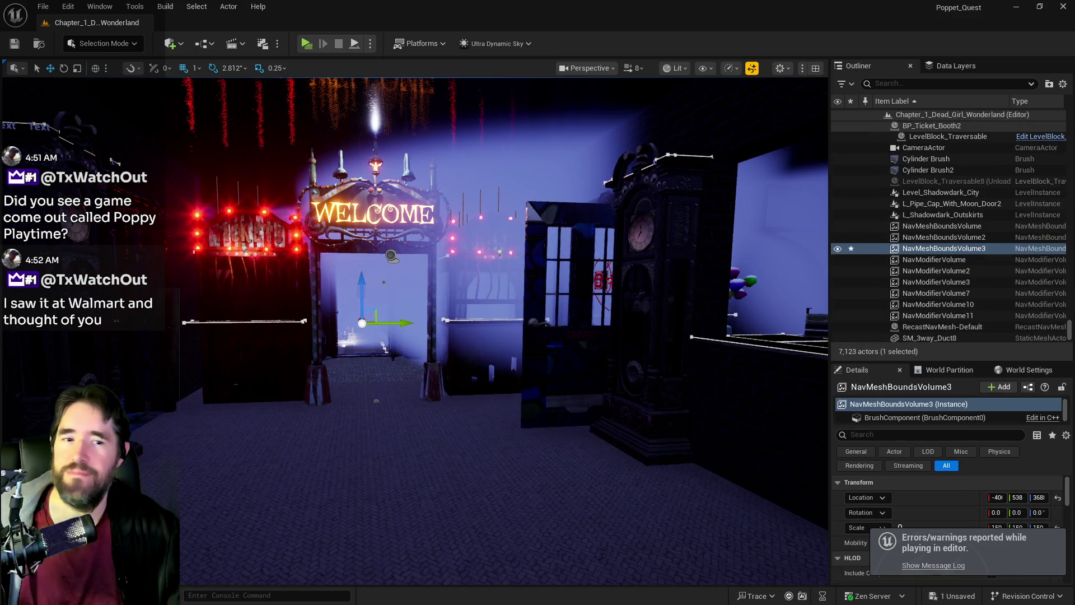
Step: Fly the viewport from the Ms. Pop-Man booth through the city into the chessboard throne room
key("w")
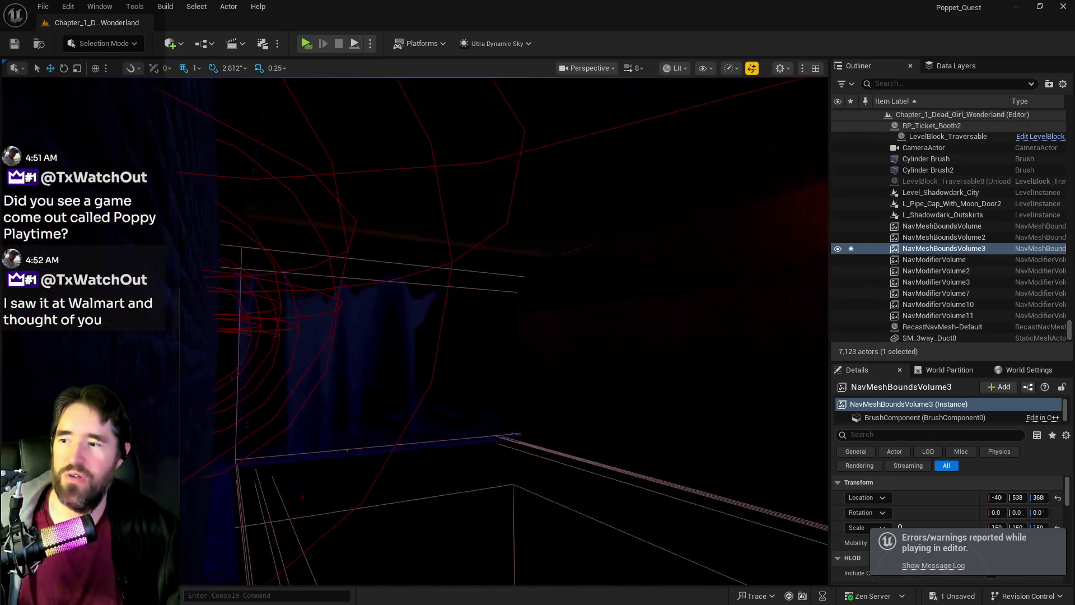
key("s")
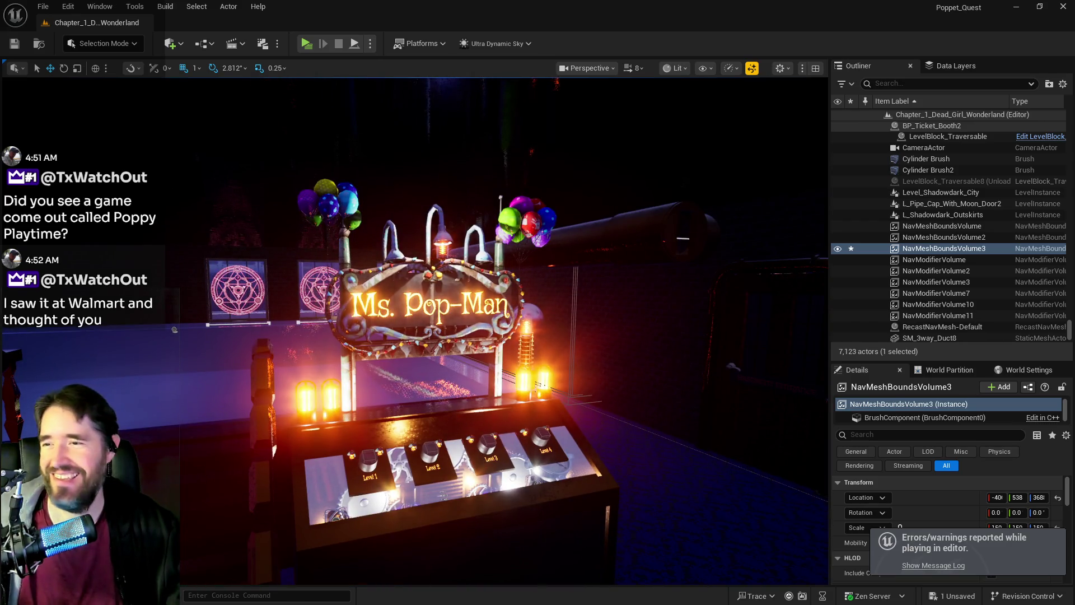
key("w")
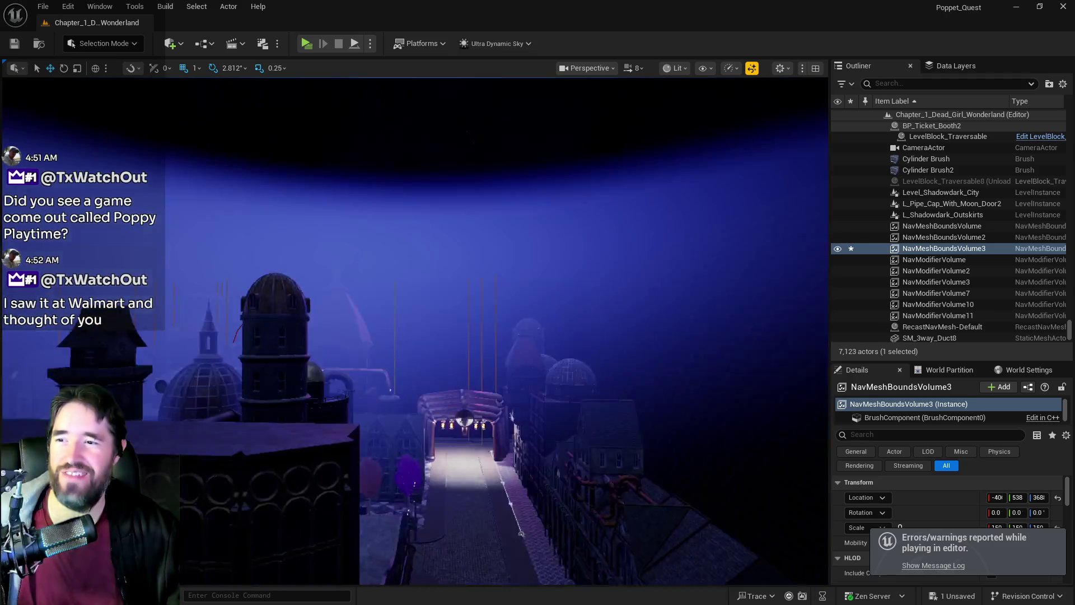
key("w")
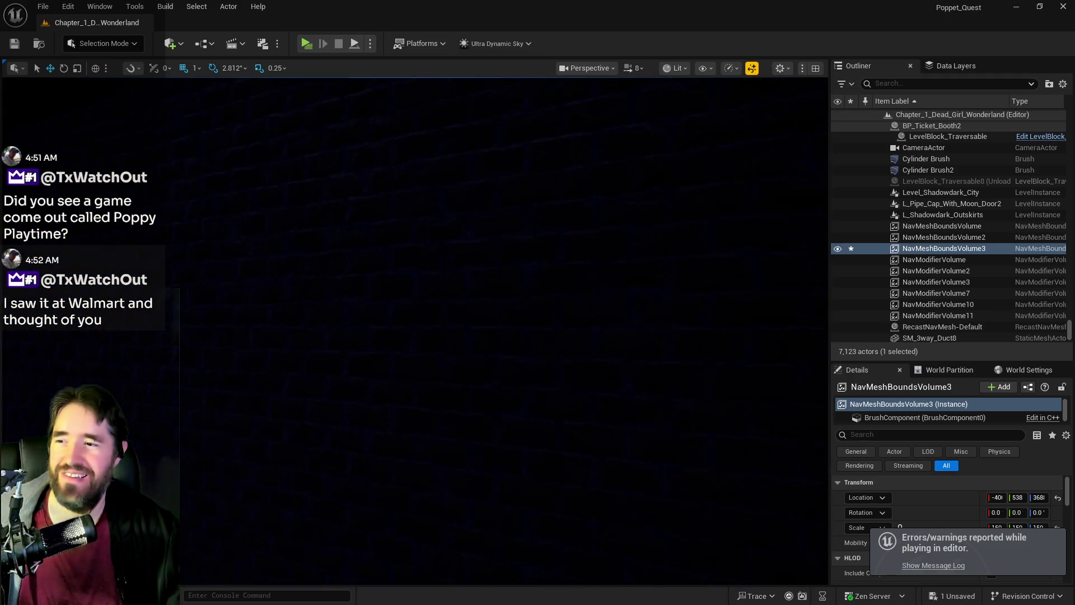
key("s")
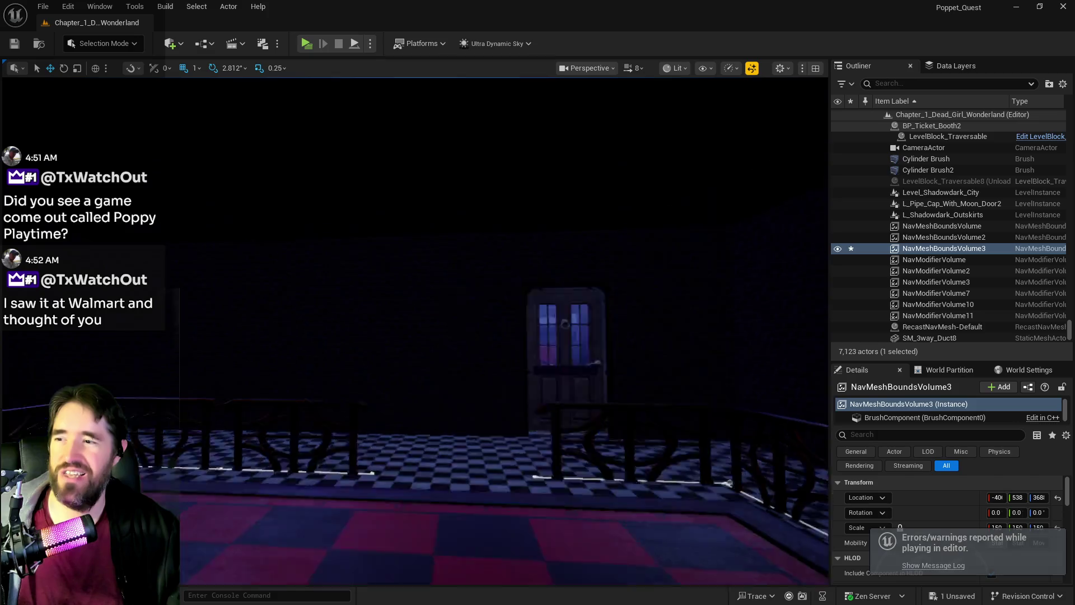
key("w")
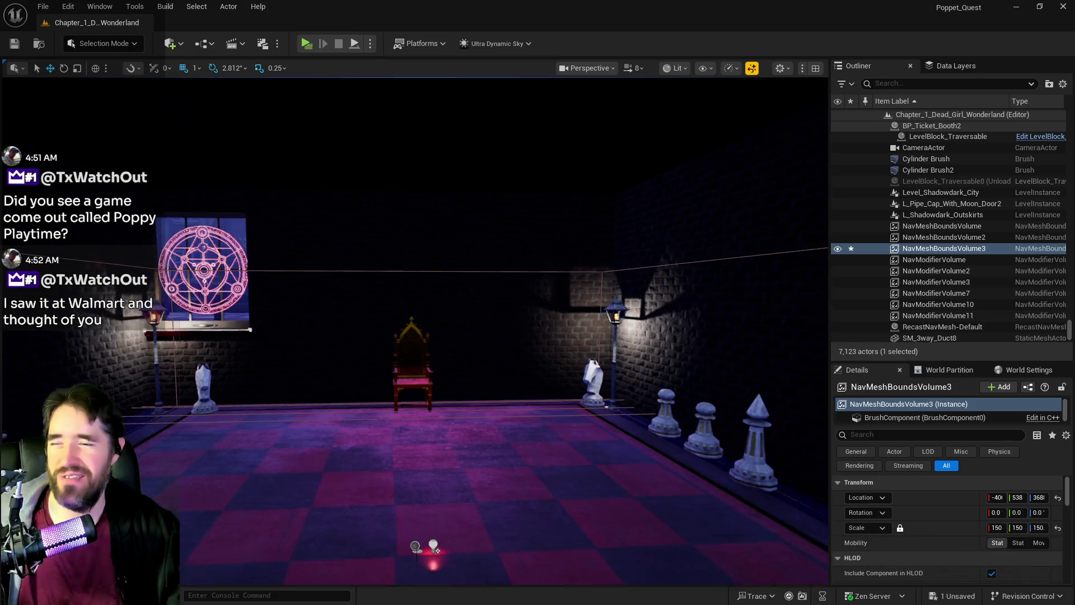
key("s")
Step: Turn the view across the board's edge and purple-lit corridor to the street lamp
mouse_move(534, 409)
left_mouse_down()
mouse_move(482, 408)
mouse_move(473, 392)
mouse_move(443, 400)
mouse_move(426, 387)
mouse_move(407, 386)
mouse_move(409, 403)
mouse_move(400, 384)
left_mouse_up()
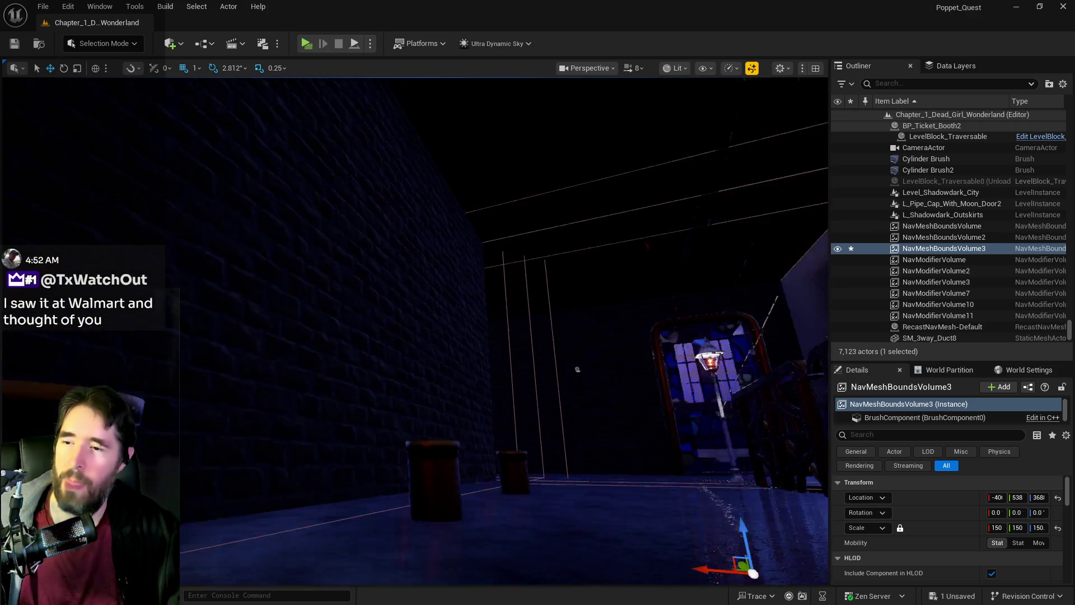
mouse_move(507, 434)
left_mouse_down()
mouse_move(581, 221)
mouse_move(316, 252)
left_mouse_up()
mouse_move(511, 380)
left_mouse_down()
mouse_move(510, 409)
mouse_move(510, 381)
left_mouse_up()
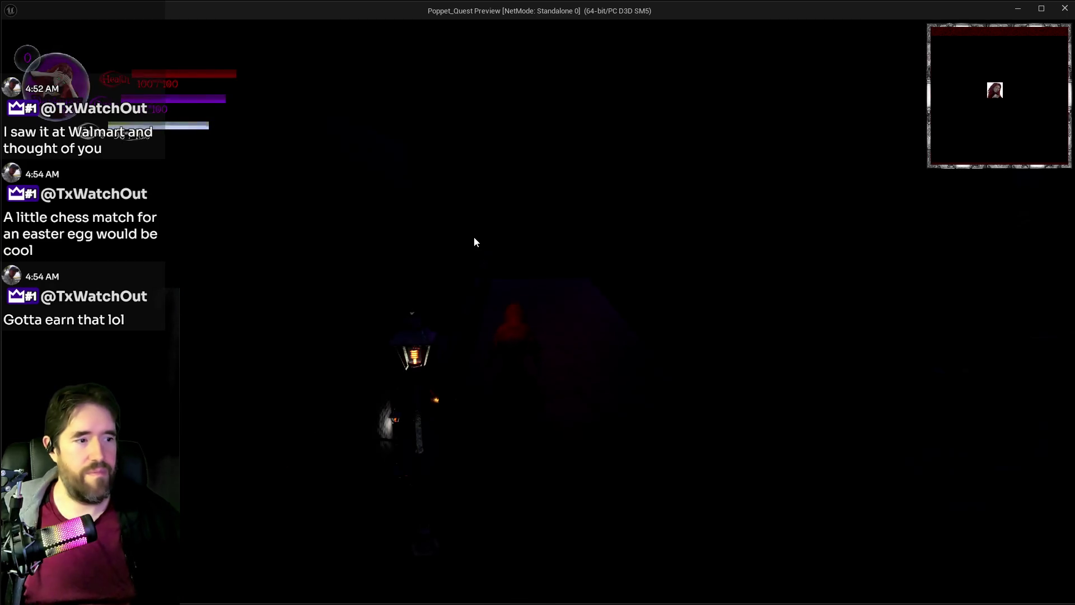
Step: Cast a purple spell at the railing, run along the bridge, and check the slots menu
key("w")
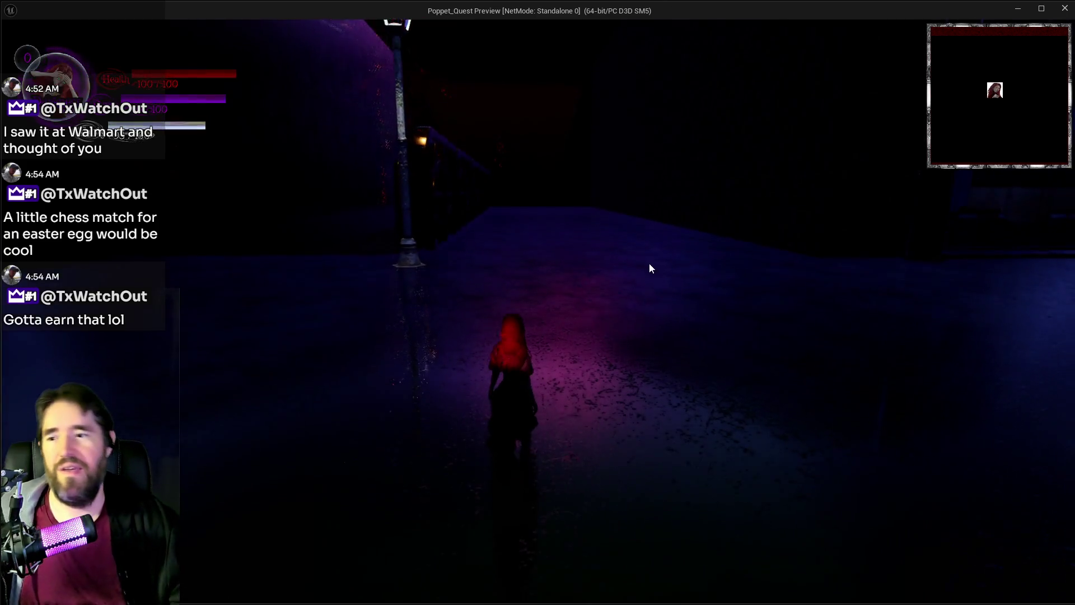
left_click(650, 266)
key("w")
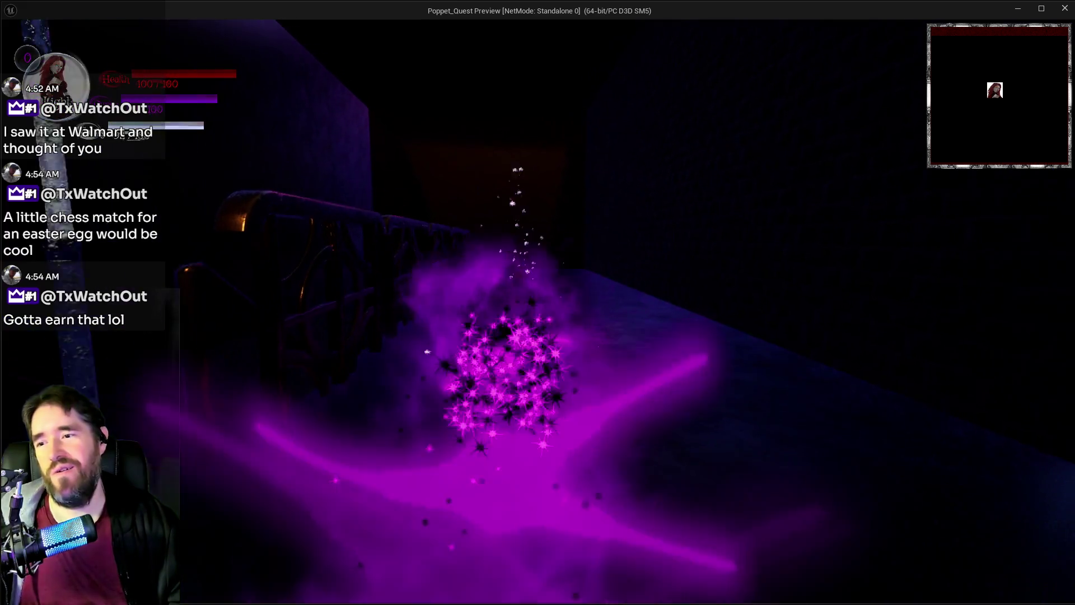
key("w")
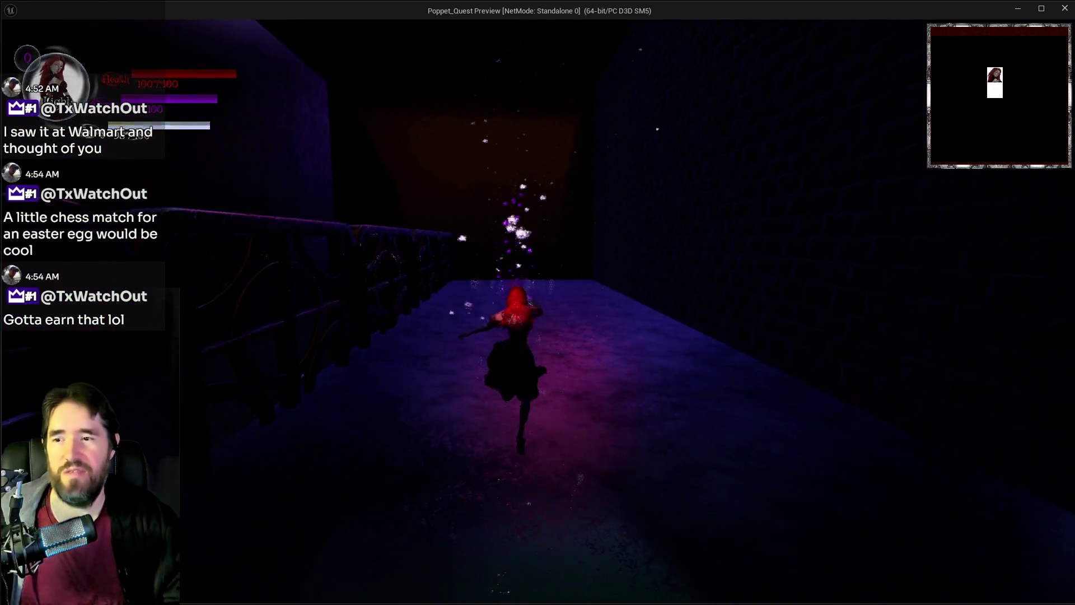
key("w")
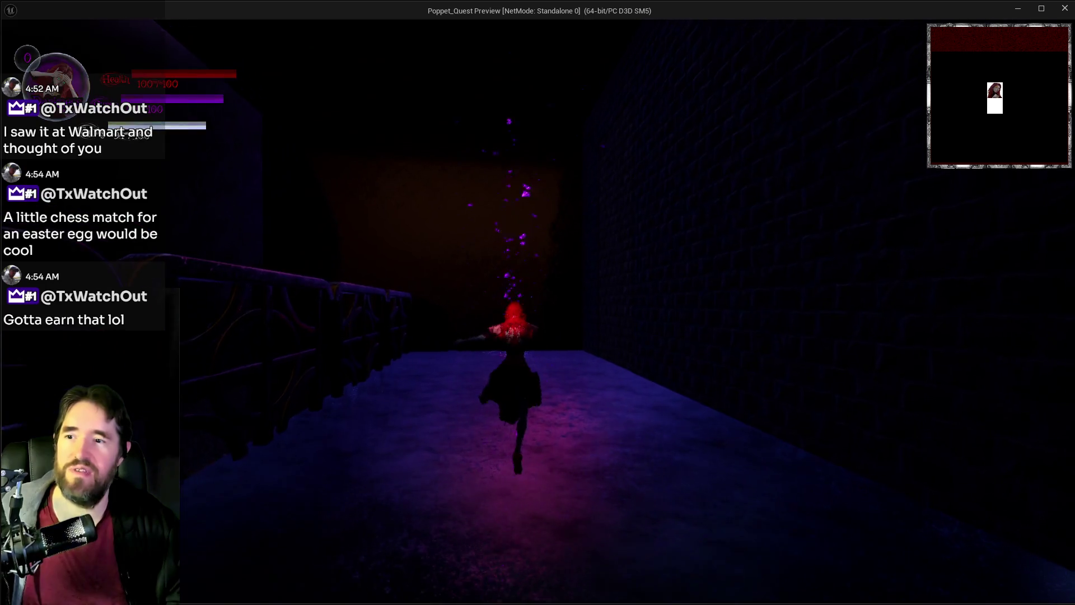
key("Tab")
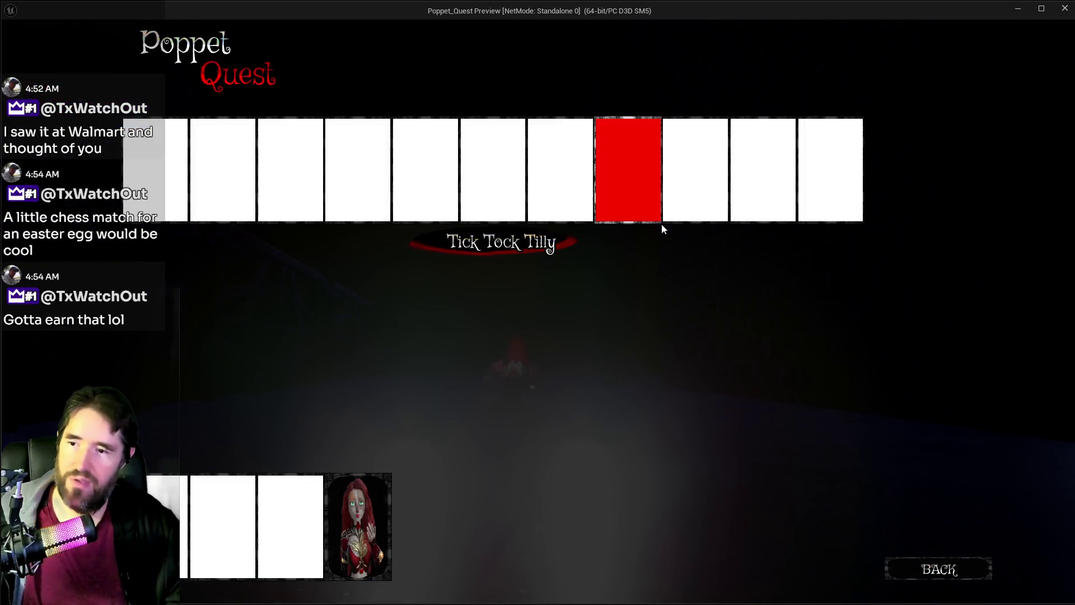
left_click(936, 569)
Step: Run around the brick wall through the Toymaker's Office into the Secret Viewing Room
key("w")
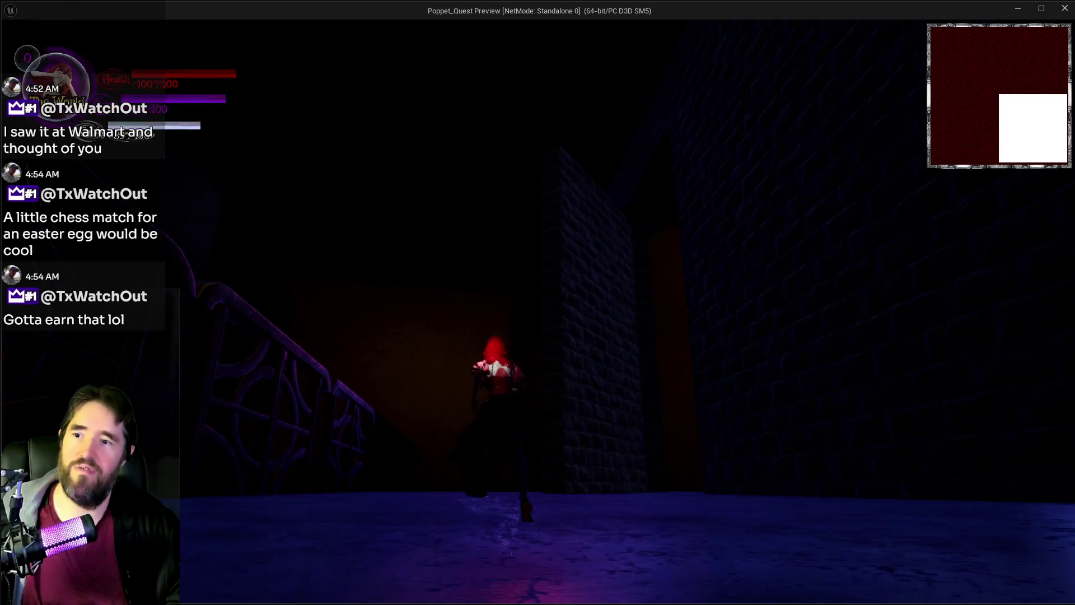
key("w")
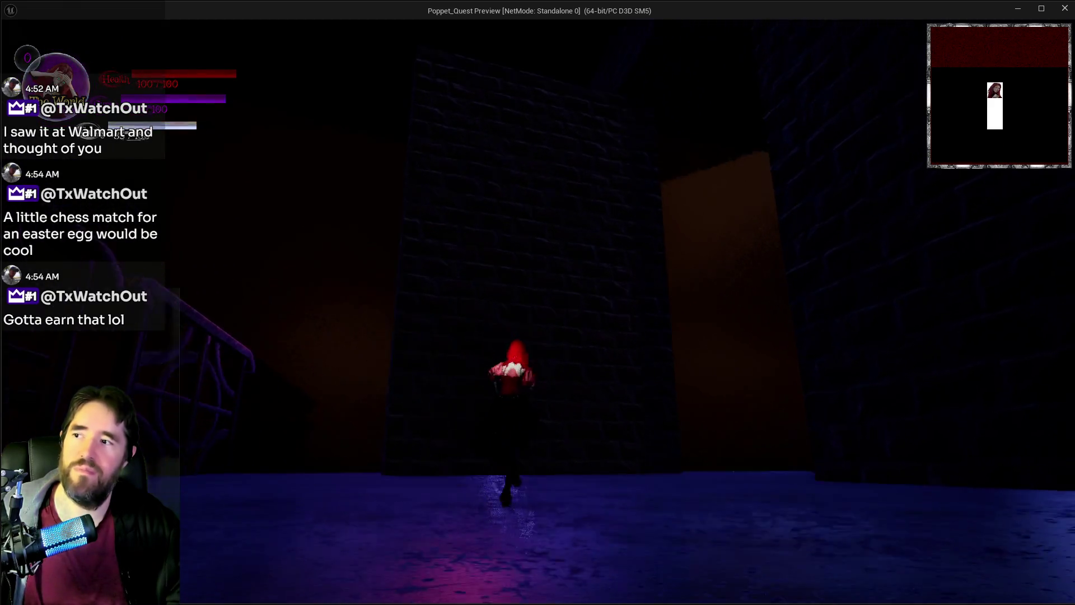
key("w")
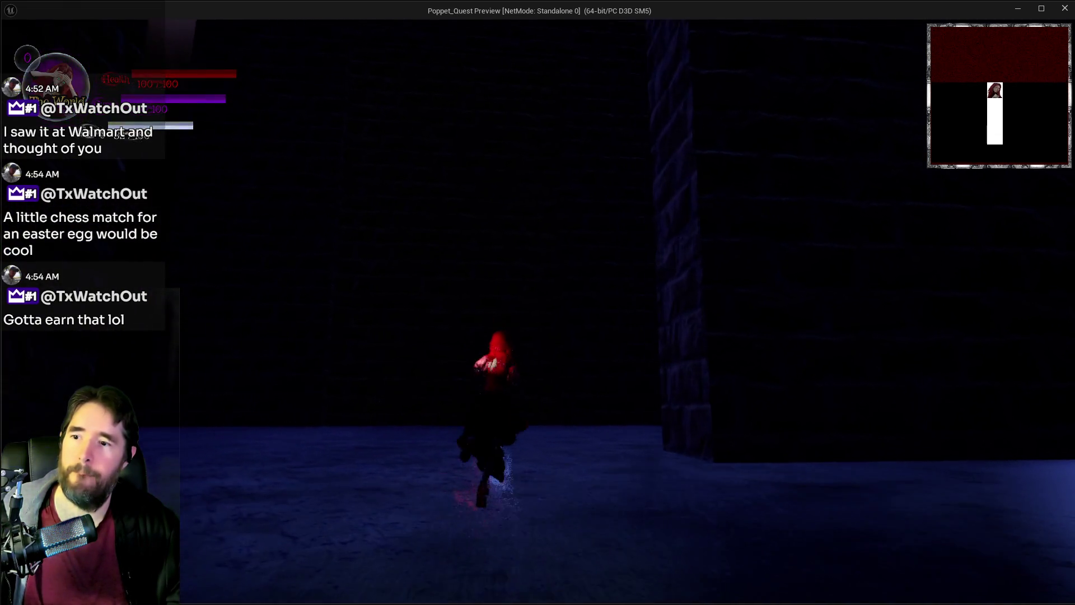
key("w")
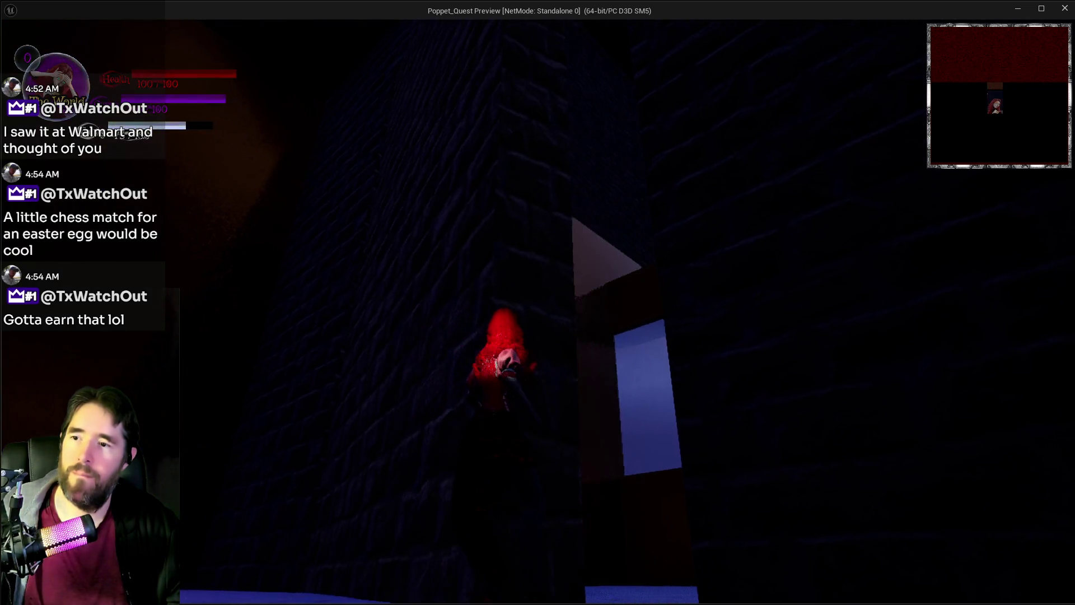
key("w")
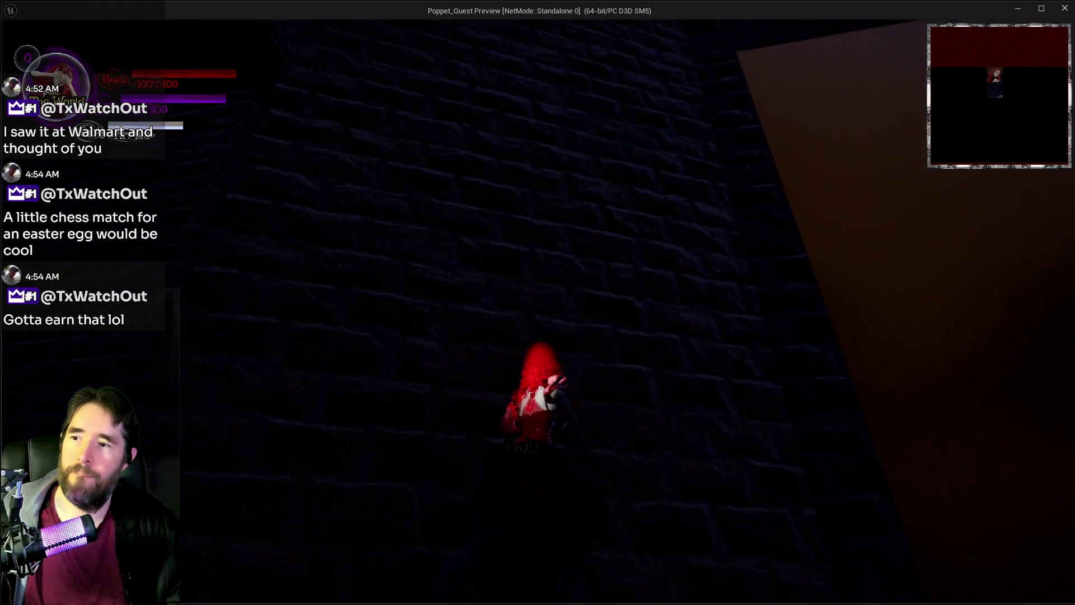
key("w")
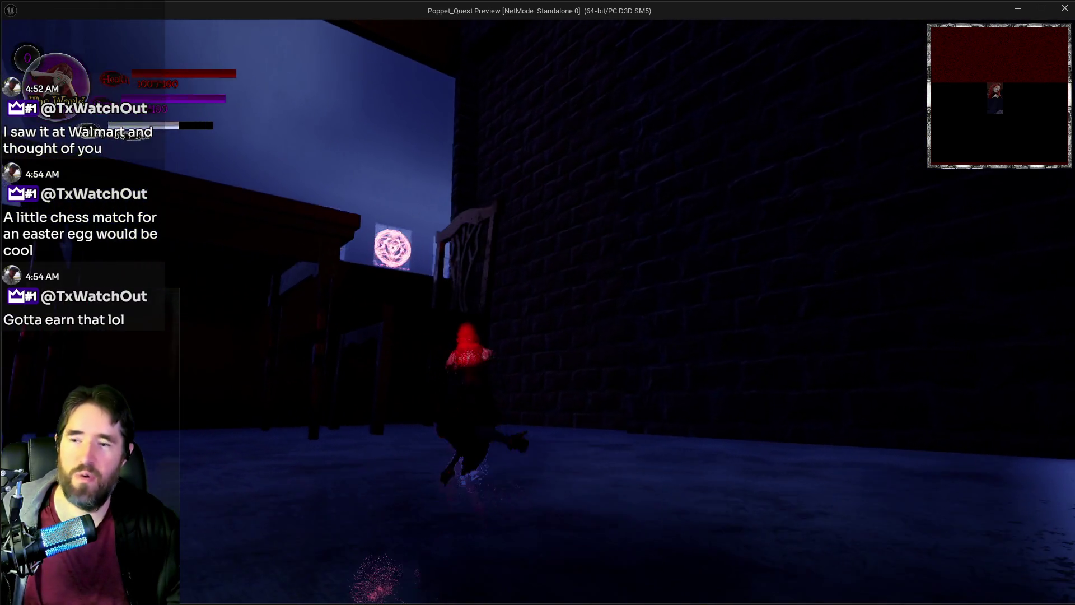
key("w")
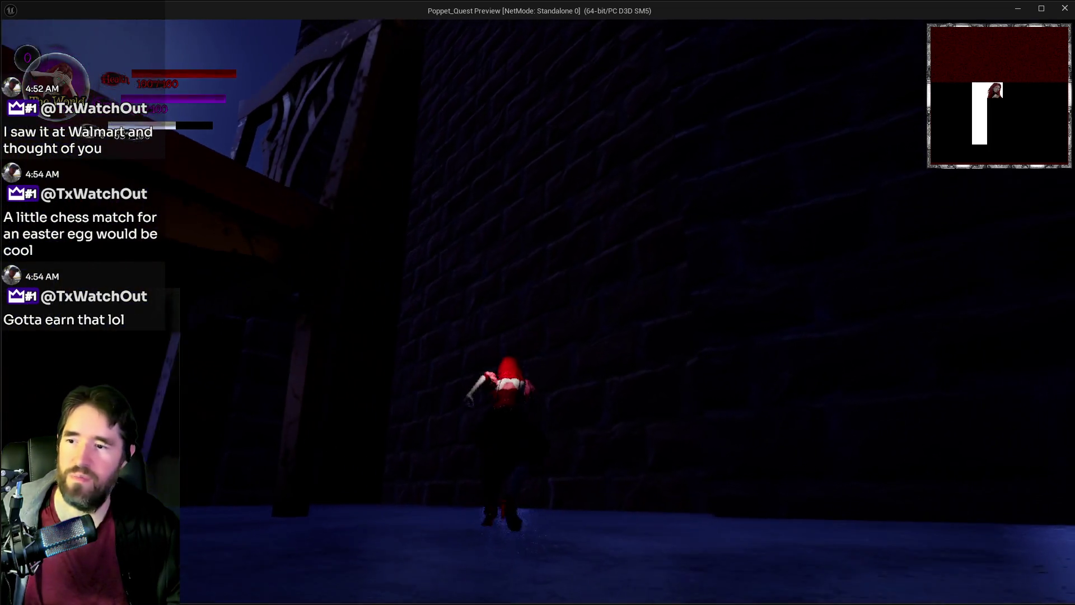
Step: Run through the corridor to the floating glowing text, then close the preview
key("w")
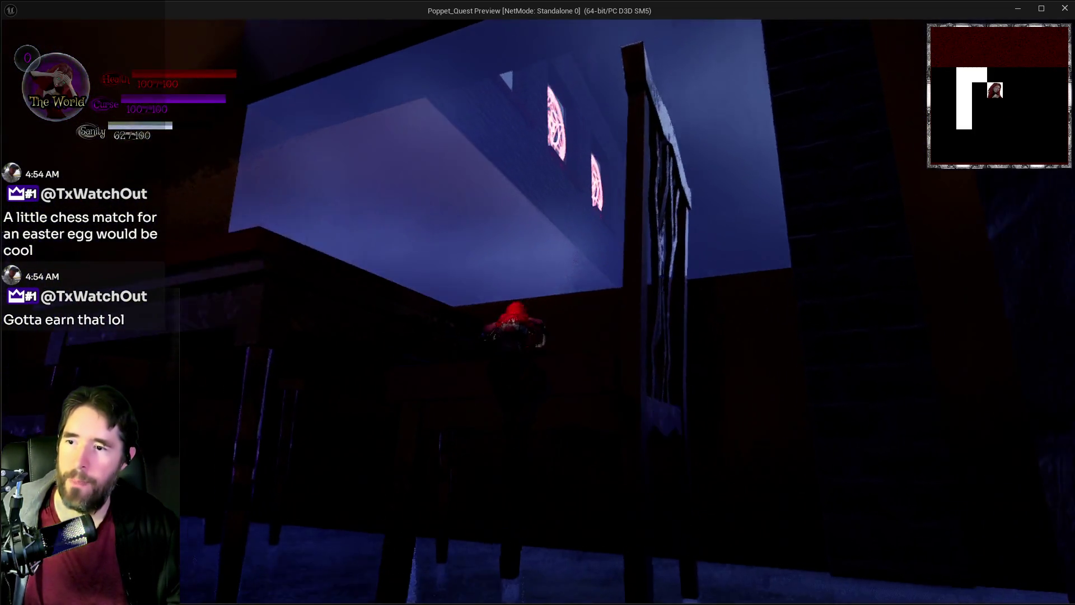
key("w")
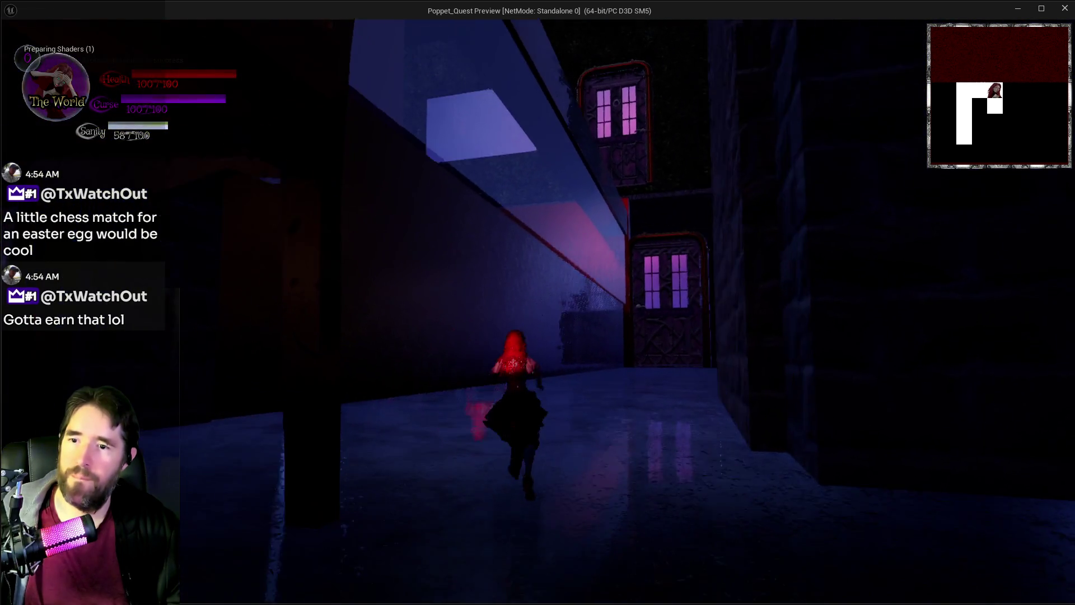
key("w")
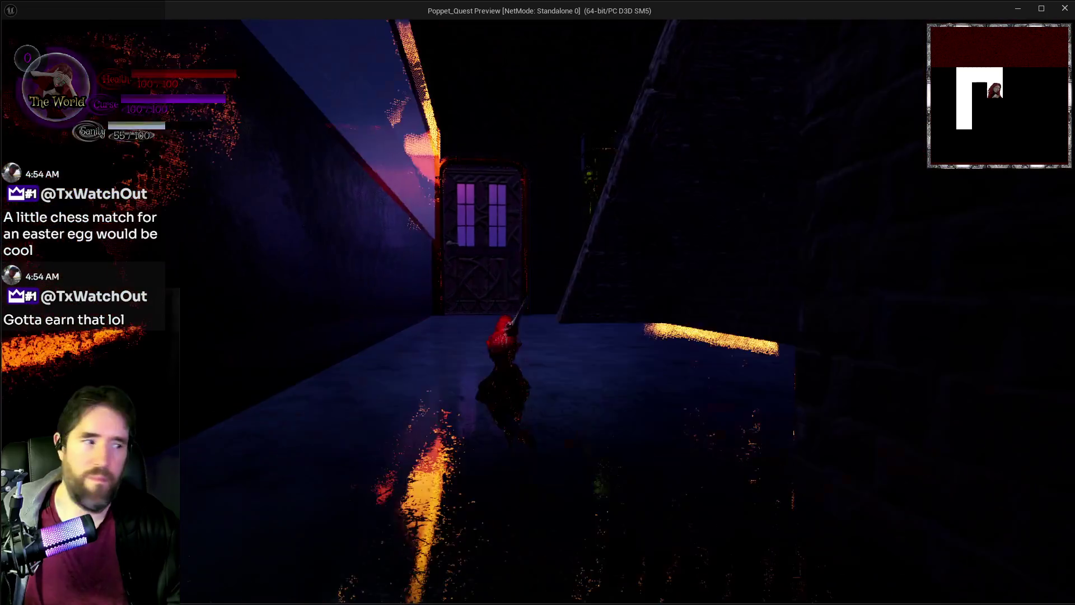
key("w")
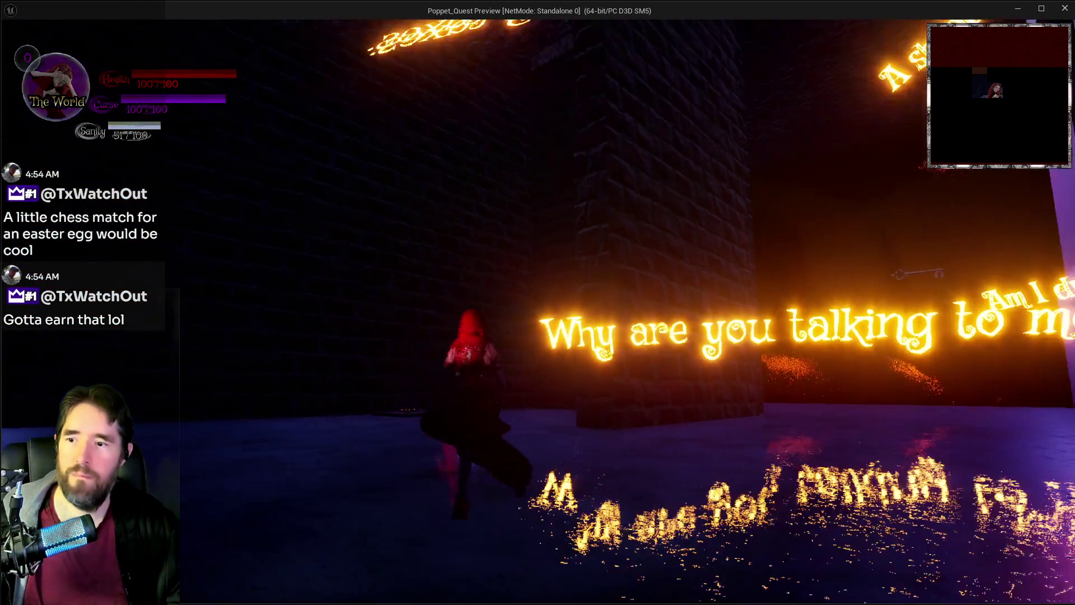
key("w")
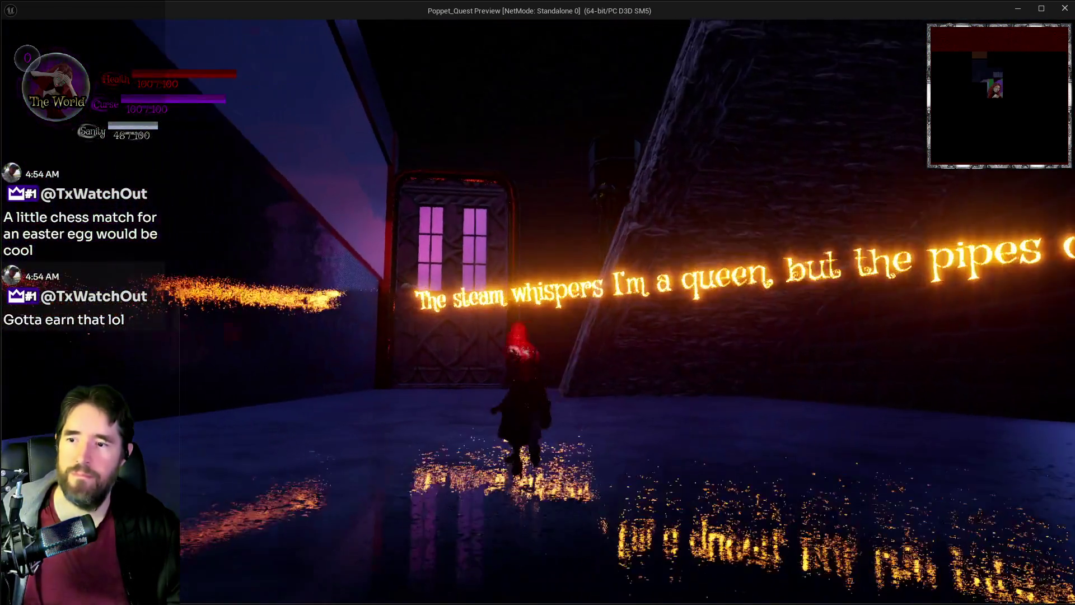
key("w")
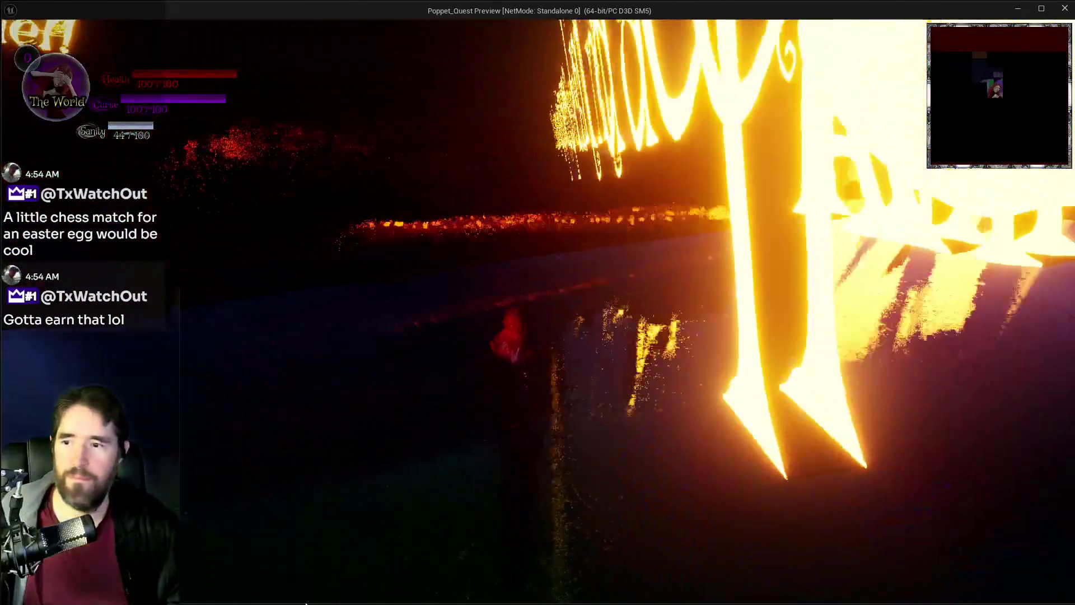
key("Escape")
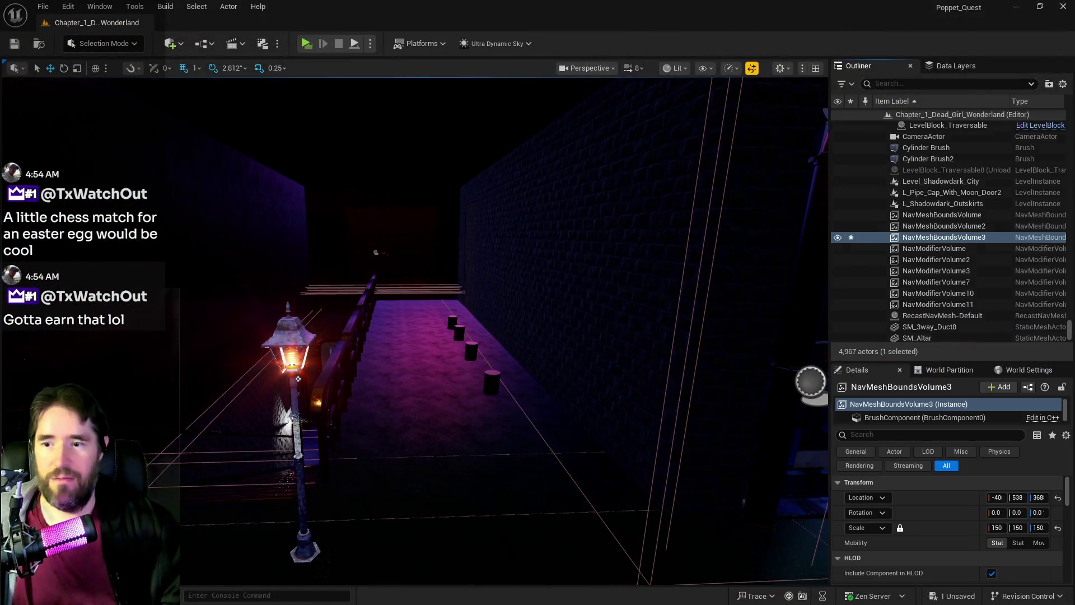
Step: Fly the camera past the hanging net through the pillared room, table room and lamp-lit bar
key("w")
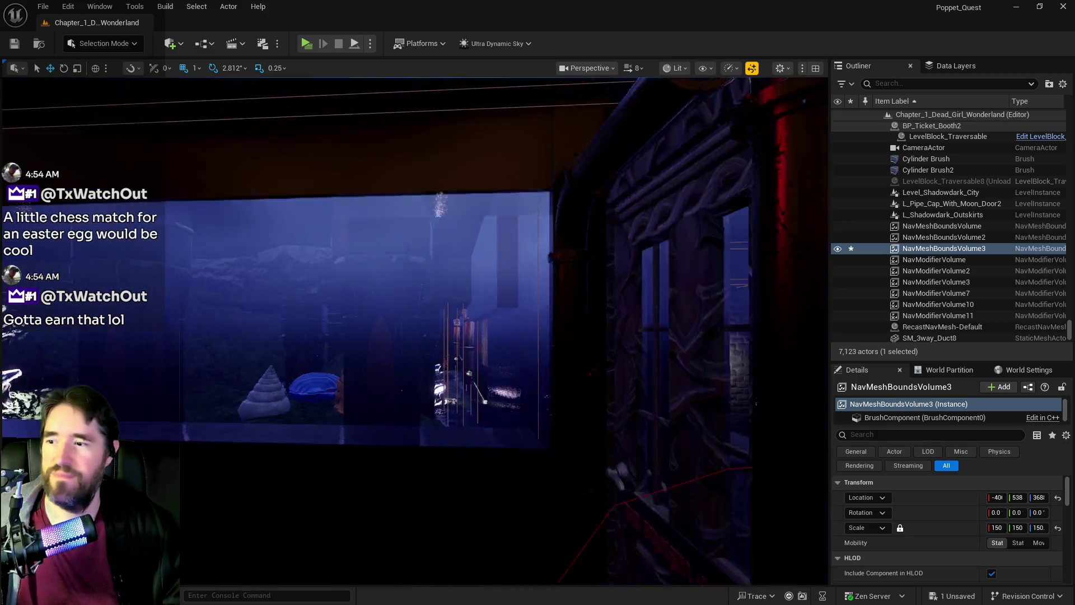
key("w")
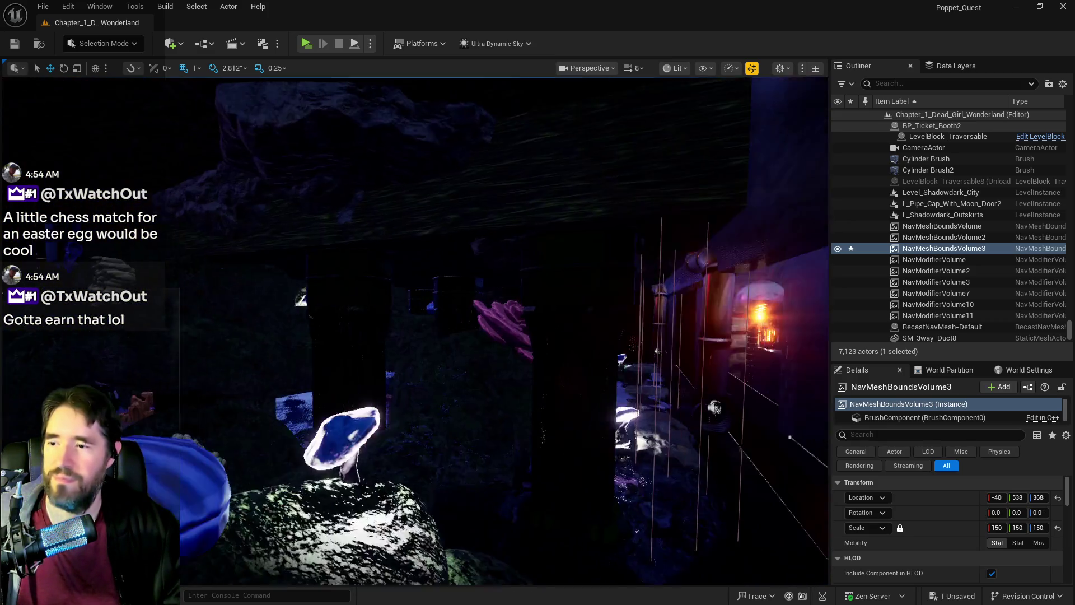
key("w")
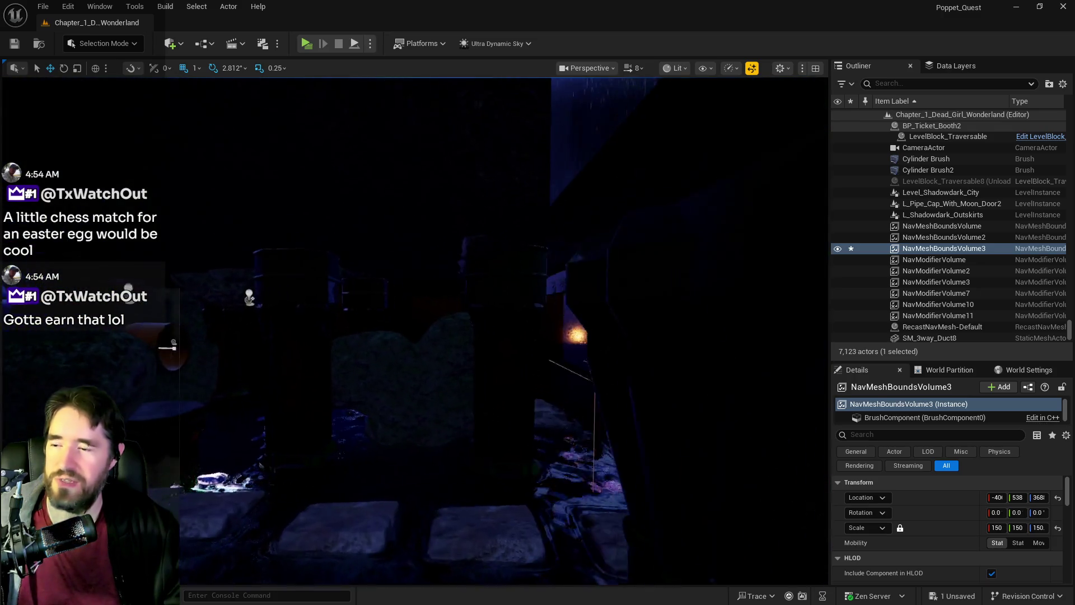
key("w")
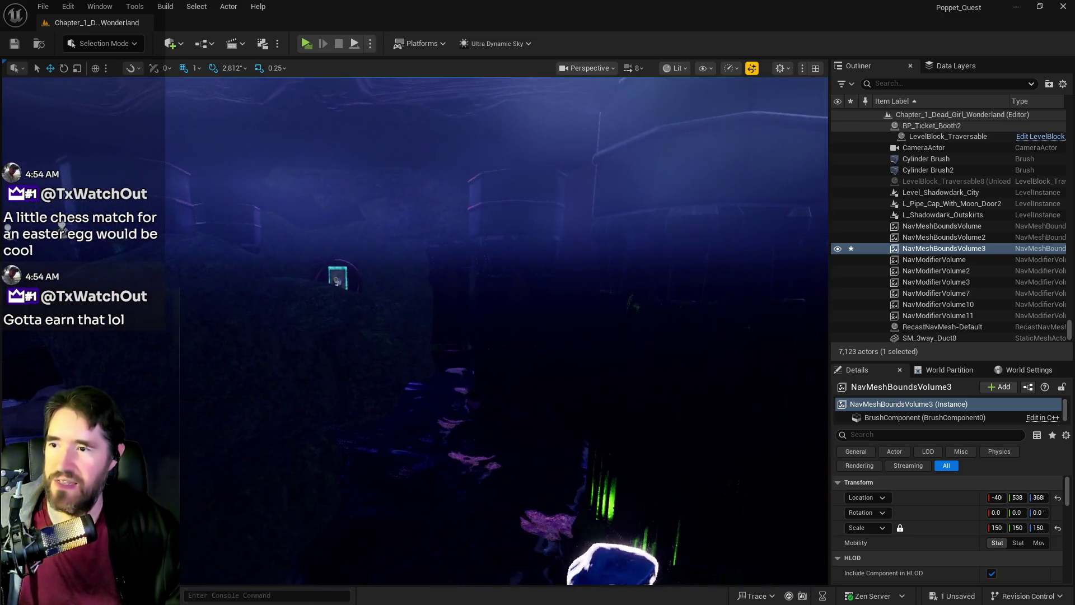
key("w")
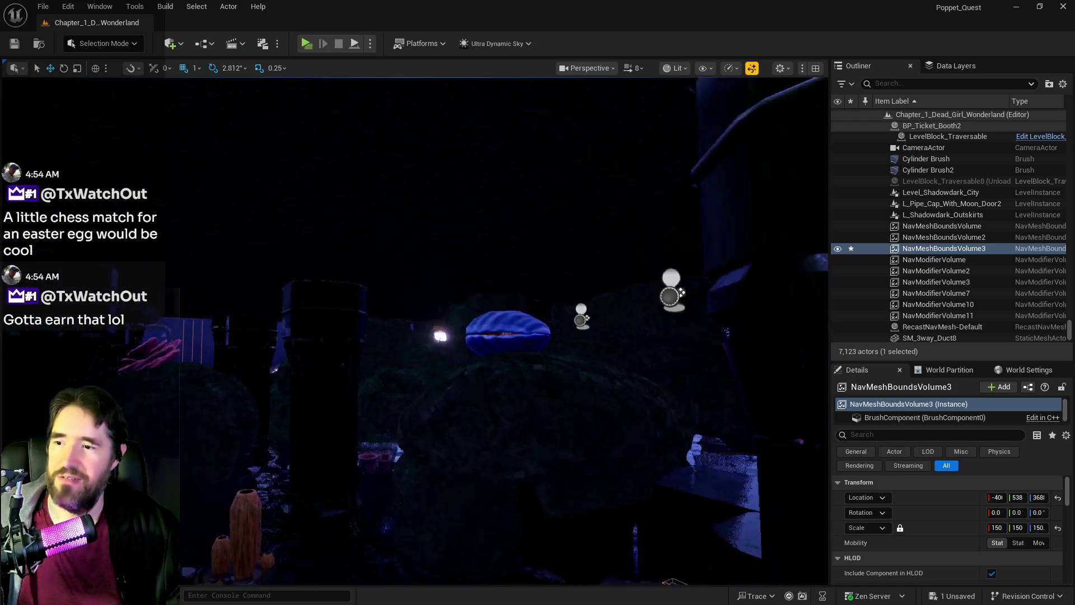
key("w")
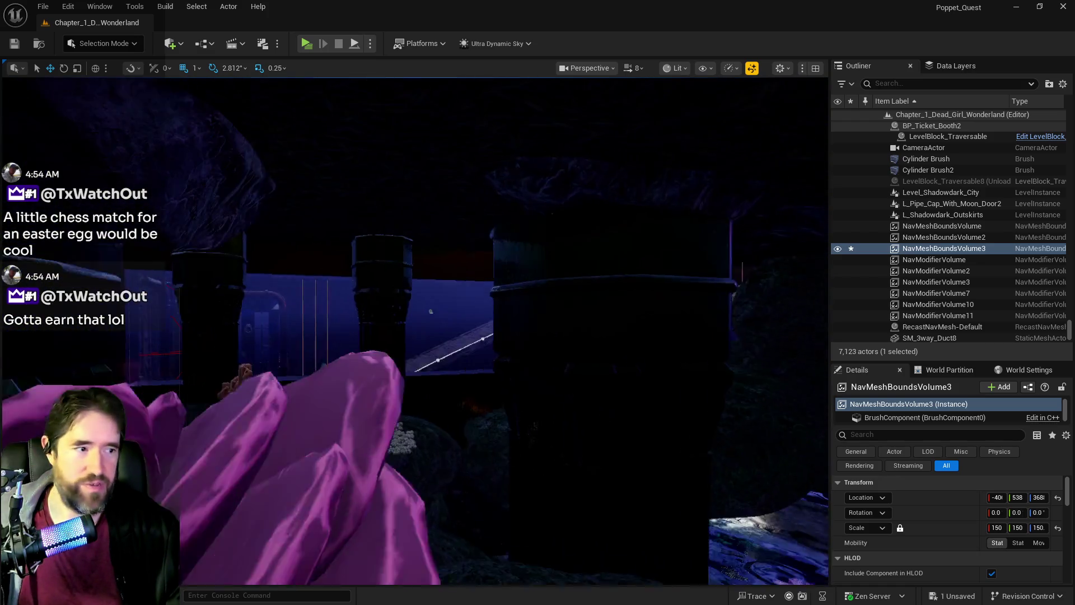
key("w")
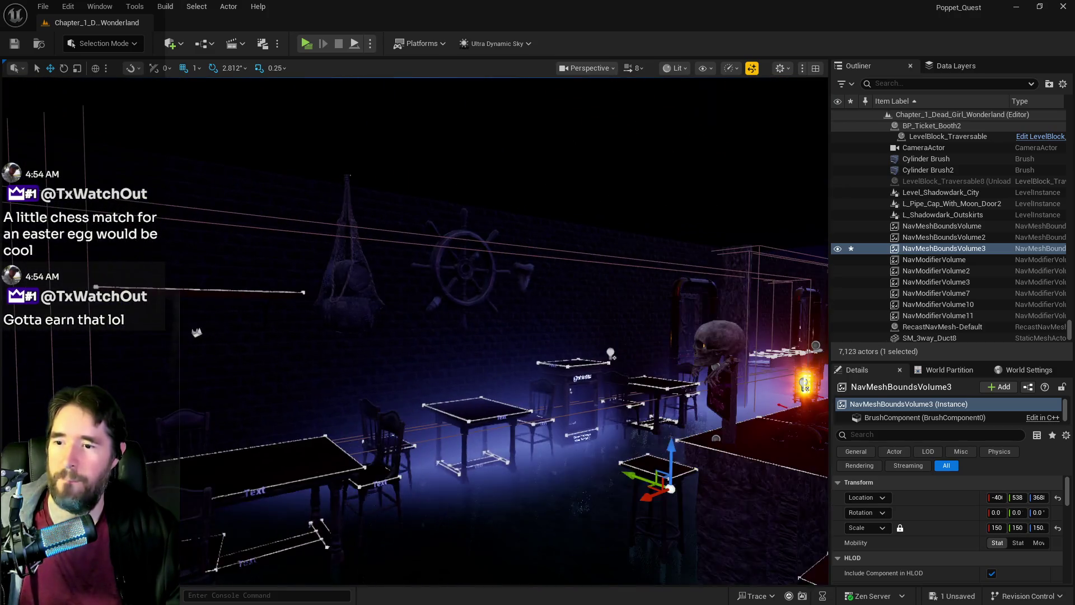
key("w")
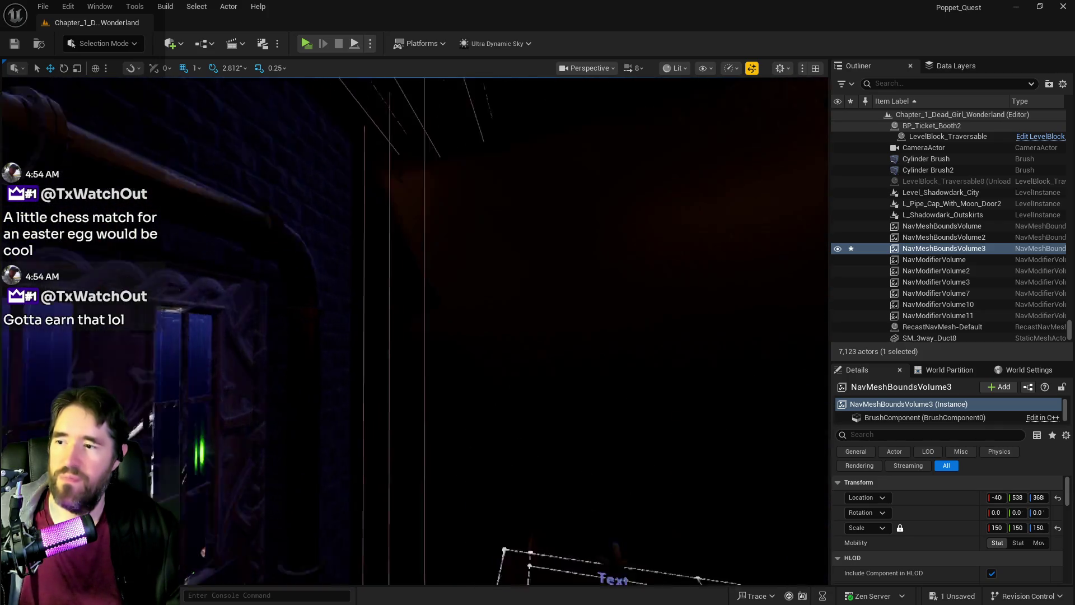
Step: Fly around the spiral staircase, through the glowing skull cave and onto the ship deck
key("w")
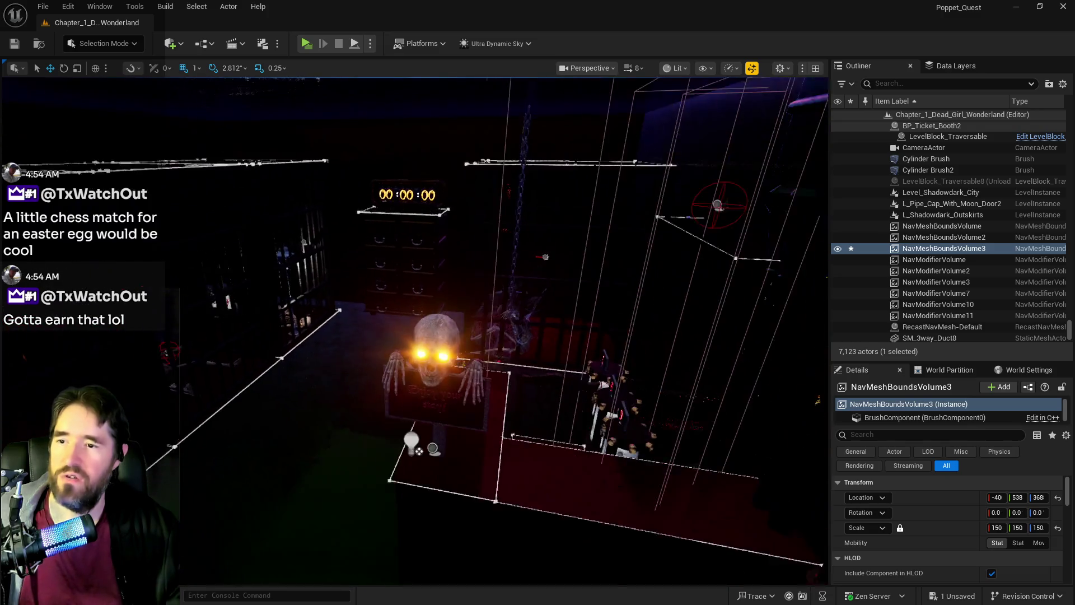
key("w")
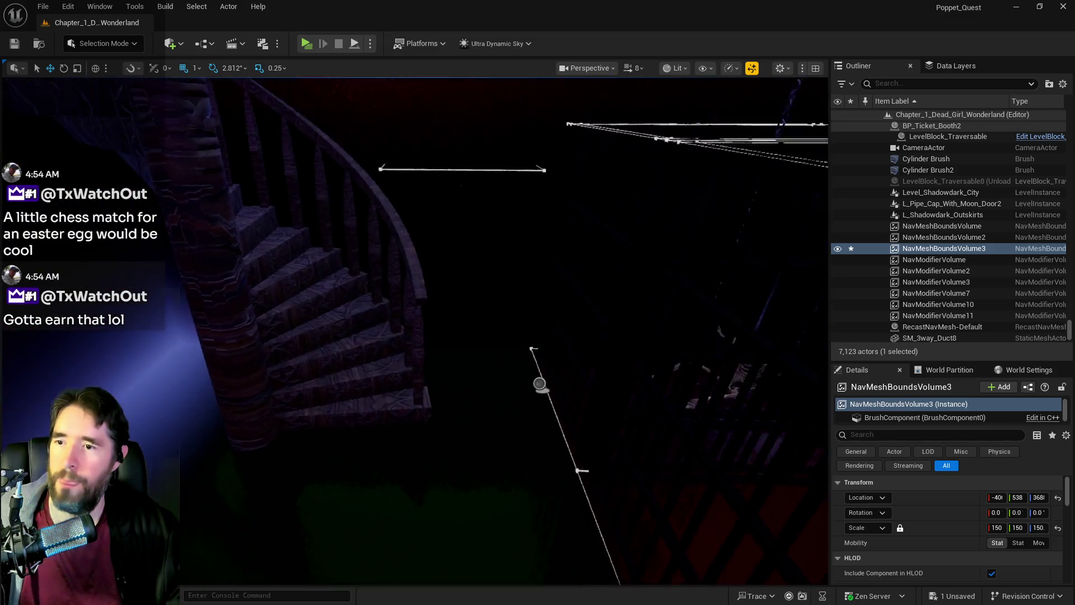
key("w")
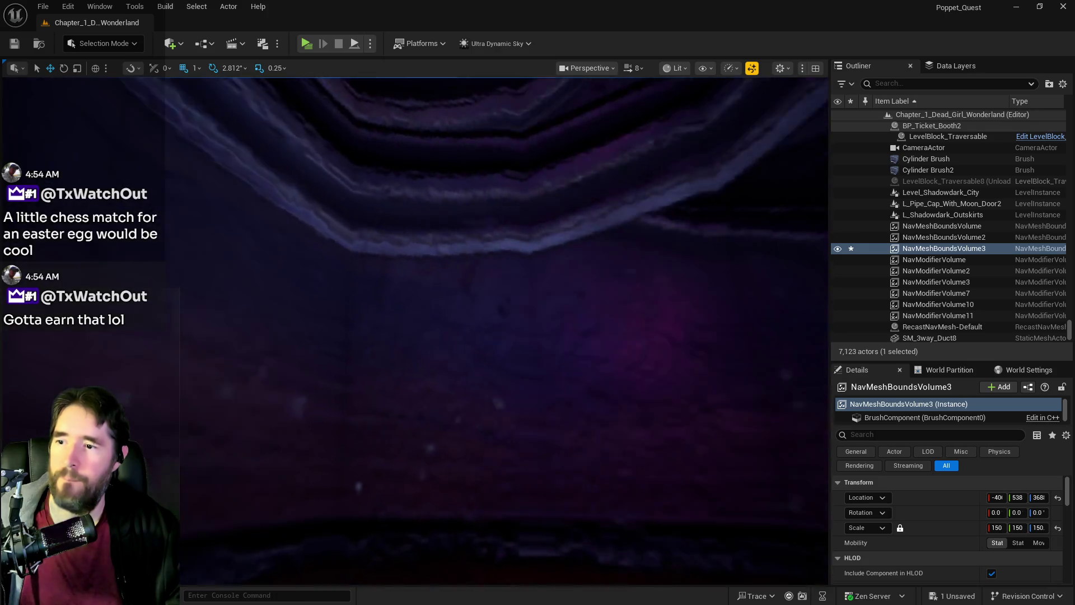
key("w")
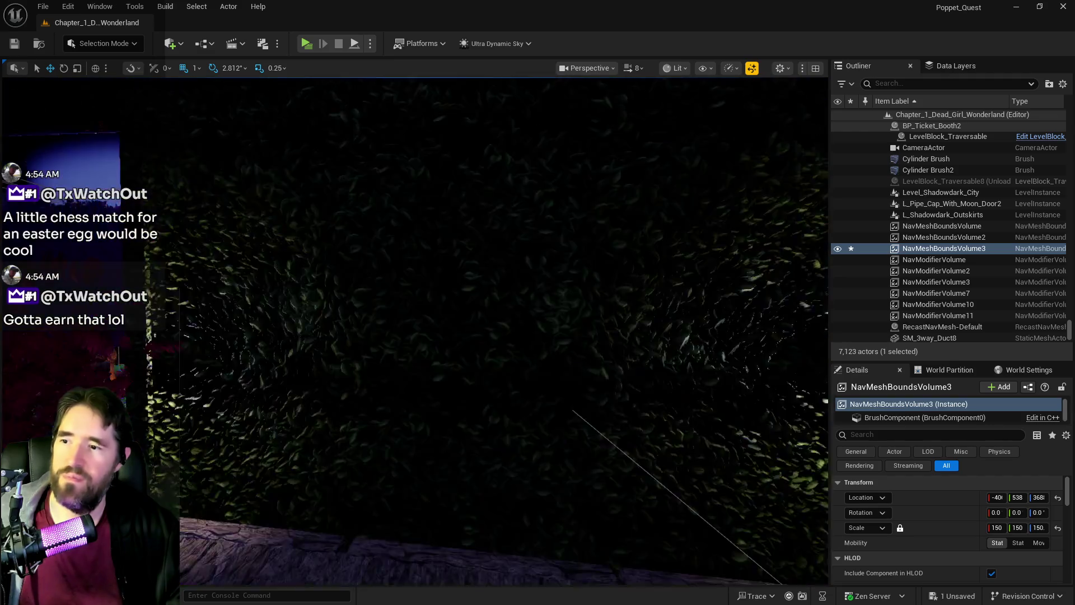
key("w")
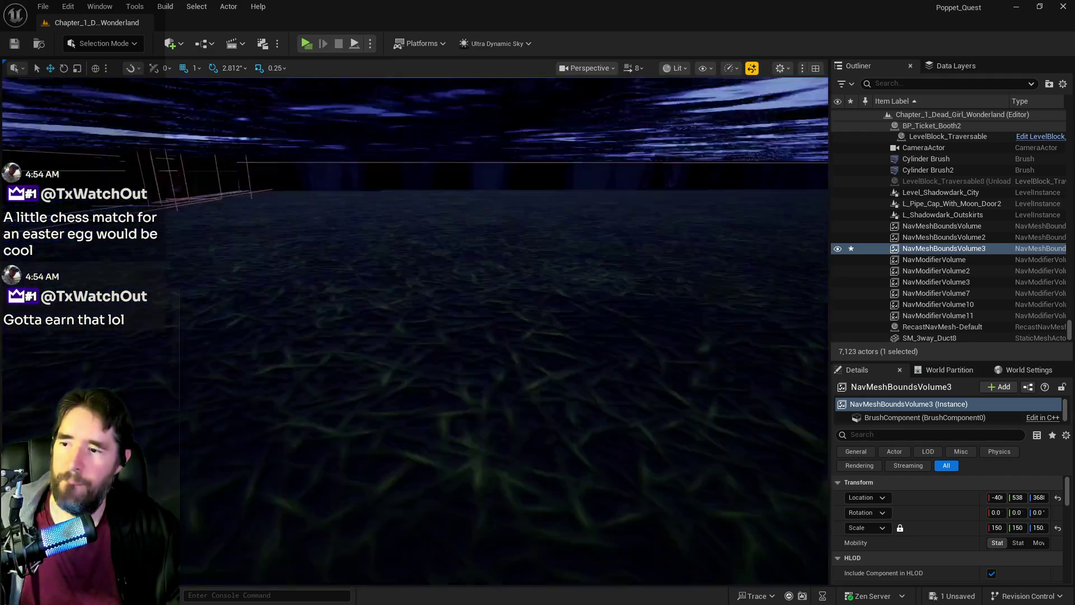
key("w")
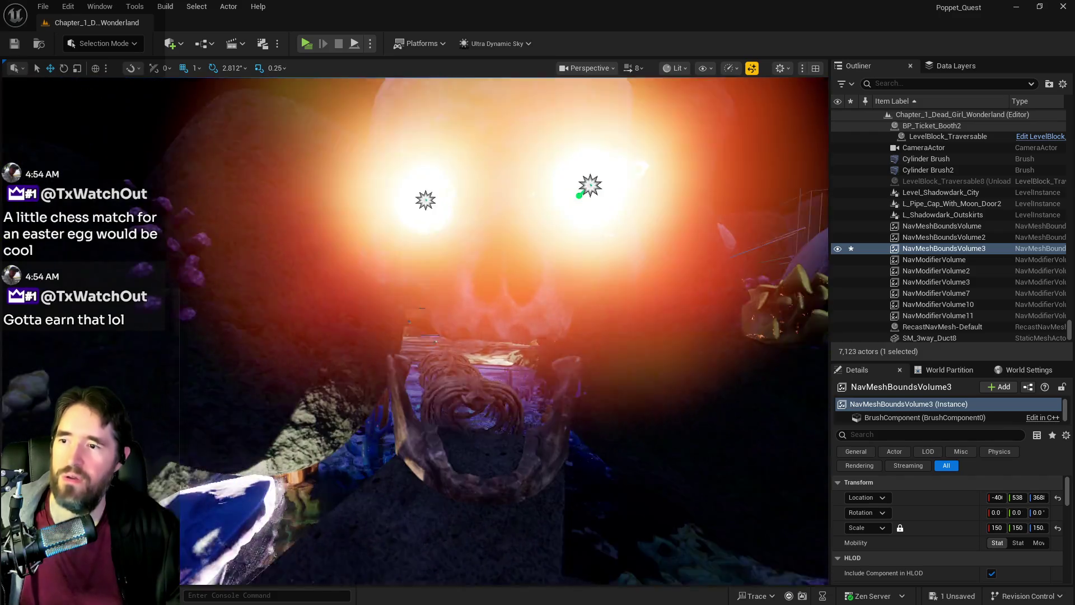
key("w")
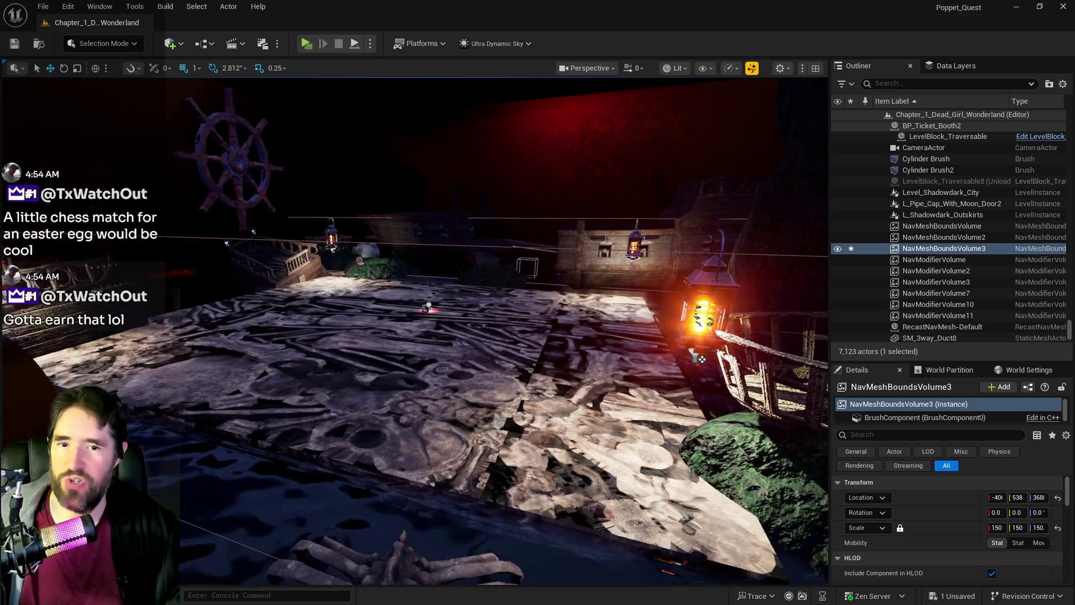
Step: Fly through the aquarium room and purple mushroom garden into the purple-windowed room
key("s")
key("d")
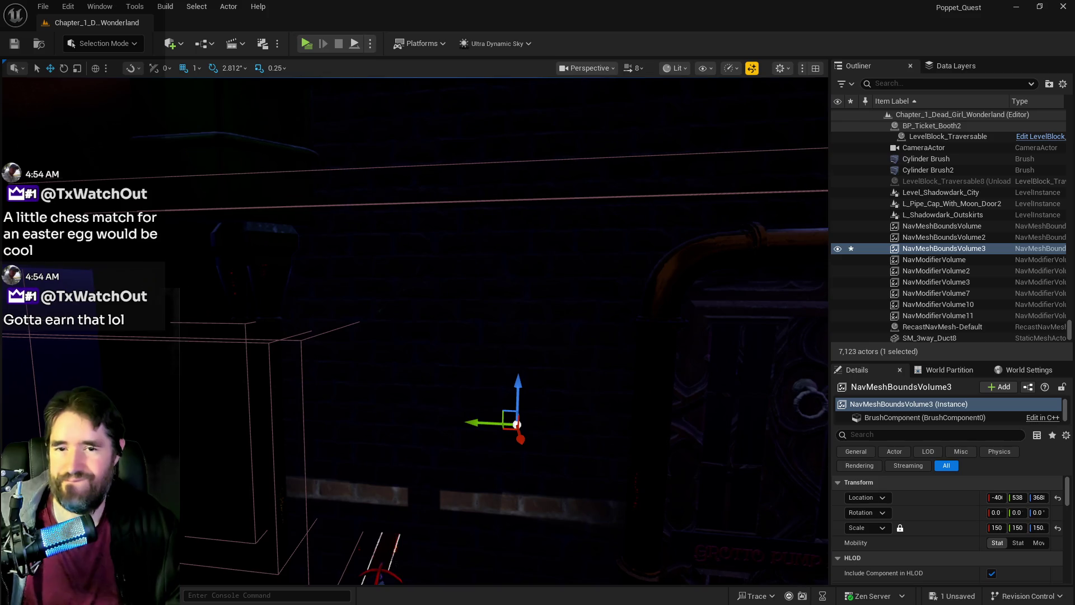
key("q")
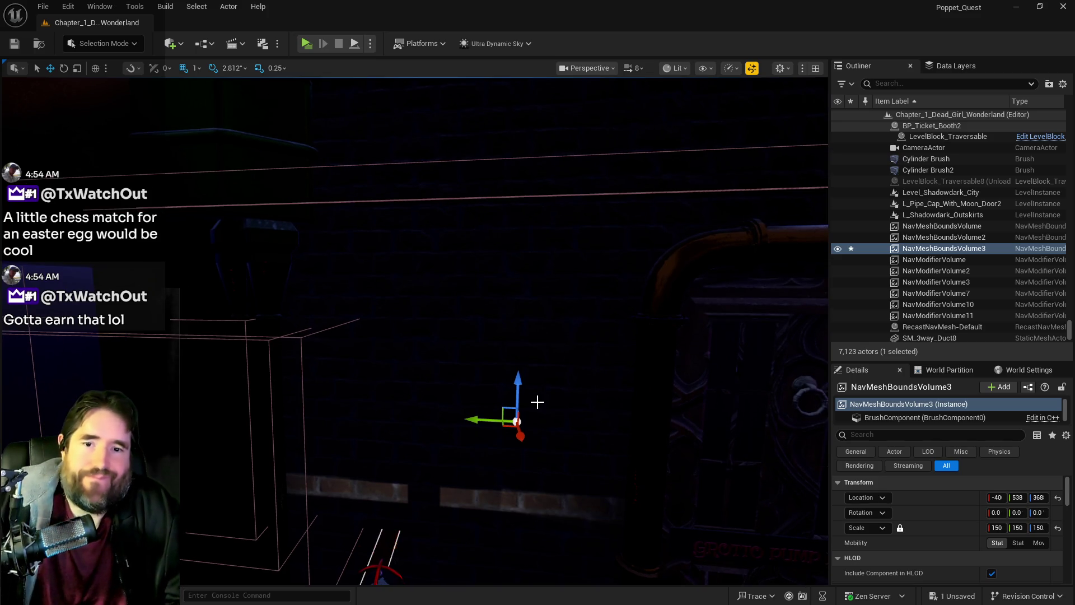
key("w")
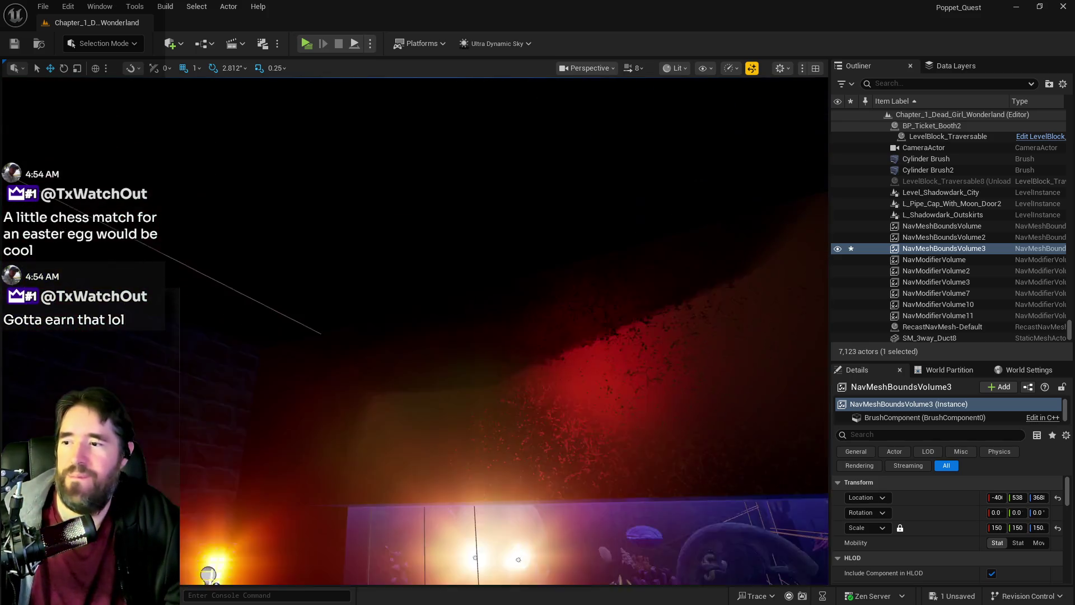
key("w")
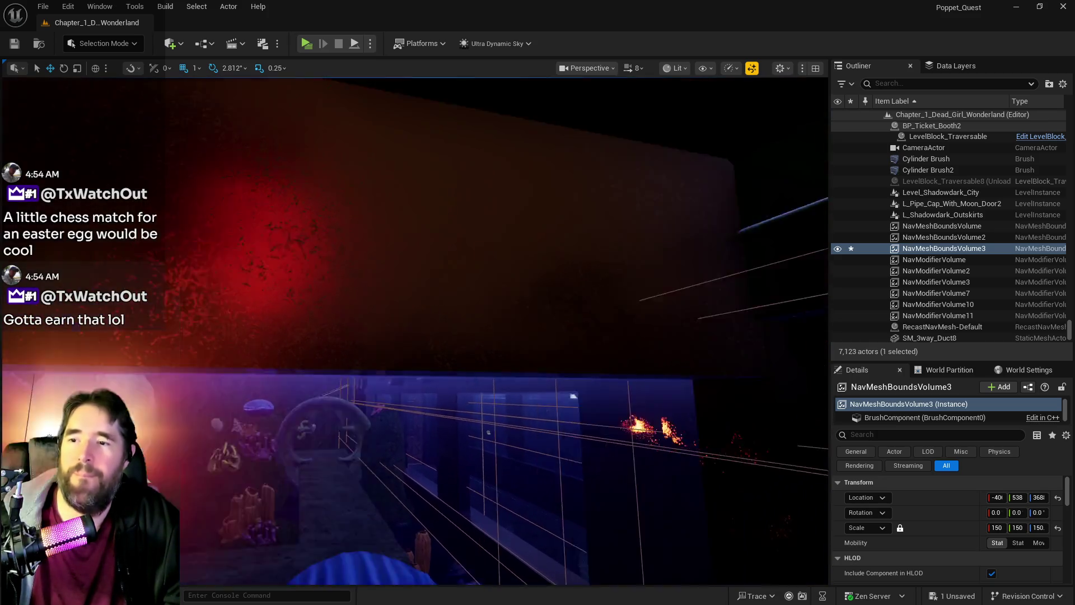
key("w")
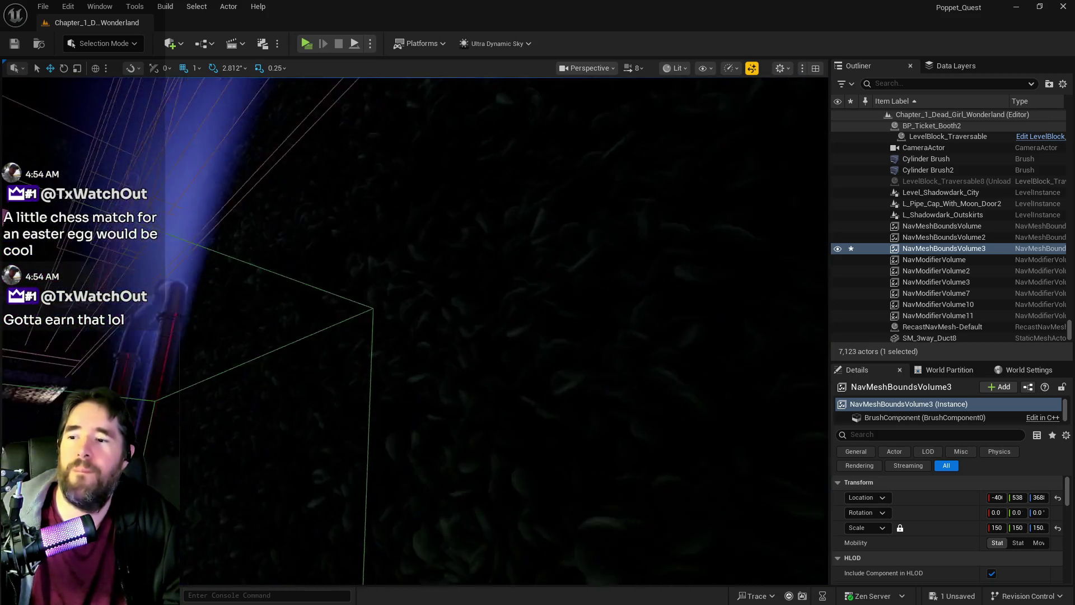
key("w")
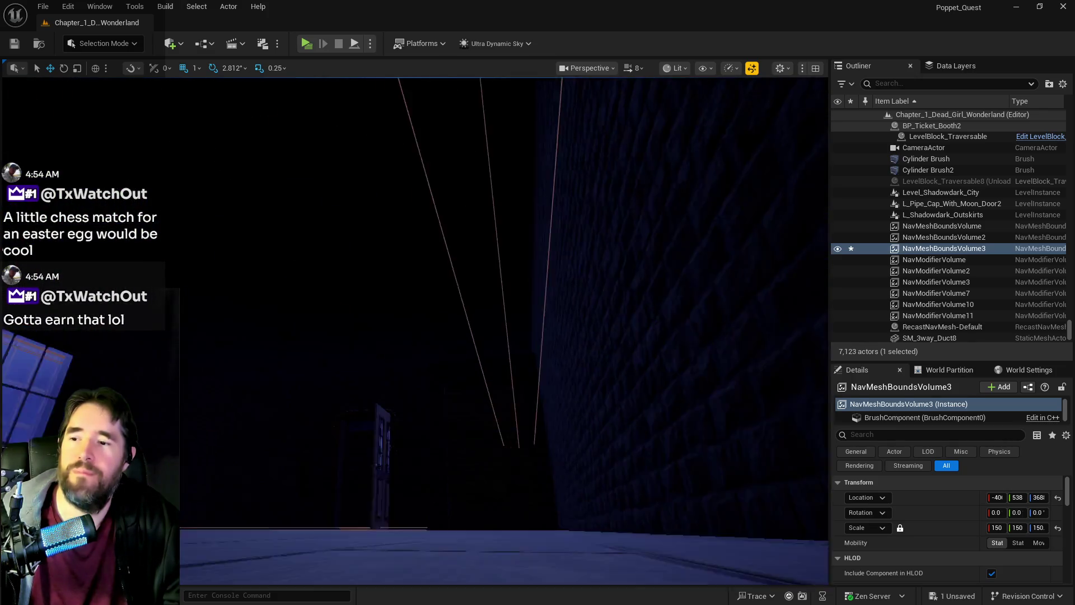
key("w")
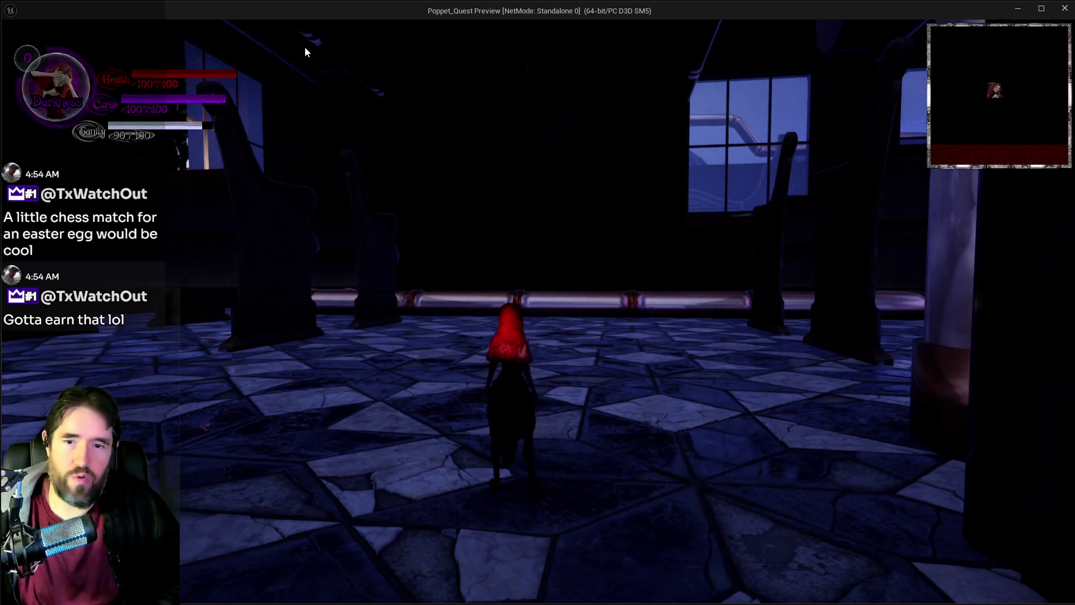
Step: Take control of the character and run across the tiled room, climbing over the pipe
left_click(197, 146)
key("w")
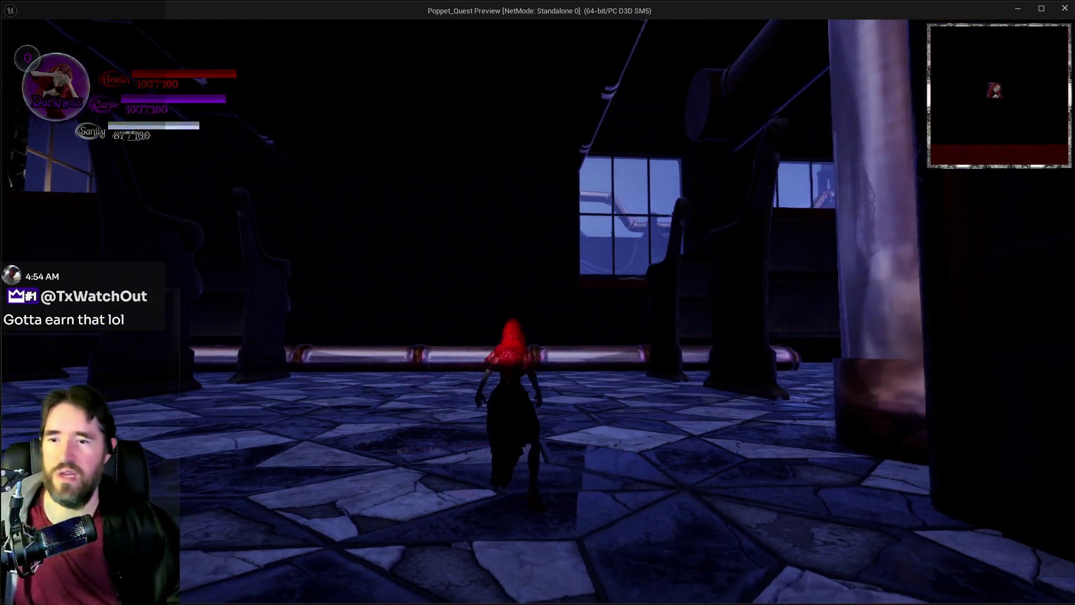
key("w")
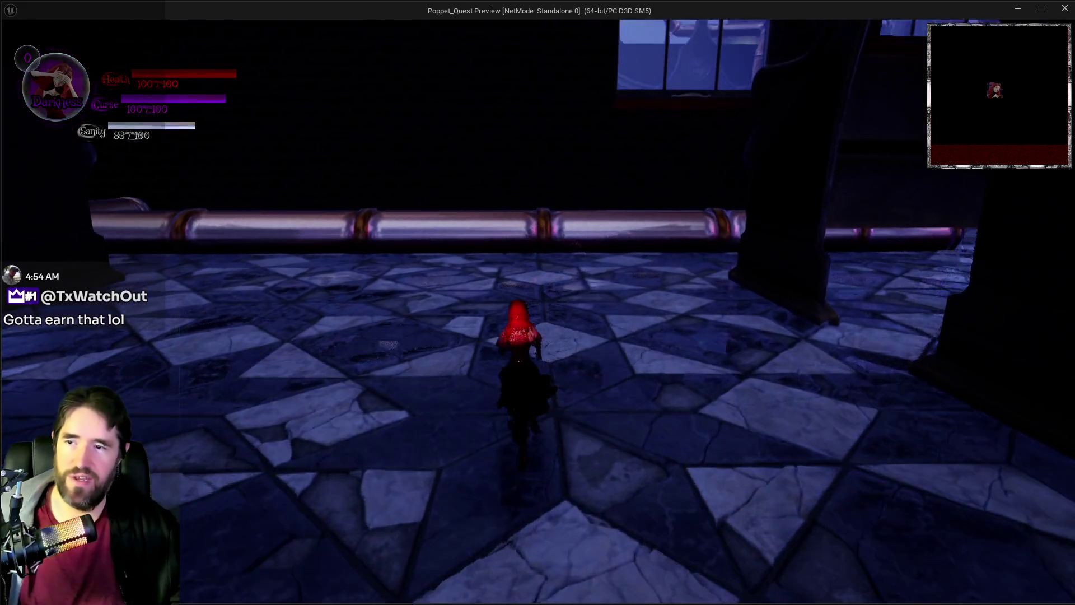
key("w")
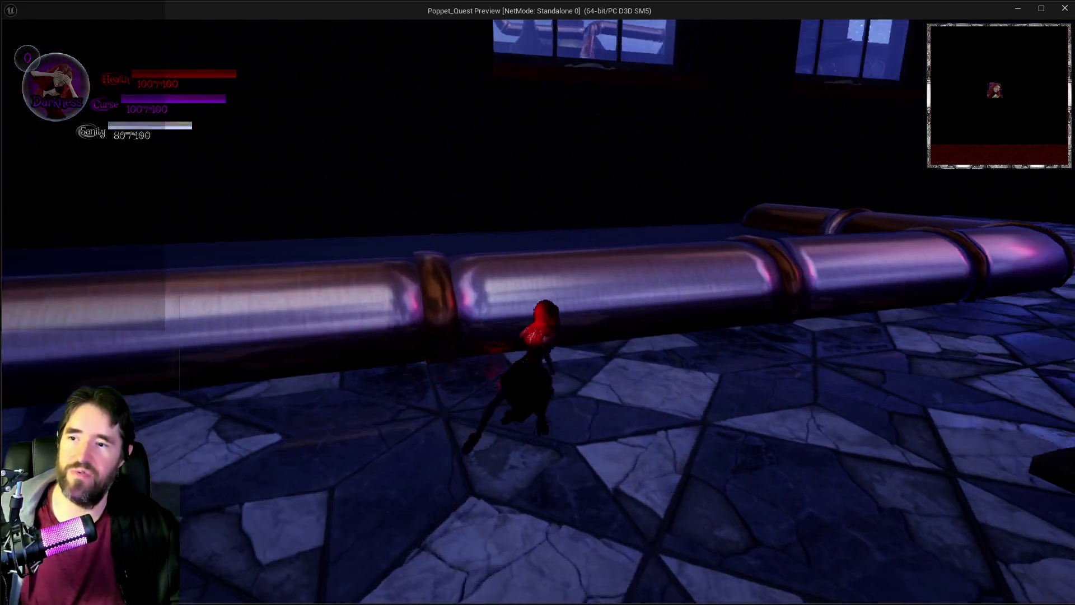
key("w")
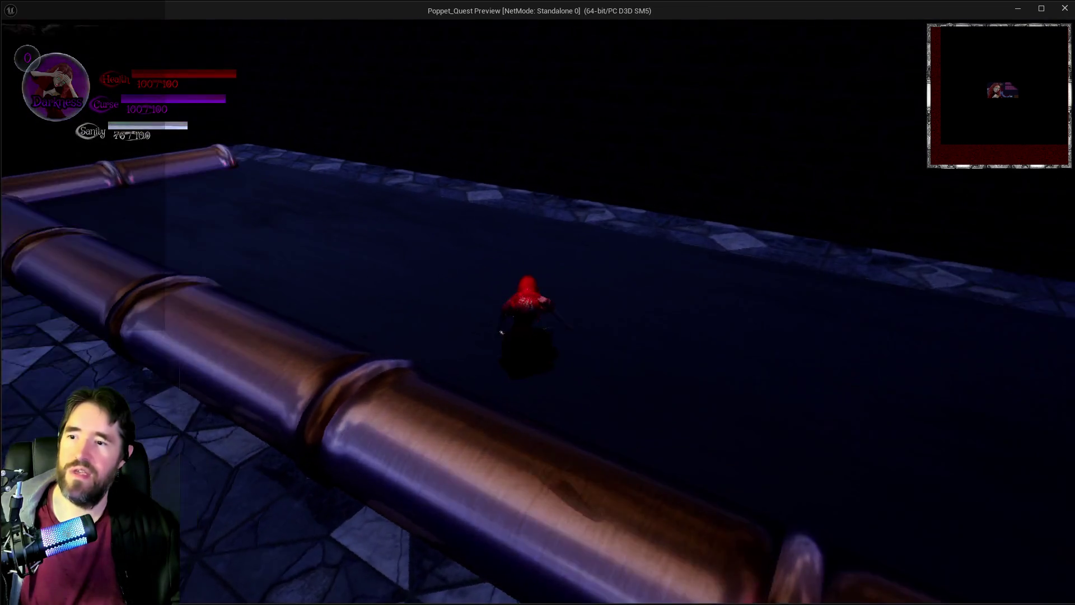
Step: Climb onto the long pipe, run along it toward the pews, then return to the editor
key("w")
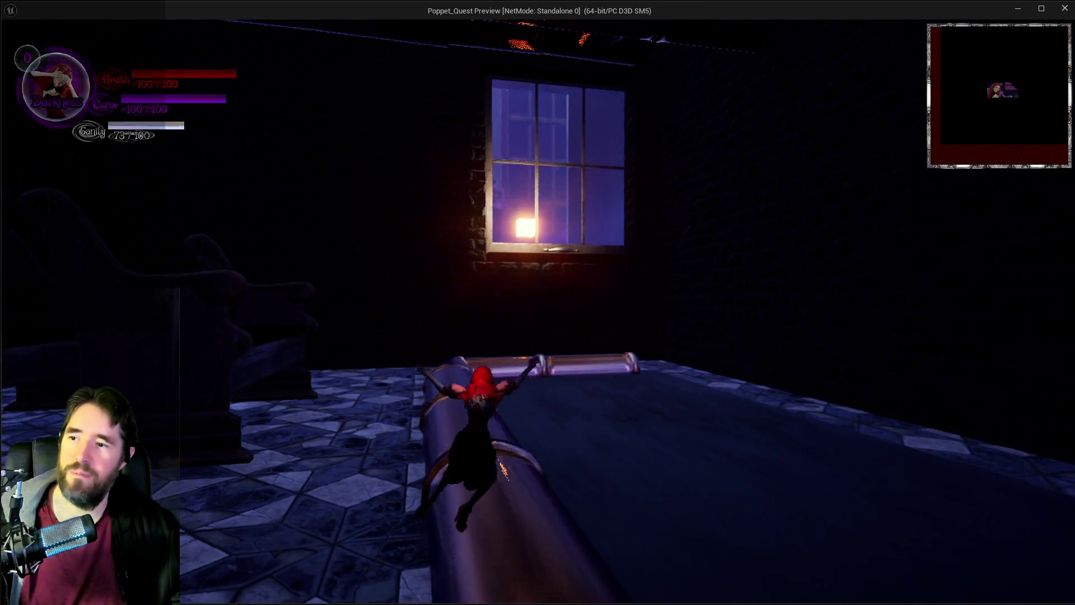
key("w")
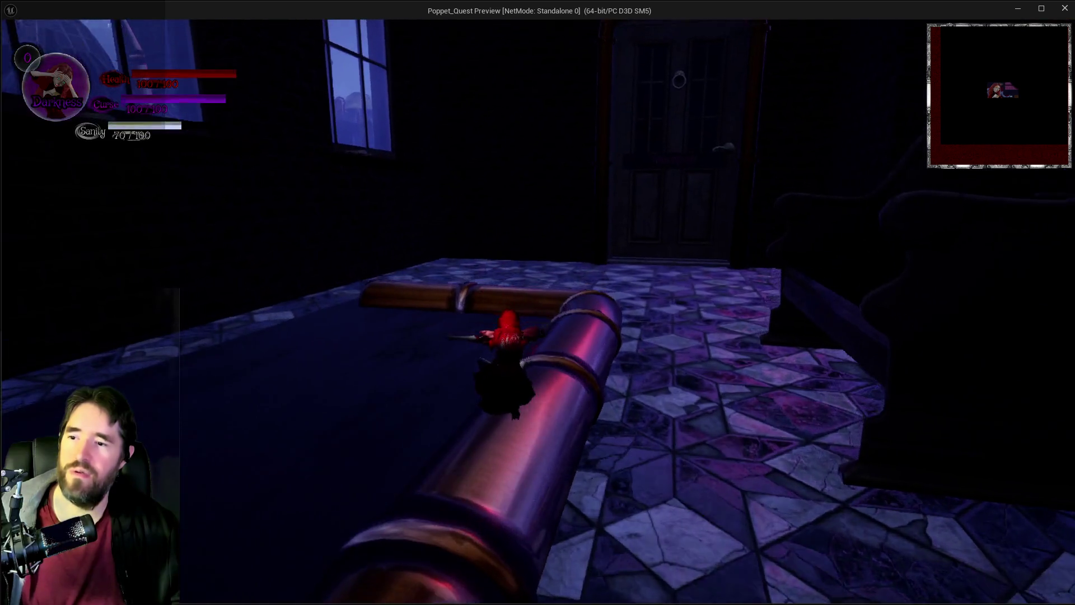
key("w")
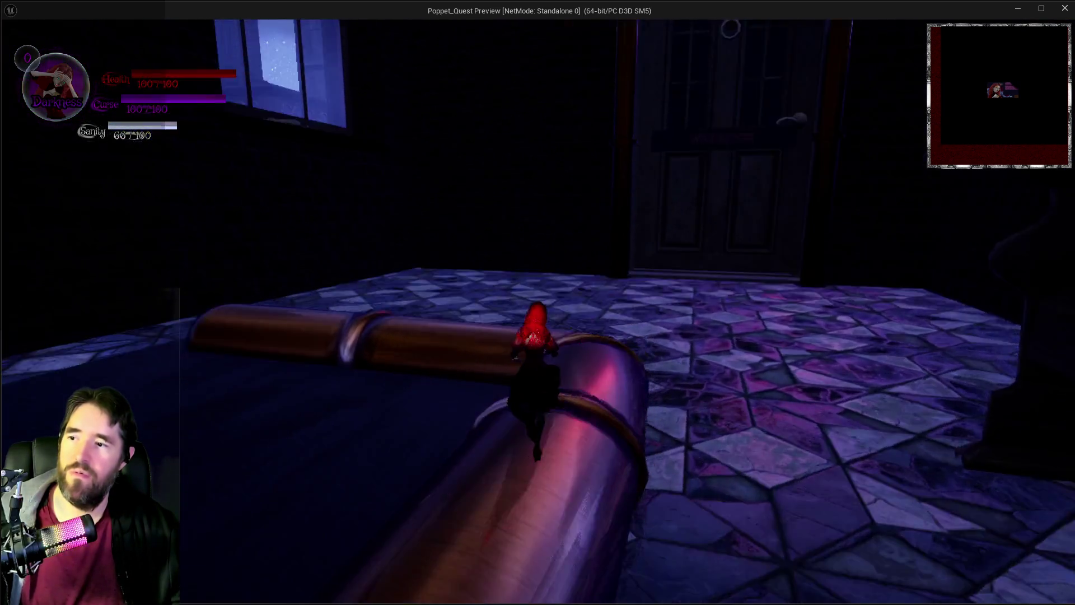
key("w")
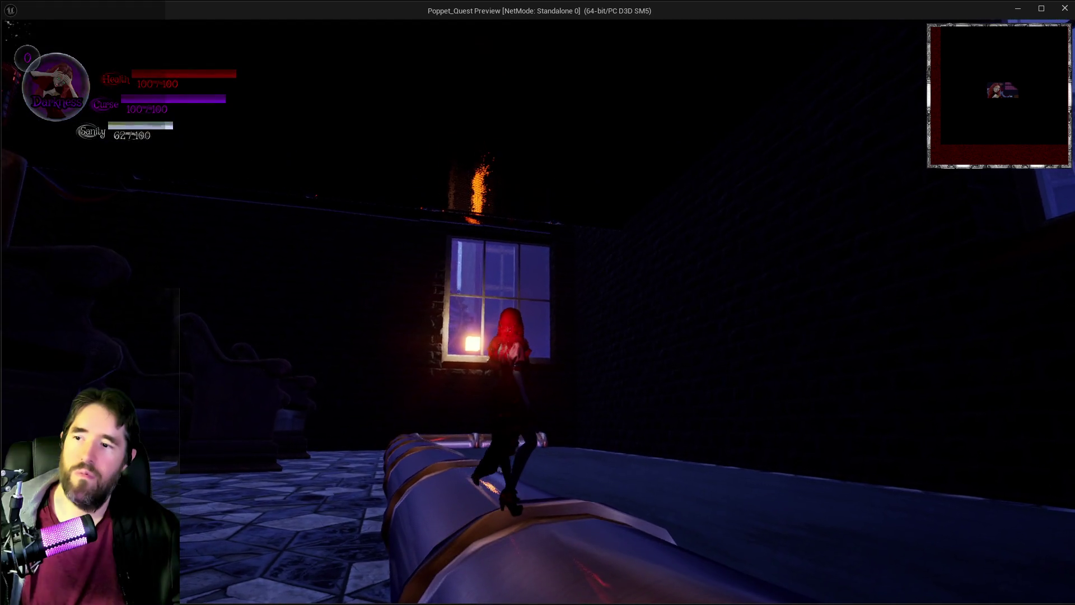
key("w")
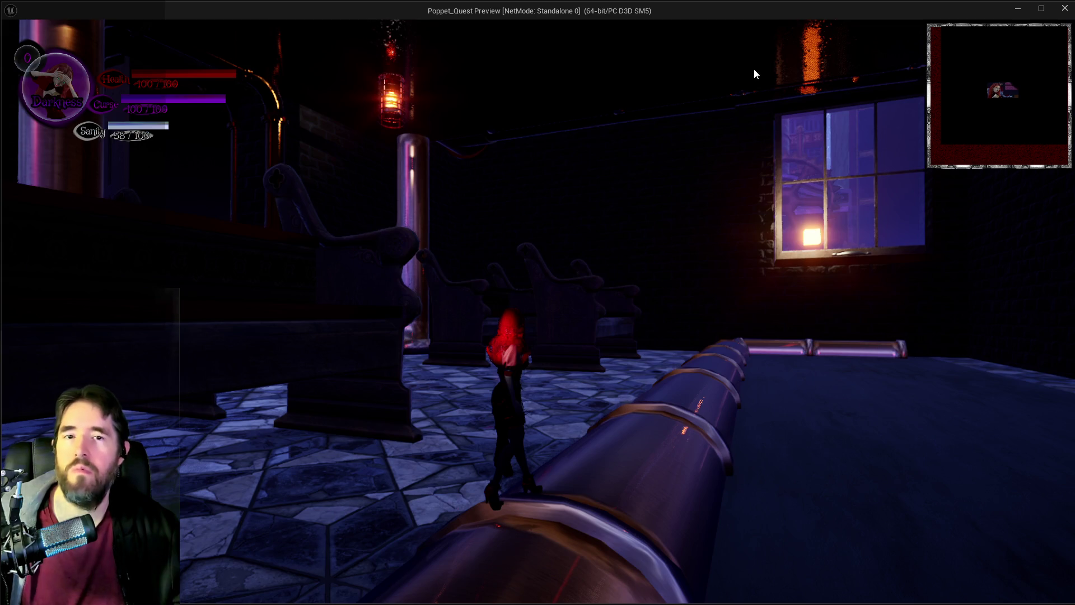
key("alt+Tab")
Step: Open the Data Layers list and unload the selected data layers in the editor
left_click(951, 67)
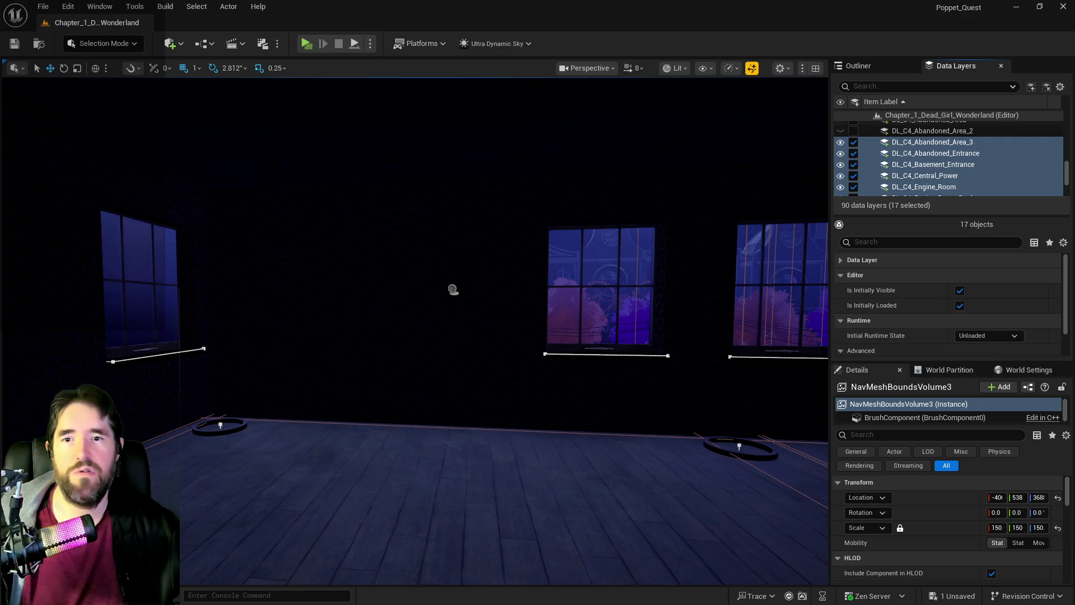
left_click_drag(504, 280, 504, 358)
mouse_move(714, 222)
left_mouse_down()
mouse_move(714, 252)
mouse_move(715, 222)
left_mouse_up()
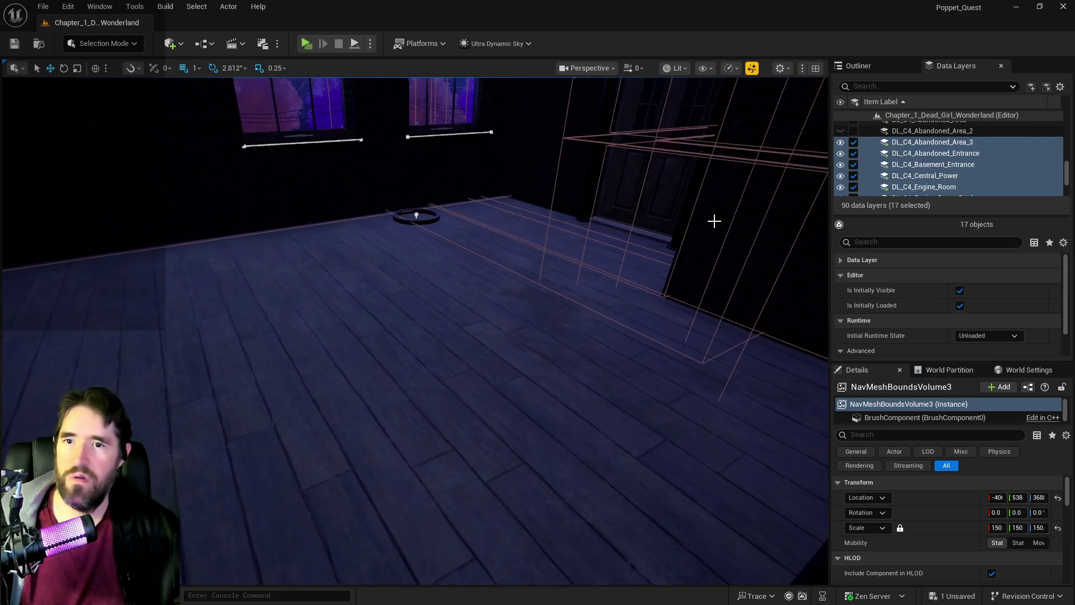
left_click(852, 145)
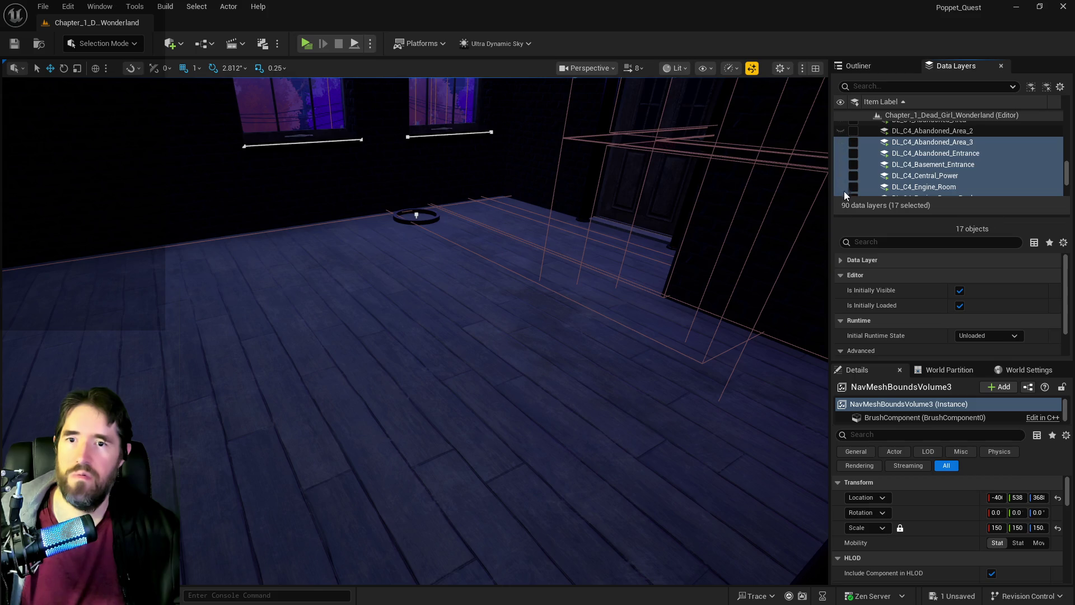
Step: Select DL_C3_Train_Station, then select the layers from DL_C1_The_Waiting_Room downward
scroll(868, 152, "up", 2)
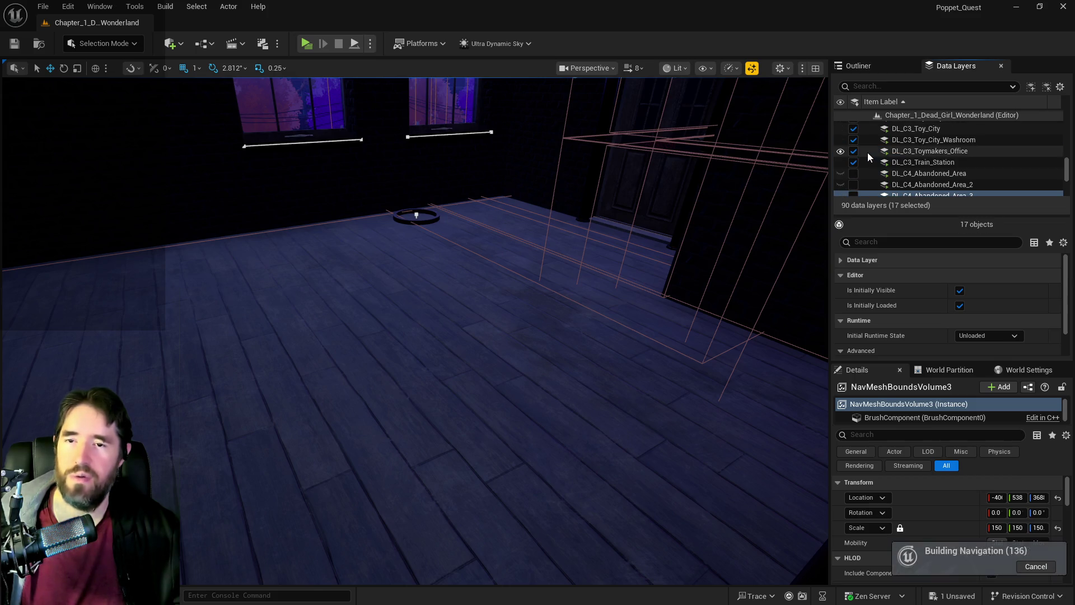
left_click(917, 163)
scroll(913, 165, "up", 5)
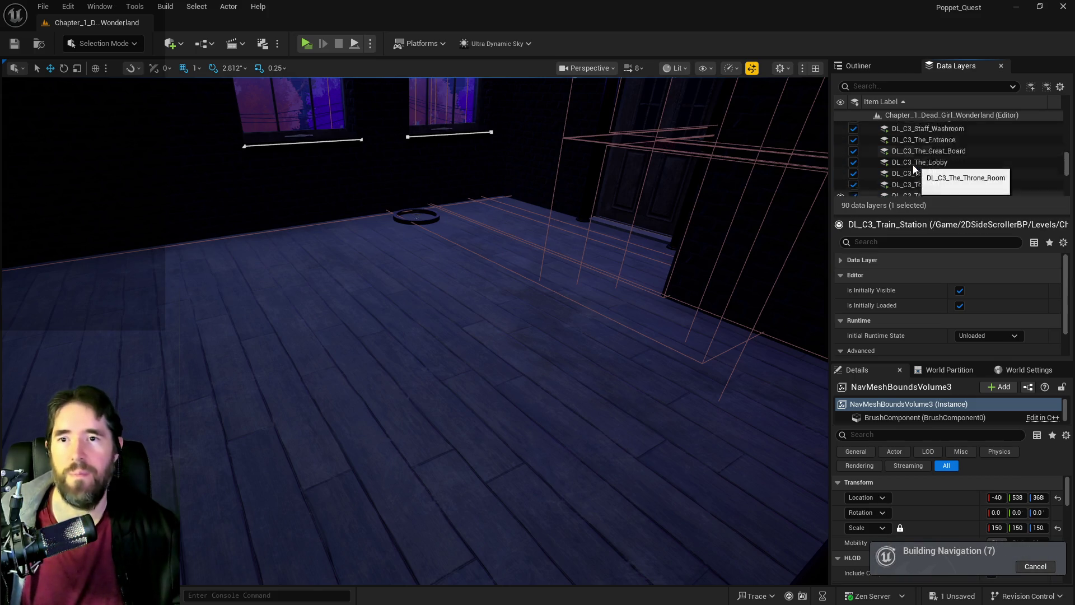
scroll(909, 169, "up", 5)
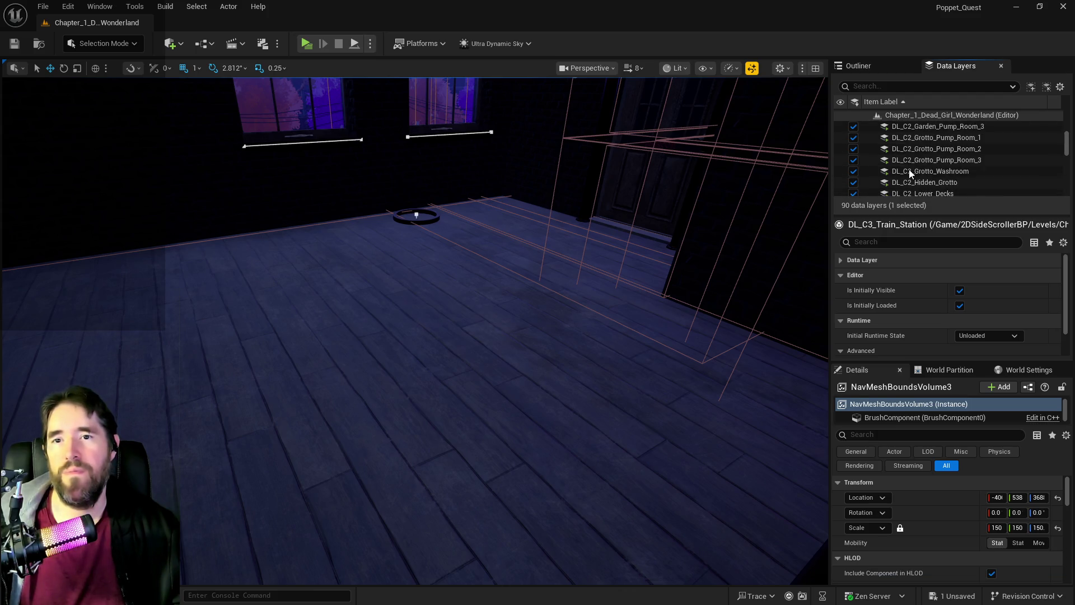
scroll(912, 159, "up", 2)
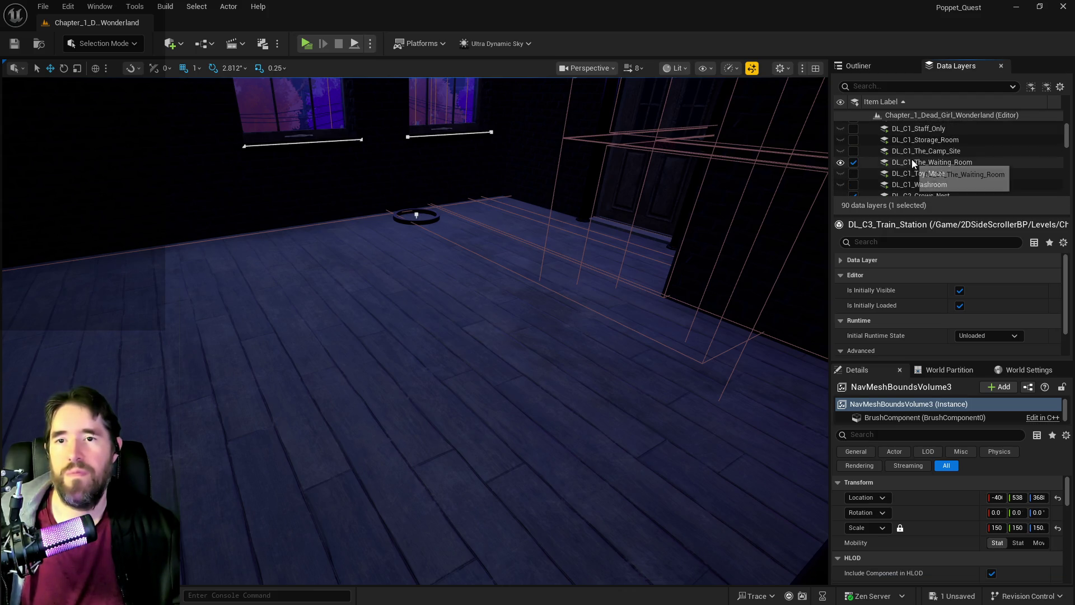
left_click(914, 128, "shift")
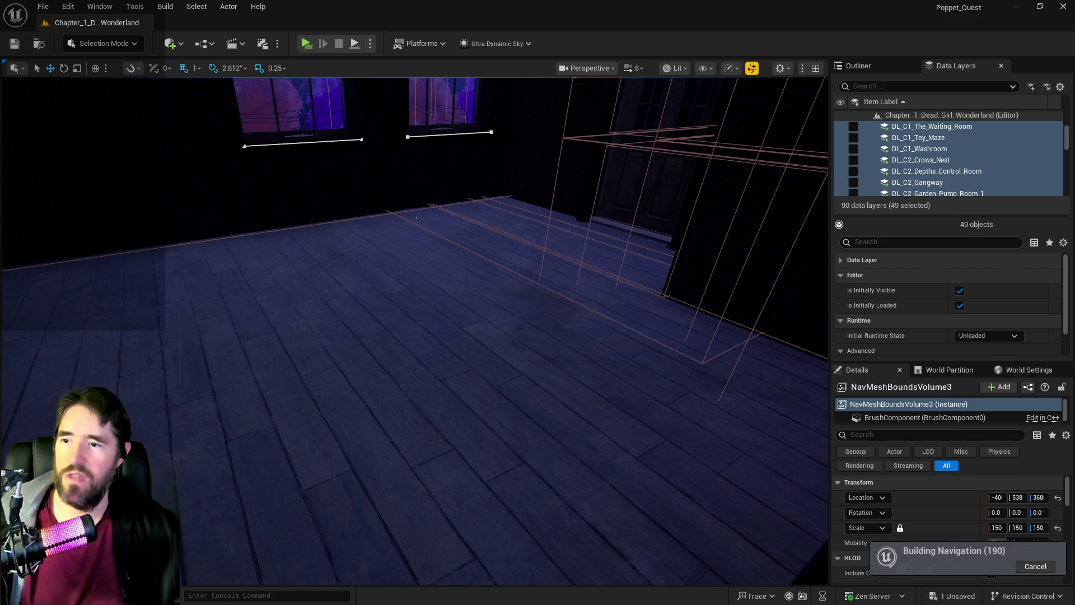
left_click_drag(564, 116, 564, 116)
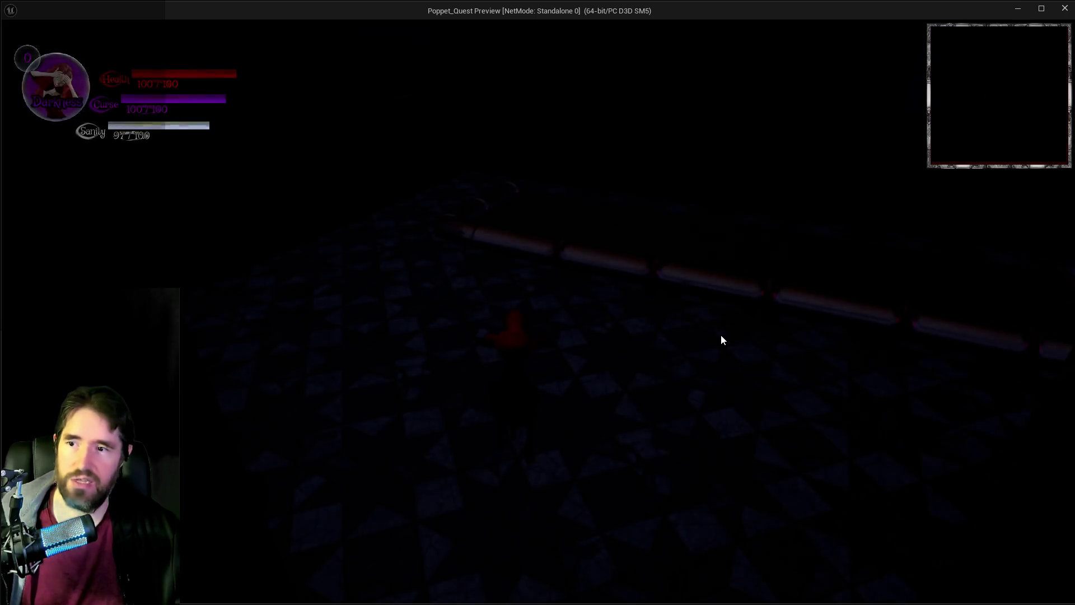
Step: Run the character across the room, along the pipe to the piano, and drop onto F3
key("w")
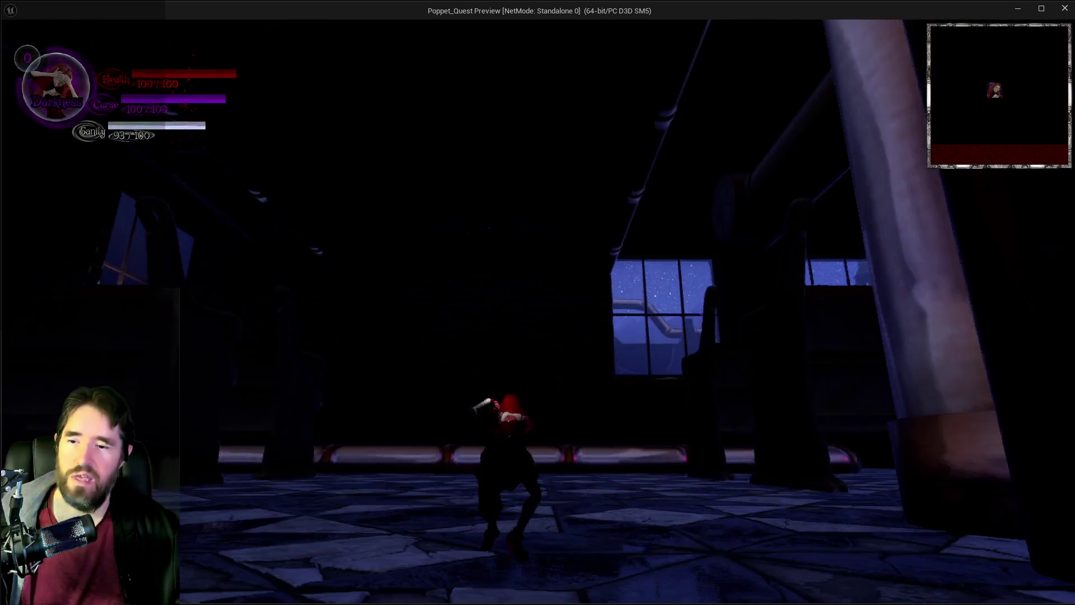
key("w")
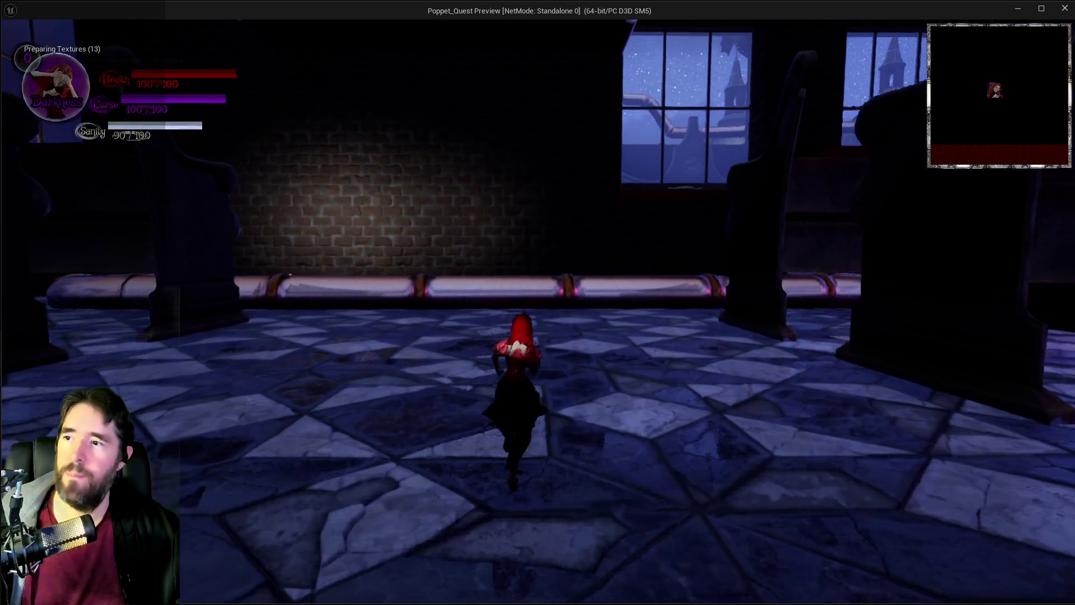
key("w")
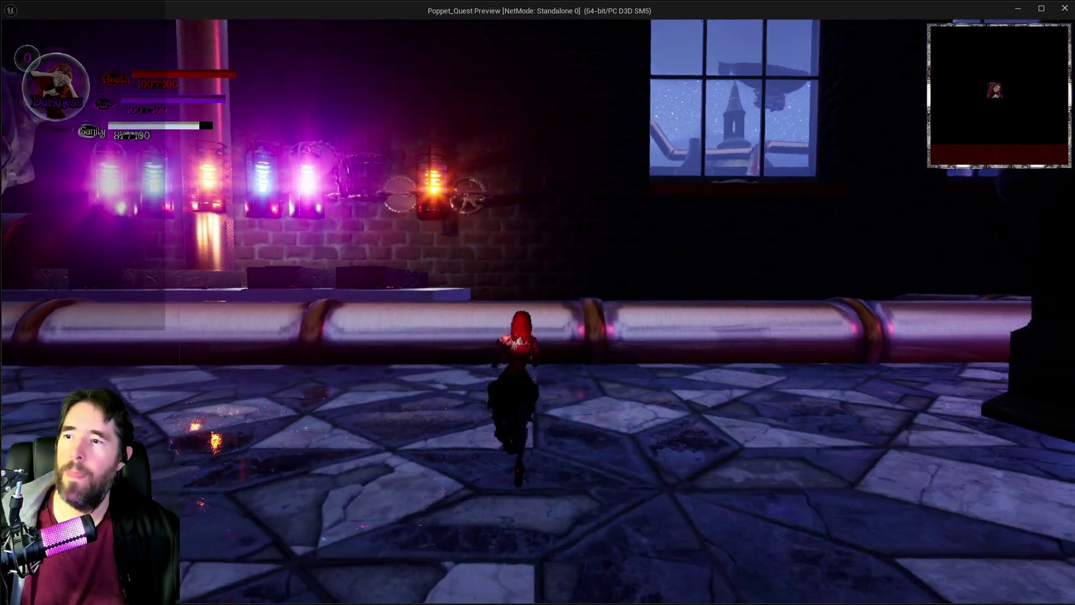
key("w")
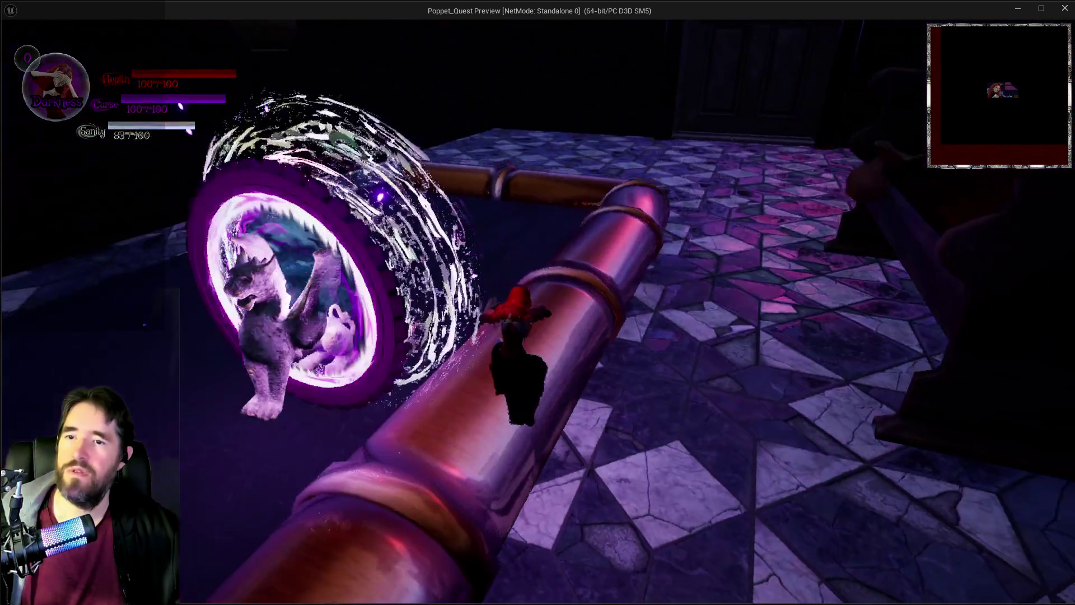
key("w")
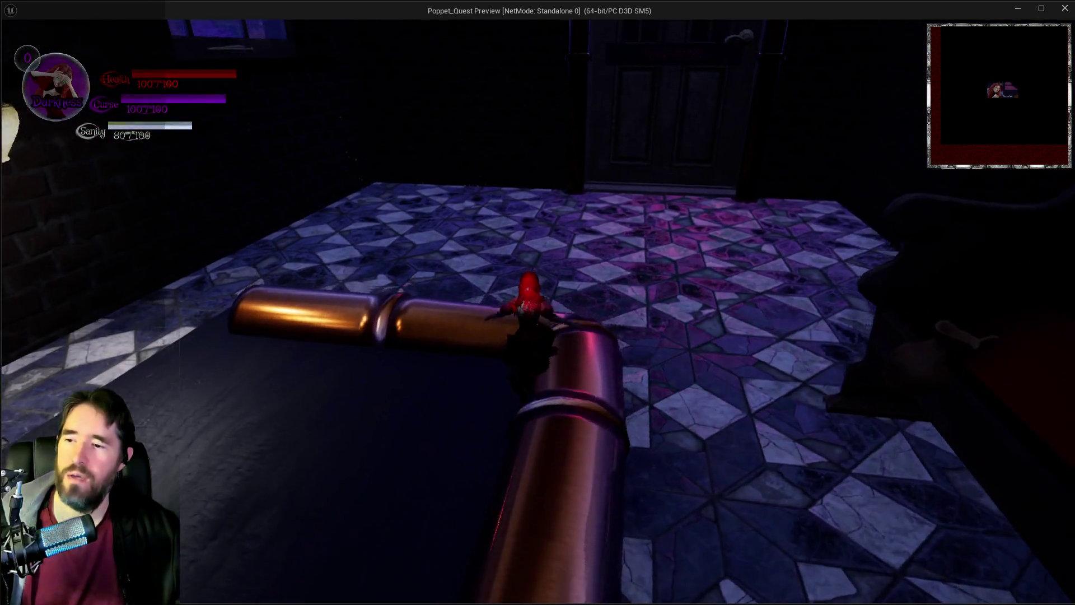
key("w")
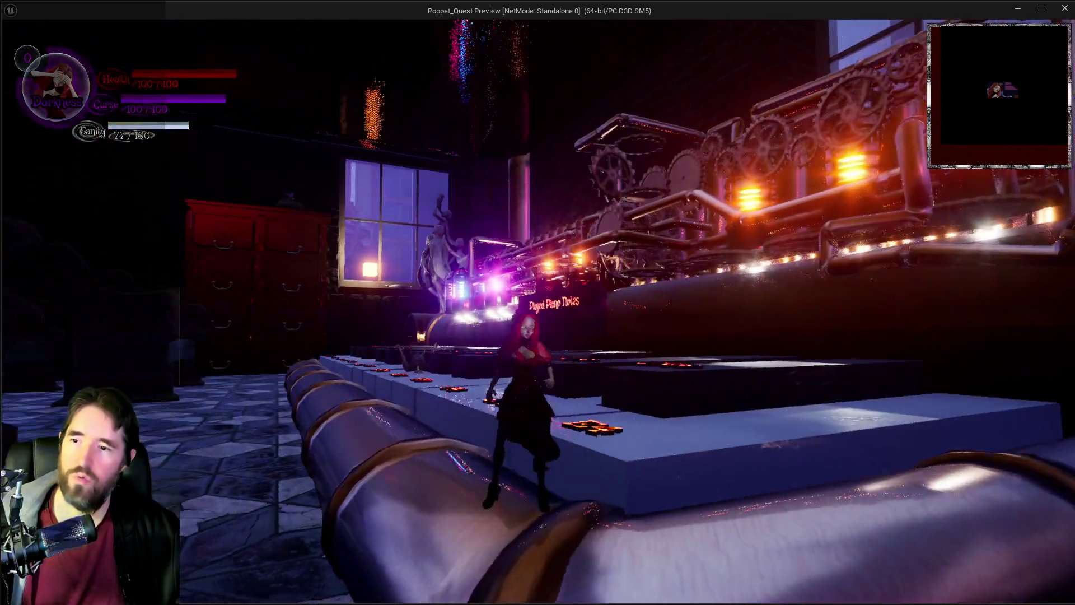
key("w")
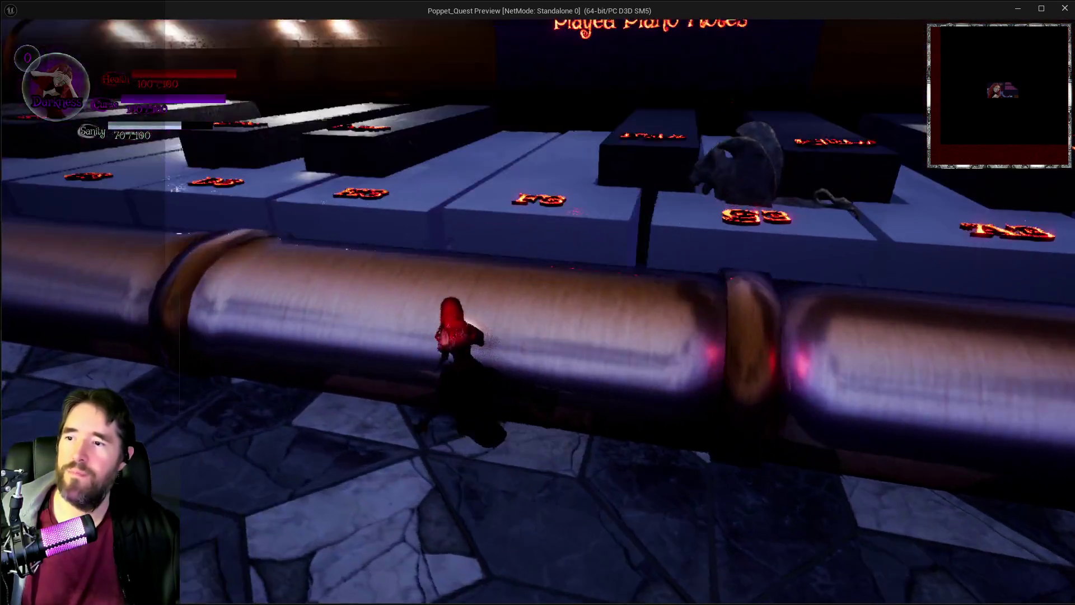
key("w")
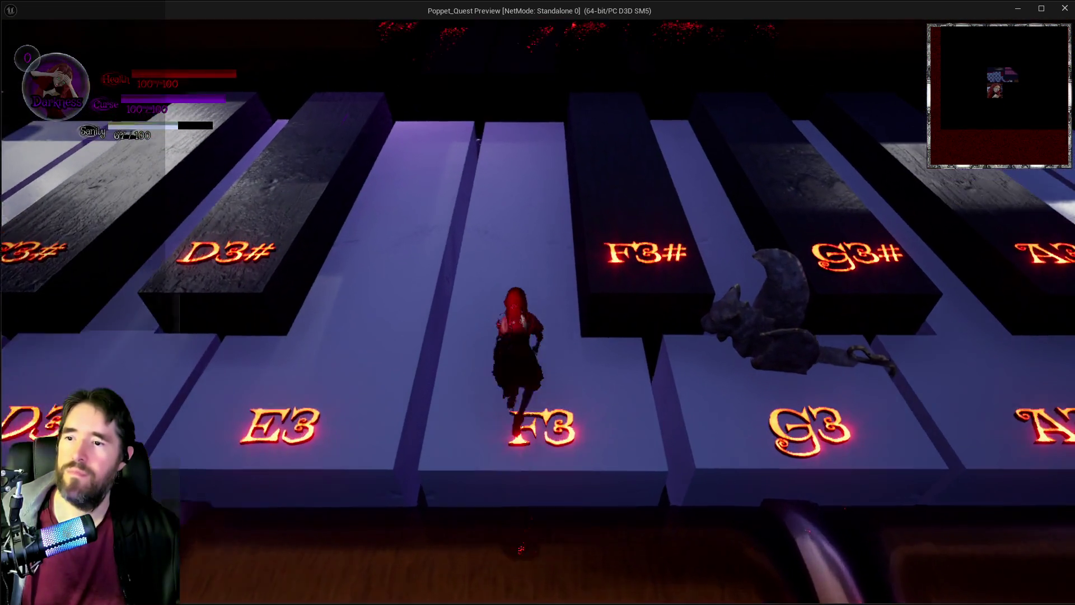
Step: Move the character around the C3#, D3#, C3 and B2 keys, ending on C3
key("w")
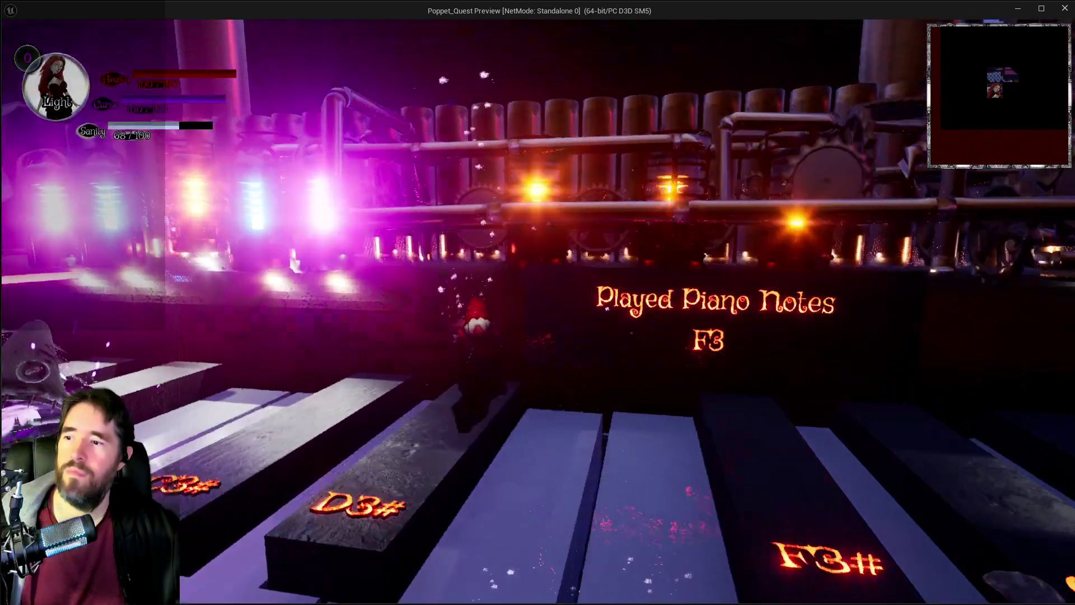
key("w")
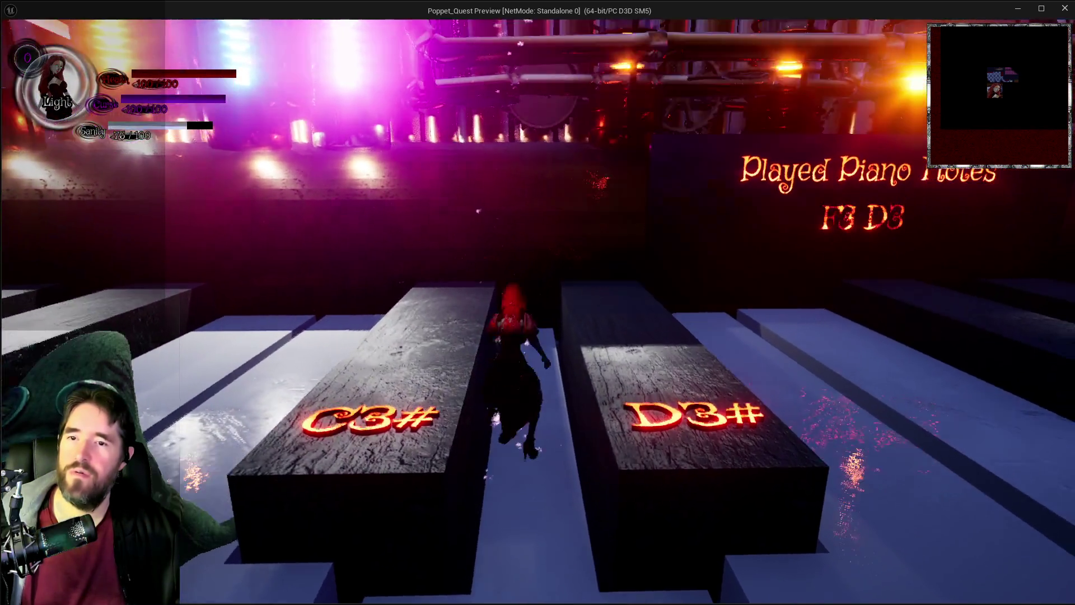
key("w")
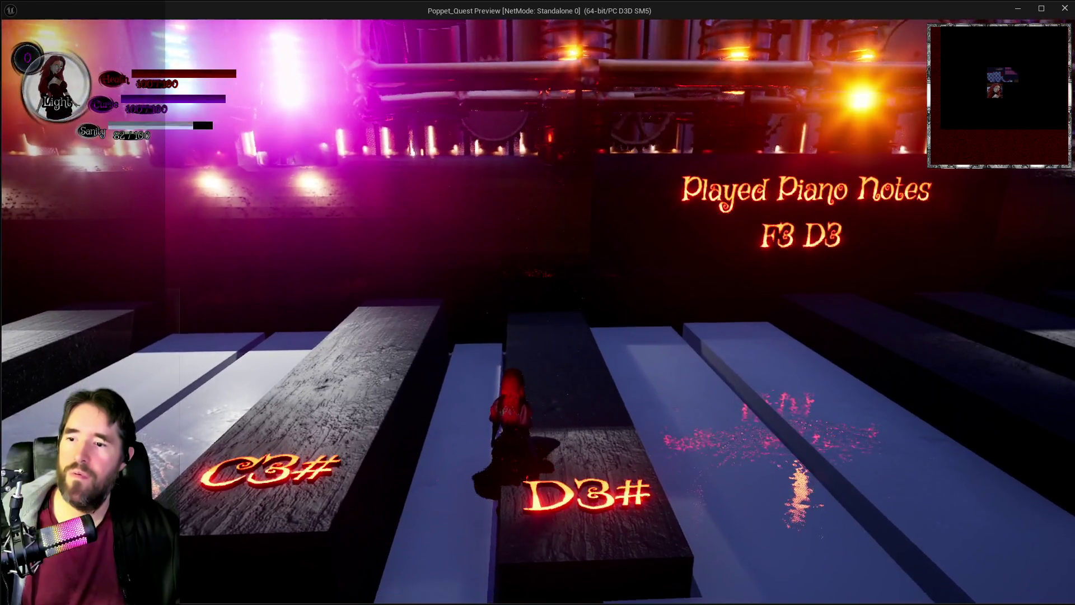
key("s")
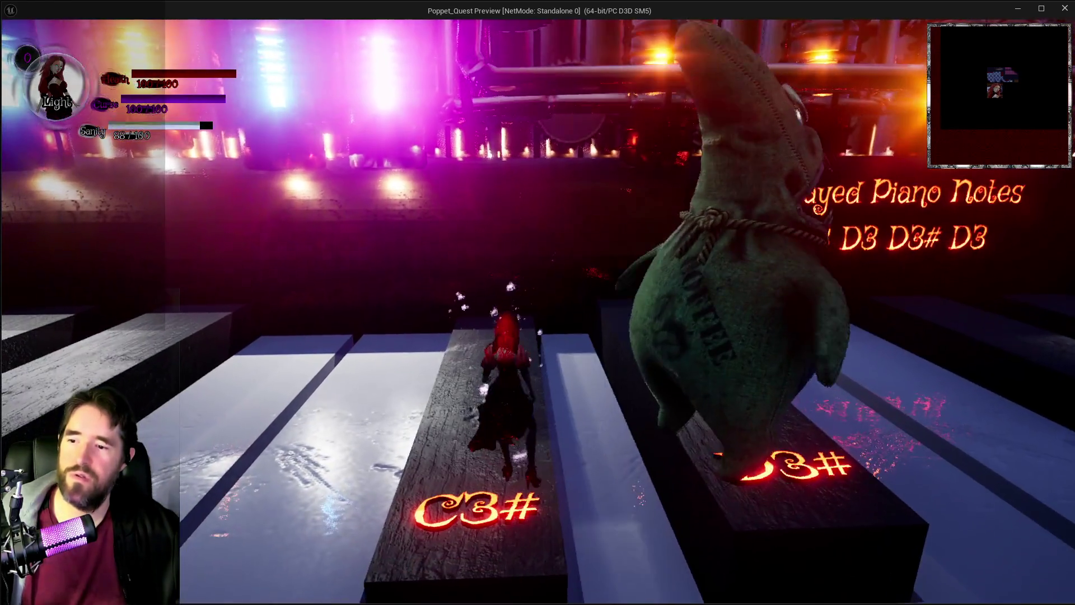
key("s")
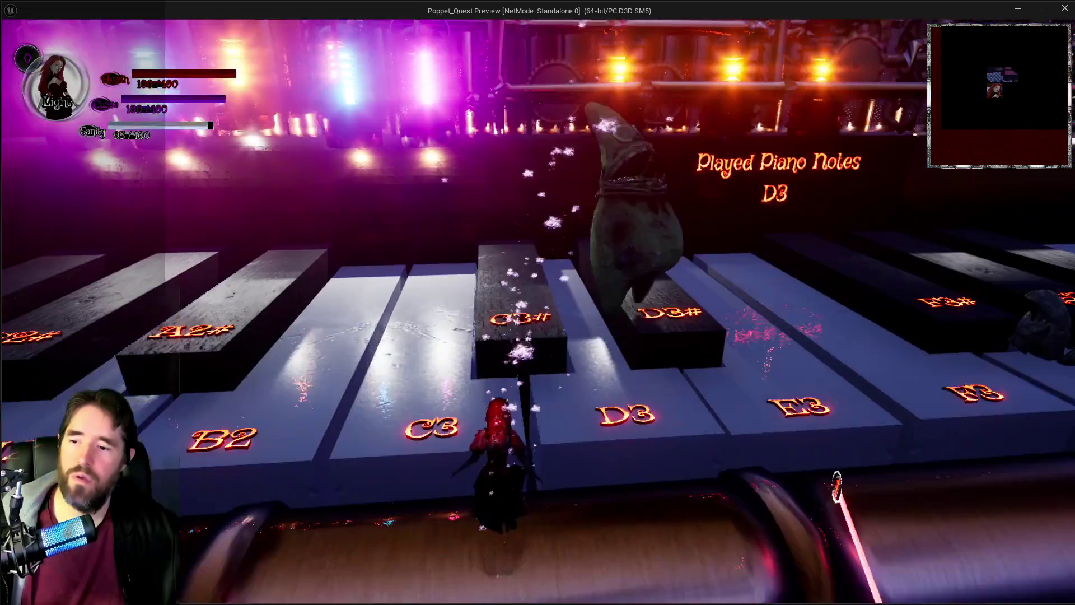
key("w")
key("s")
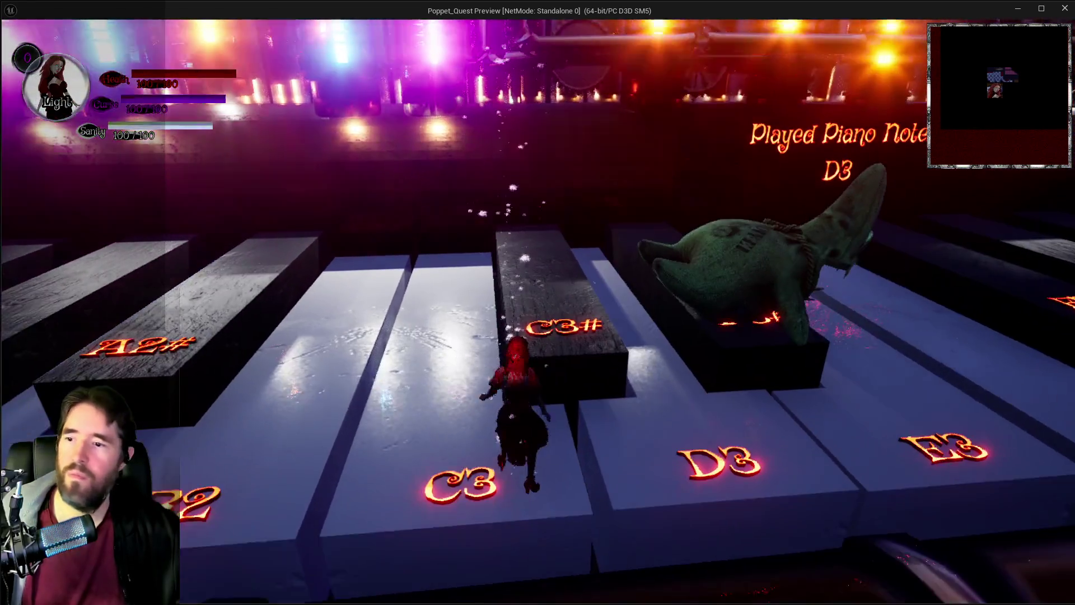
key("w")
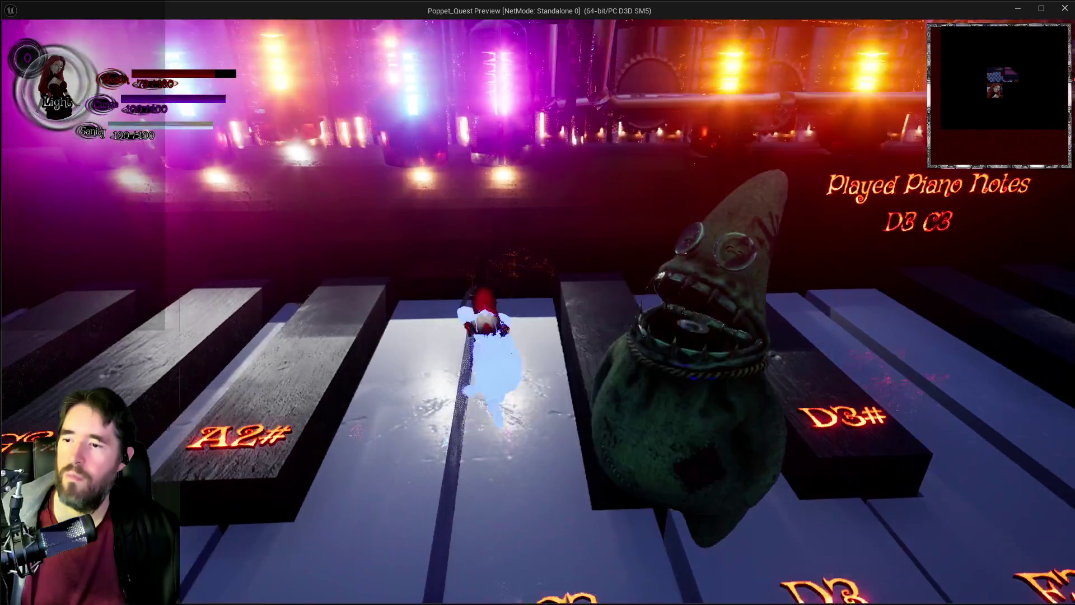
key("s")
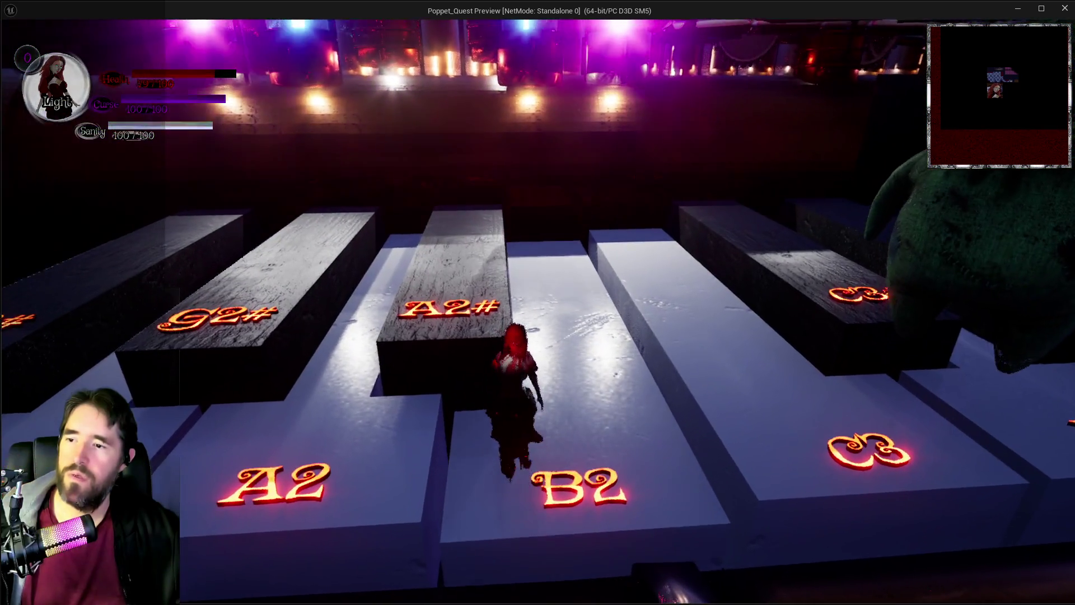
key("w")
key("w")
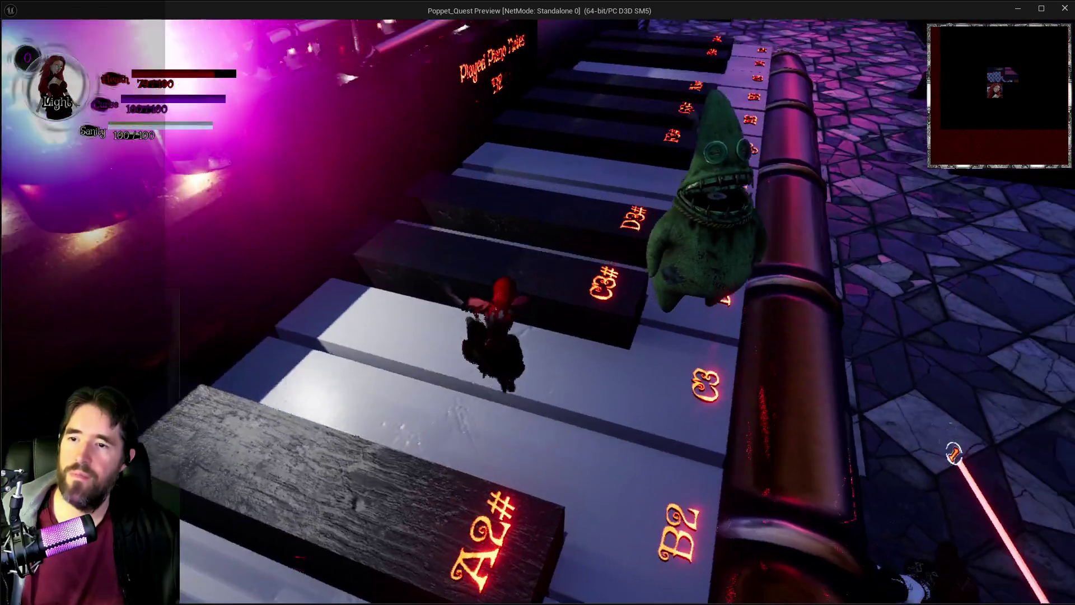
key("w")
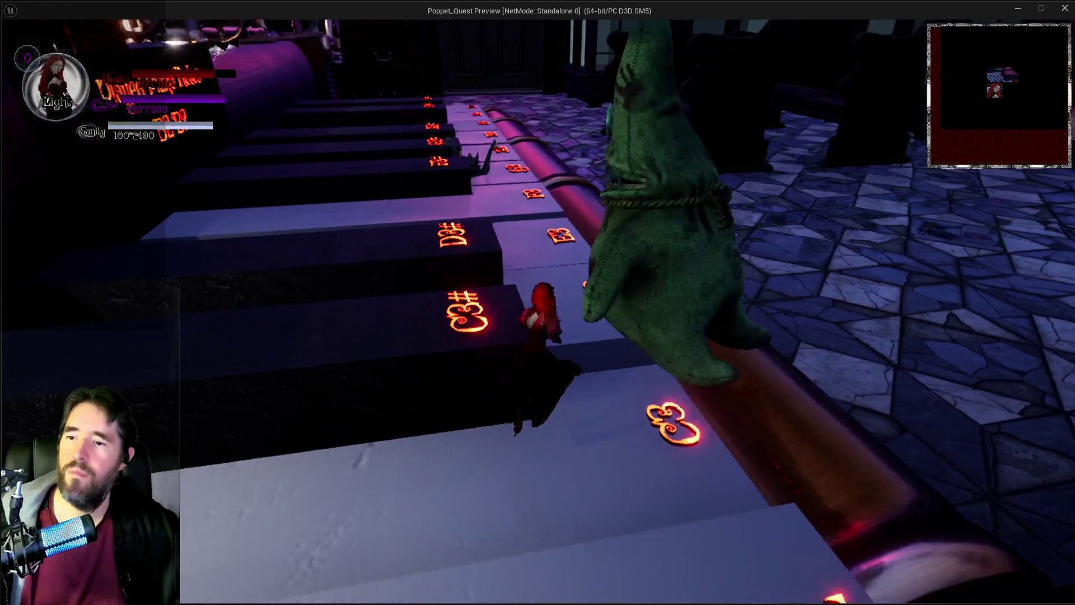
Step: Play E3, F3, F3, E3 to trigger Maestro, then dash out through the lit doorway
key("w")
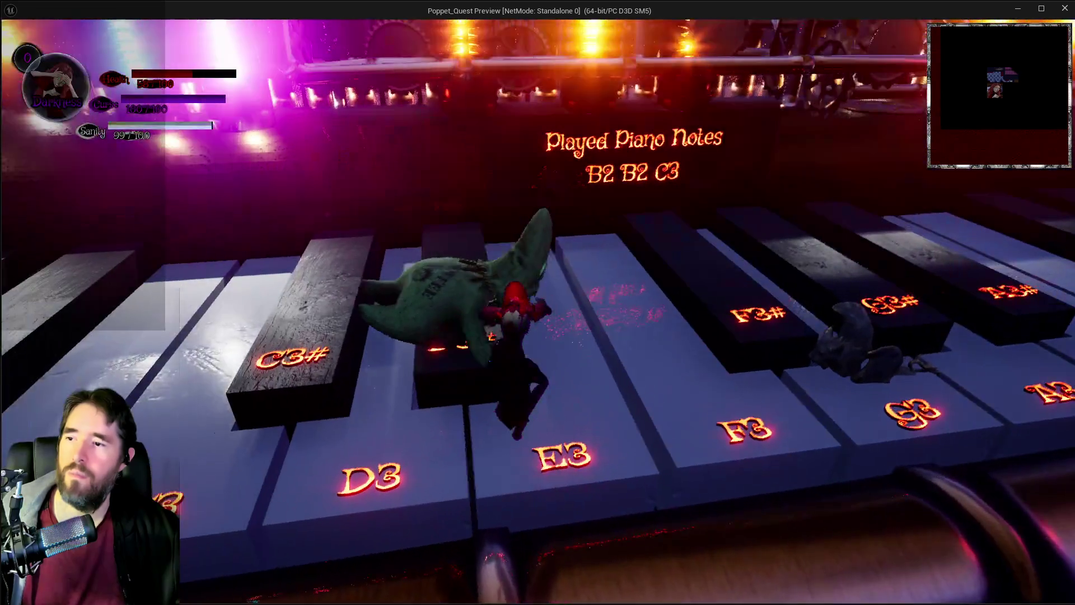
key("w")
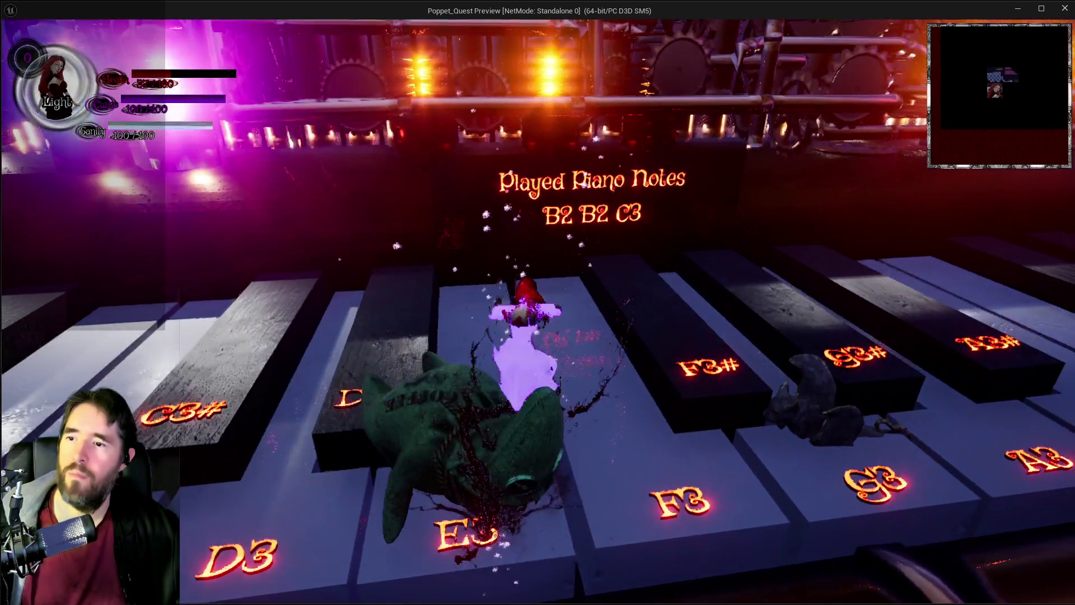
key("w")
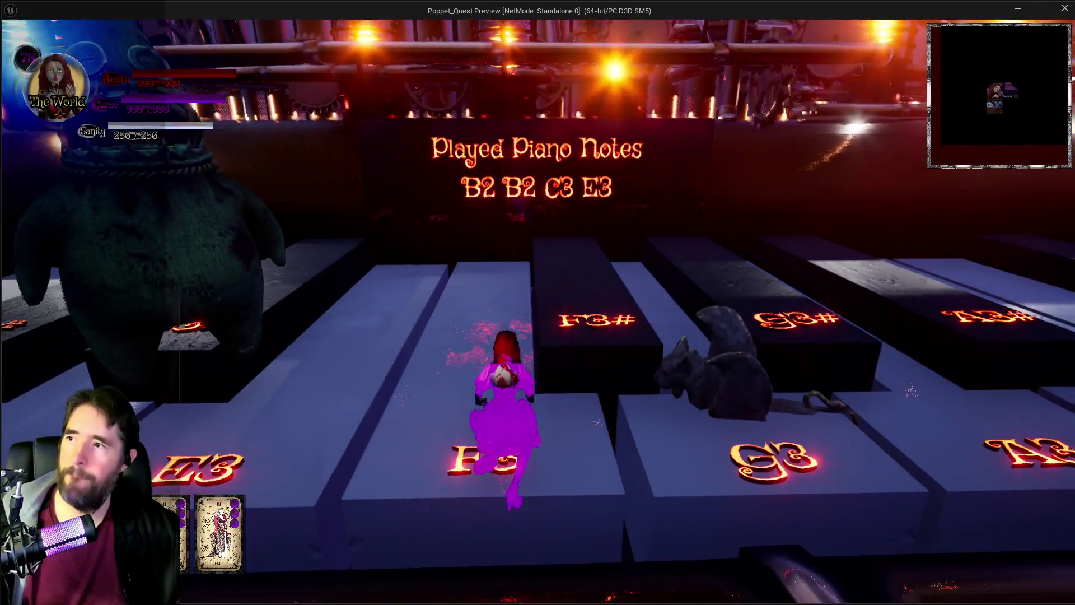
key("w")
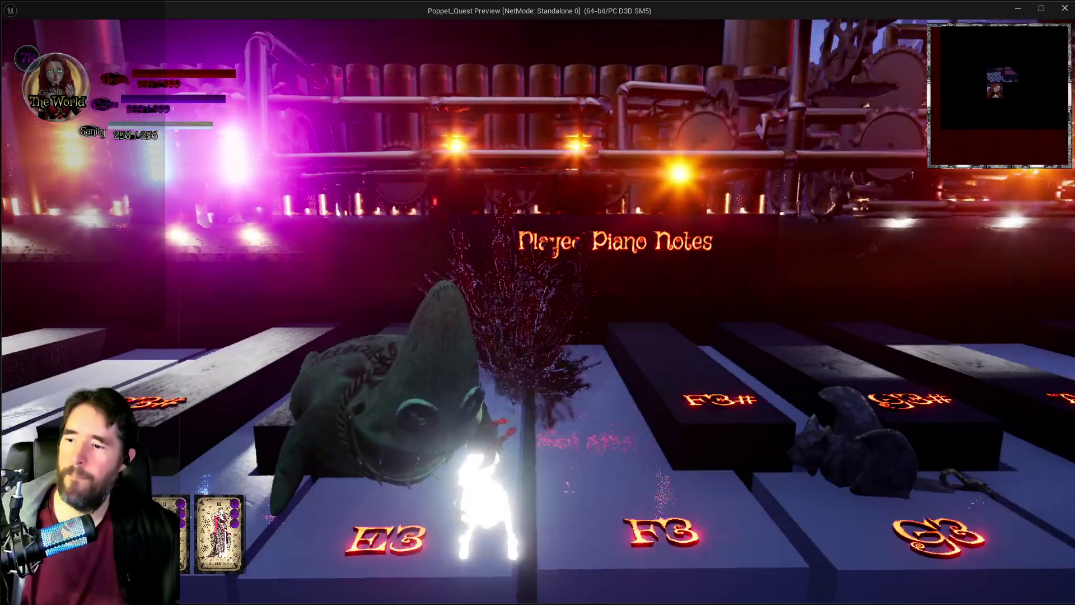
key("w")
key("w")
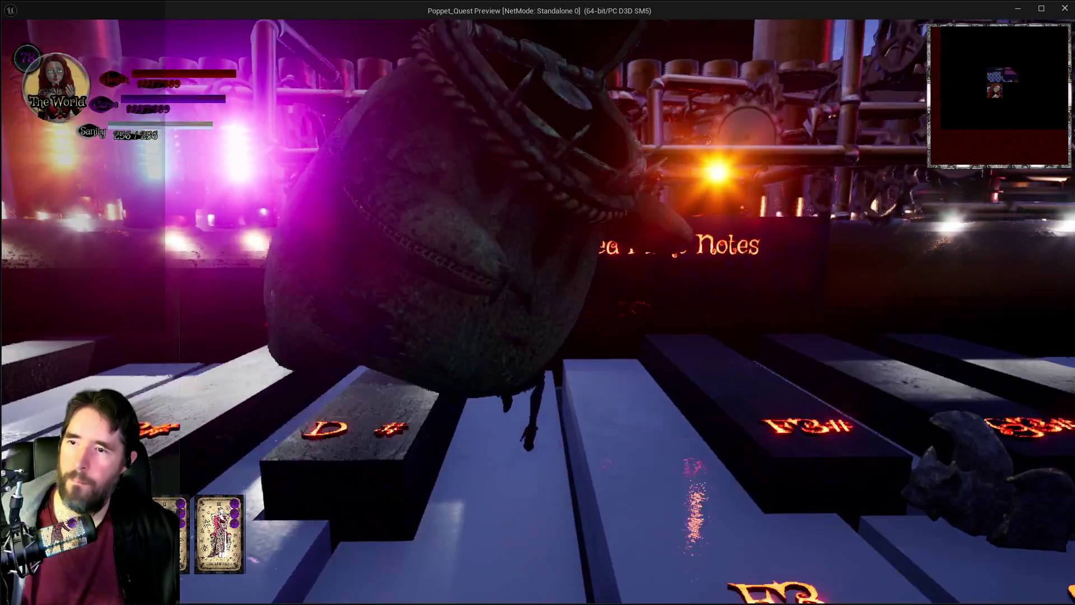
key("space")
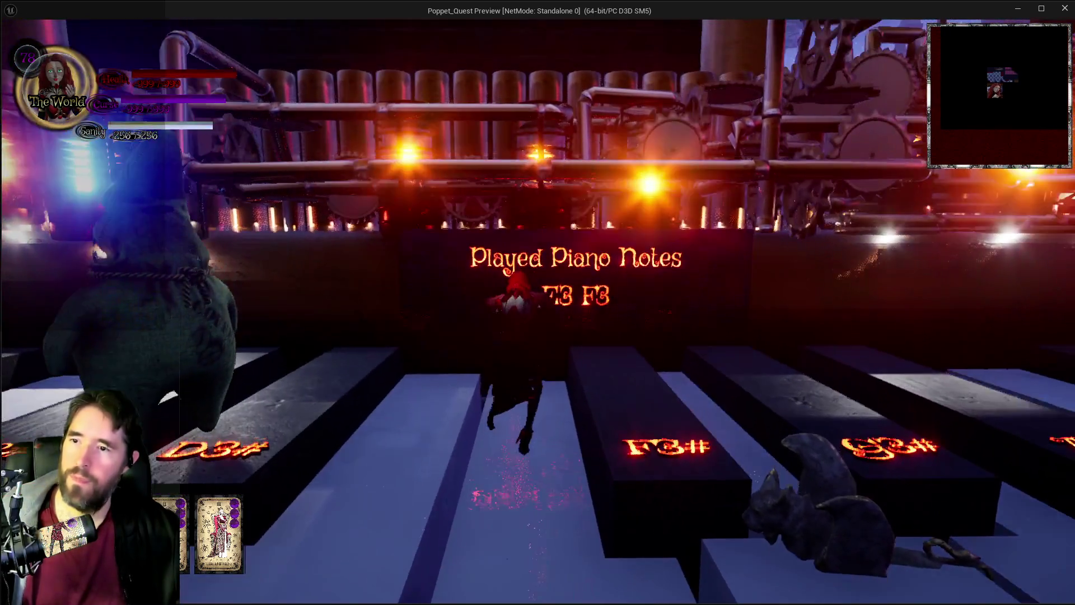
key("a")
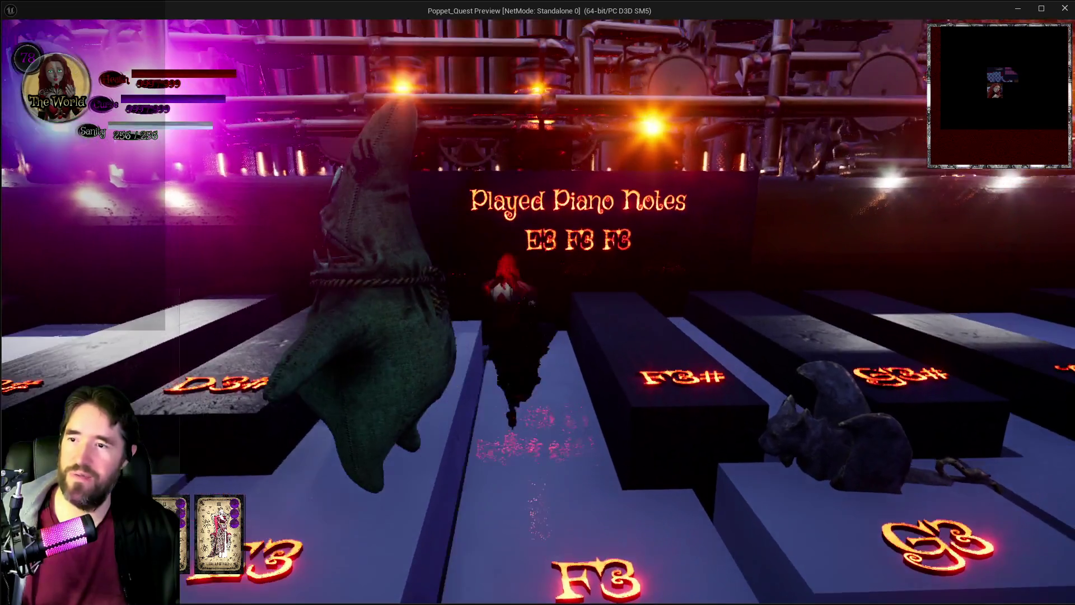
key("d")
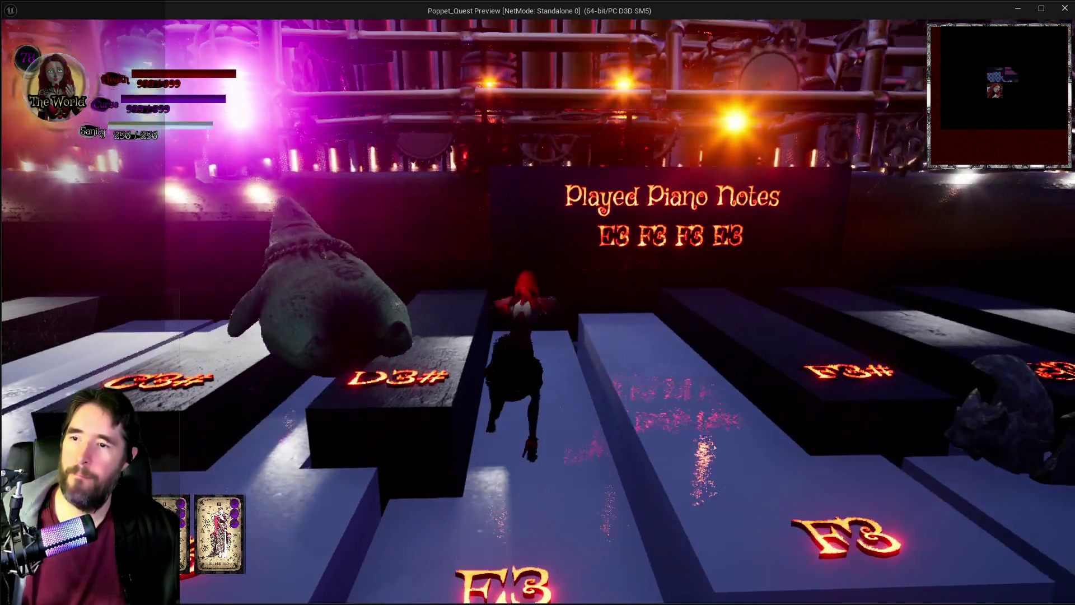
key("w")
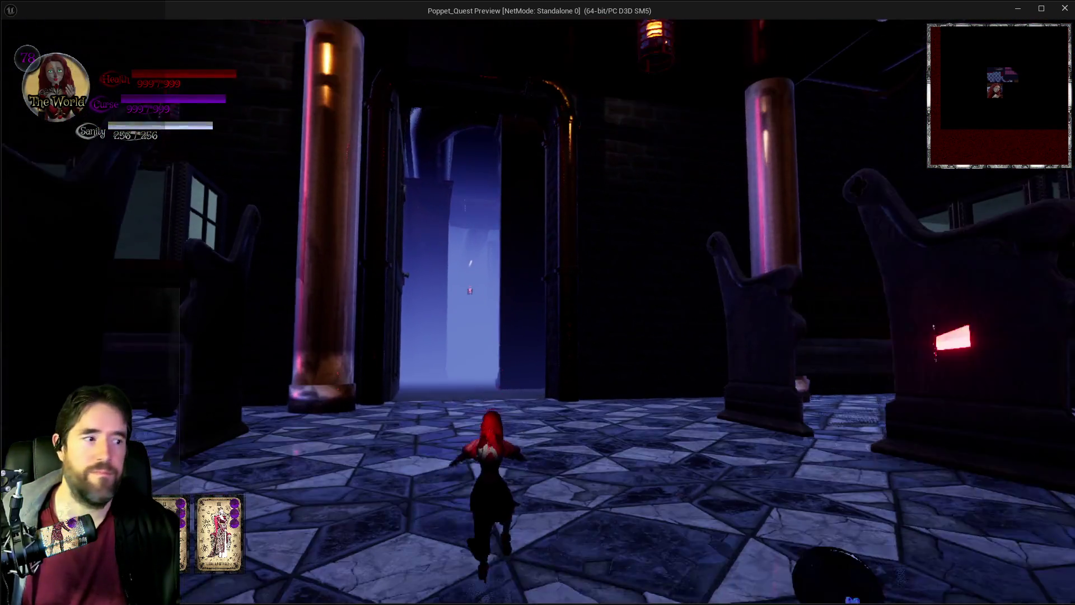
key("shift")
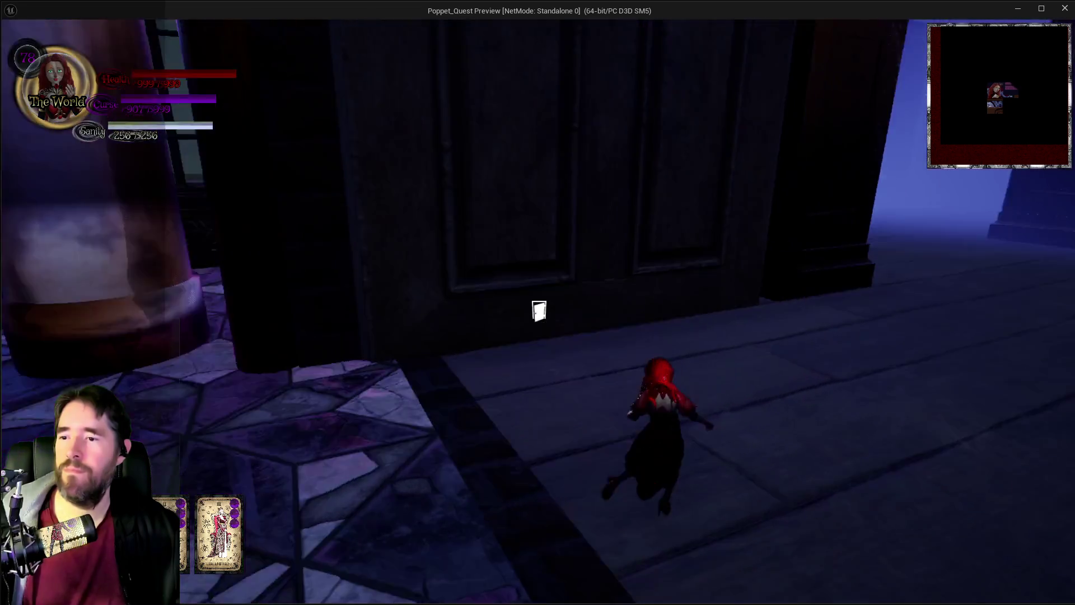